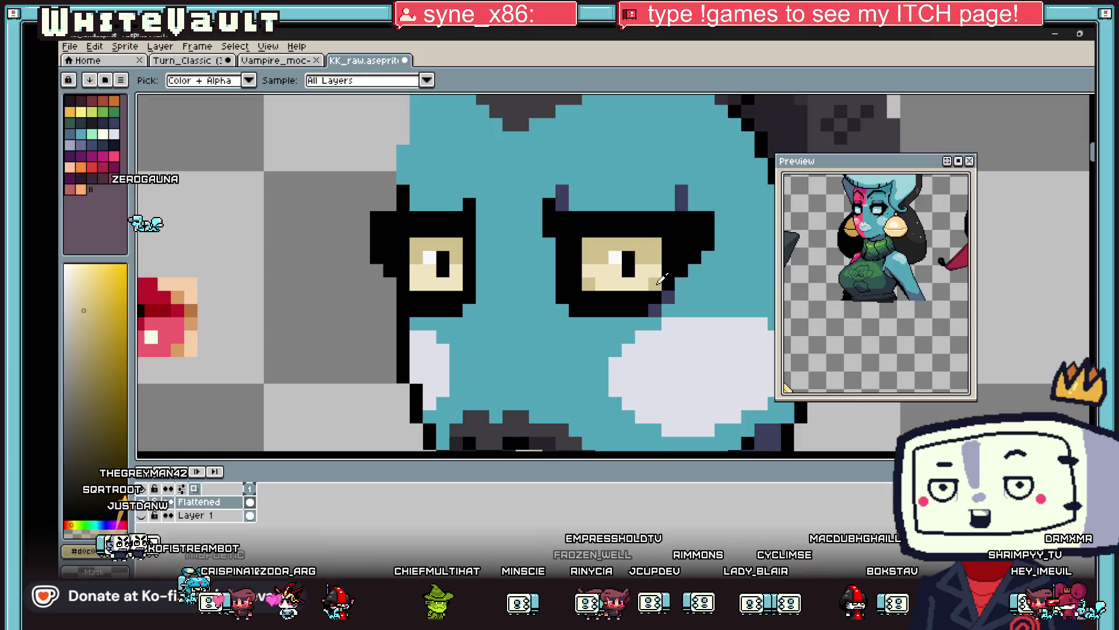
Pencil a red-pink stripe down the face from forehead to chin.
scroll(555, 294, "down", 4)
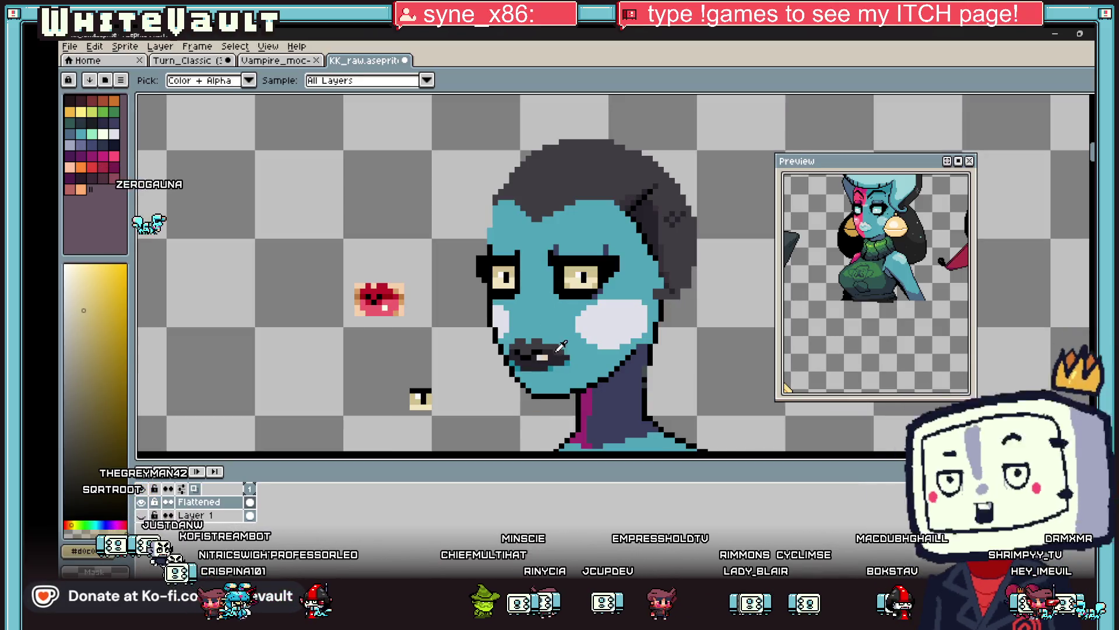
left_click(376, 296)
left_click_drag(533, 223, 523, 302)
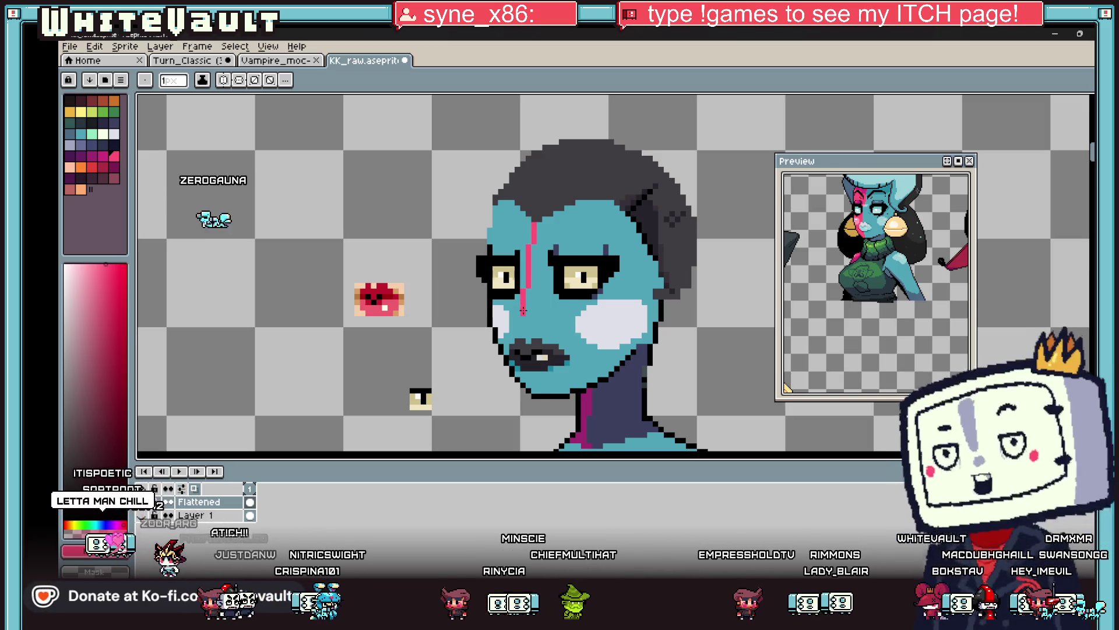
scroll(525, 315, "up", 1)
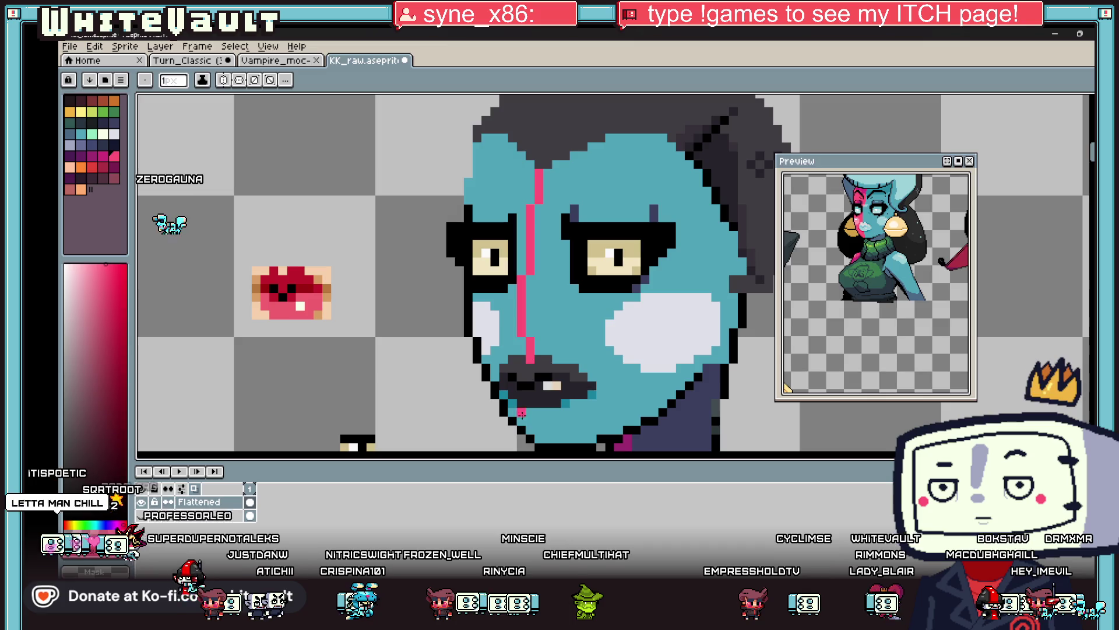
left_click_drag(522, 414, 523, 424)
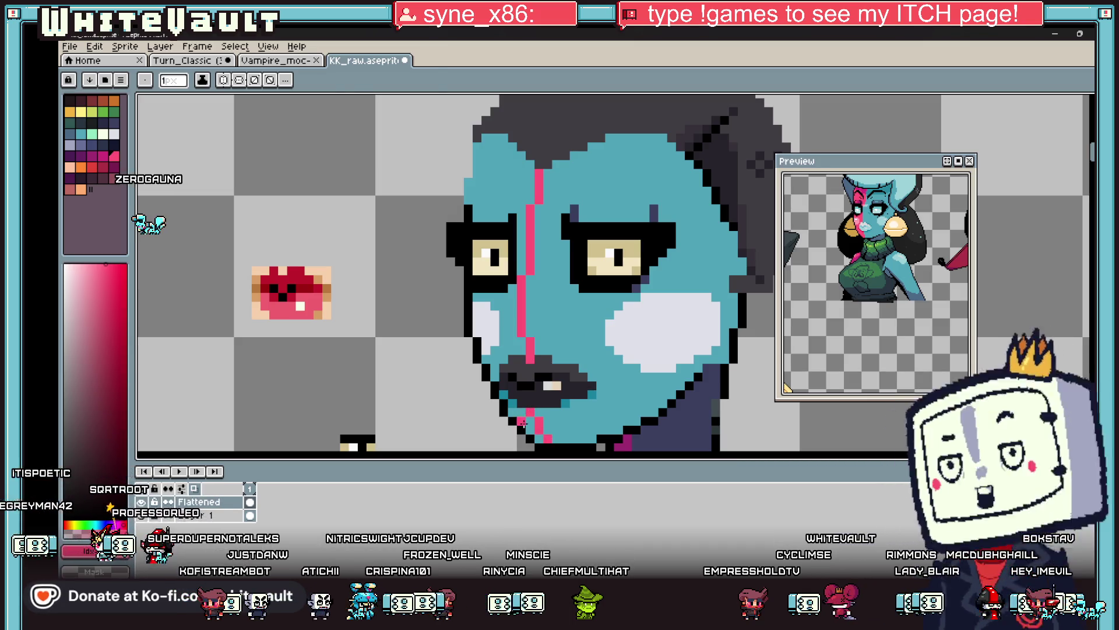
Bucket-fill the left side of the face pink.
key("g")
left_click(504, 350)
left_click(529, 235)
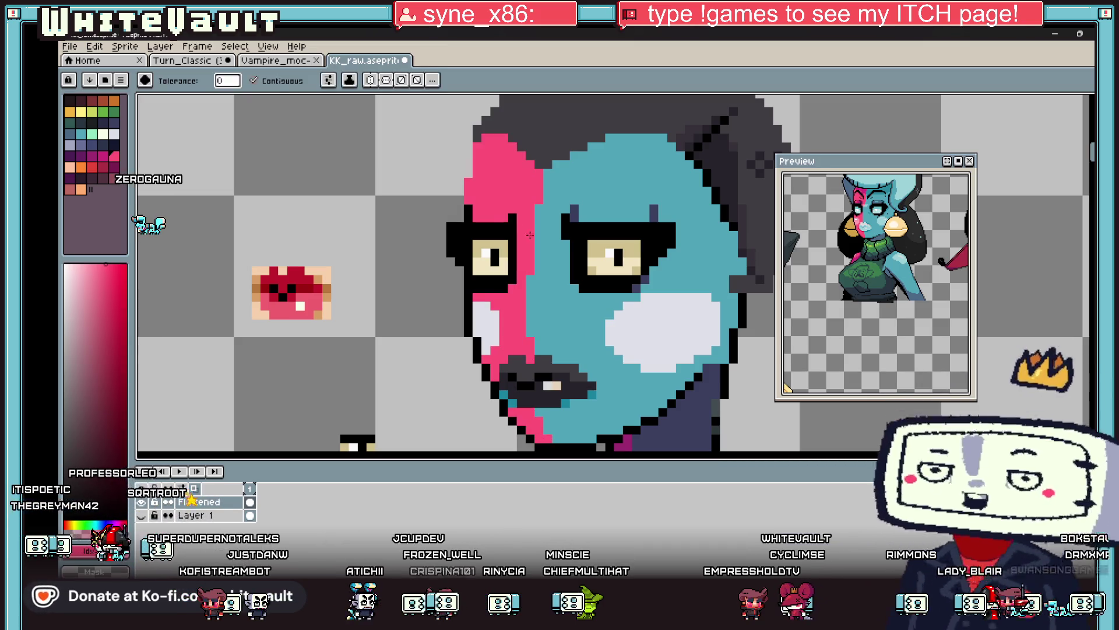
scroll(529, 235, "down", 3)
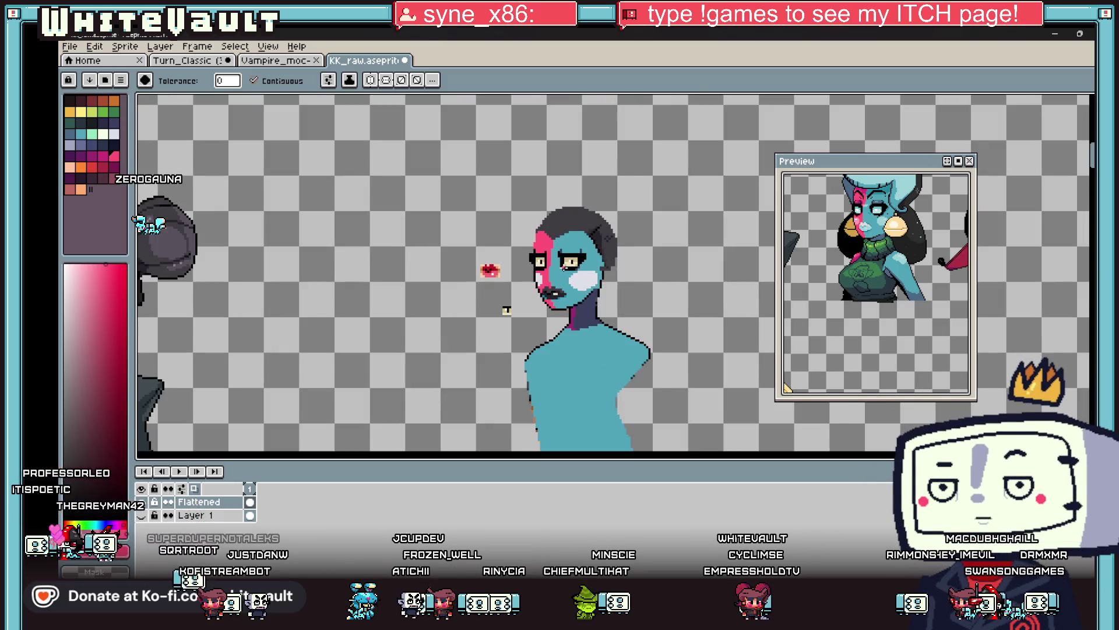
Sample a pale pink for the left cheek patch.
scroll(557, 280, "up", 4)
key("i")
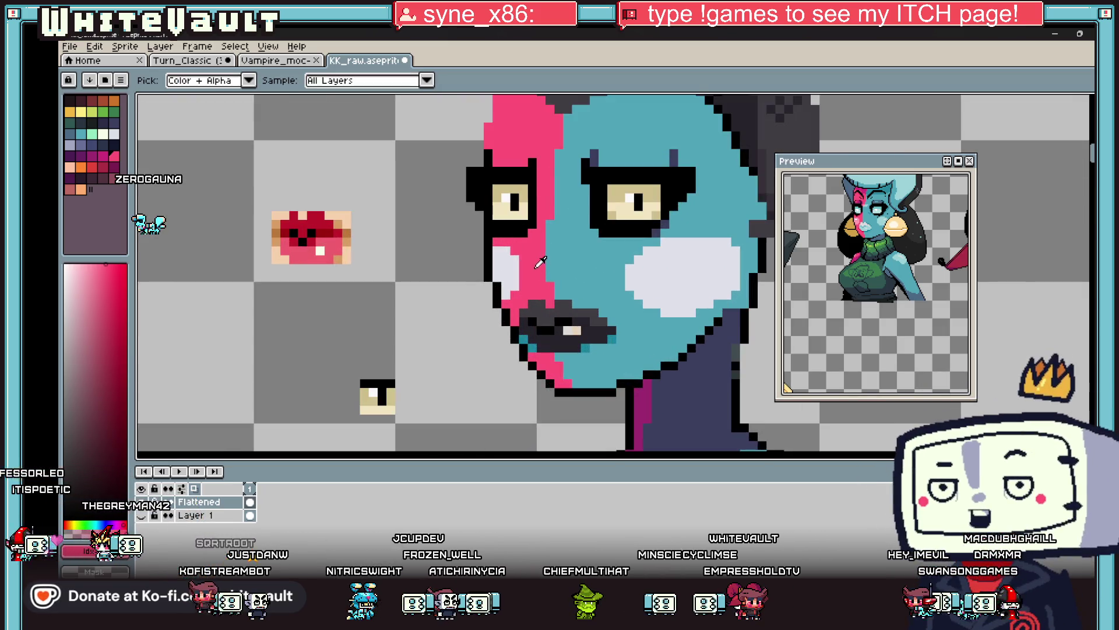
left_click(508, 260)
key("g")
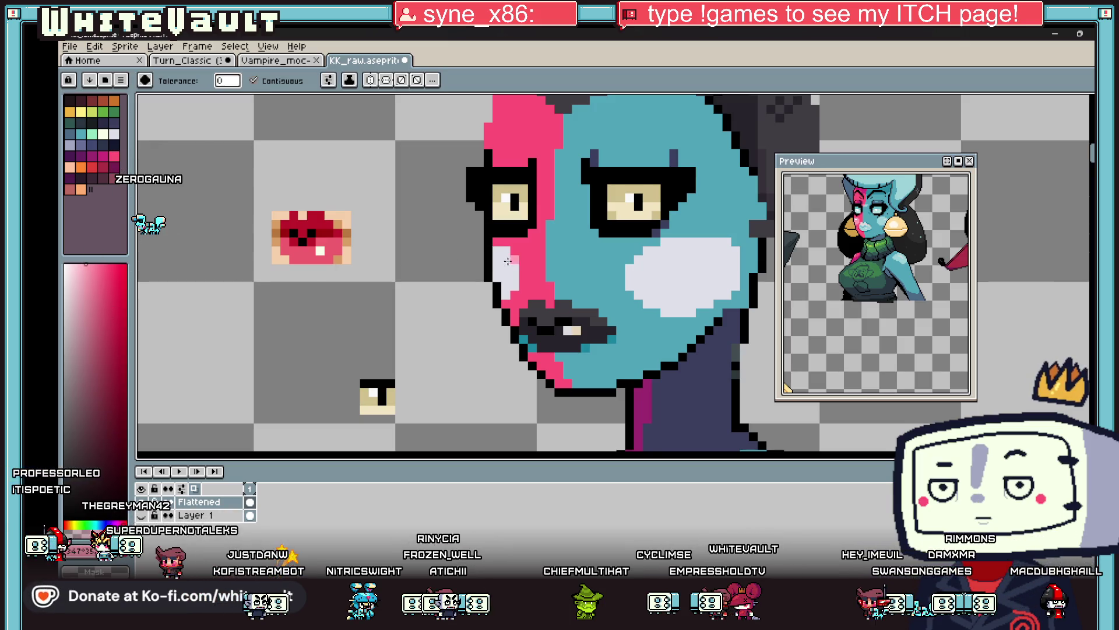
Fill the white right cheek patch with a lighter cyan than the teal skin.
key("i")
left_click(617, 258)
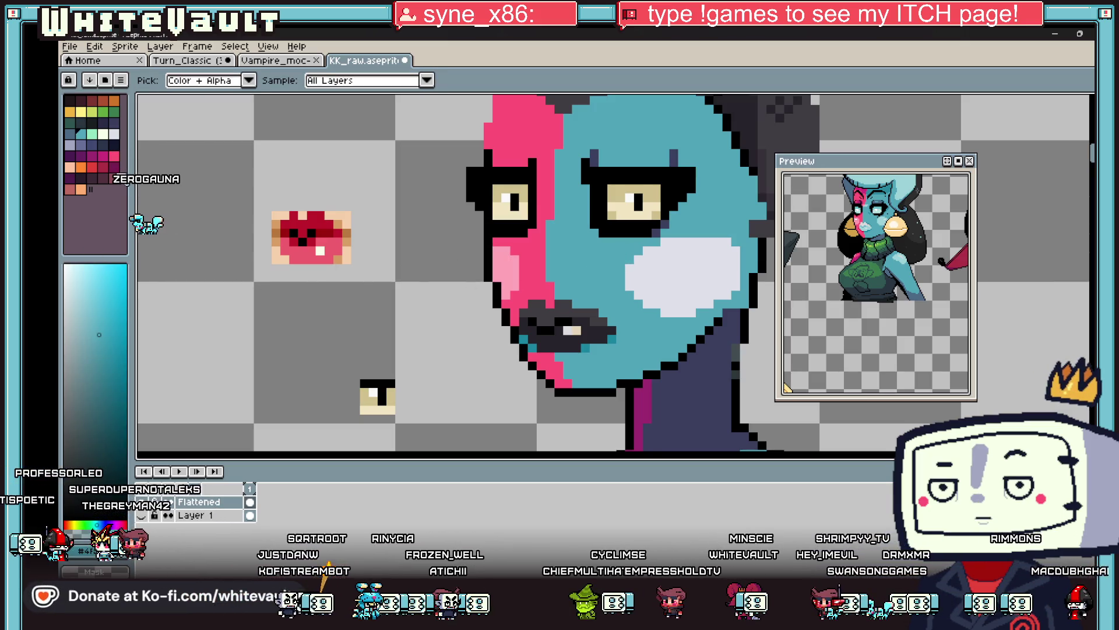
left_click(85, 315)
key("g")
left_click(699, 272)
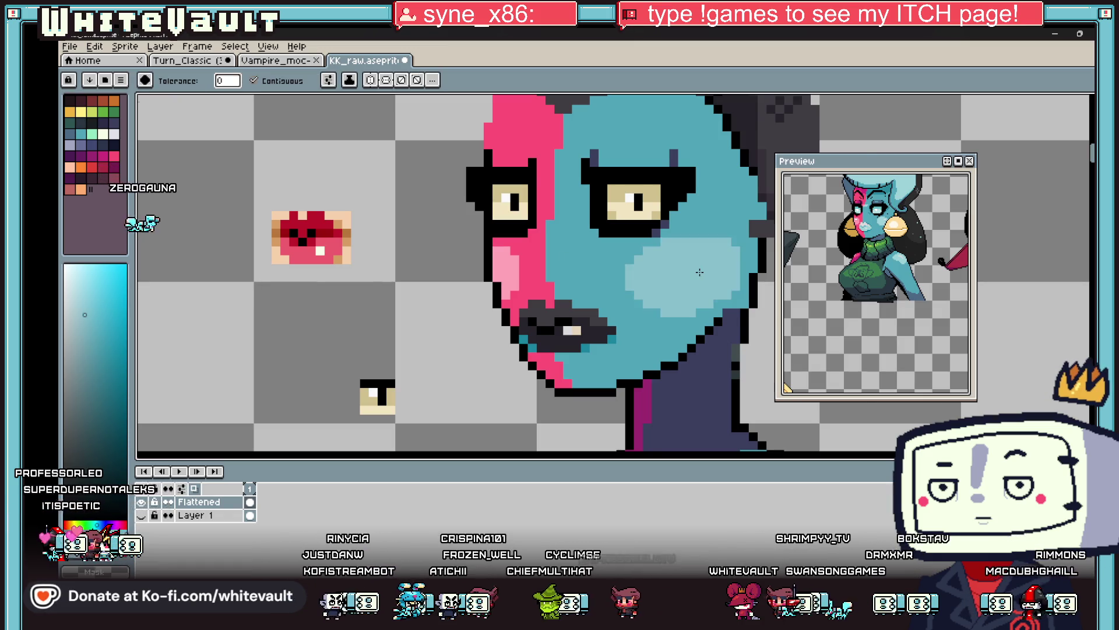
scroll(699, 273, "down", 3)
scroll(699, 272, "down", 1)
scroll(687, 283, "up", 2)
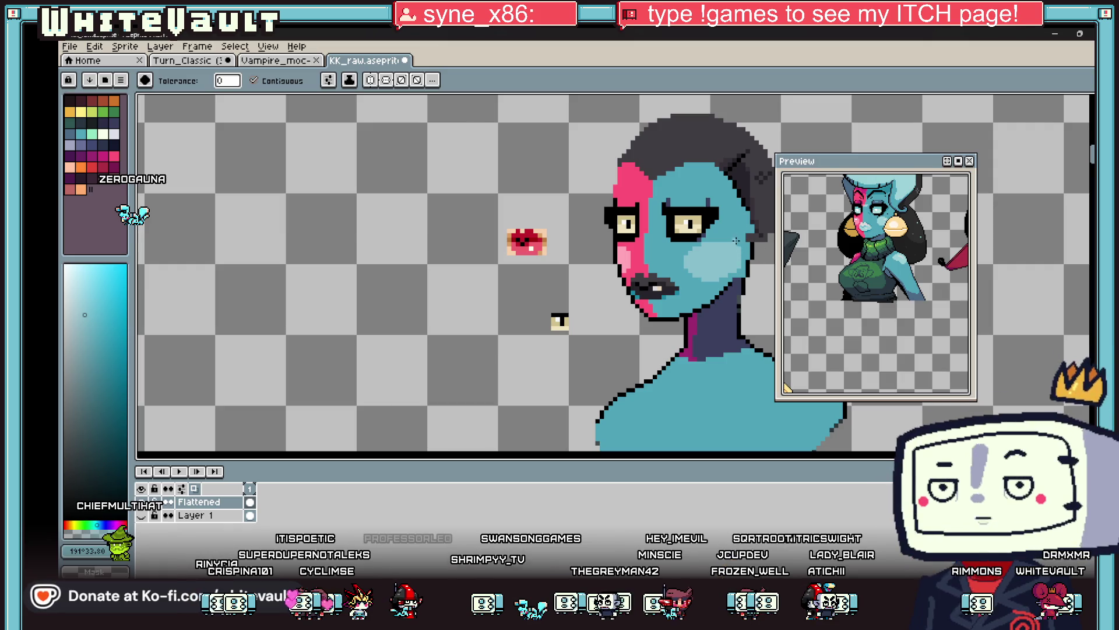
Select the mouth with a rectangular marquee and move it up about two pixels.
scroll(737, 240, "up", 1)
key("w")
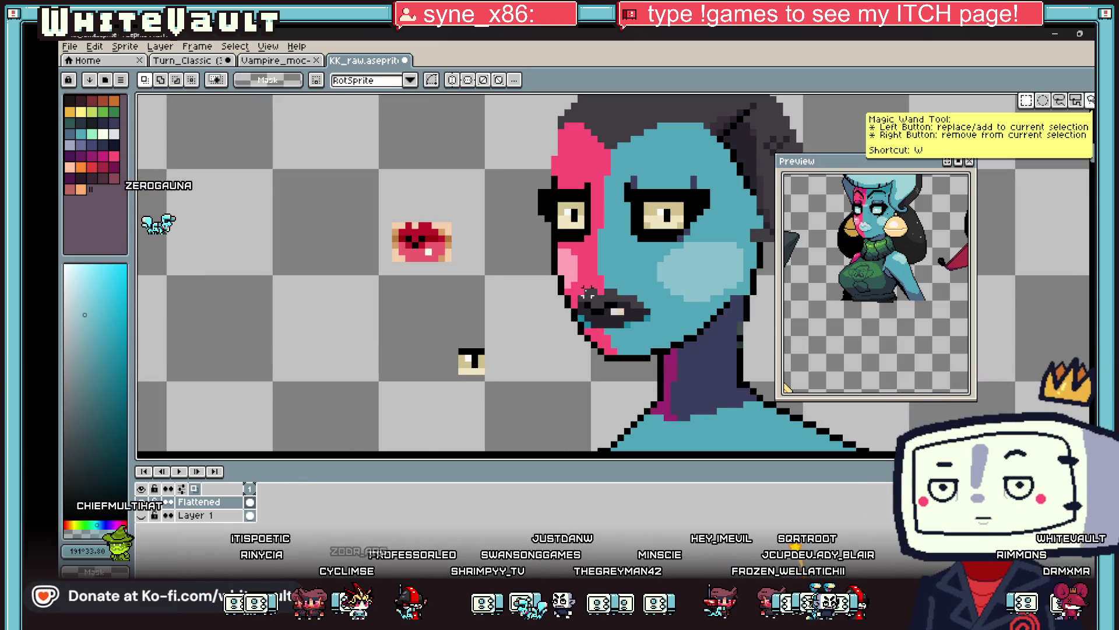
scroll(589, 295, "up", 1)
mouse_move(571, 280)
left_mouse_down()
mouse_move(663, 391)
mouse_move(752, 391)
left_mouse_up()
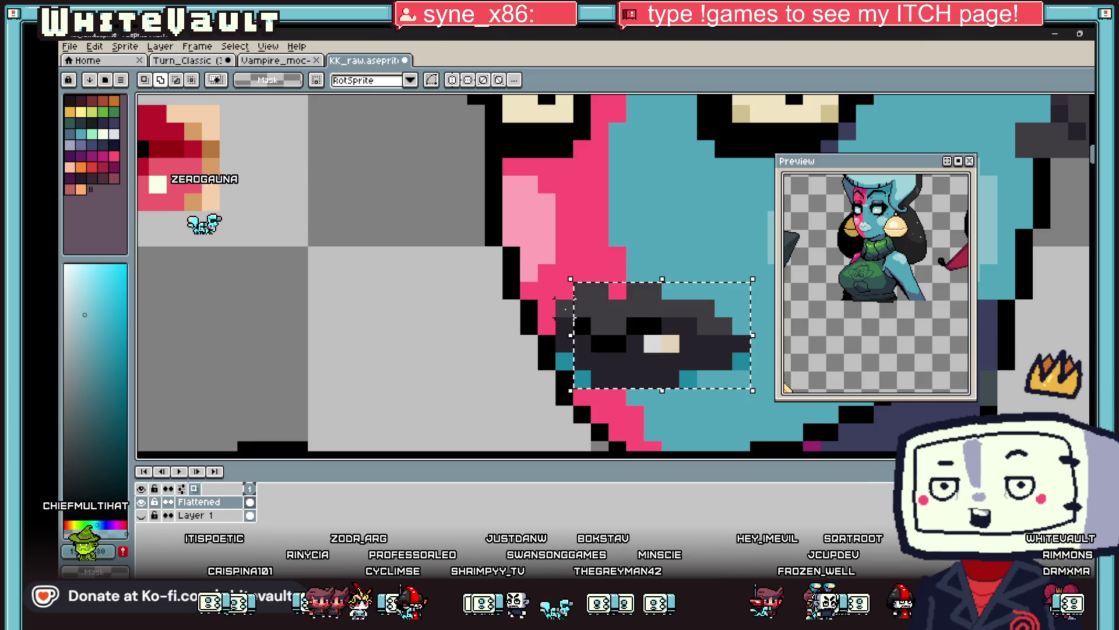
left_click_drag(650, 358, 644, 313)
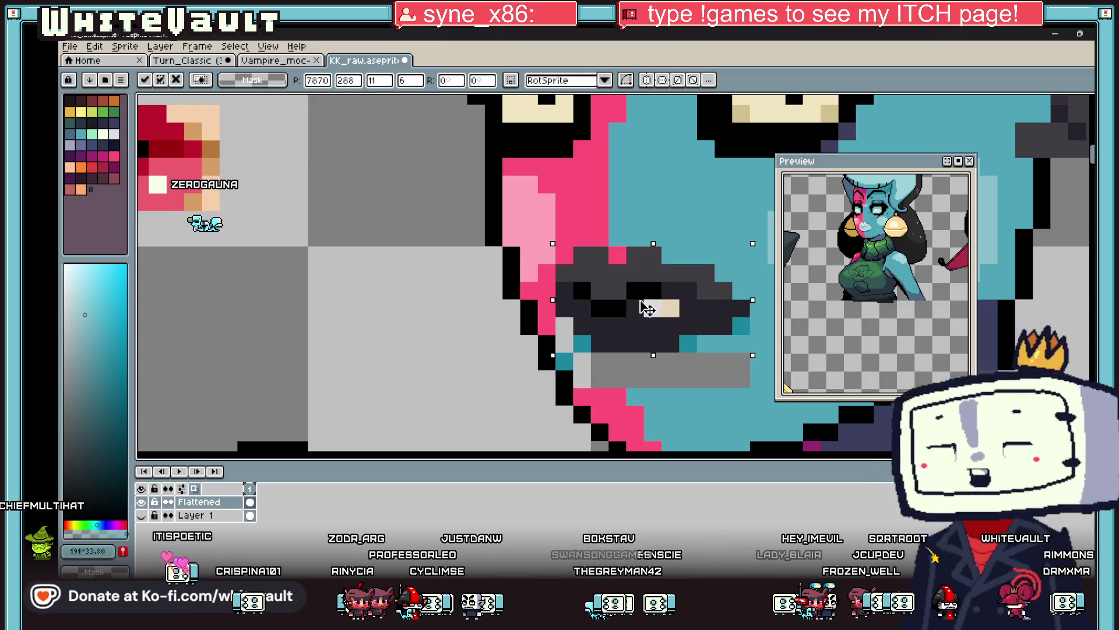
scroll(647, 309, "down", 3)
key("Return")
scroll(660, 284, "up", 3)
Paint the grey gap with the sampled dark mouth colour.
key("i")
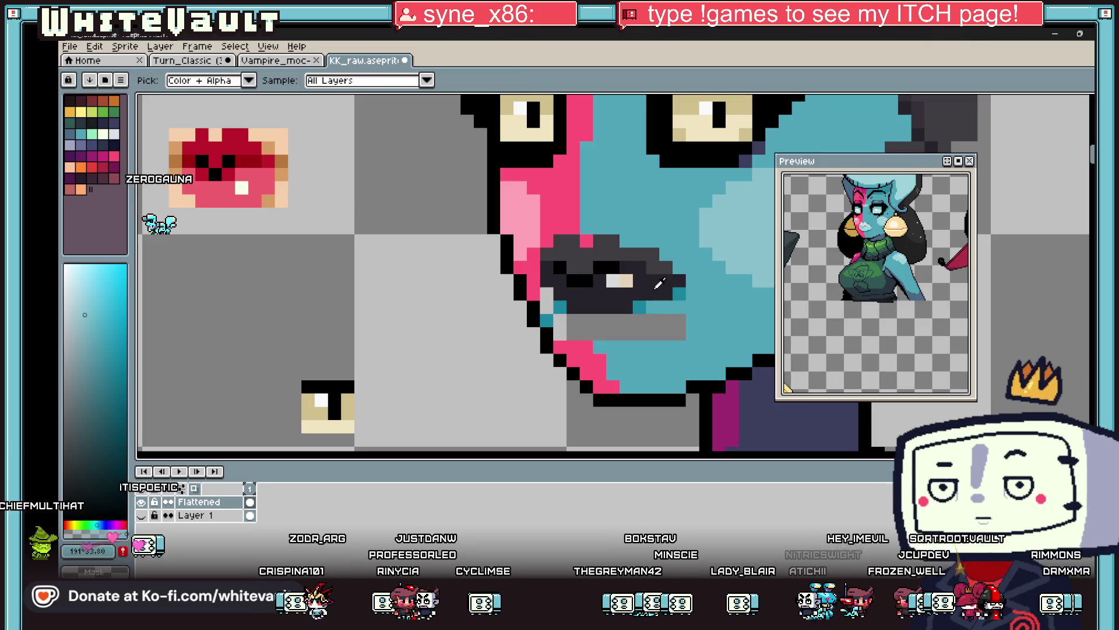
left_click(659, 284)
key("b")
scroll(660, 307, "up", 2)
mouse_move(638, 341)
left_mouse_down()
mouse_move(594, 340)
mouse_move(581, 373)
mouse_move(432, 372)
mouse_move(395, 335)
mouse_move(565, 335)
mouse_move(399, 301)
left_mouse_up()
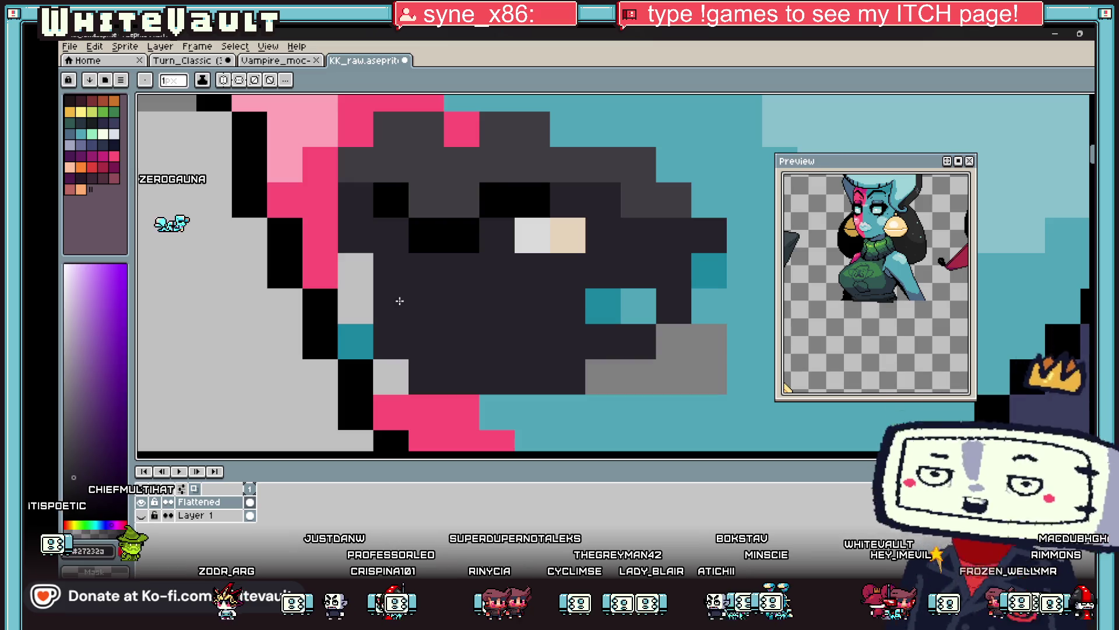
Paint the grey pixel beside the mouth pink, undoing a misplaced one.
key("i")
left_click(321, 268)
key("b")
left_click(356, 306)
left_click(376, 362)
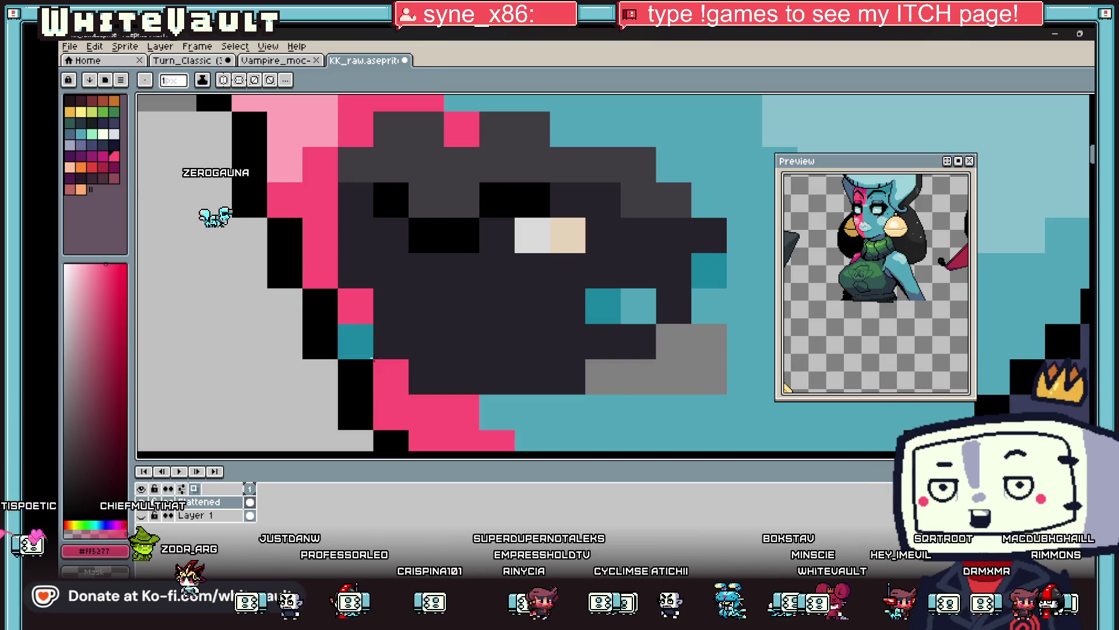
key("ctrl+z")
Add two purple pixels at the mouth corner, sampled from the neck.
key("i")
left_click(355, 341)
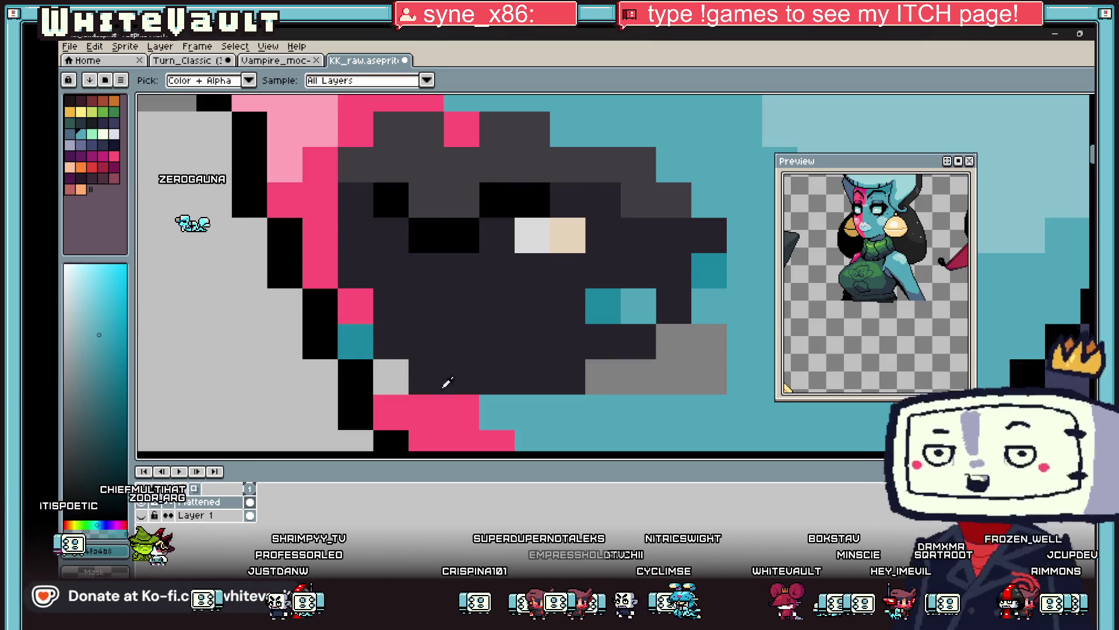
scroll(447, 382, "down", 3)
left_click(274, 295)
key("b")
scroll(274, 294, "up", 3)
left_click(446, 356)
left_click(477, 407)
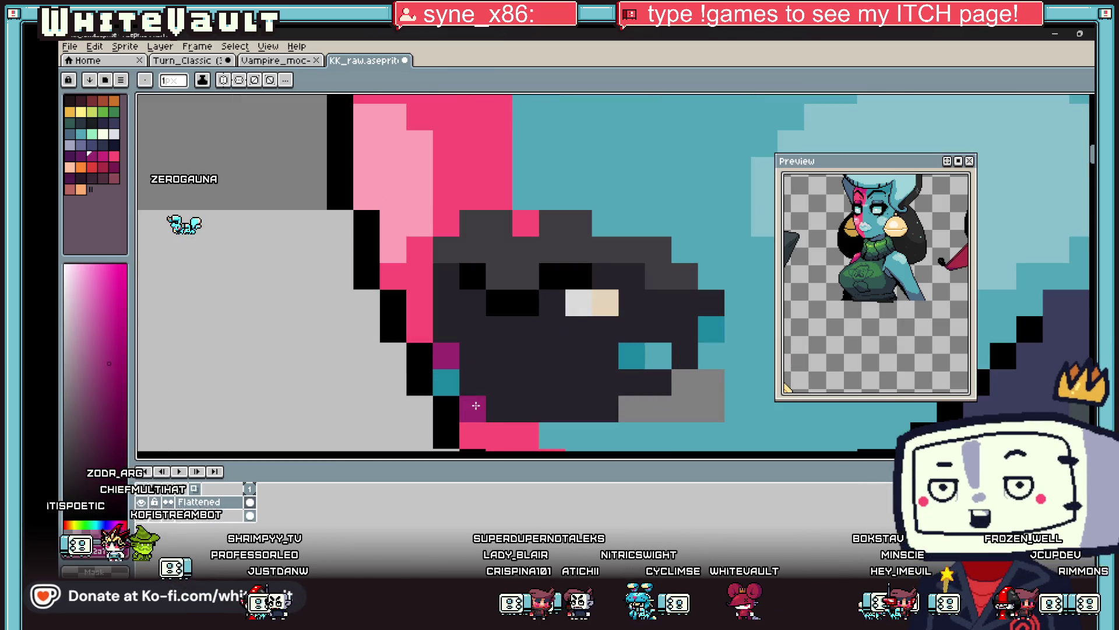
Cover the stray teal and black pixels with the dark mouth colour.
scroll(476, 407, "down", 3)
scroll(437, 405, "up", 2)
left_click_drag(557, 372, 572, 372)
left_click_drag(534, 332, 512, 331)
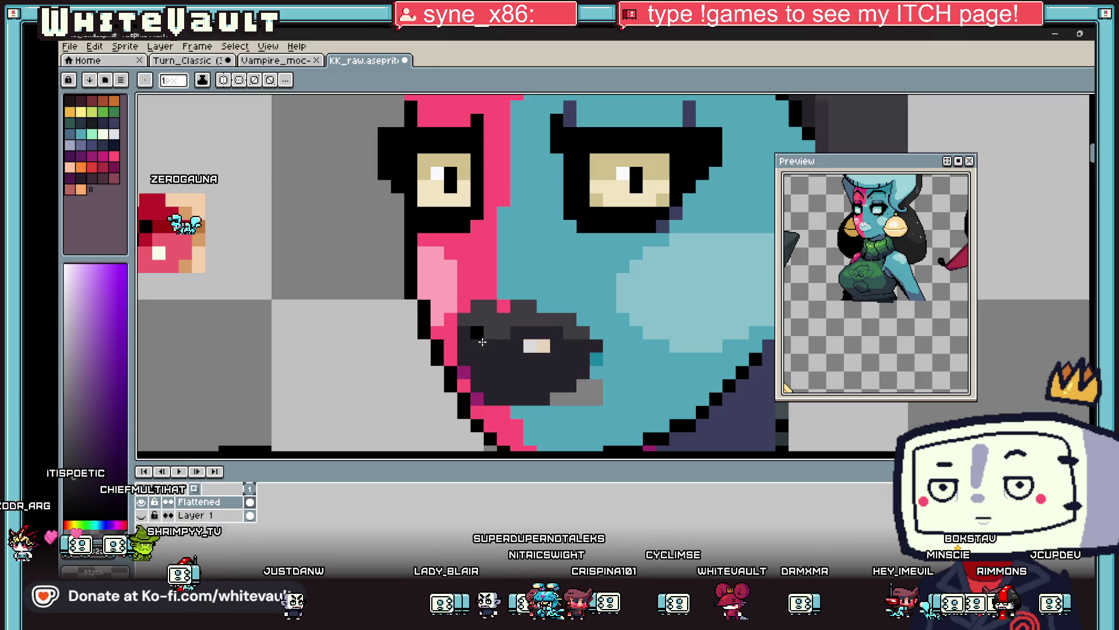
Bucket-fill the grey top, light teeth and grey underside of the mouth dark.
key("g")
left_click(491, 326)
left_click(536, 346)
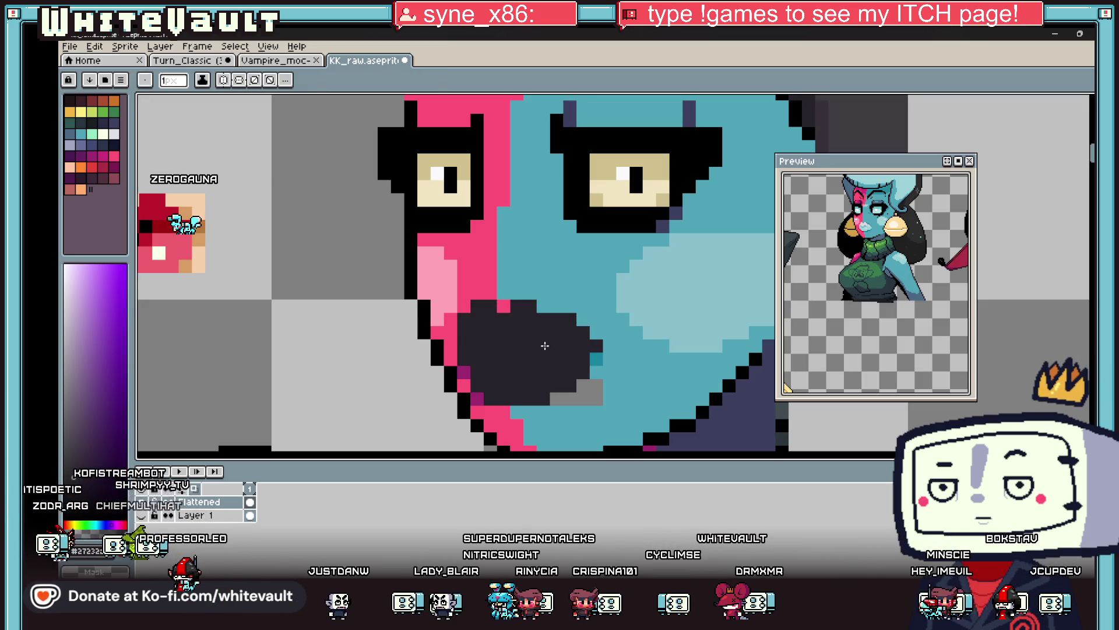
left_click_drag(631, 398, 622, 366)
left_click(577, 354)
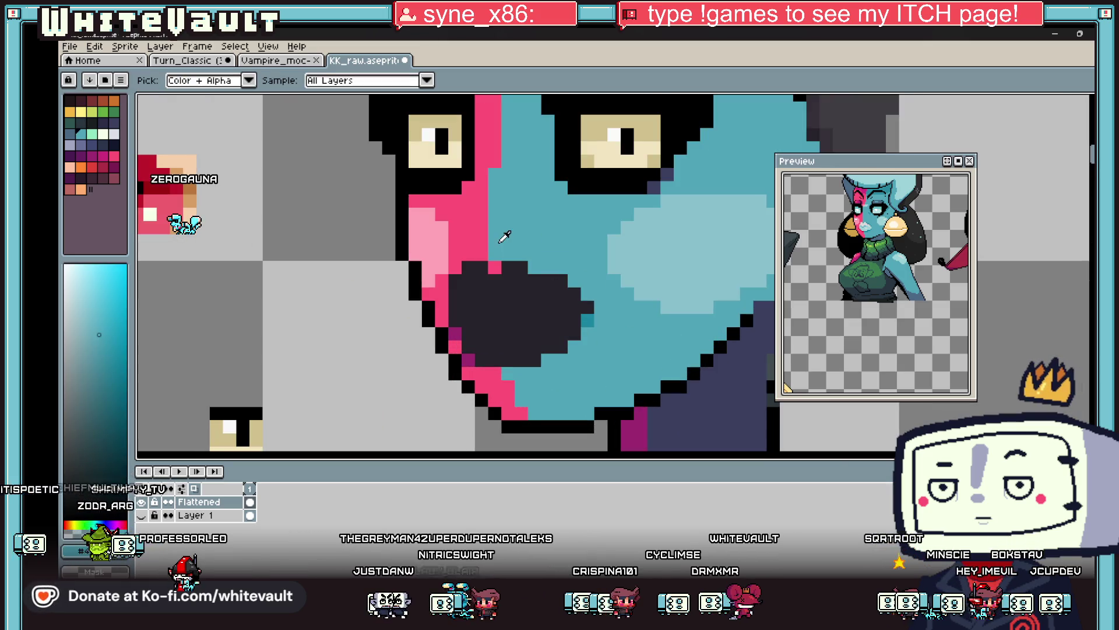
left_click(652, 392, "alt")
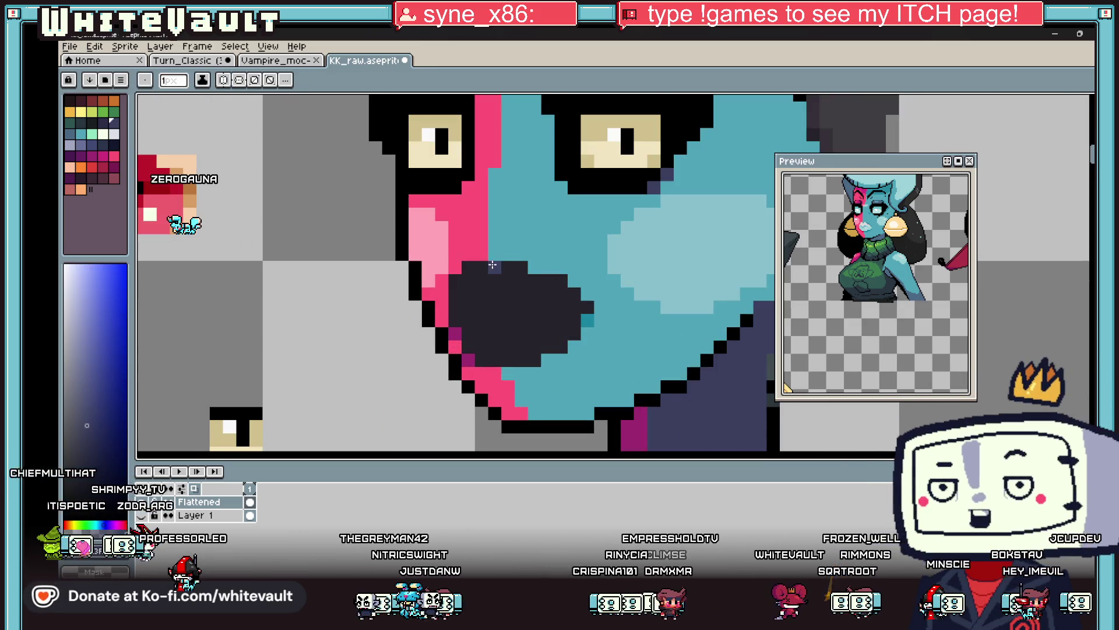
scroll(493, 264, "down", 2)
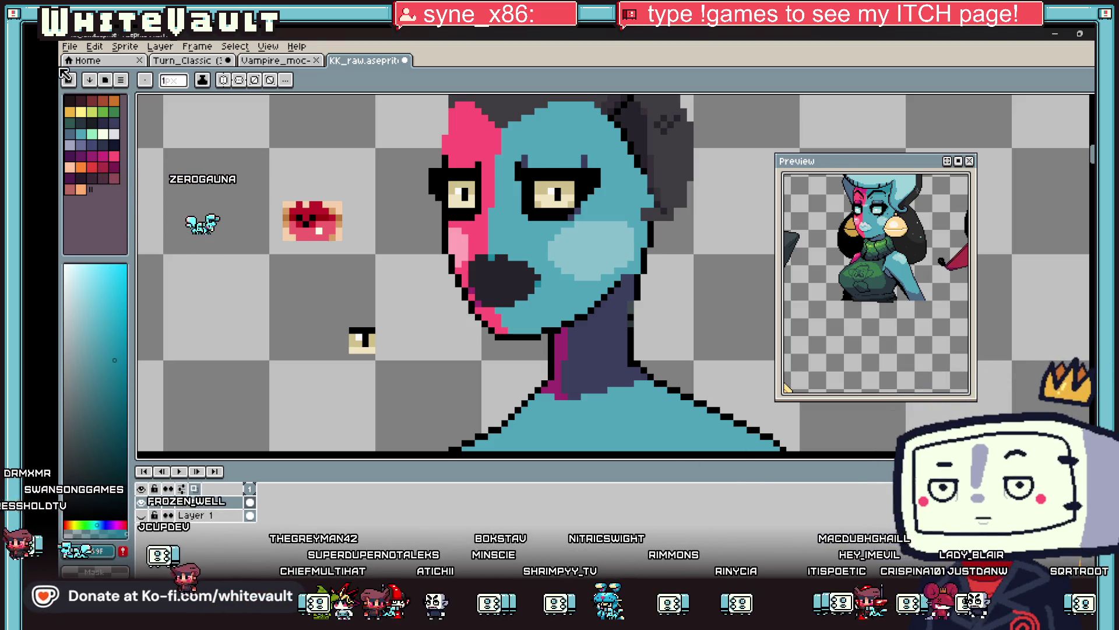
Create a new 1200×750 sprite and paste the veiled statue photo into it.
left_click(70, 46)
left_click(82, 64)
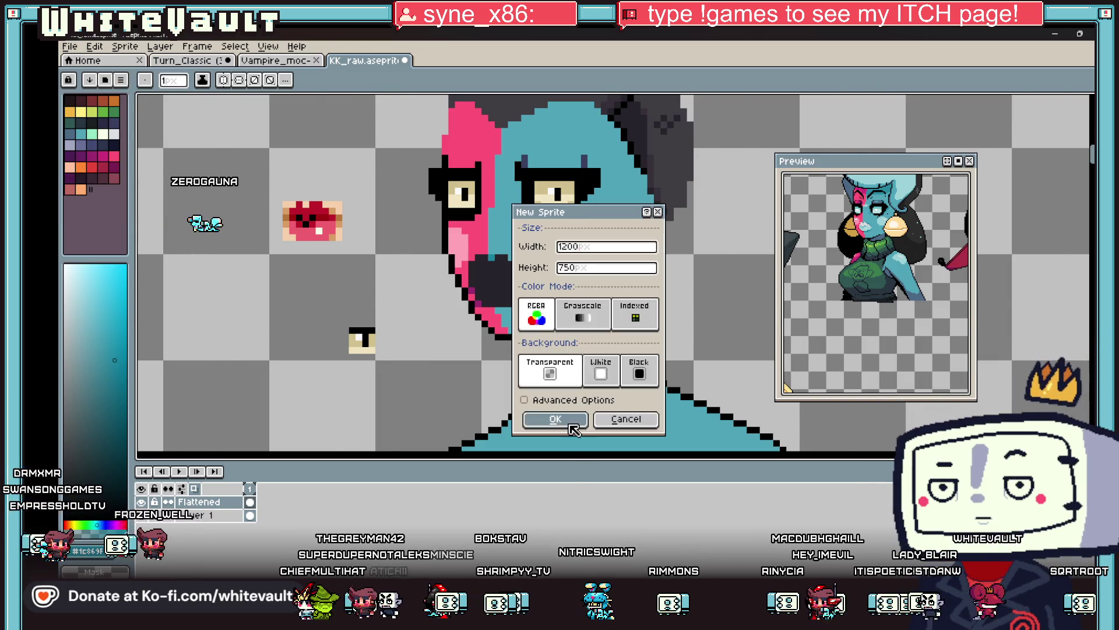
left_click(555, 419)
key("ctrl+v")
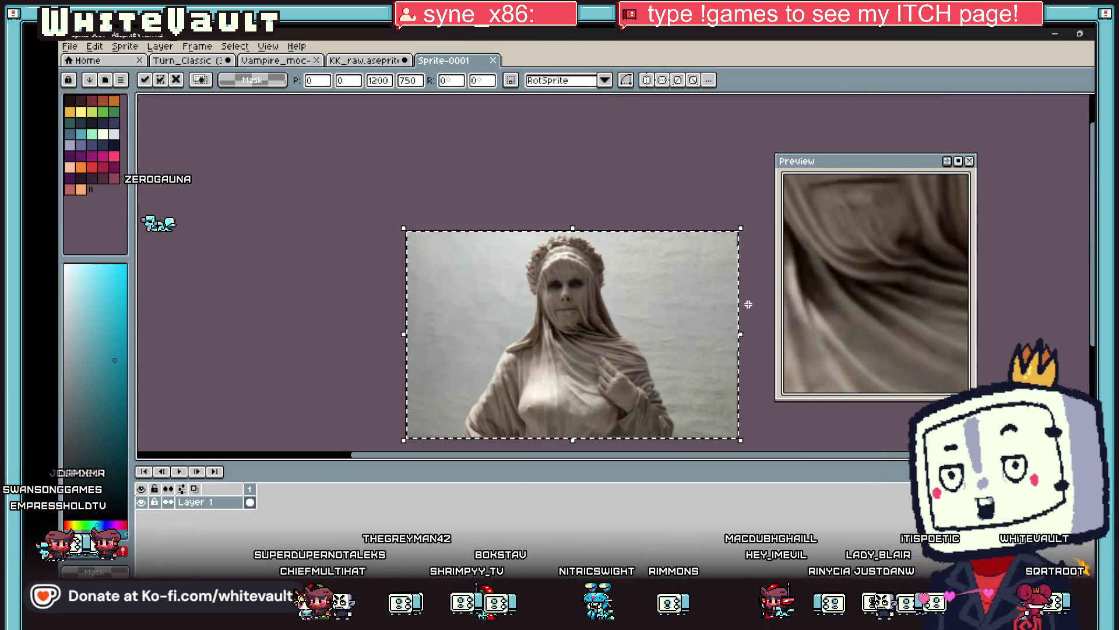
key("Return")
Look over the statue reference, then switch back to KK_raw.aseprite.
scroll(612, 317, "up", 1)
scroll(609, 341, "up", 1)
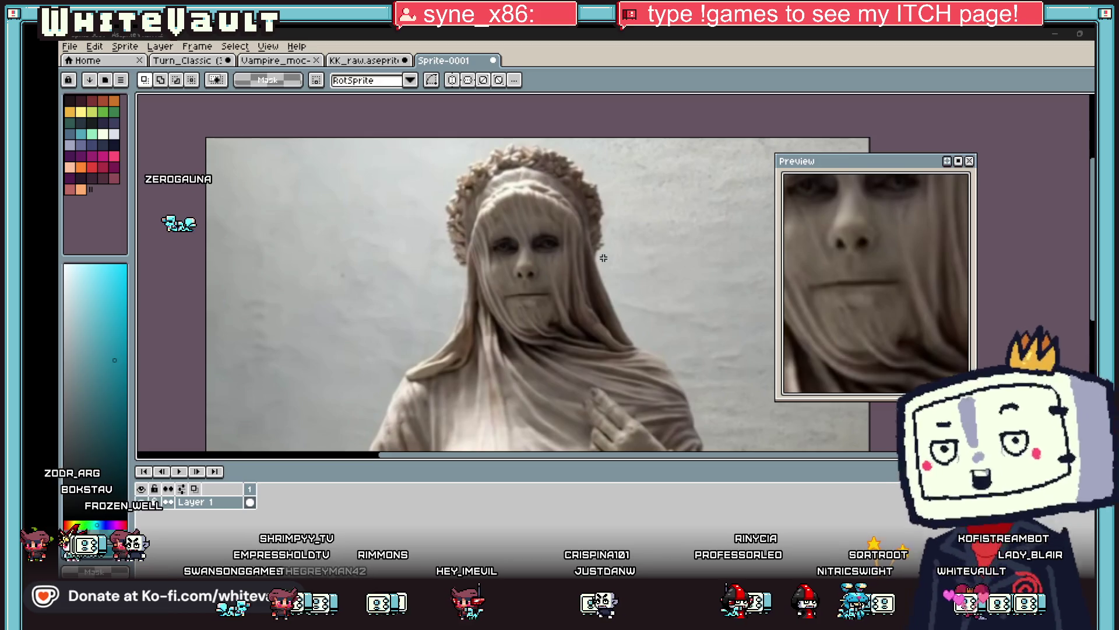
scroll(568, 236, "up", 1)
left_click(348, 60)
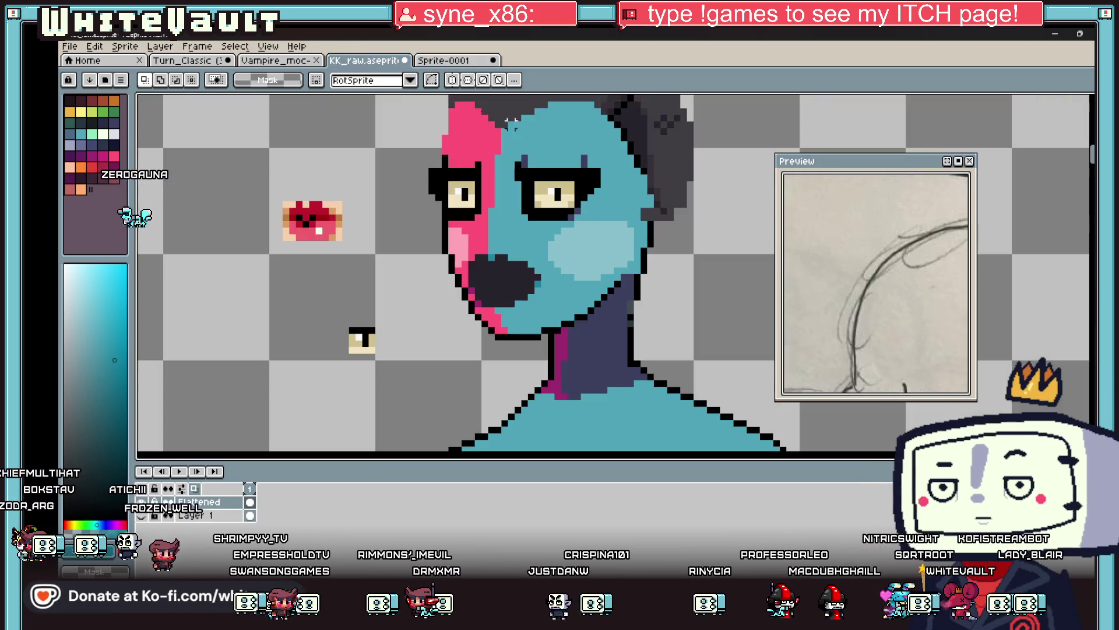
Darken three pixels along the upper edge of the mouth.
scroll(575, 153, "up", 1)
scroll(854, 275, "up", 2)
scroll(854, 275, "up", 3)
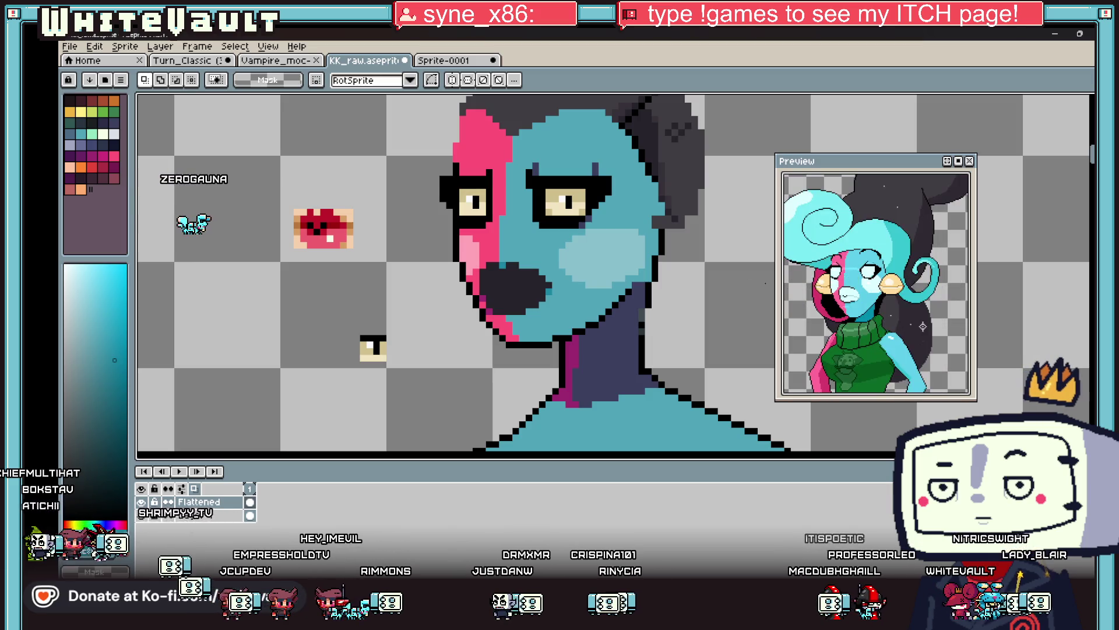
scroll(581, 166, "up", 2)
scroll(551, 165, "down", 3)
key("b")
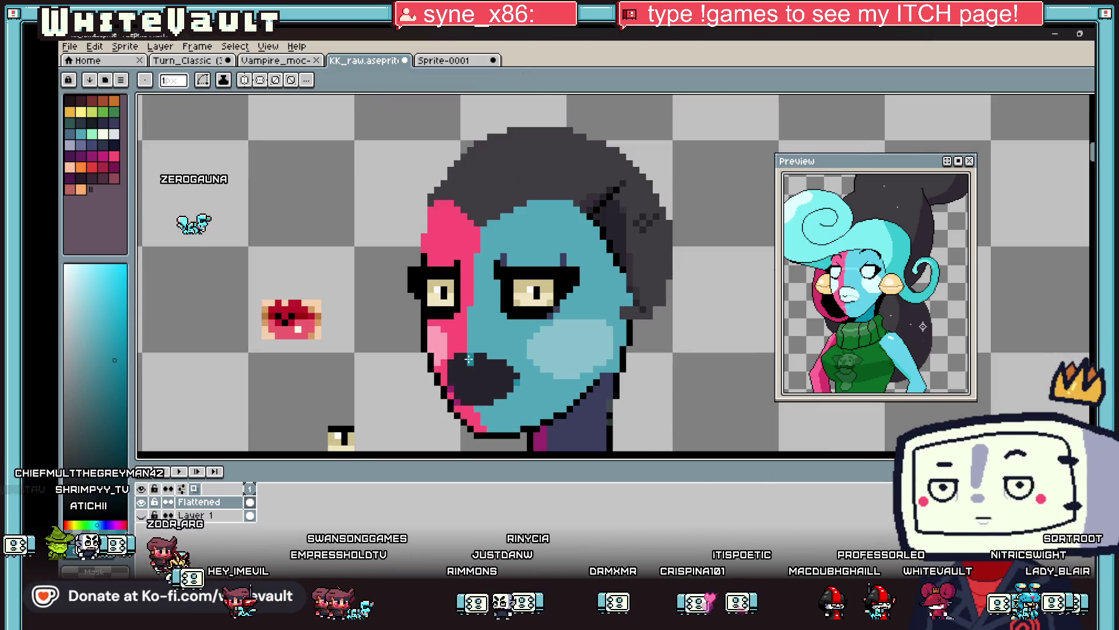
scroll(469, 359, "up", 3)
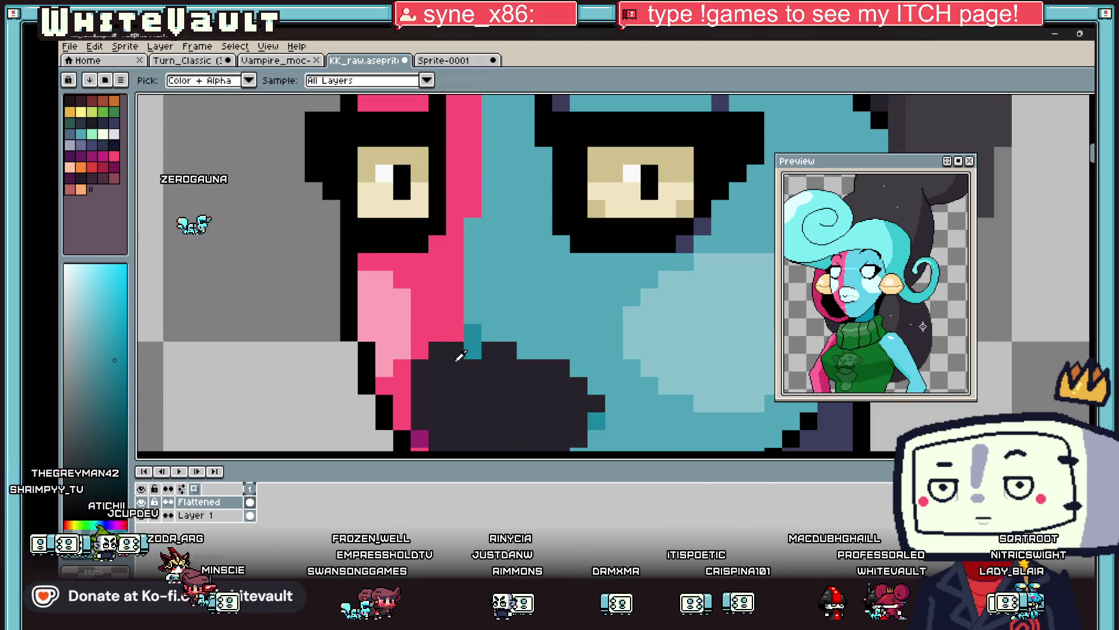
left_click(422, 357, "alt")
left_click(473, 350)
left_click(505, 335)
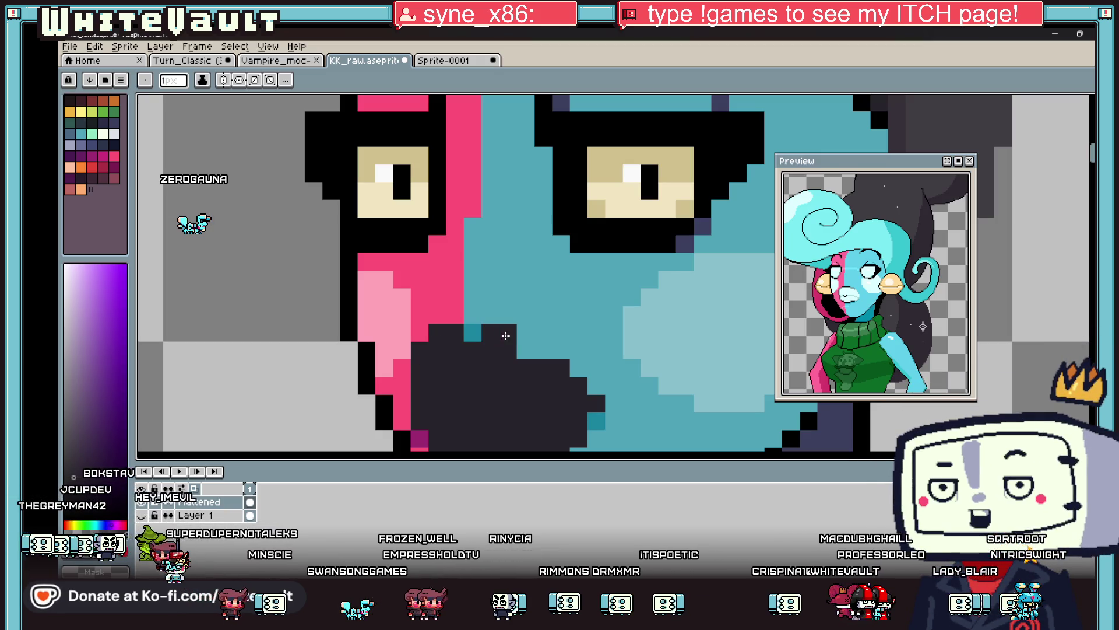
Draw a small V of black pixels near the mouth using black from the outline.
scroll(554, 351, "down", 3)
scroll(554, 350, "up", 3)
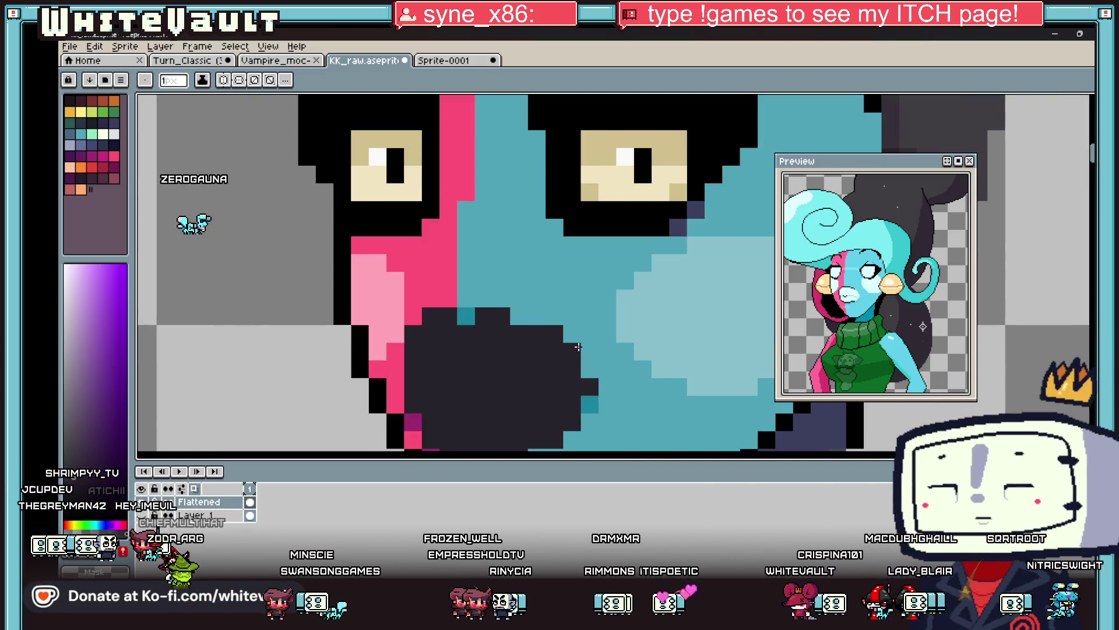
scroll(601, 387, "down", 3)
key("alt")
scroll(601, 387, "up", 3)
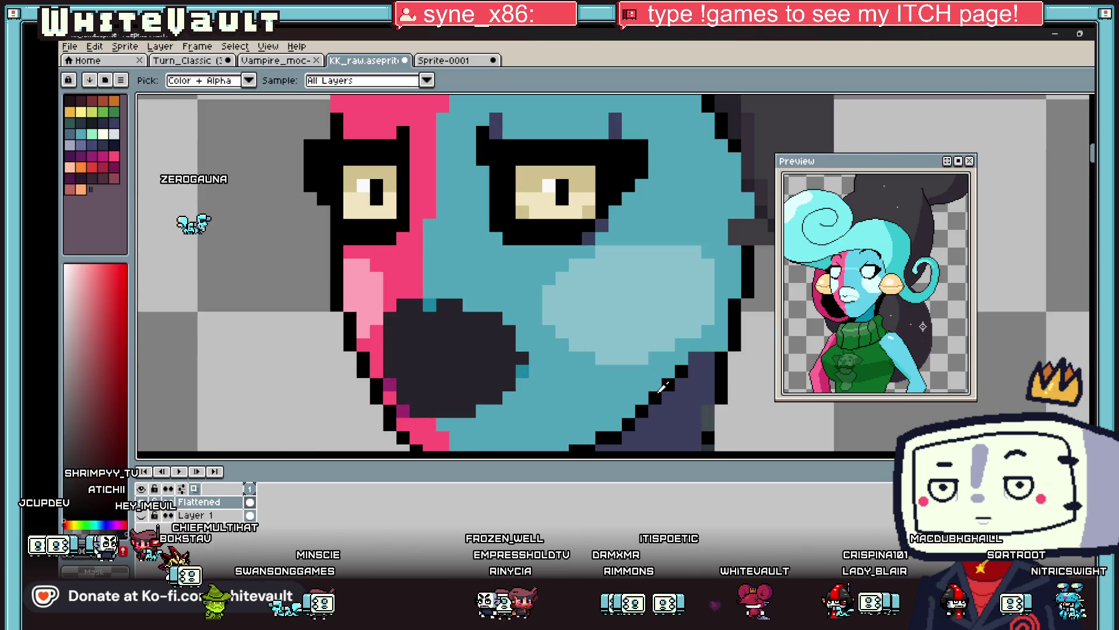
left_click(661, 390, "alt")
scroll(410, 358, "up", 2)
mouse_move(412, 355)
left_mouse_down()
mouse_move(463, 394)
mouse_move(498, 357)
left_mouse_up()
scroll(478, 385, "down", 5)
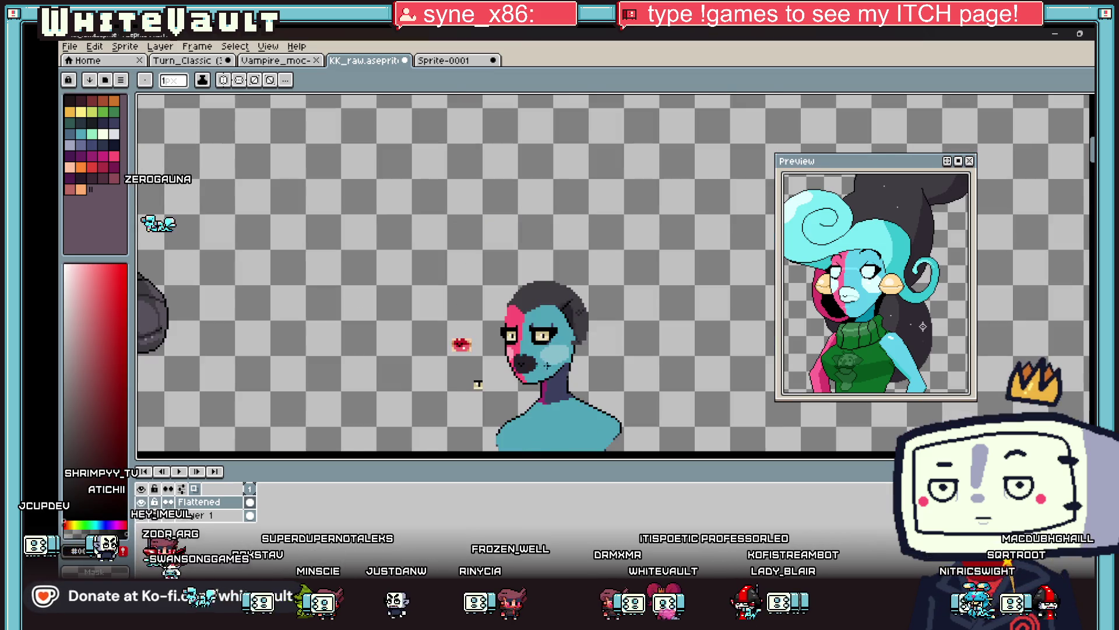
Sample the teal and pink face colours in turn.
scroll(519, 367, "up", 3)
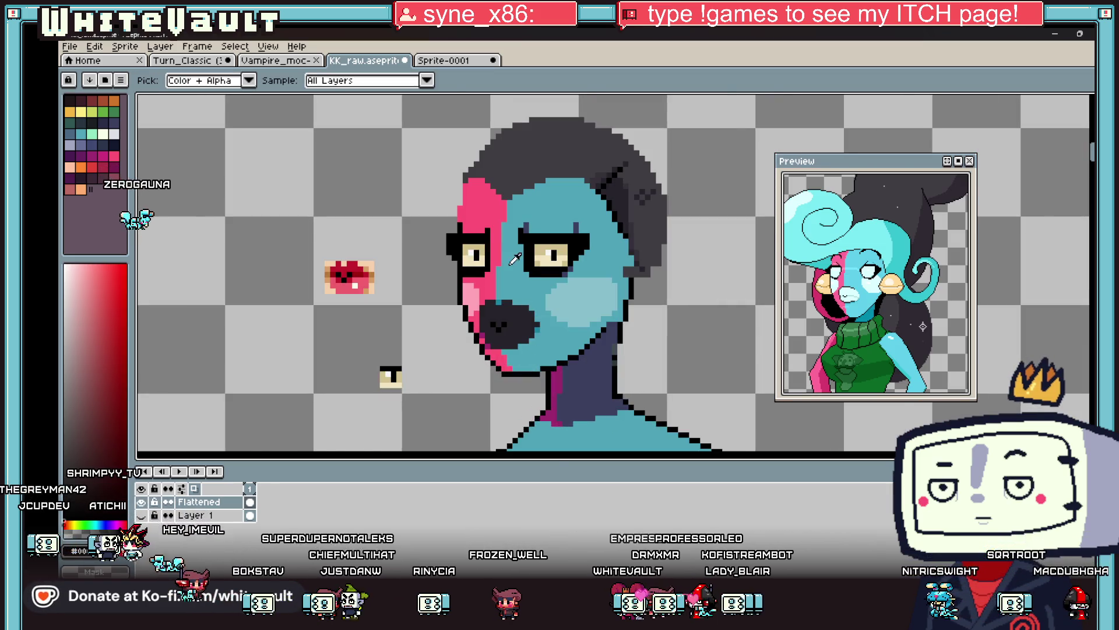
scroll(493, 245, "up", 1)
left_click(493, 245, "alt")
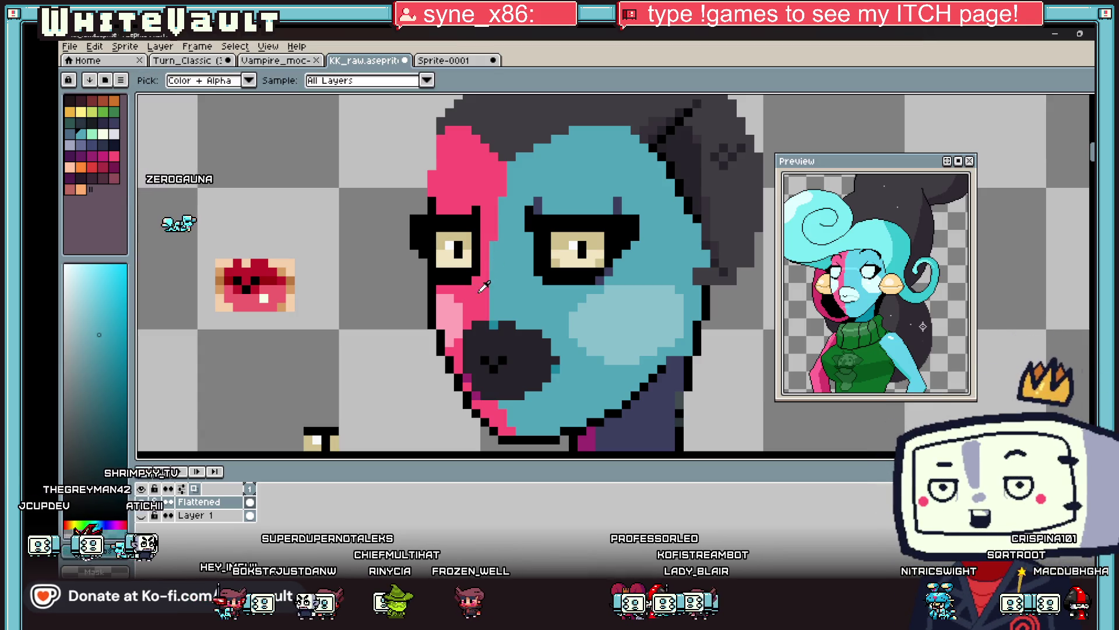
left_click(495, 321, "alt")
left_click(507, 309, "alt")
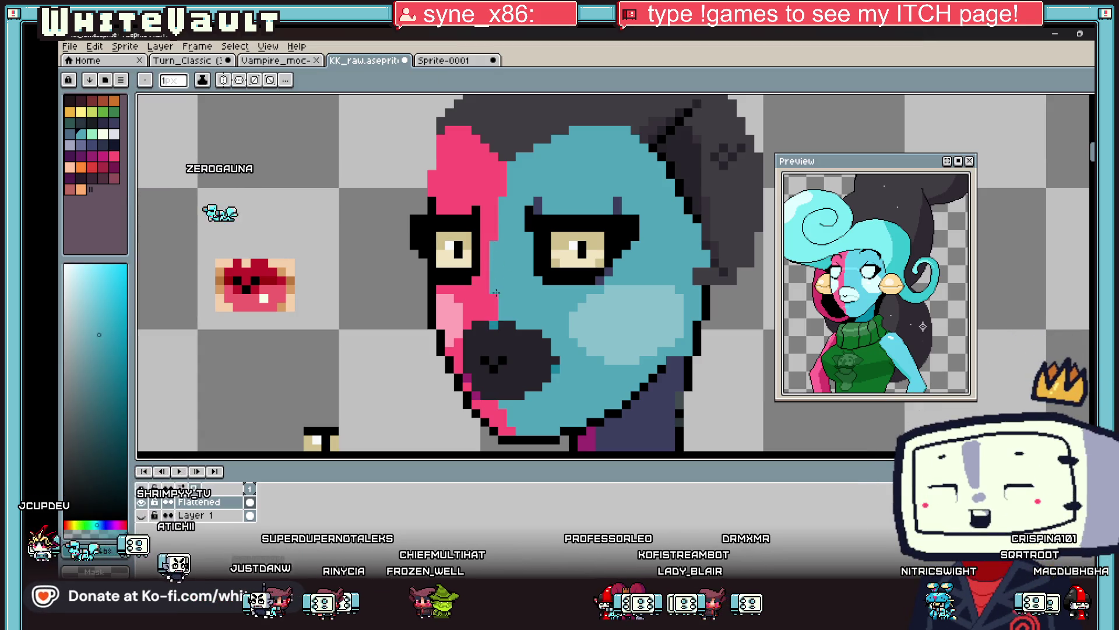
scroll(517, 297, "down", 3)
left_click(508, 274, "alt")
scroll(513, 292, "down", 4)
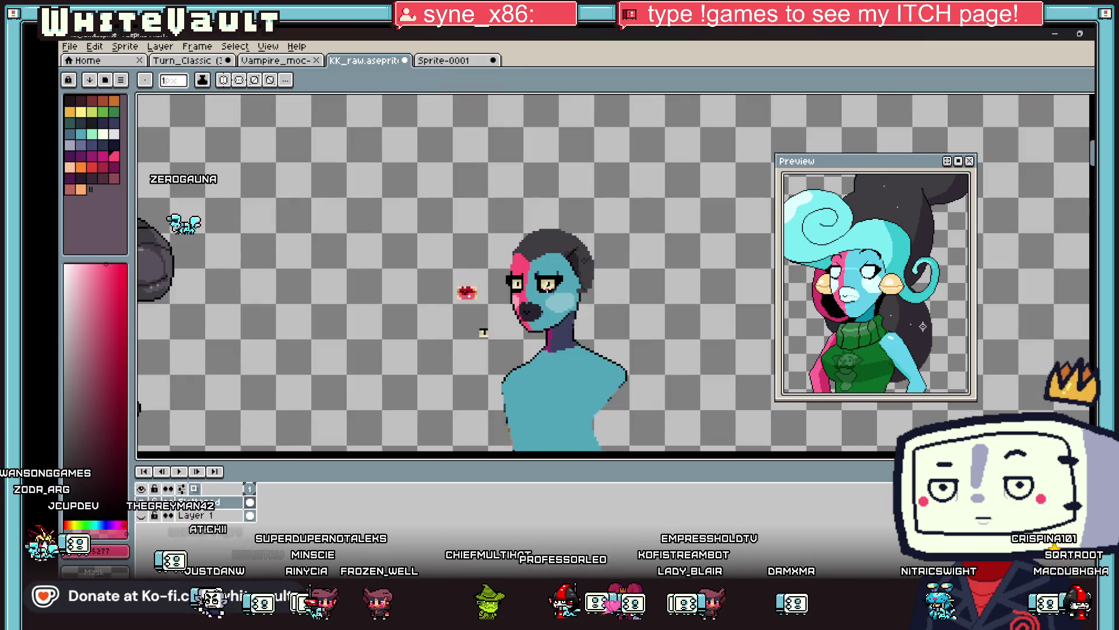
scroll(555, 274, "up", 5)
left_click(556, 272, "alt")
scroll(556, 271, "down", 2)
scroll(555, 272, "down", 1)
Pick black from the outline again.
key("alt")
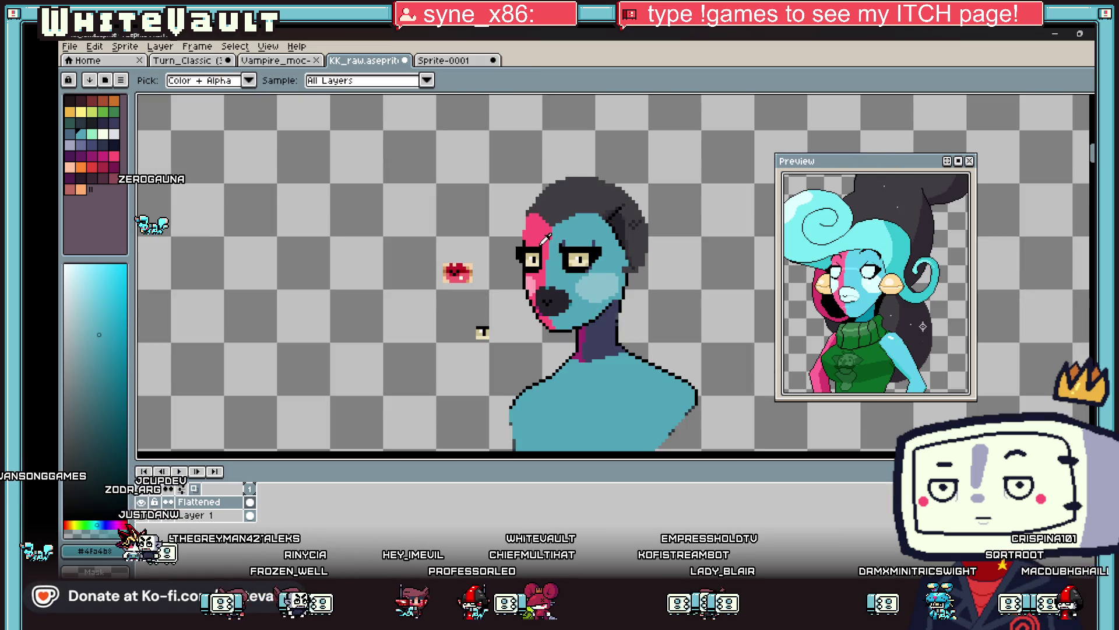
scroll(570, 236, "up", 2)
left_click(577, 230, "alt")
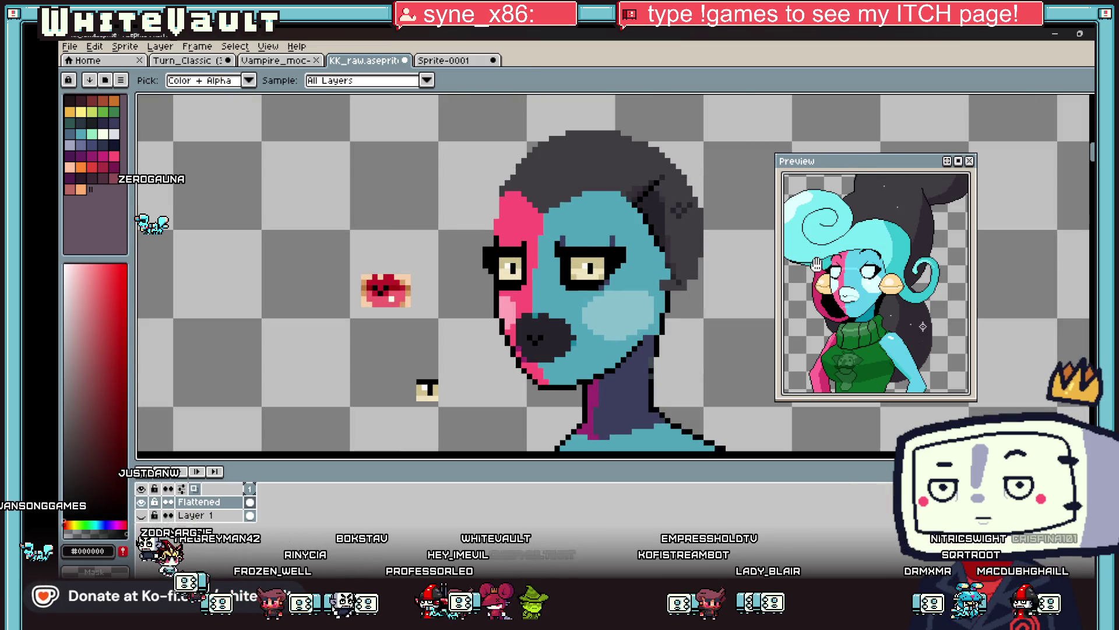
scroll(912, 293, "down", 3)
scroll(911, 293, "up", 3)
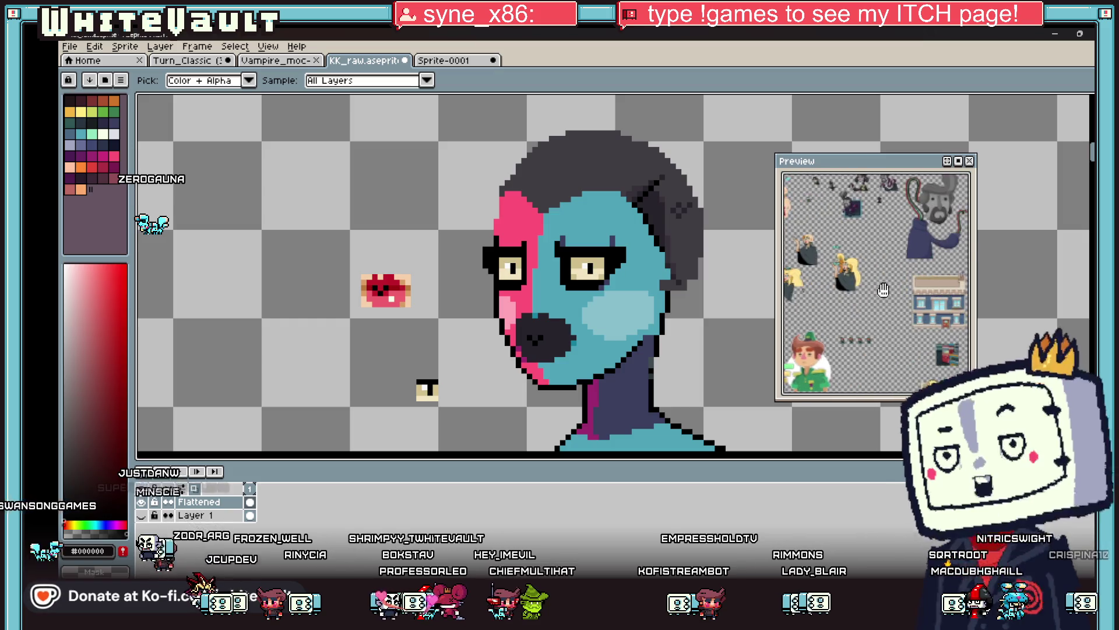
Draw a black hairline across the top of the forehead and up-left along the hair.
scroll(903, 309, "down", 3)
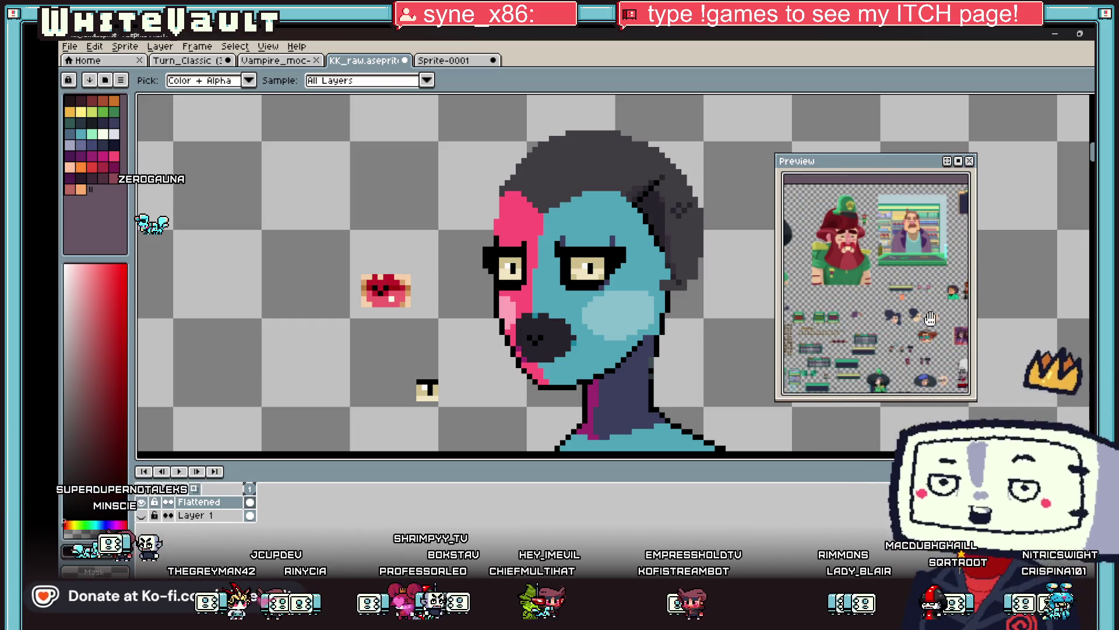
scroll(934, 316, "up", 5)
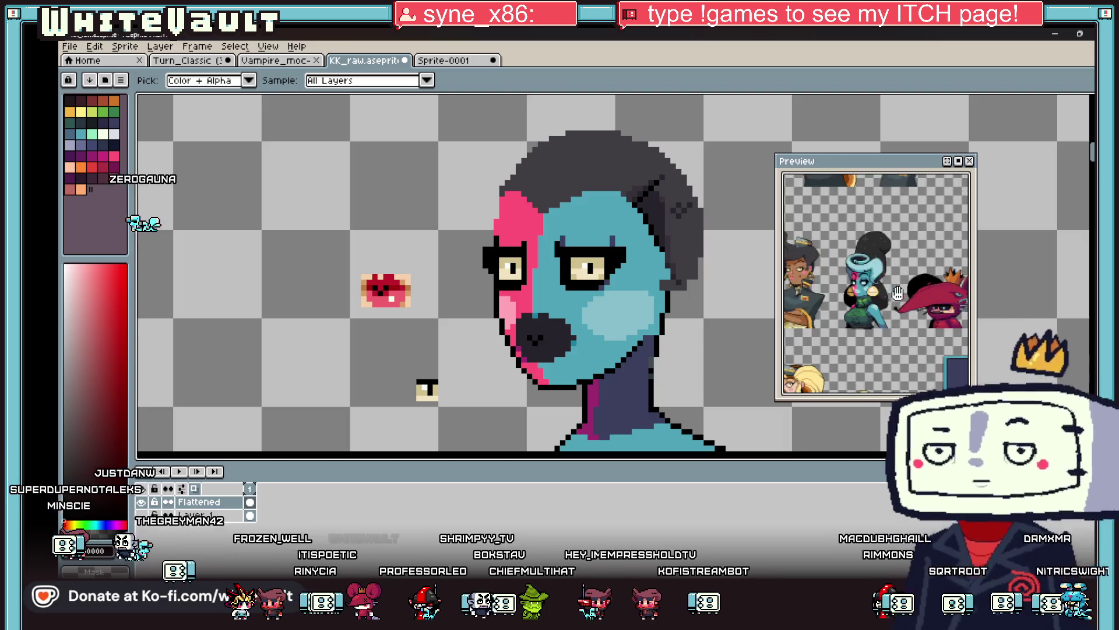
scroll(555, 210, "up", 2)
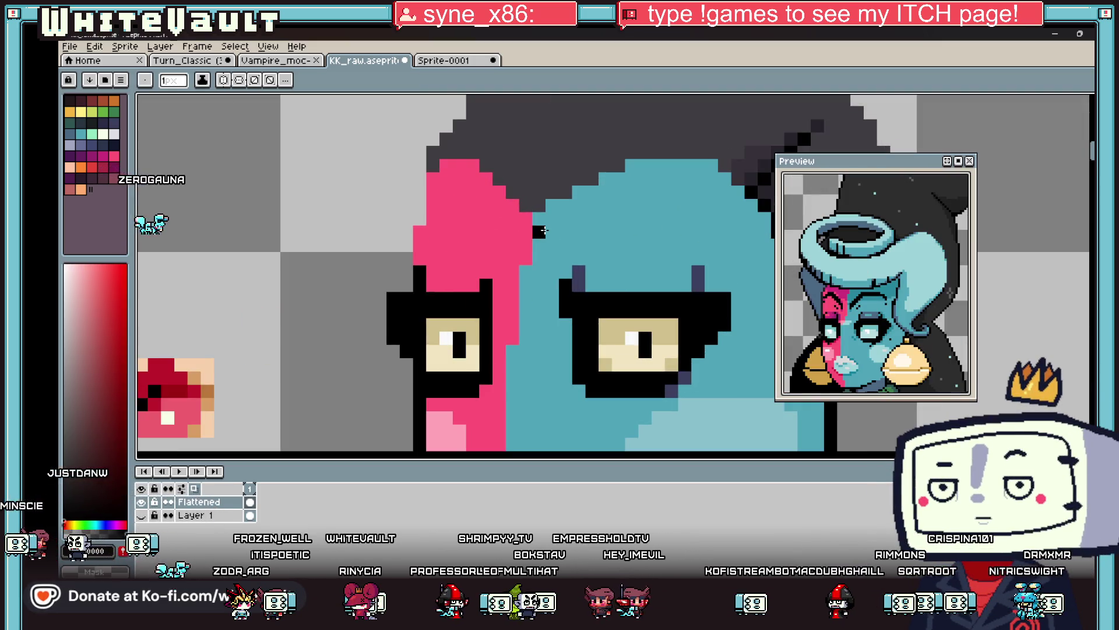
left_click(565, 180)
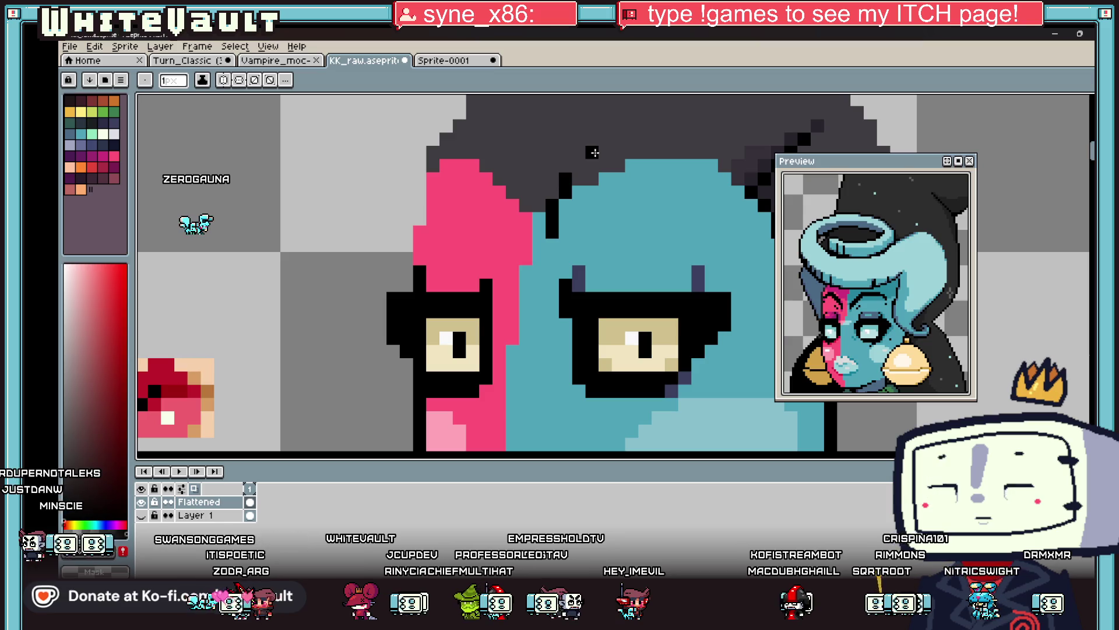
left_click_drag(606, 138, 683, 132)
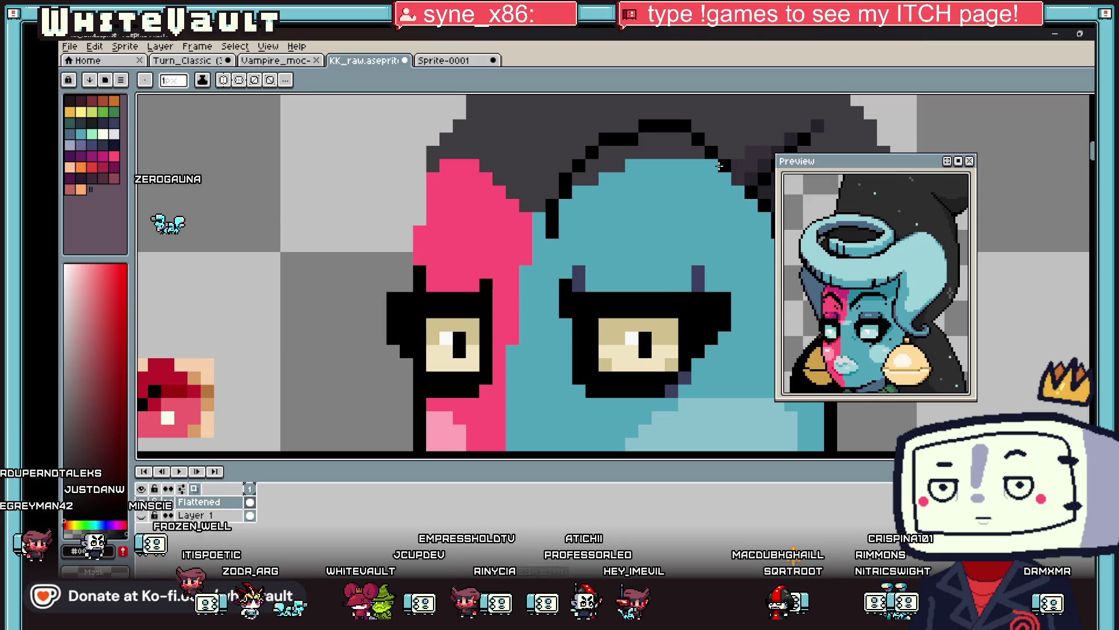
key("alt")
left_click(563, 216, "alt")
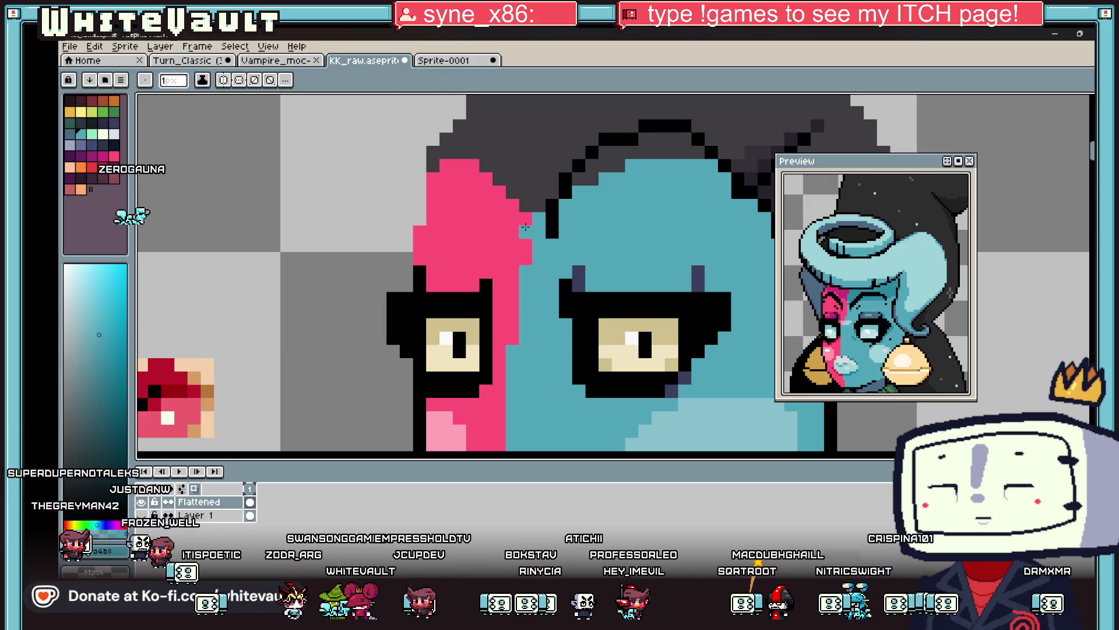
left_click(500, 233, "alt")
mouse_move(502, 211)
left_mouse_down()
mouse_move(446, 123)
mouse_move(441, 135)
left_mouse_up()
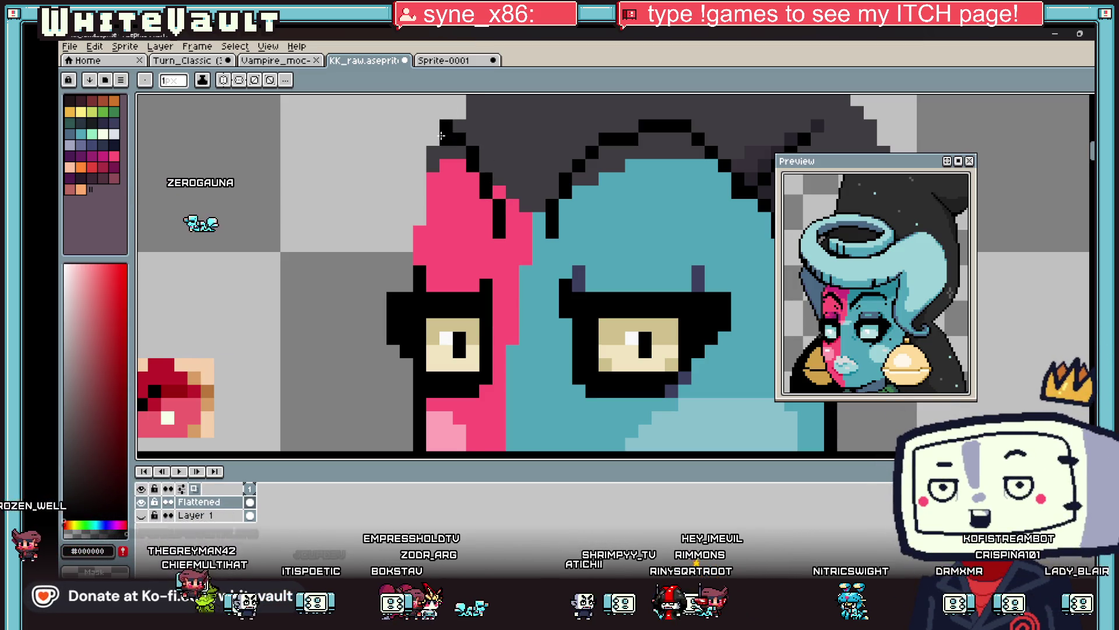
Draw thin cyan lines up and diagonally into the dark hair.
scroll(442, 135, "down", 2)
scroll(446, 125, "up", 1)
left_click(446, 125, "alt")
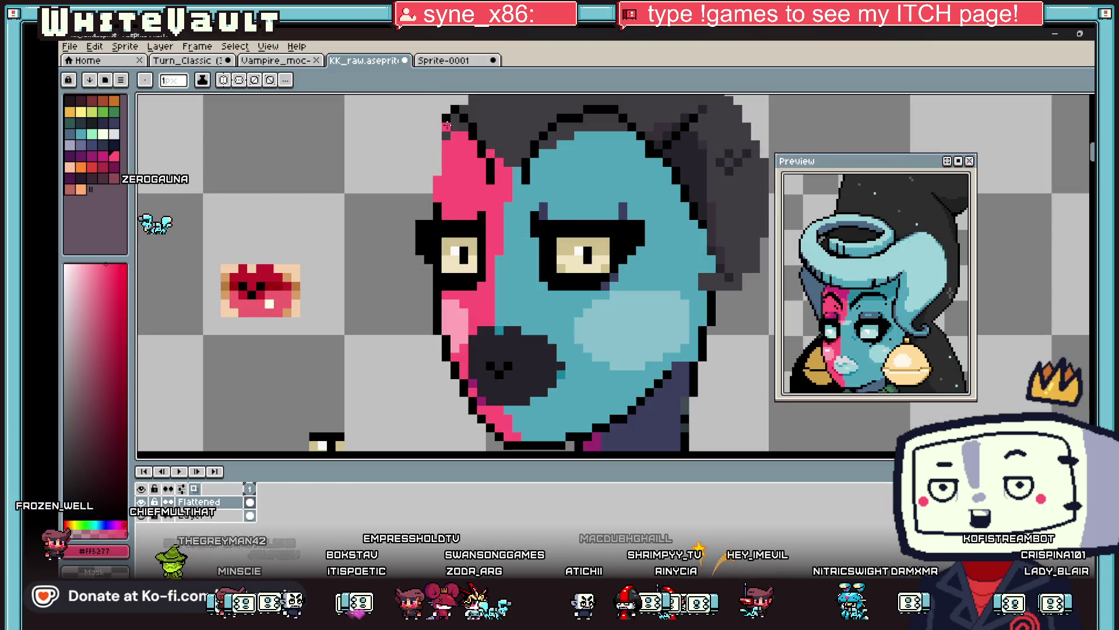
scroll(446, 126, "down", 2)
scroll(501, 145, "up", 1)
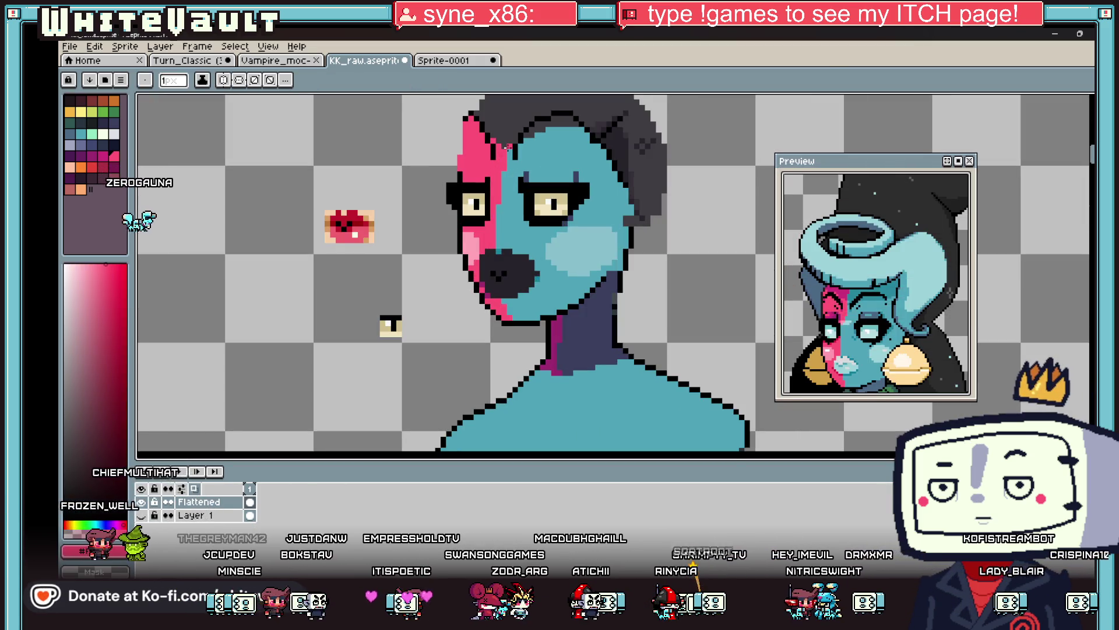
left_click(505, 146, "alt")
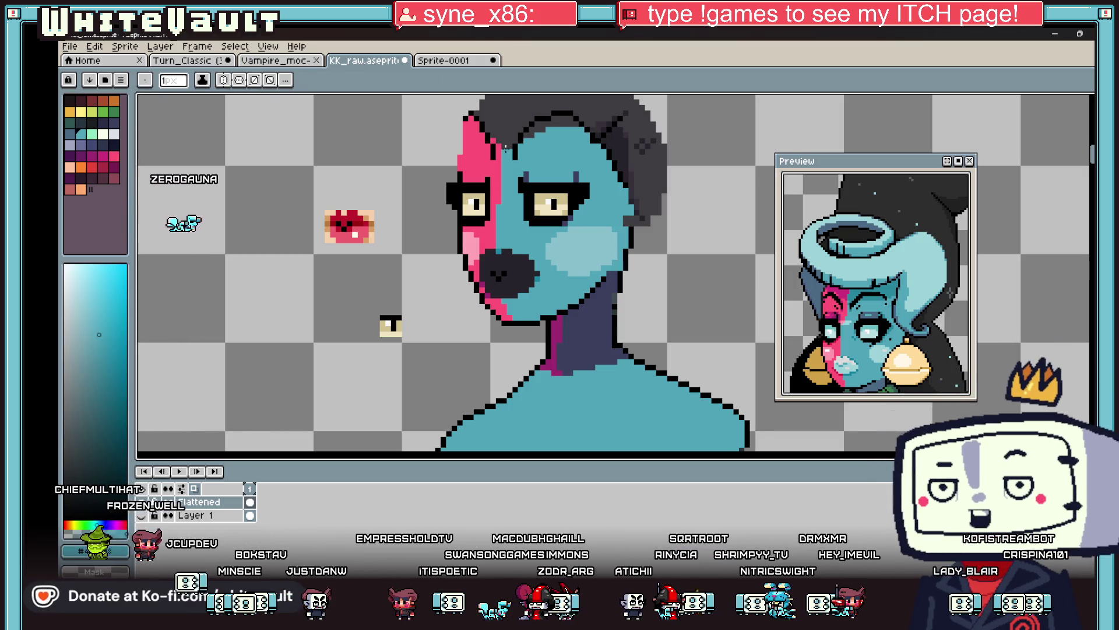
left_click_drag(506, 147, 505, 96)
scroll(509, 157, "up", 1)
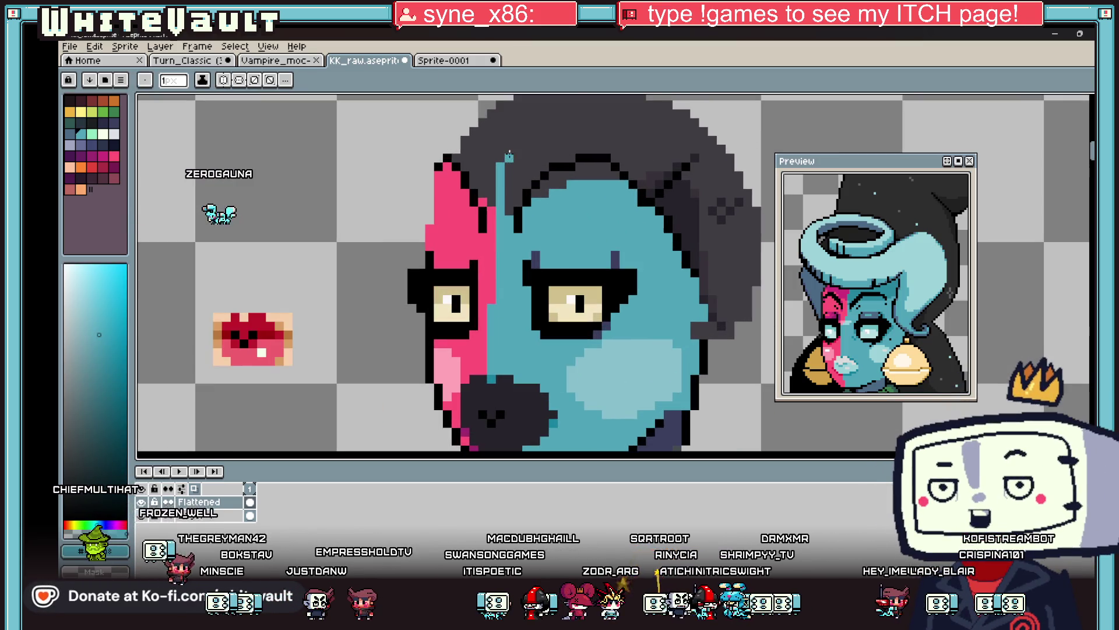
left_click_drag(513, 140, 544, 112)
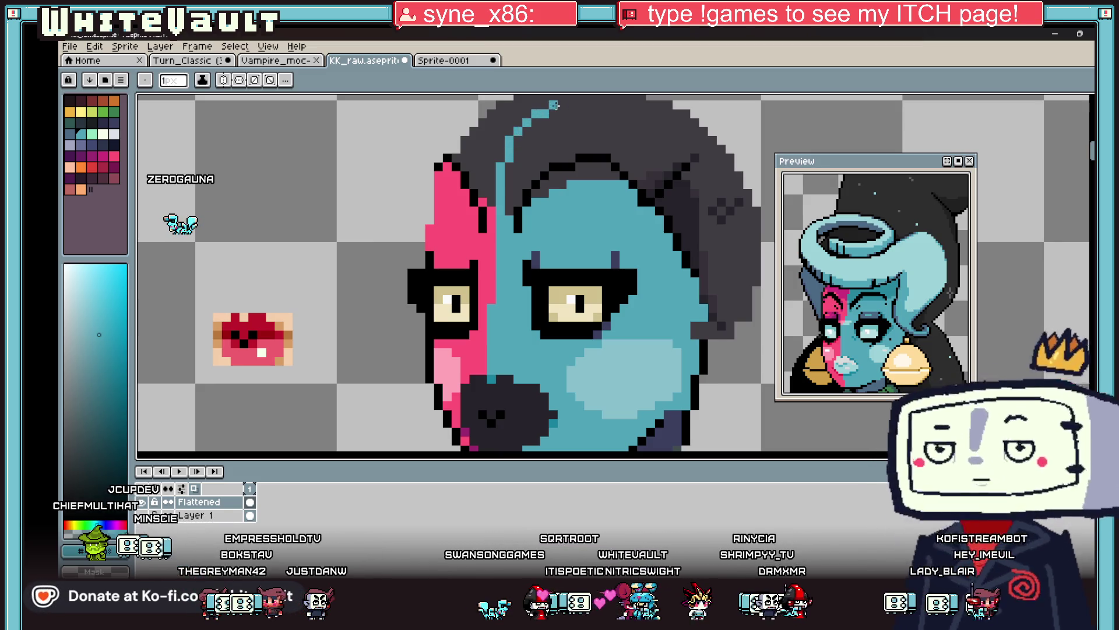
Bucket-fill the enclosed dark hair section with the teal skin colour.
scroll(557, 110, "down", 2)
scroll(572, 131, "up", 2)
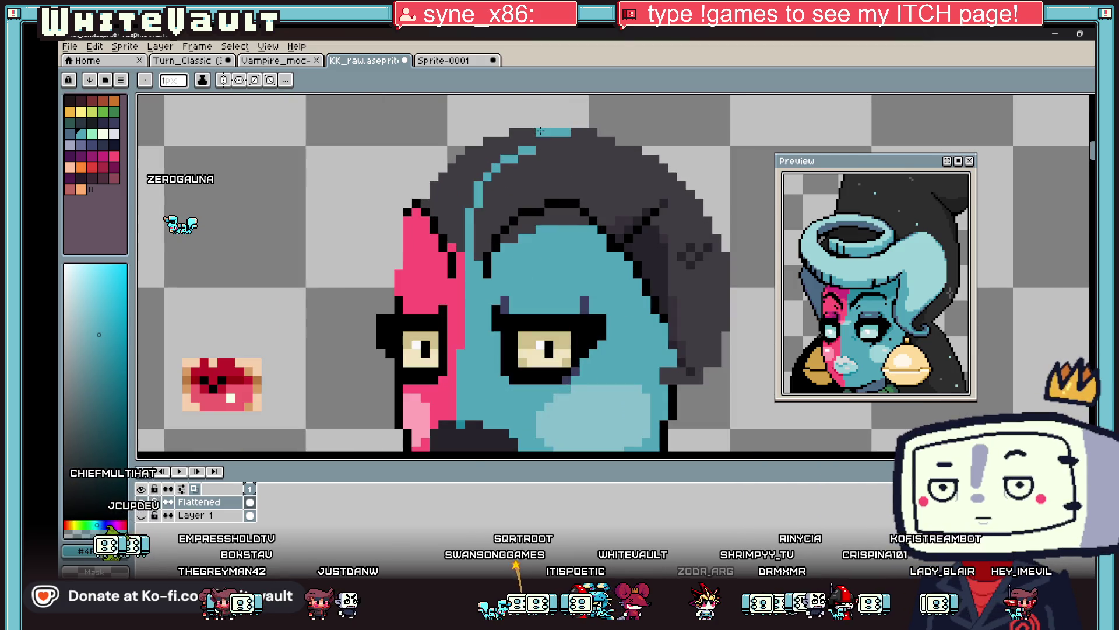
key("g")
left_click(587, 187)
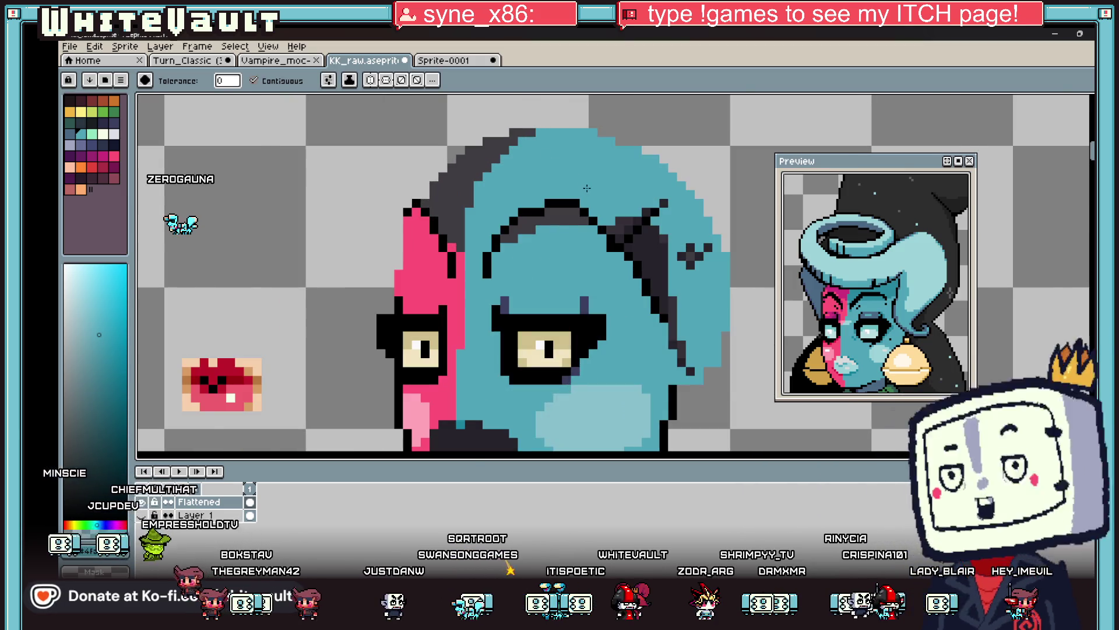
Repaint the remaining dark hair strand and leftover dark pixels cyan.
scroll(587, 188, "down", 2)
scroll(600, 192, "up", 2)
left_click(615, 221)
key("i")
scroll(594, 170, "up", 1)
key("b")
left_click_drag(610, 184, 598, 224)
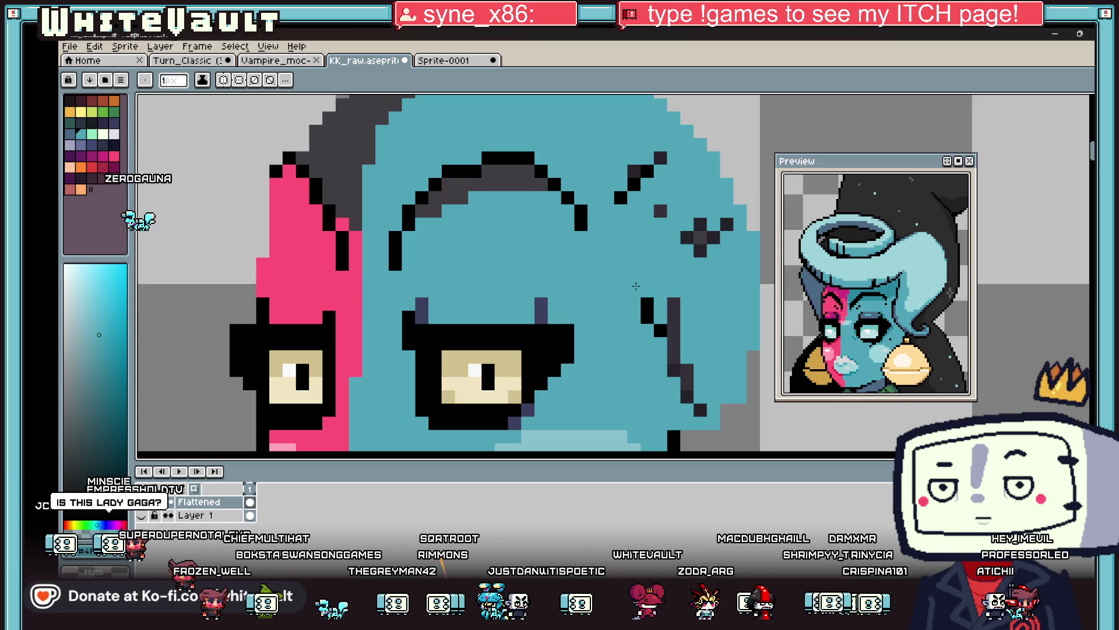
Sample the dark blue brow colour, then the pink face colour, with the Paint Bucket ready.
key("i")
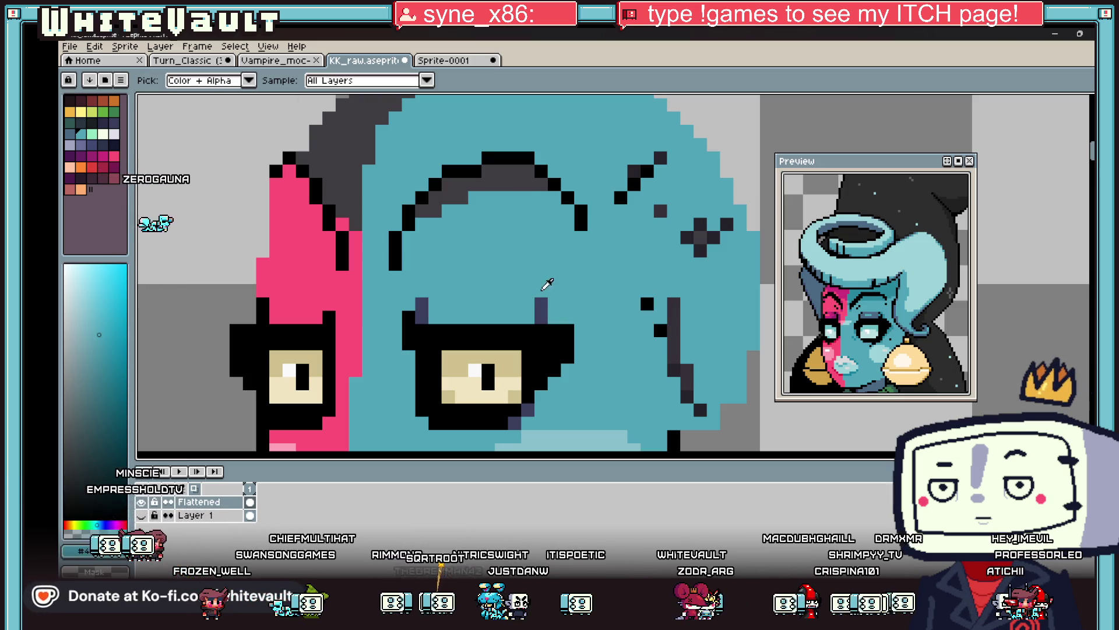
left_click(542, 303)
key("g")
key("i")
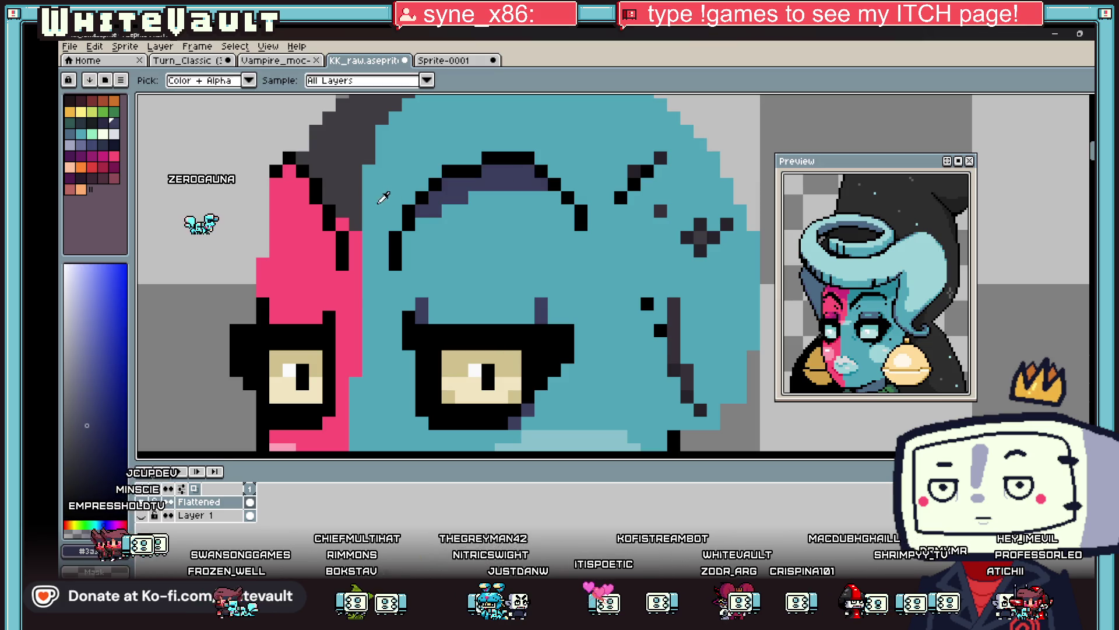
left_click(360, 261)
key("g")
scroll(324, 268, "down", 5)
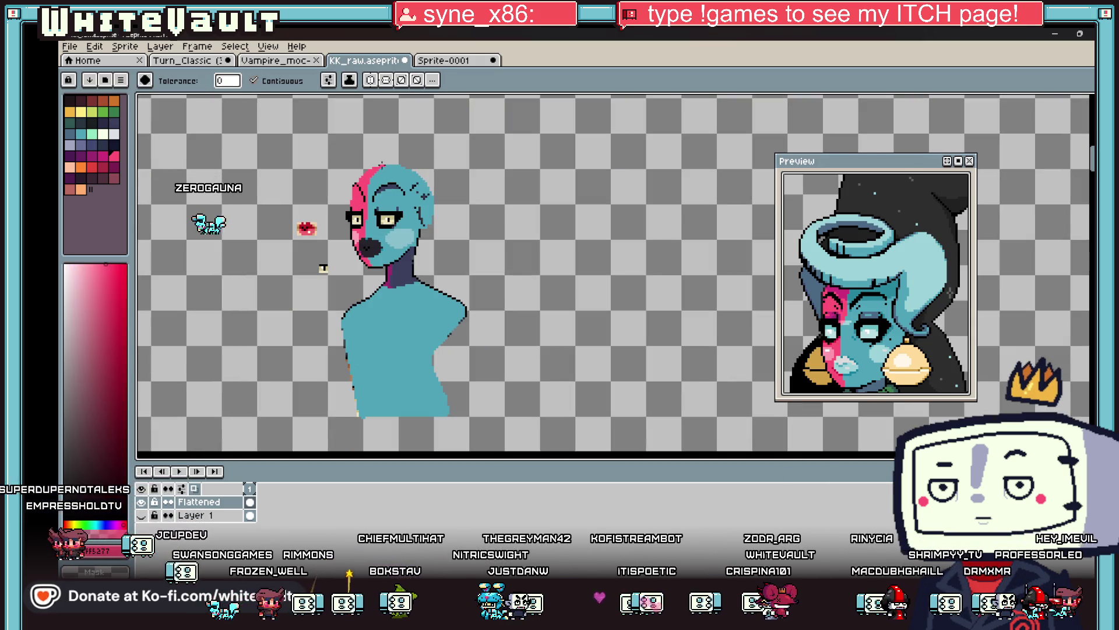
scroll(367, 153, "up", 1)
Sample the cyan skin colour from the face and return to the 1px Pencil.
key("i")
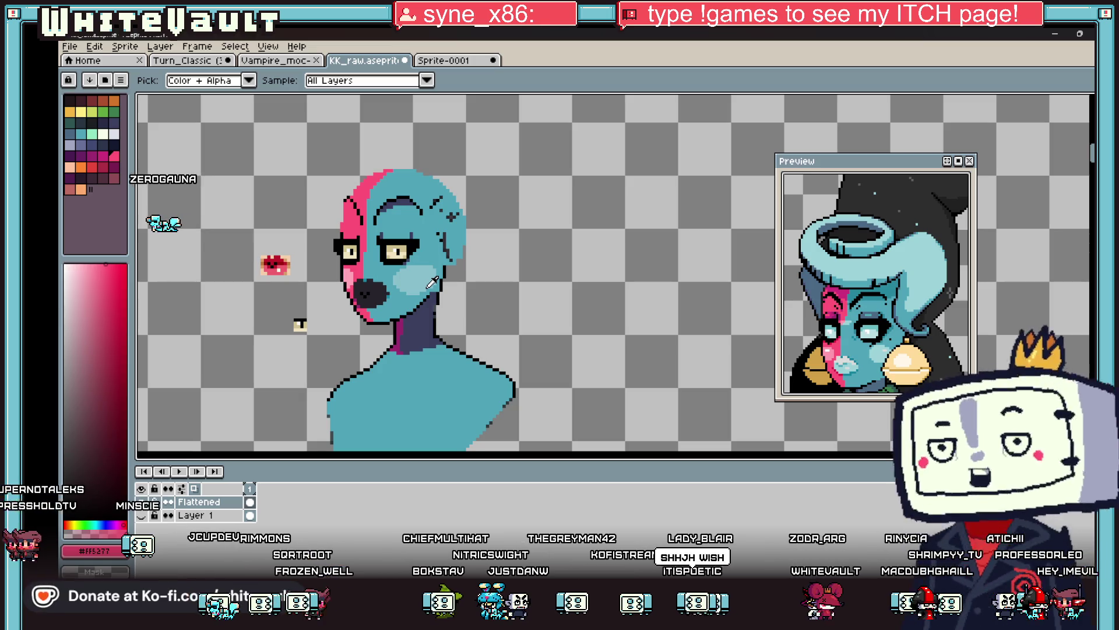
scroll(361, 277, "up", 1)
left_click(438, 266)
key("b")
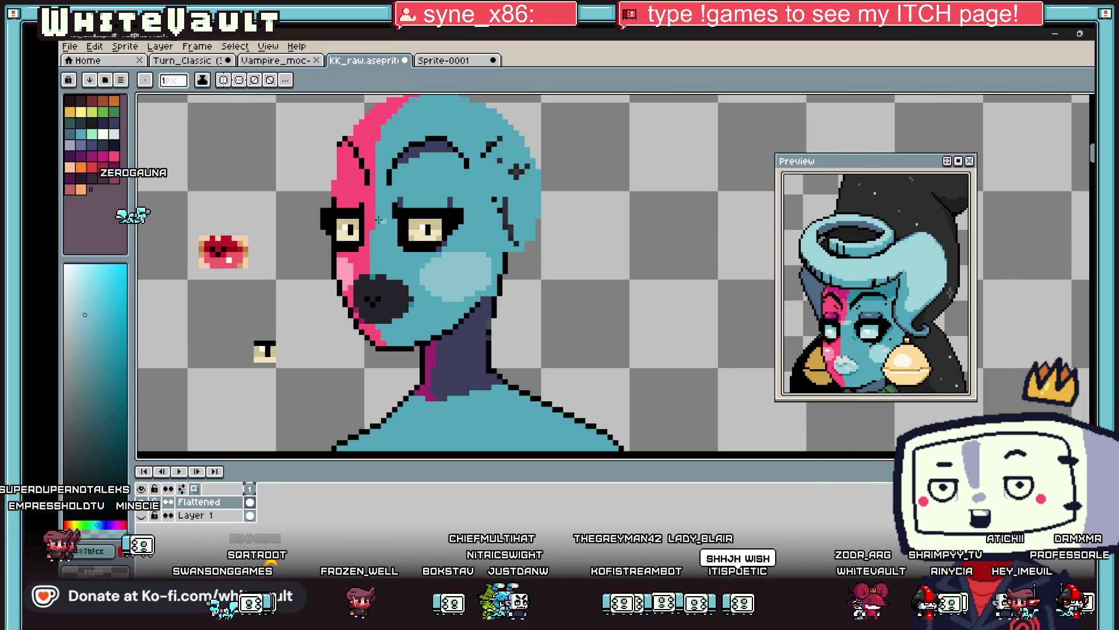
scroll(375, 203, "up", 2)
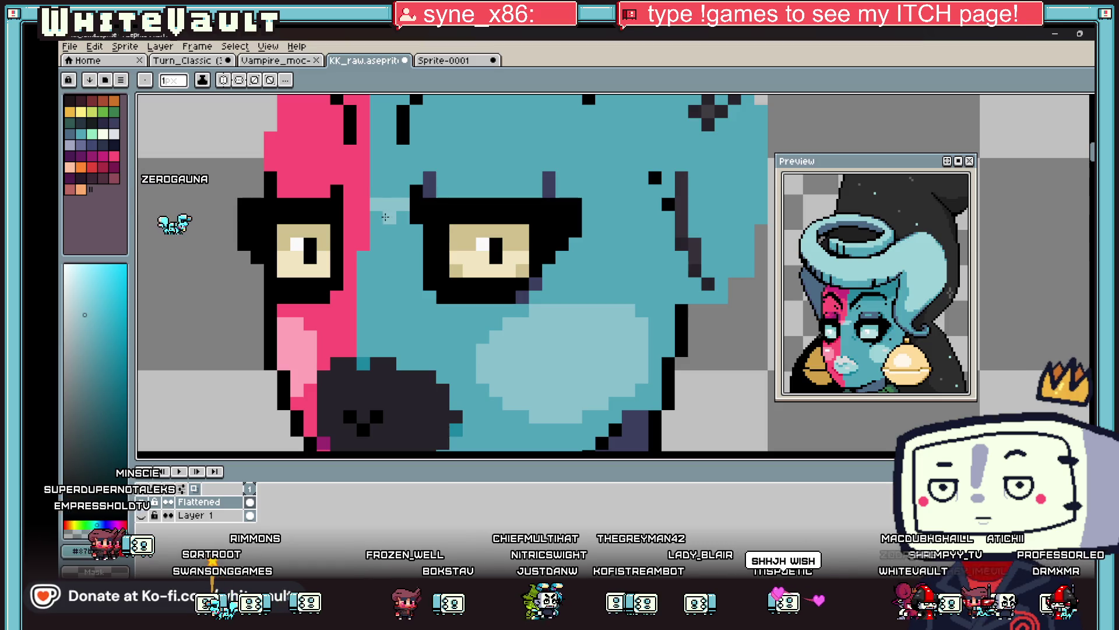
Paint a dark magenta pixel beside the nose.
left_click(310, 354, "alt")
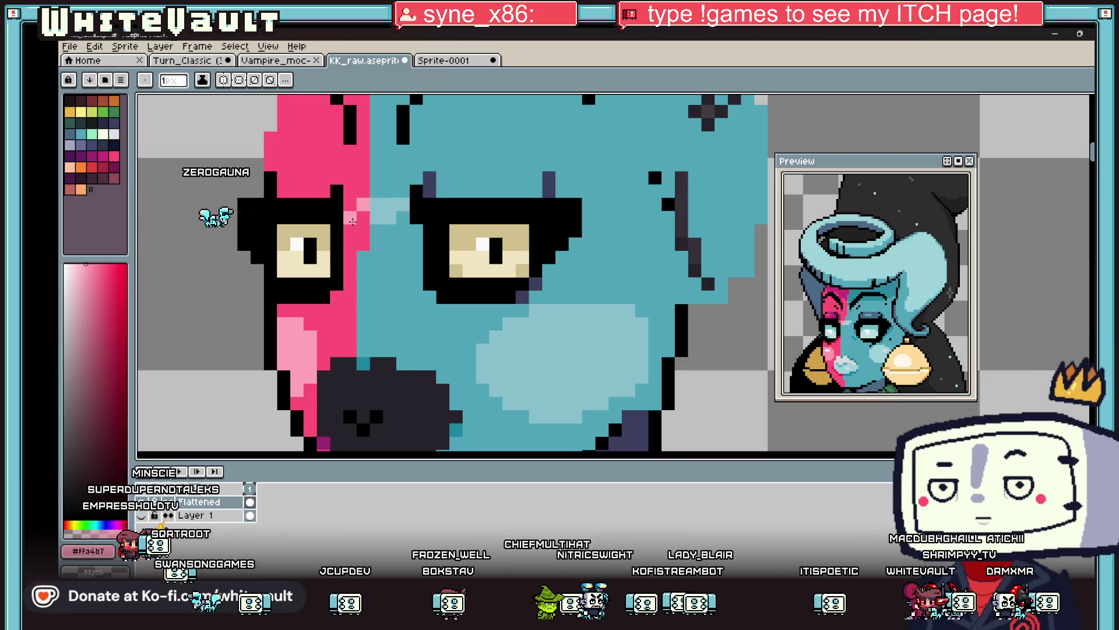
scroll(392, 242, "down", 5)
scroll(404, 256, "up", 5)
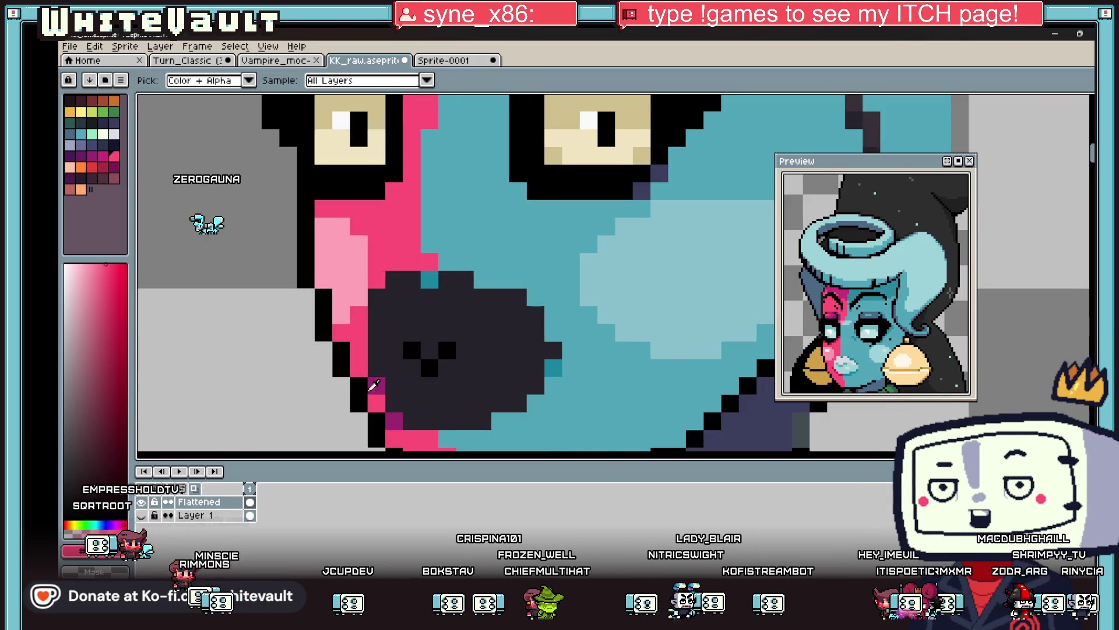
left_click(374, 387, "alt")
left_click(431, 262)
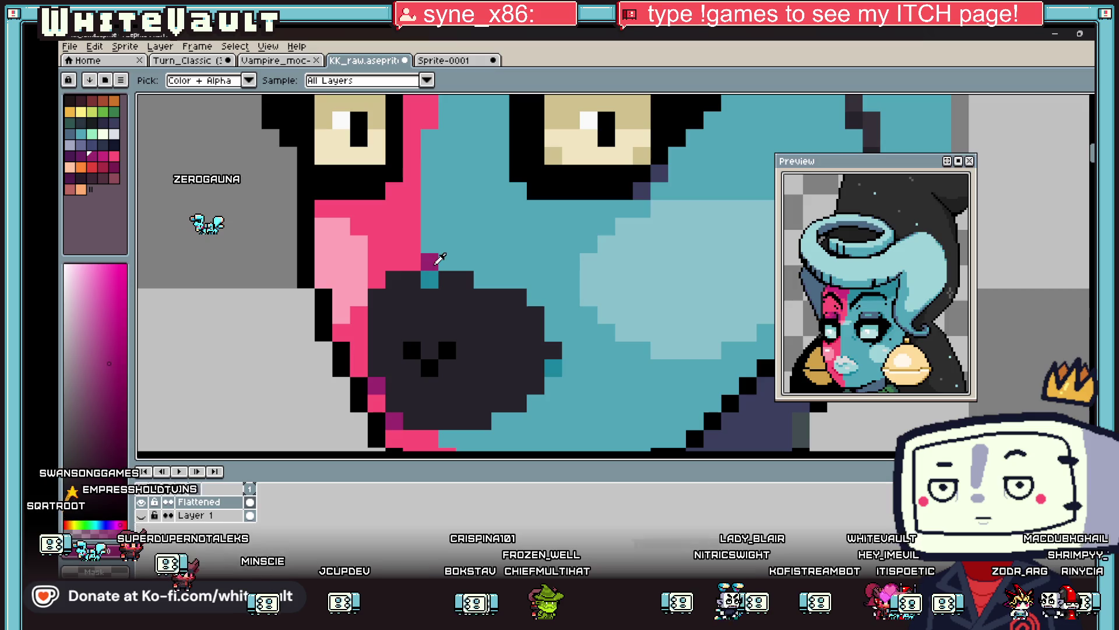
Sample the dark teal shadow colour and dot two dark teal pixels beside the nose.
left_click(430, 278, "alt")
key("ctrl+z")
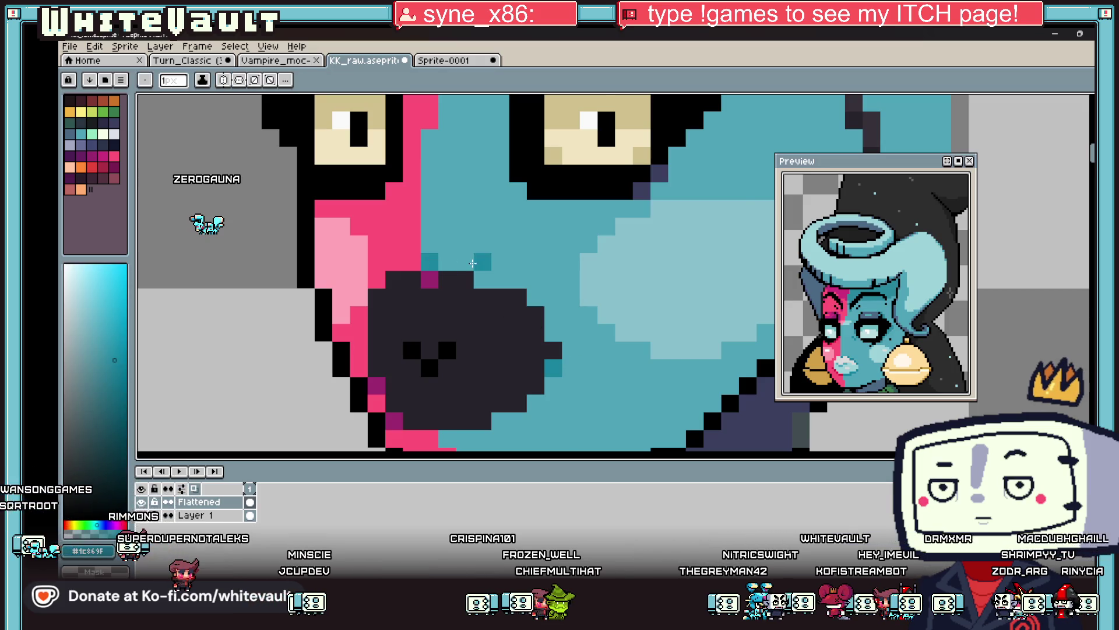
scroll(473, 264, "down", 5)
scroll(460, 302, "up", 2)
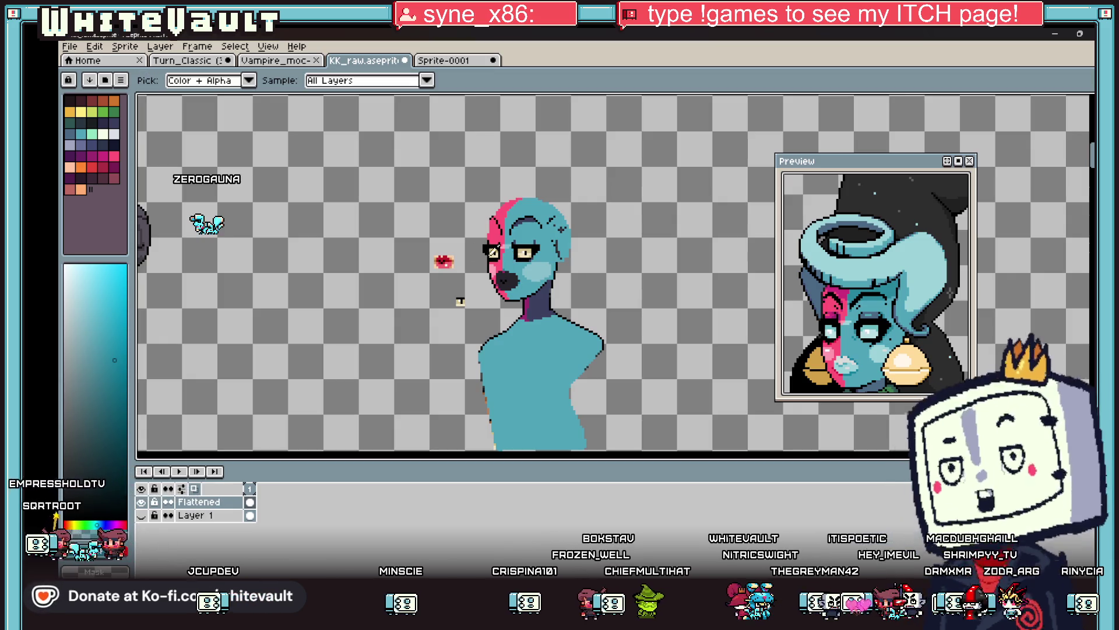
scroll(513, 265, "up", 4)
left_click_drag(523, 258, 506, 274)
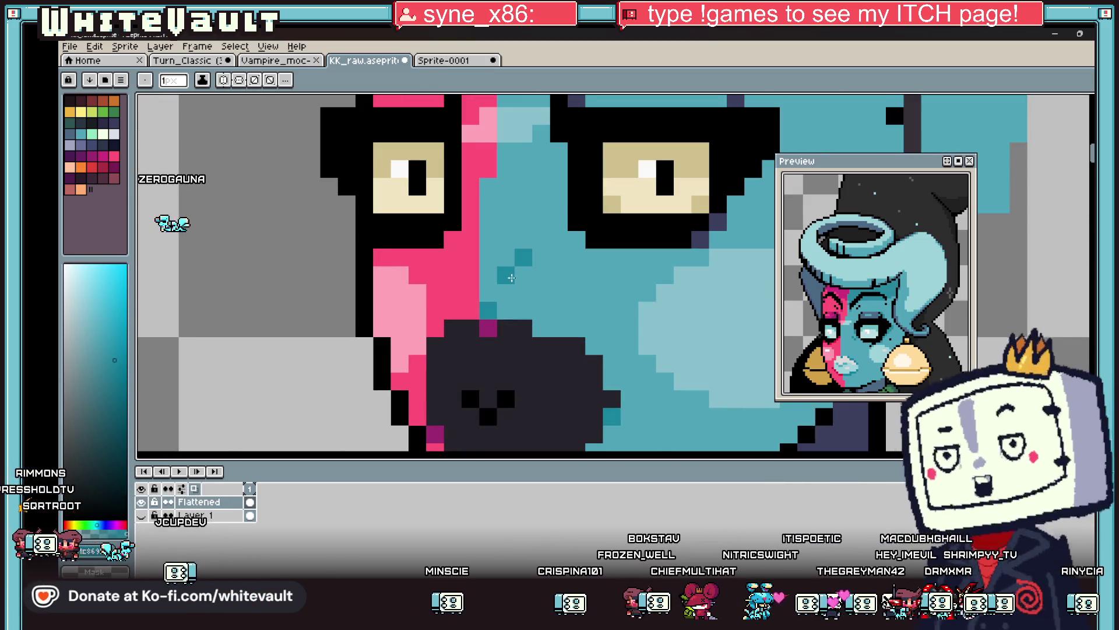
Add a dark magenta pixel on the pink edge, then re-sample the cyan skin colour.
key("alt")
left_click(488, 328, "alt")
left_click(469, 286)
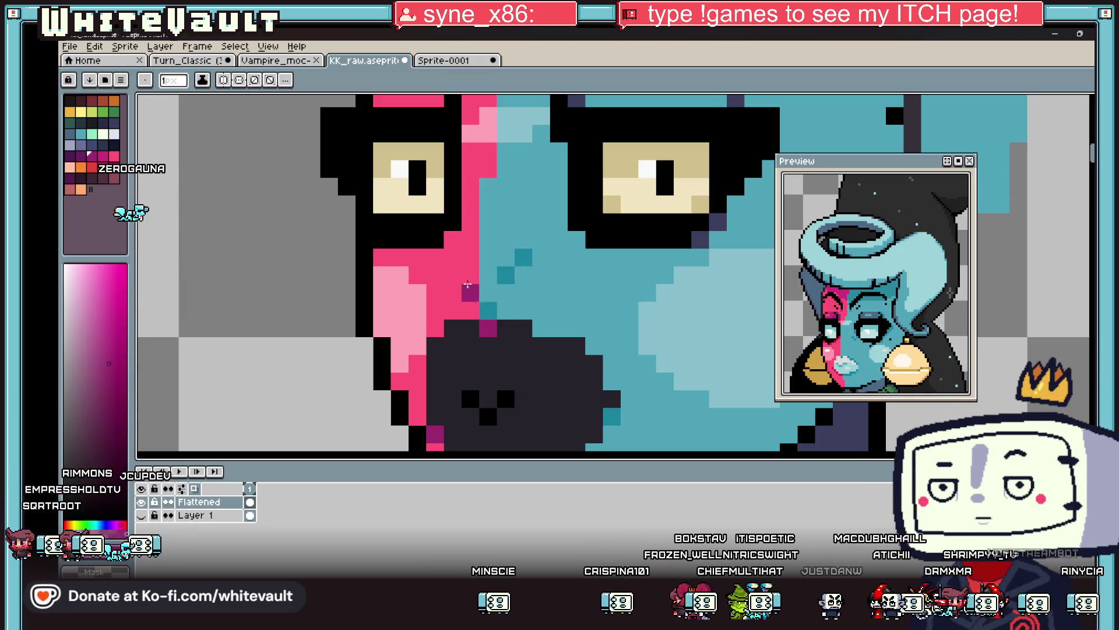
left_click(487, 276, "alt")
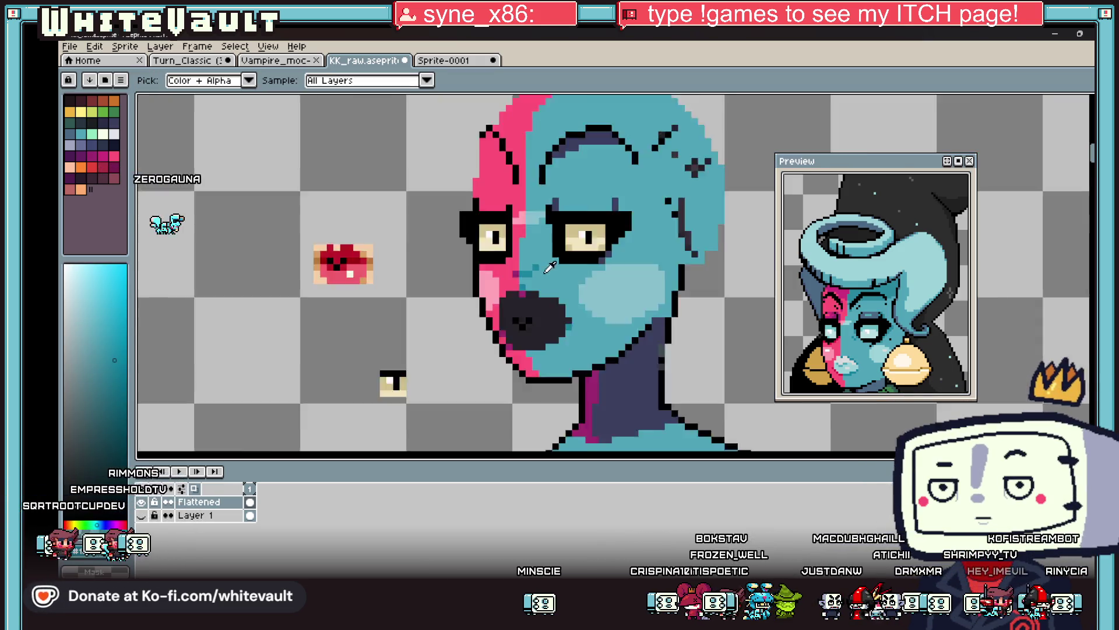
scroll(551, 271, "down", 5)
scroll(559, 263, "up", 3)
scroll(537, 267, "up", 3)
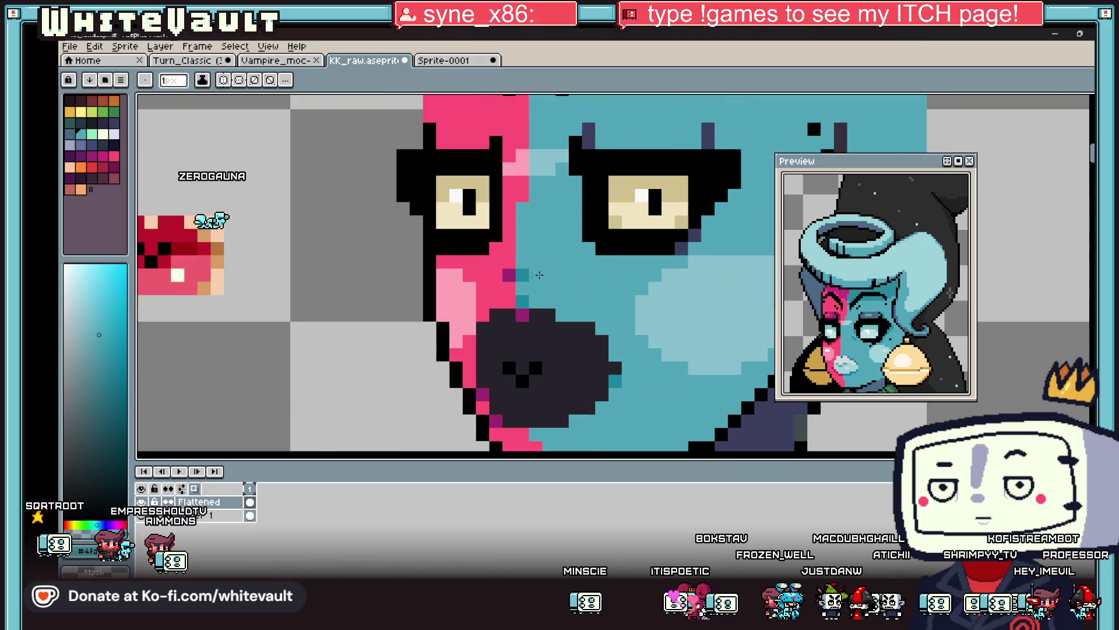
scroll(534, 267, "down", 5)
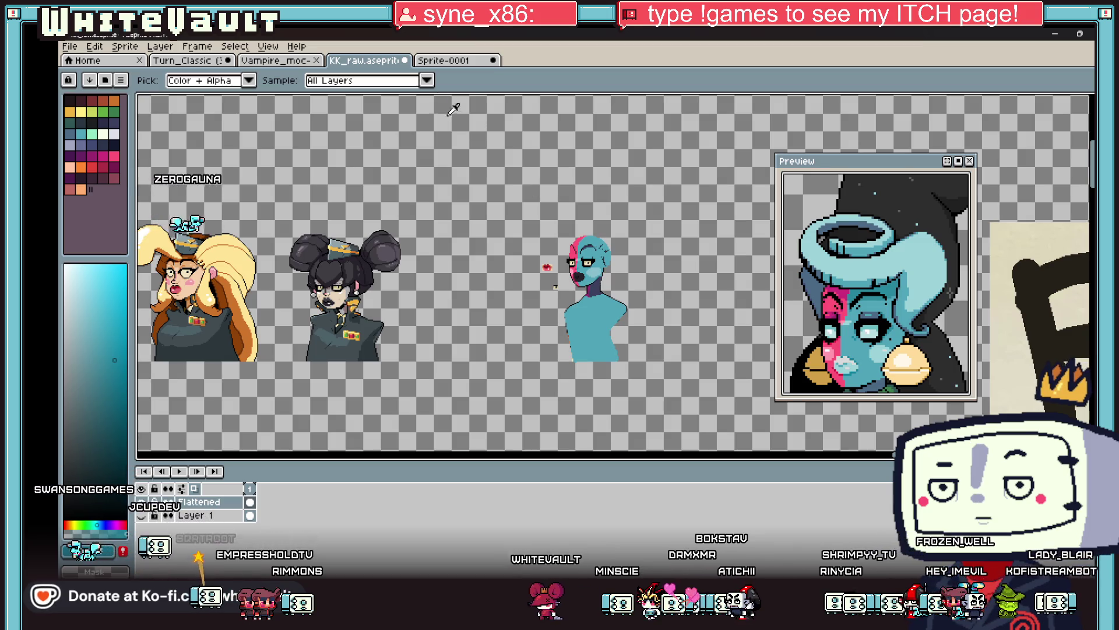
Glance at the veiled statue reference, then shade beside the nose with dark and lighter teal pixels.
left_click(445, 62)
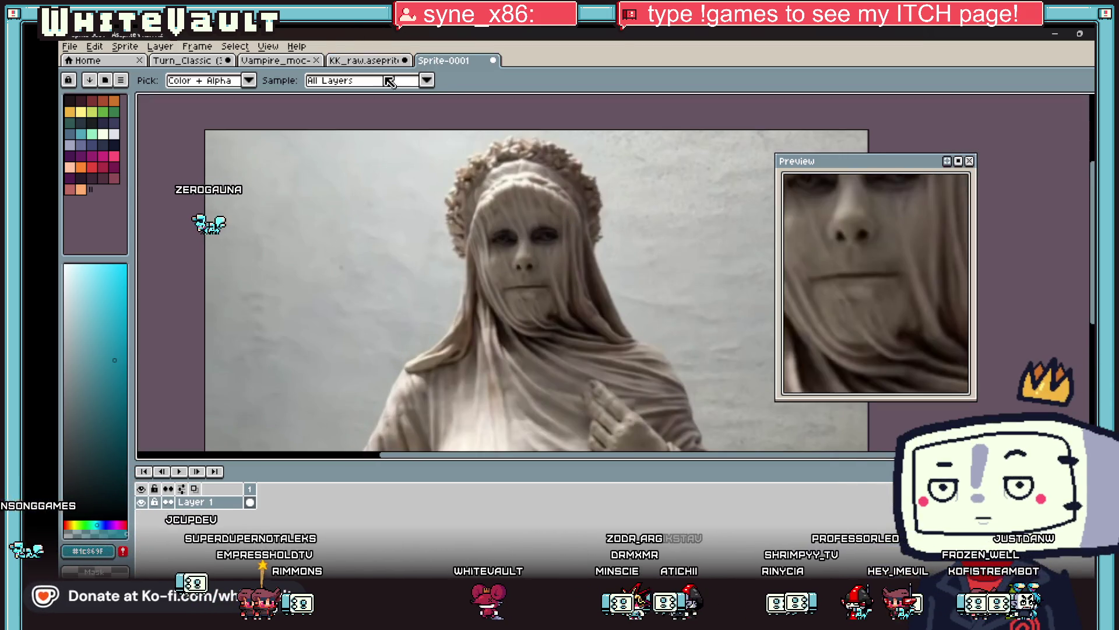
left_click(366, 61)
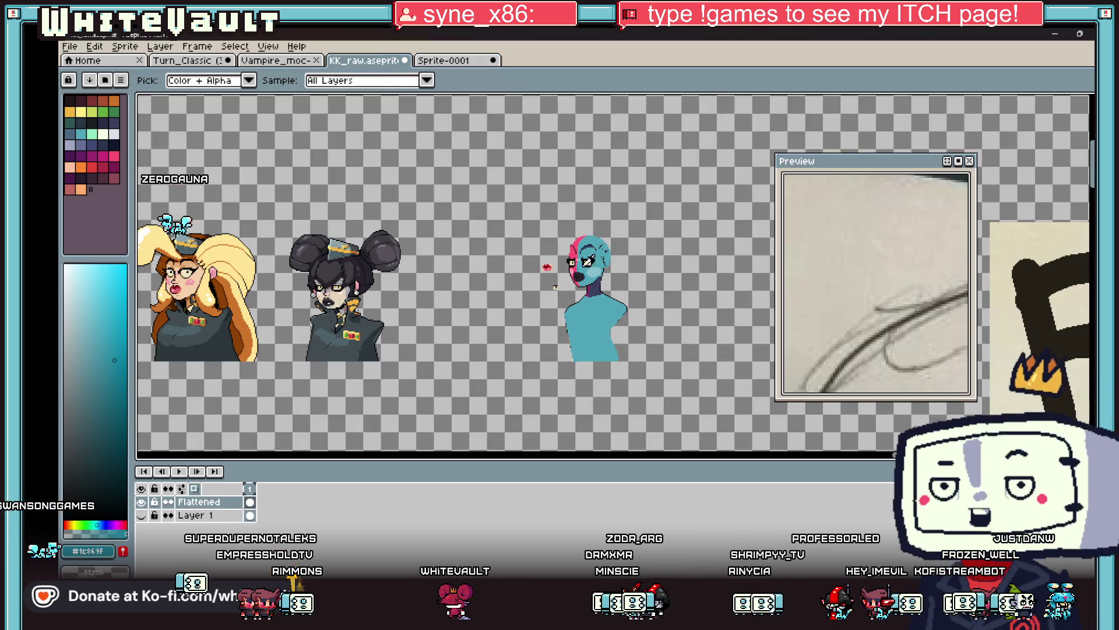
scroll(577, 263, "up", 4)
scroll(578, 262, "up", 1)
key("b")
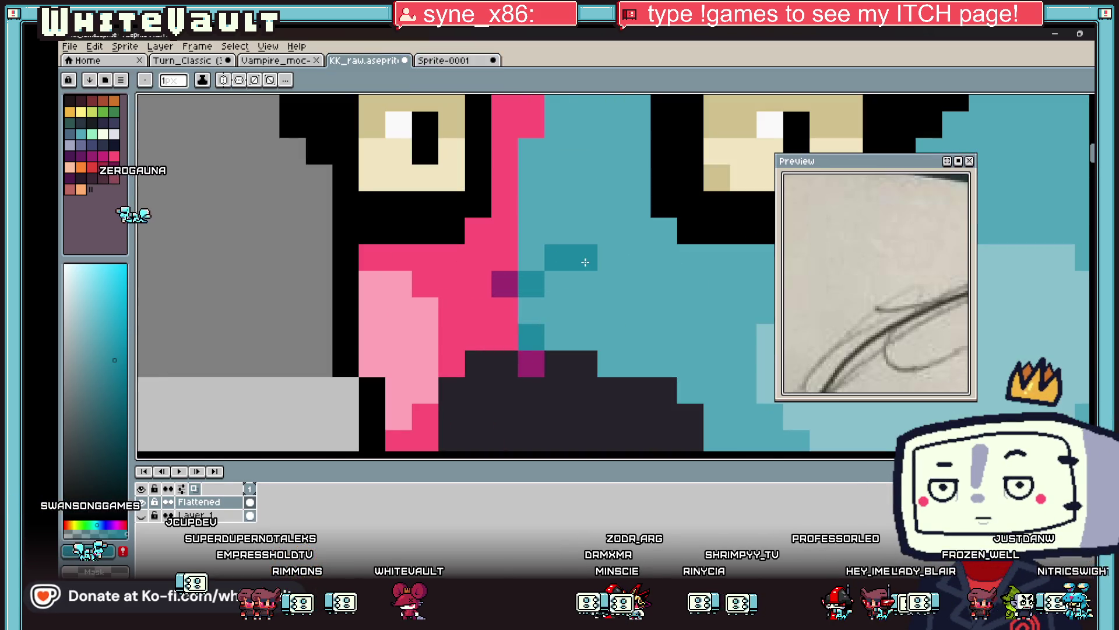
left_click(557, 284)
left_click(532, 256, "alt")
left_click(555, 255)
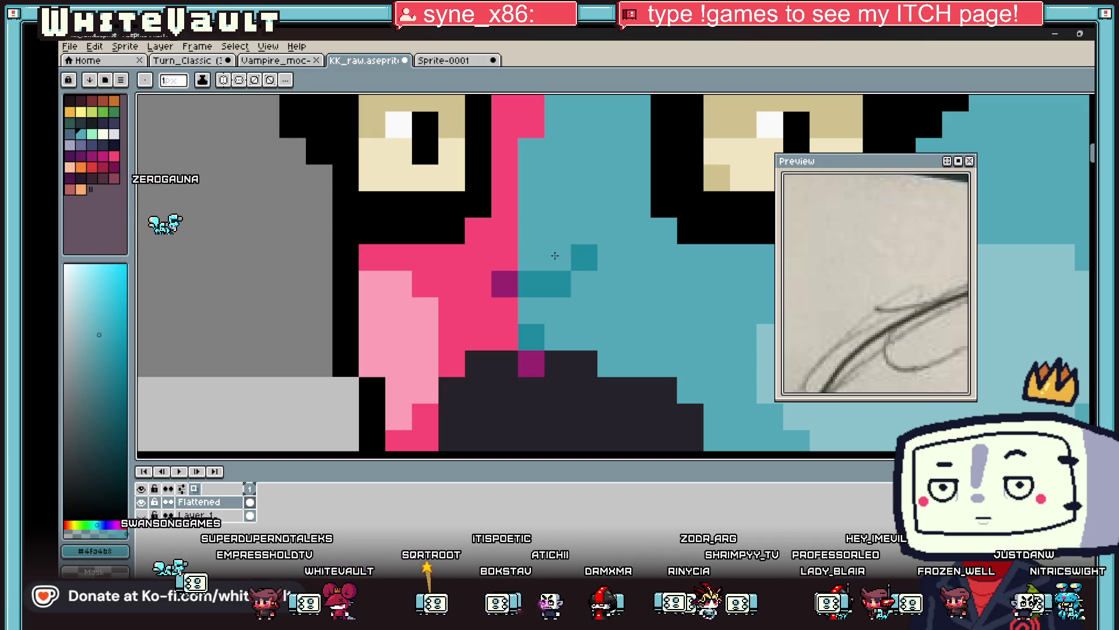
Sample black from the neck outline and blacken two greyish neck outline pixels.
key("i")
scroll(642, 332, "down", 5)
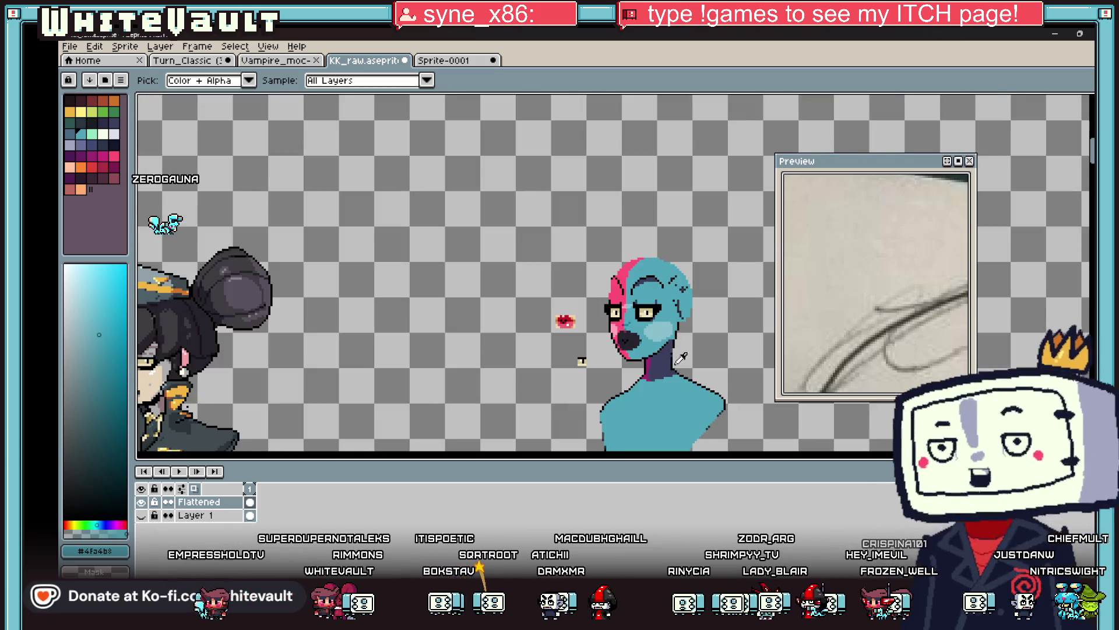
scroll(680, 357, "up", 4)
left_click(681, 234)
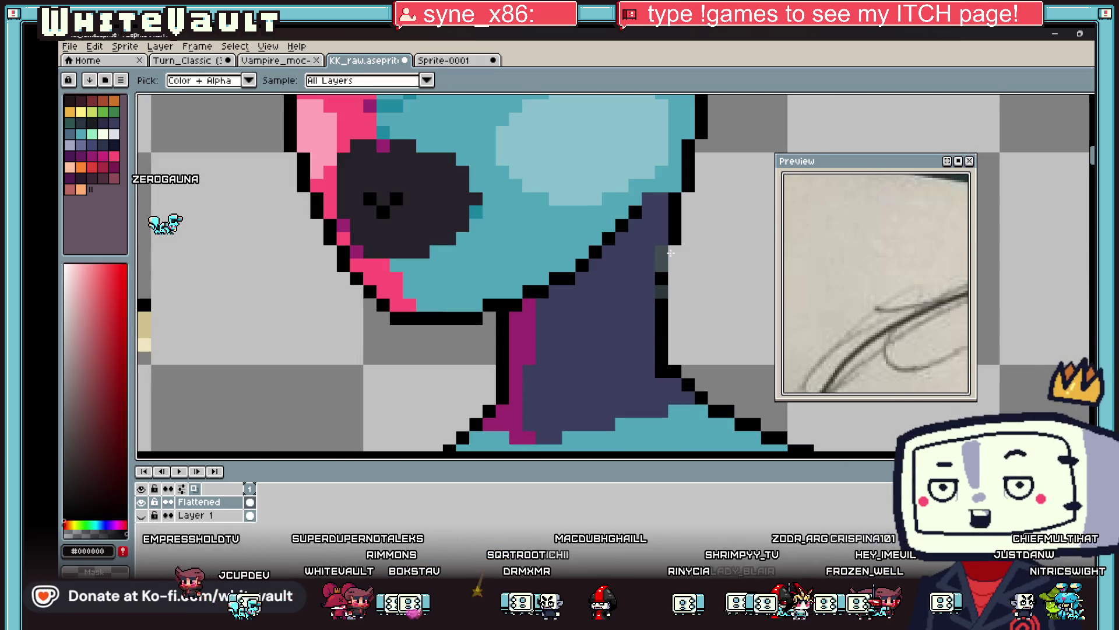
key("b")
left_click(661, 259)
left_click(662, 288)
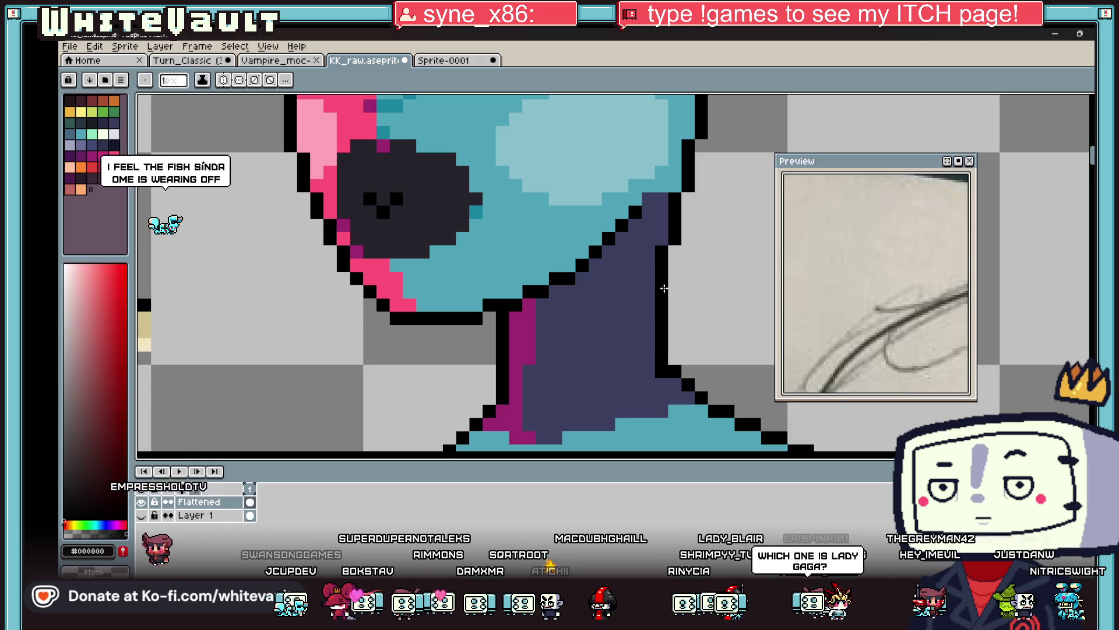
scroll(669, 289, "down", 5)
scroll(668, 289, "down", 1)
scroll(647, 279, "up", 1)
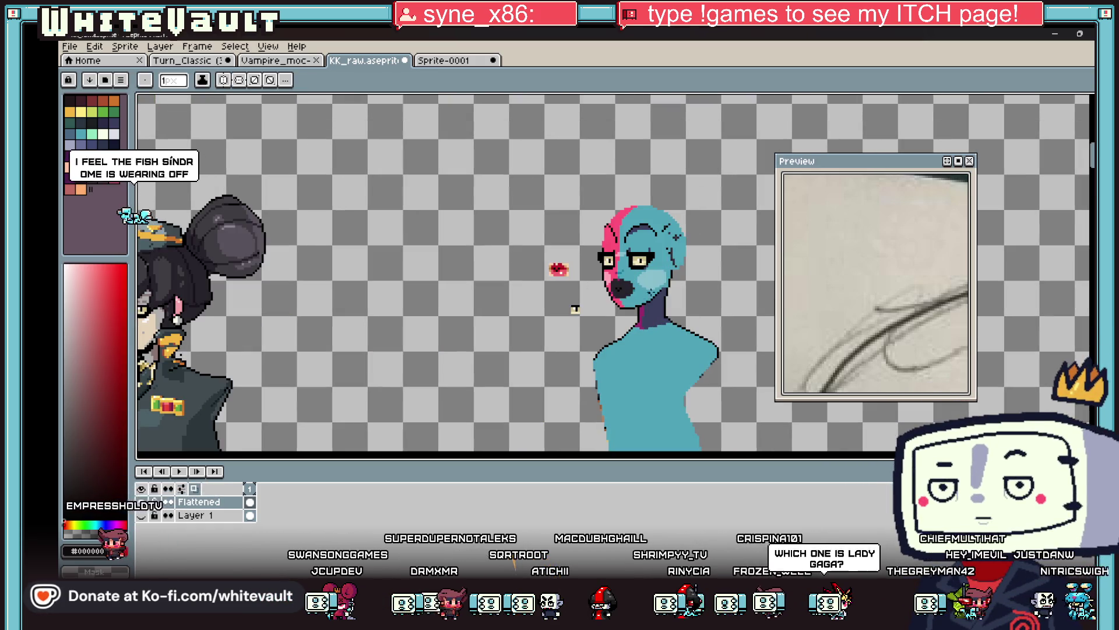
scroll(629, 274, "up", 1)
Touch up a dark teal shading pixel by the nose.
key("i")
scroll(624, 271, "up", 1)
scroll(618, 266, "down", 1)
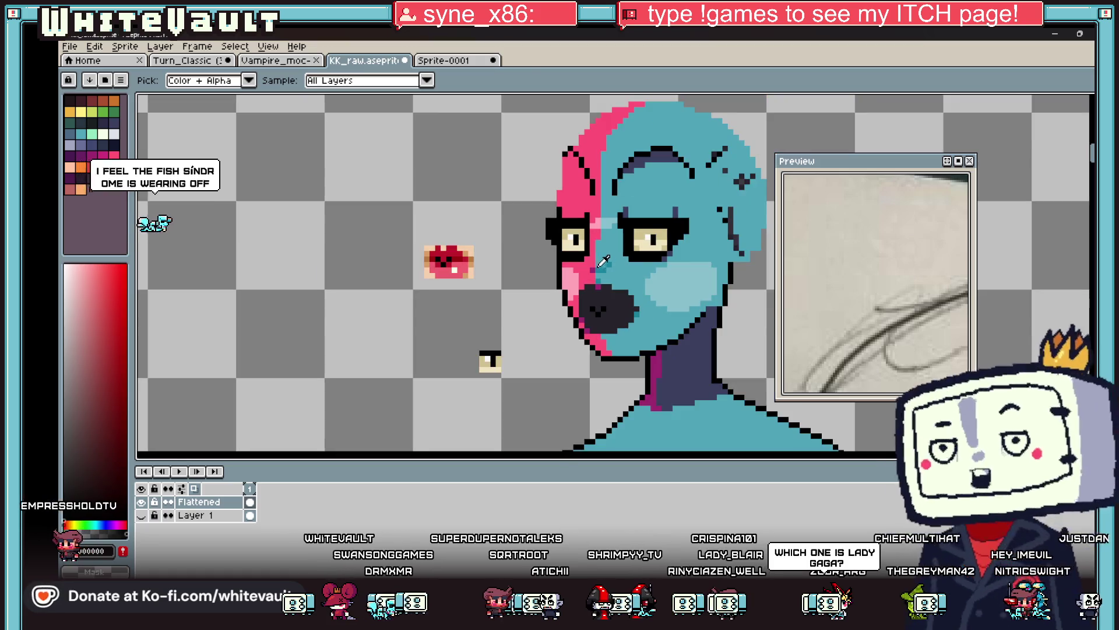
scroll(612, 266, "up", 2)
key("b")
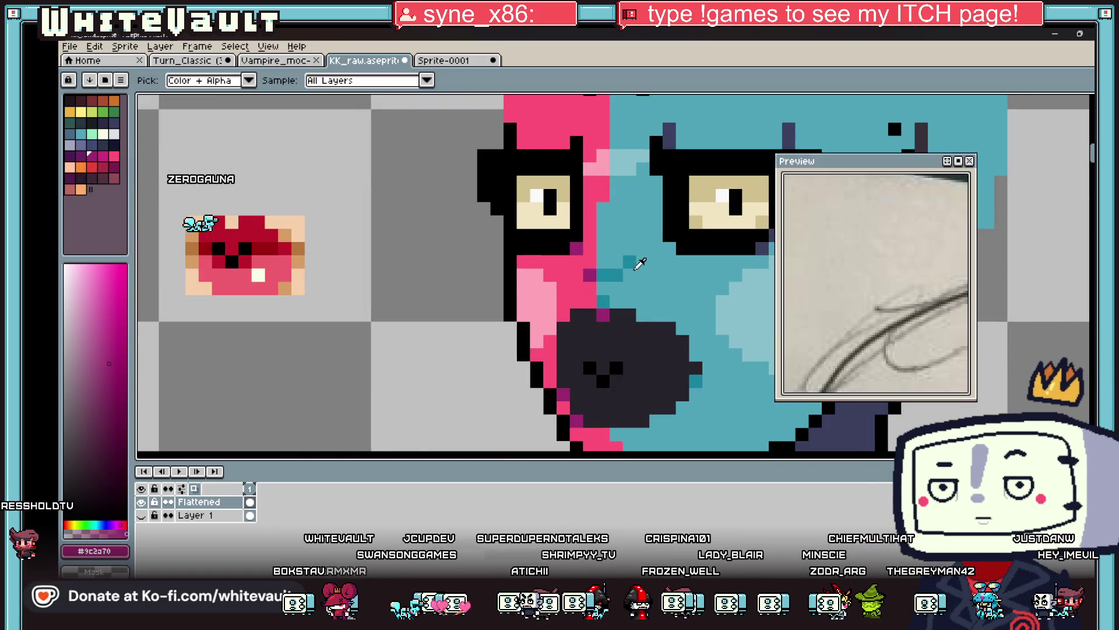
left_click(679, 245, "alt")
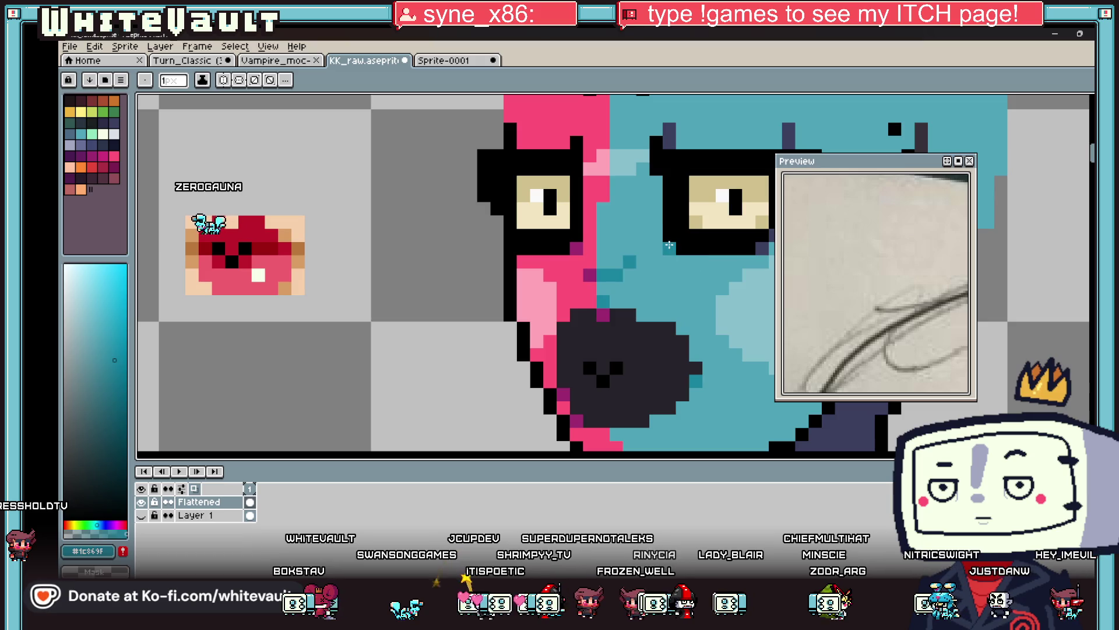
scroll(671, 247, "down", 7)
scroll(754, 276, "up", 2)
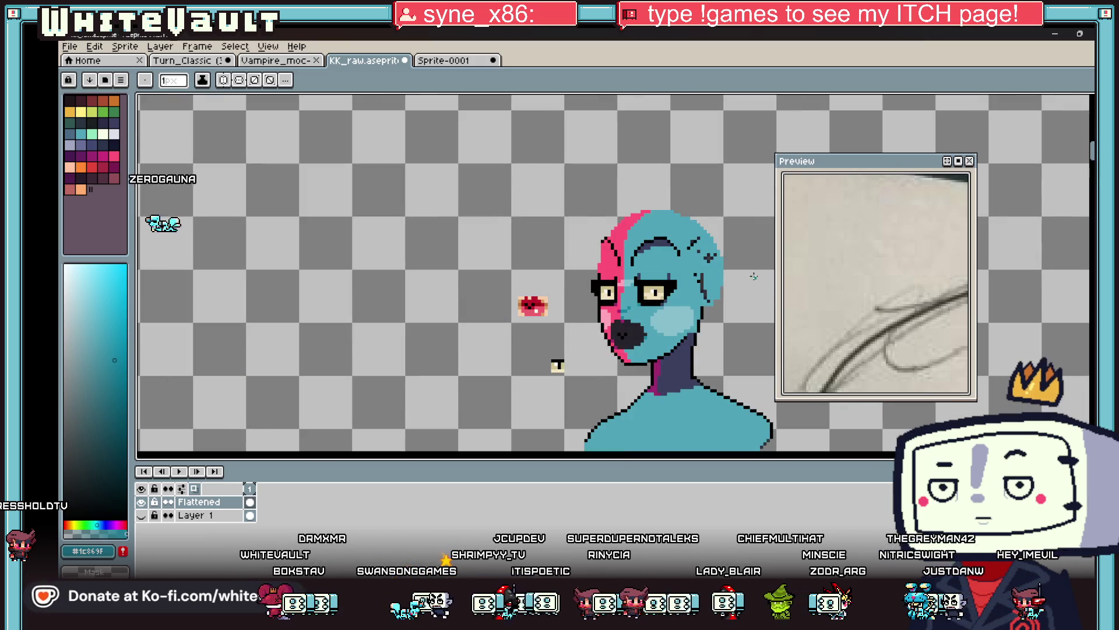
scroll(861, 314, "down", 5)
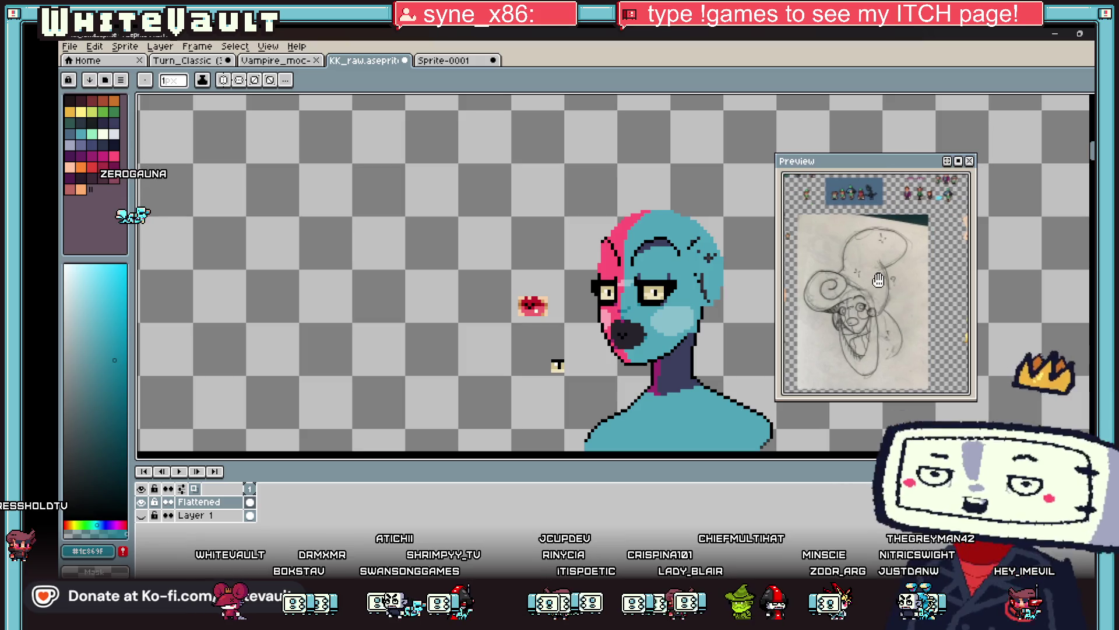
scroll(861, 315, "up", 3)
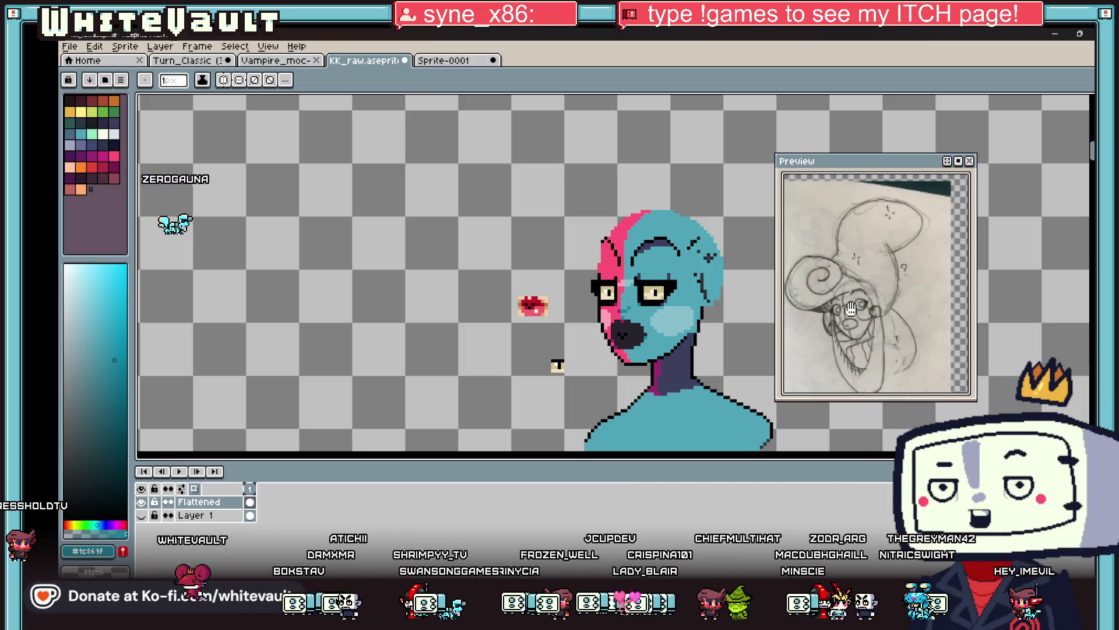
Shift the preview to another part of the reference sketch and pick a light lavender swatch.
key("alt")
scroll(647, 294, "up", 1)
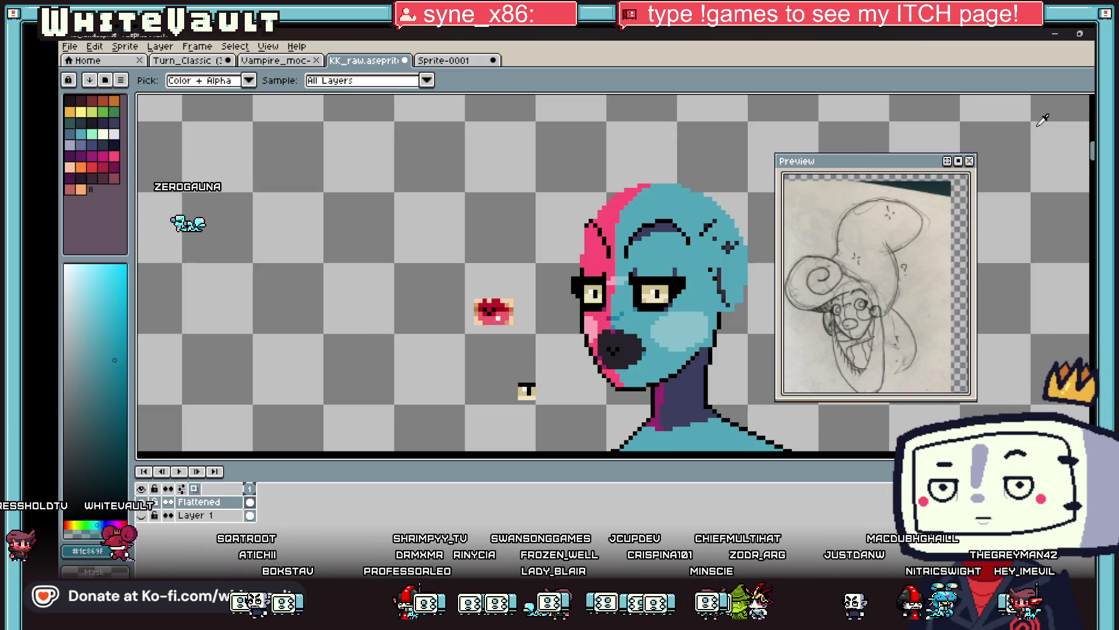
scroll(660, 293, "down", 1)
scroll(674, 329, "down", 1)
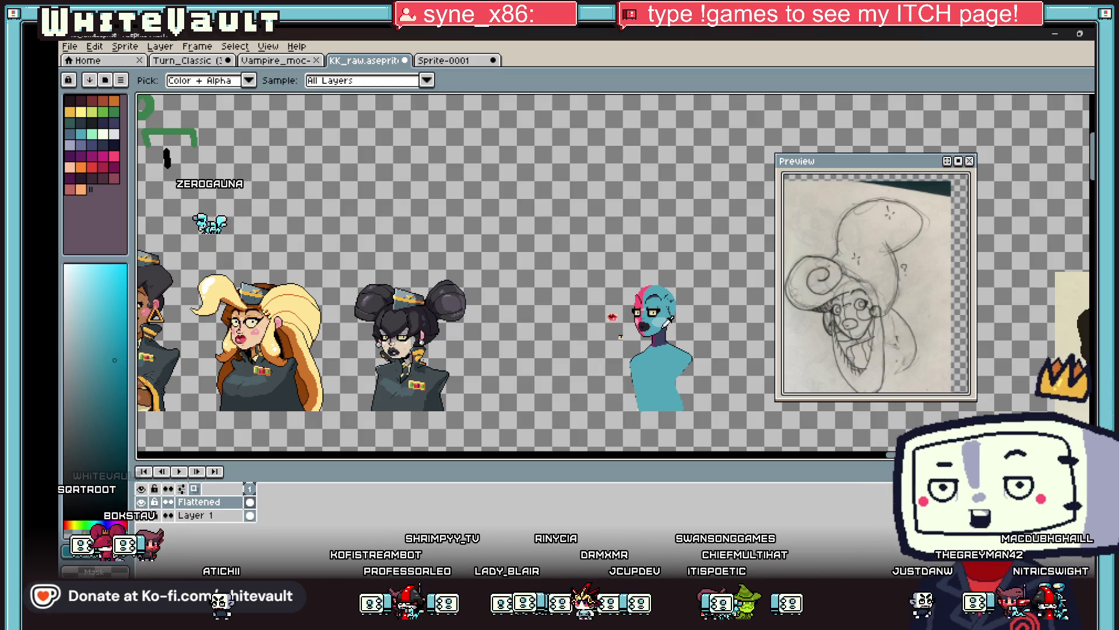
scroll(816, 291, "down", 3)
left_click_drag(788, 338, 815, 288)
scroll(814, 288, "up", 5)
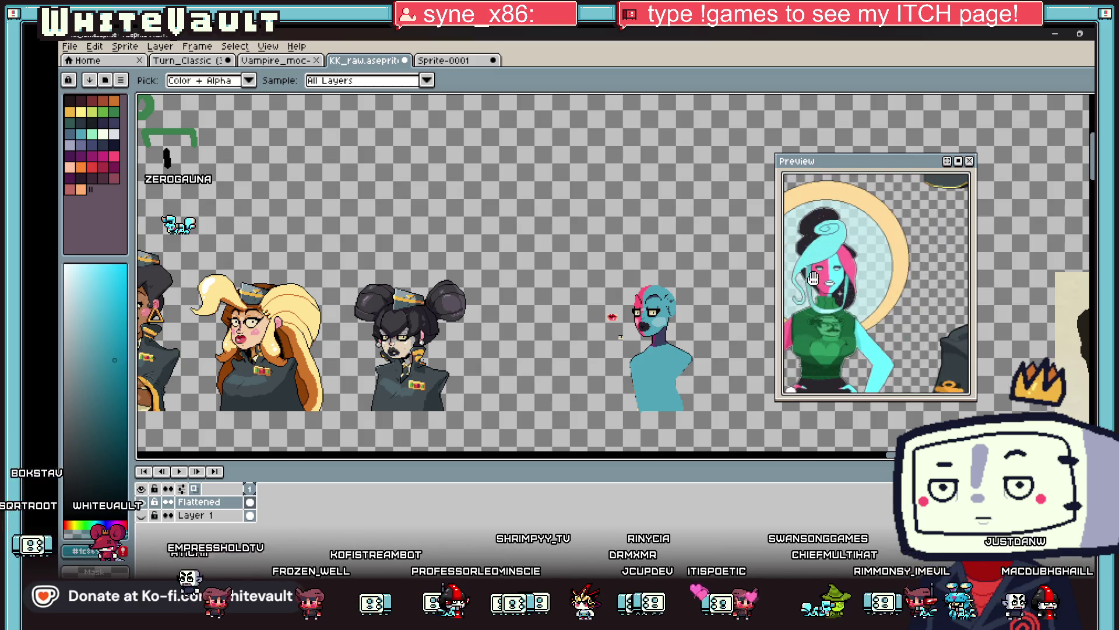
scroll(669, 311, "up", 3)
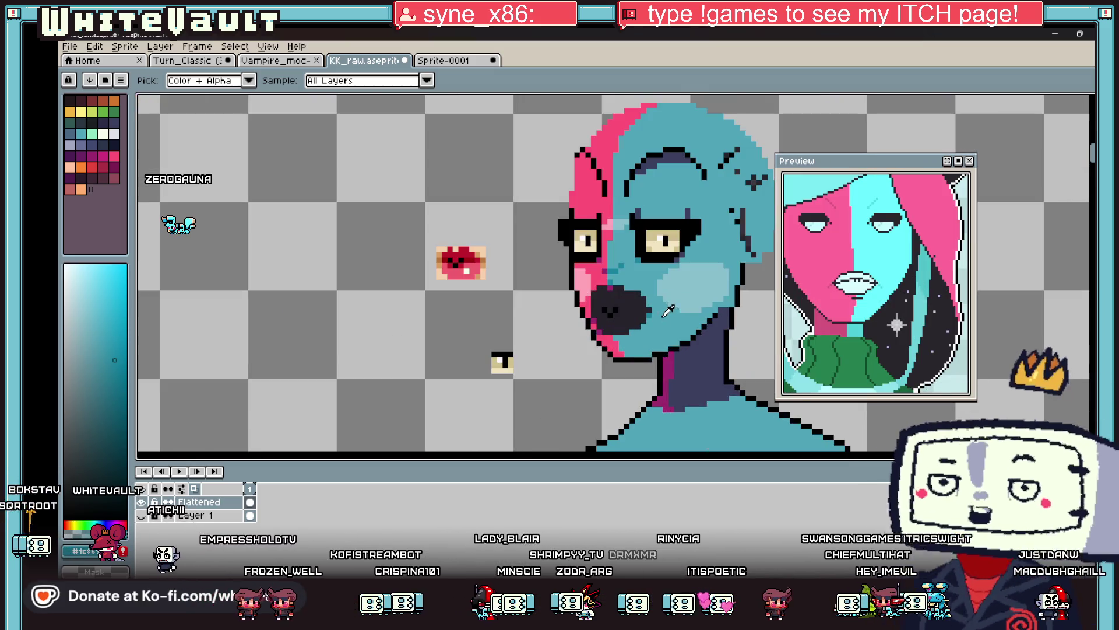
left_click(70, 145)
Bucket-fill the dark nose with light lavender, then refill it with a darker lavender.
key("g")
left_click(612, 307)
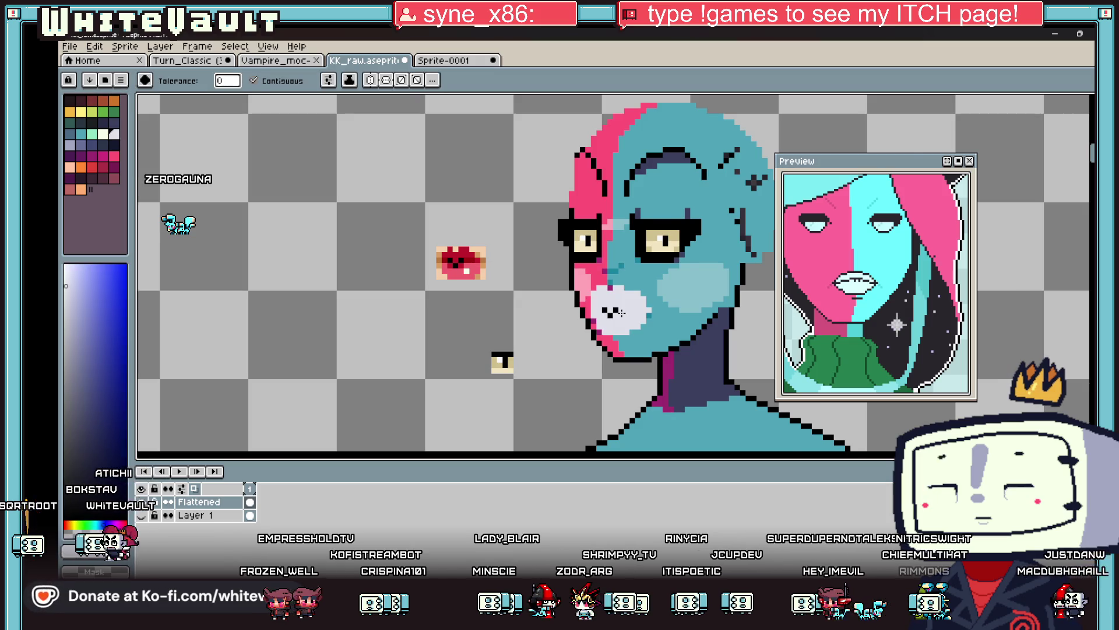
scroll(626, 313, "up", 1)
left_click(629, 291)
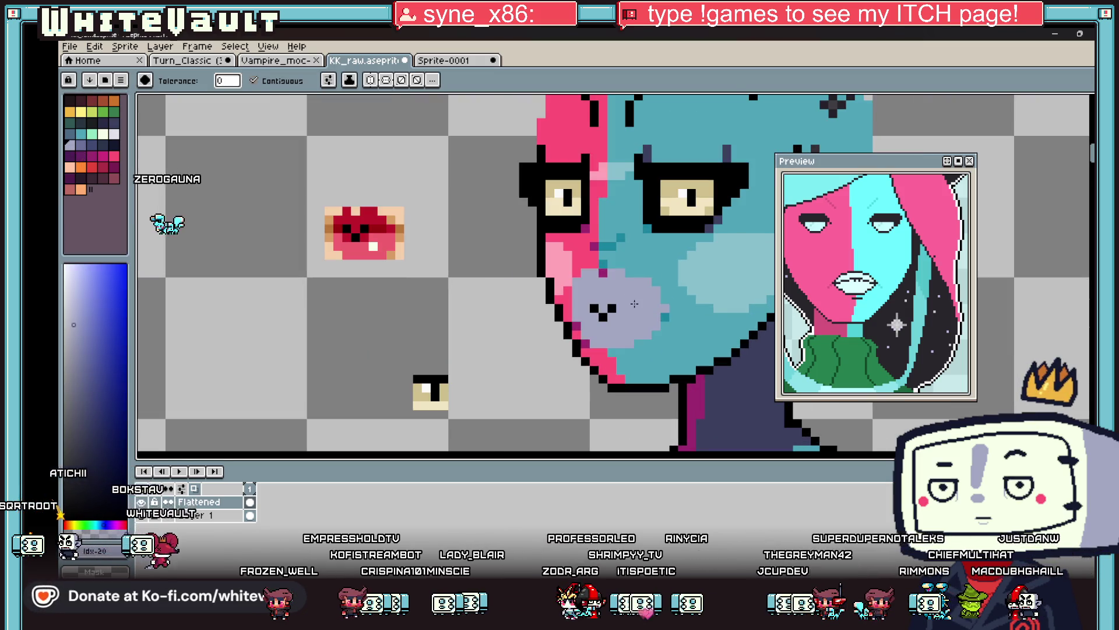
Choose a highlight colour from the palette and sample the nose's lavender with the Pencil.
left_click(103, 133)
key("b")
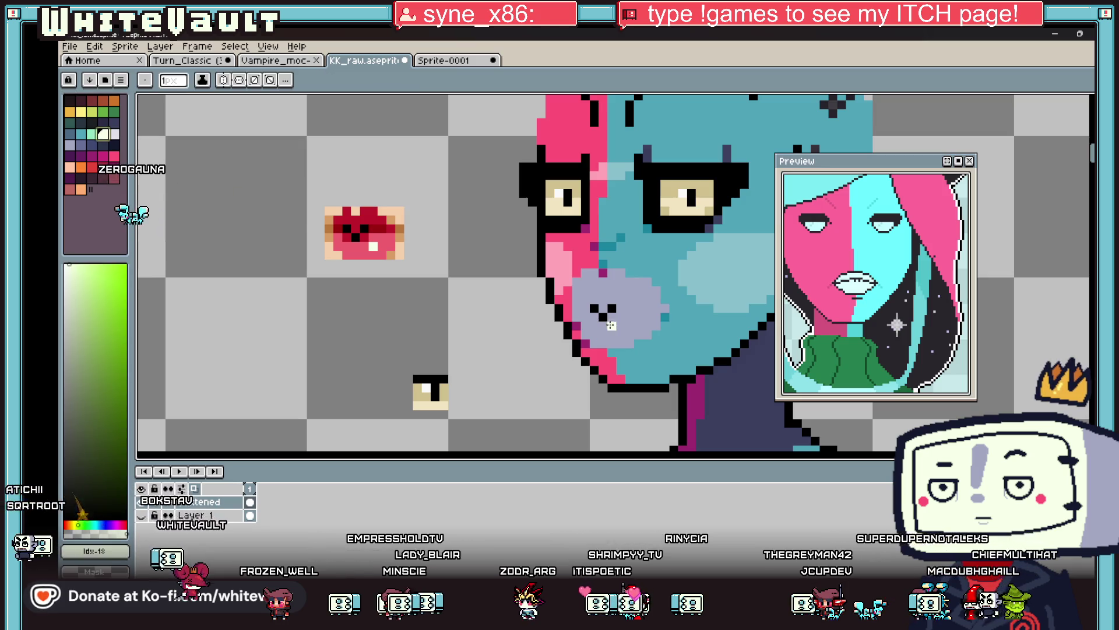
scroll(612, 325, "up", 3)
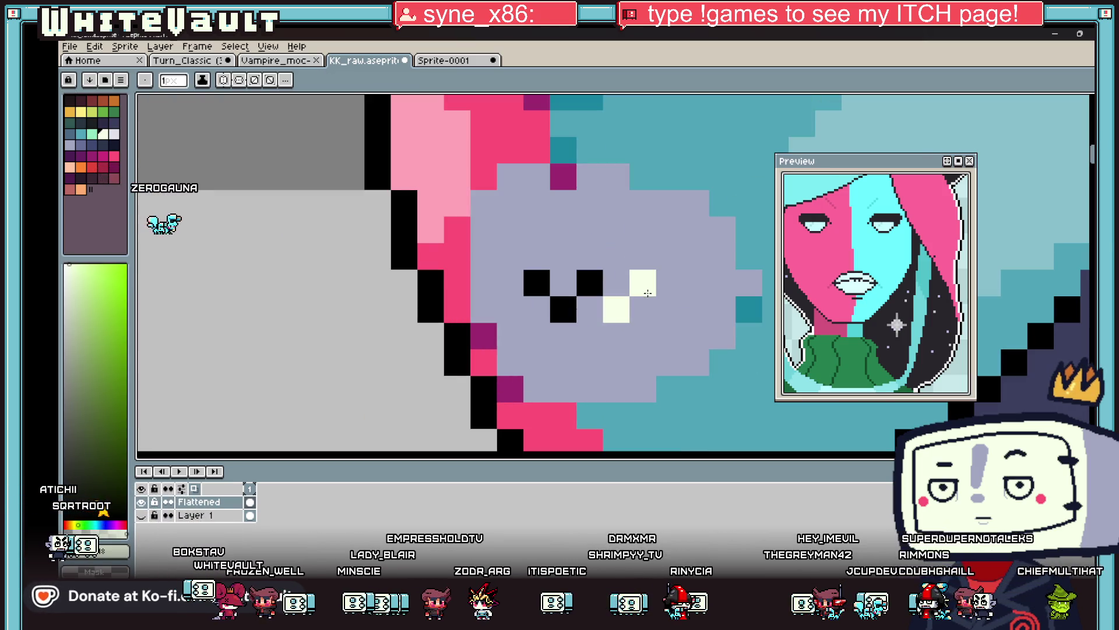
scroll(647, 293, "down", 5)
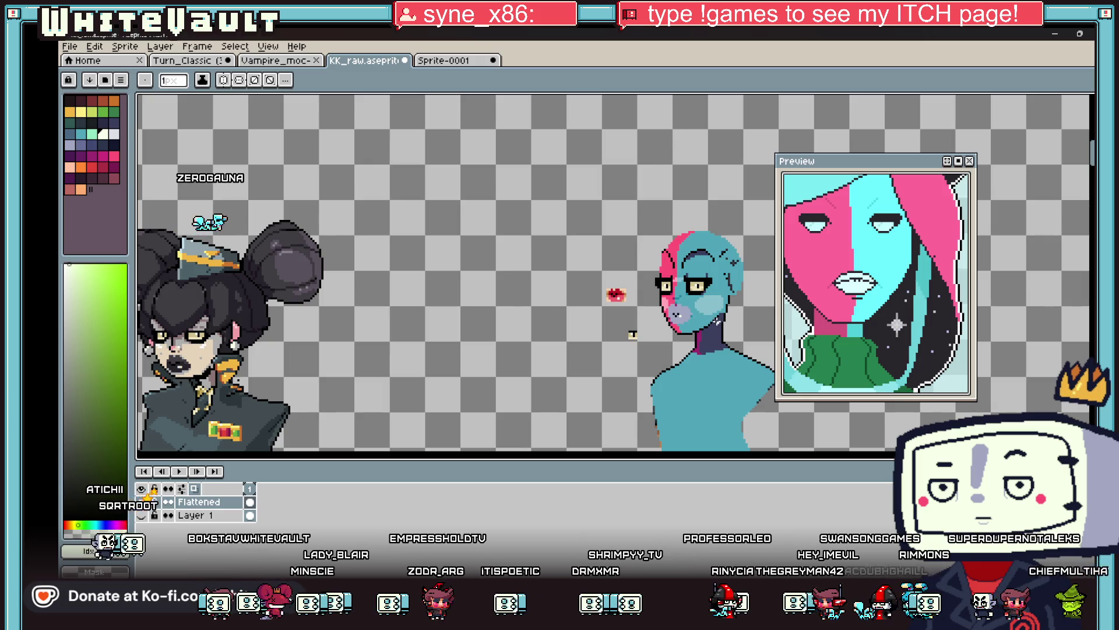
scroll(632, 335, "down", 2)
scroll(675, 325, "up", 4)
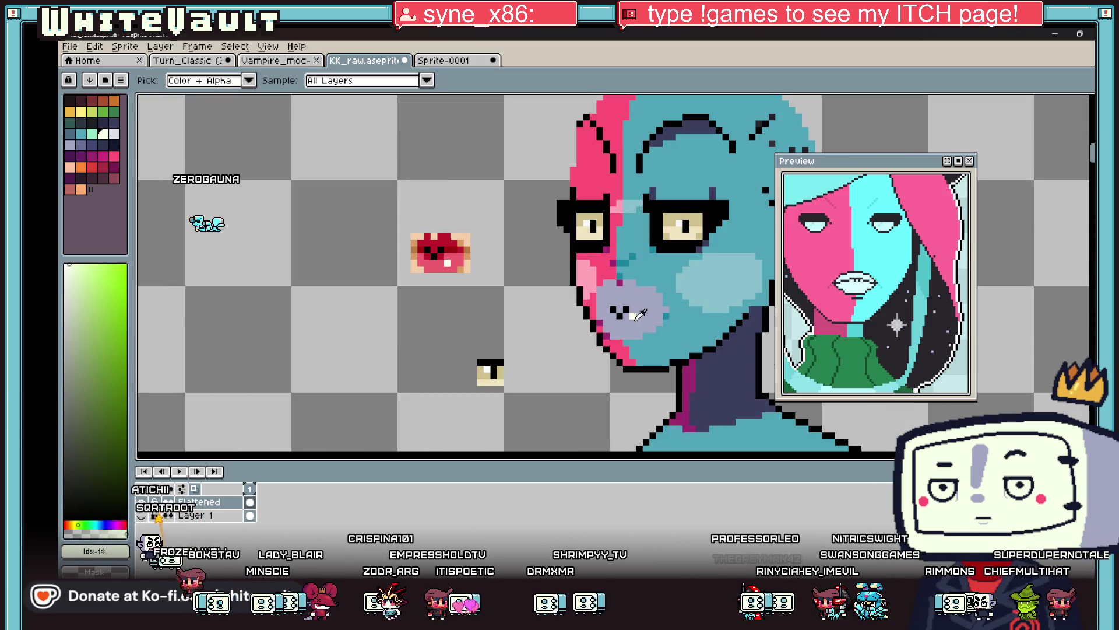
left_click(641, 319, "alt")
Draw a darker lavender stroke across the nose and fill its lower part with it.
left_click(81, 145)
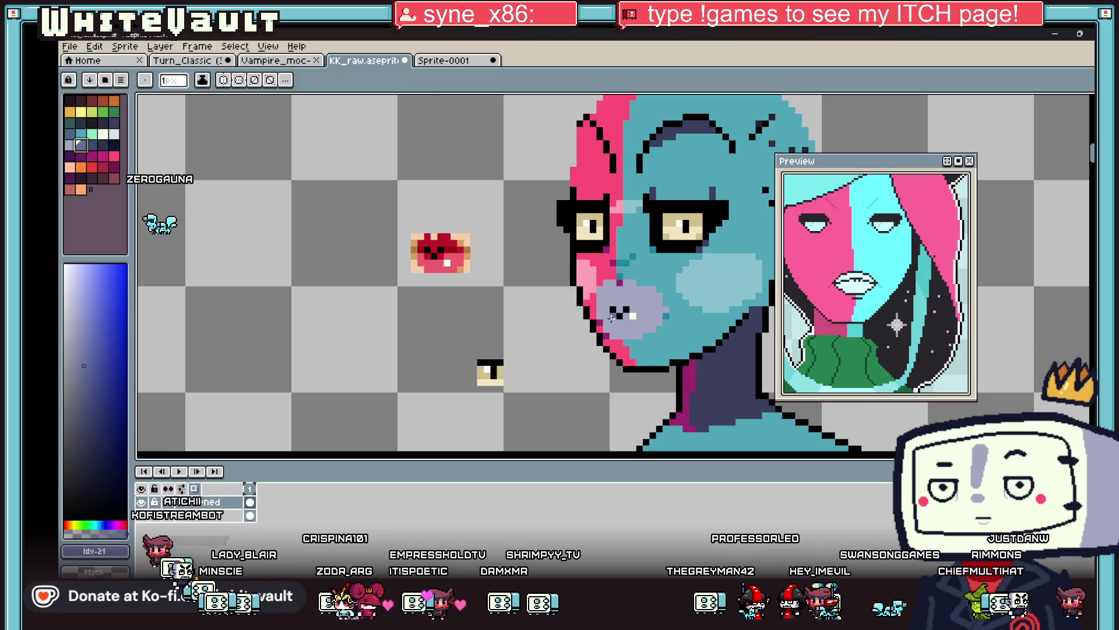
scroll(639, 315, "up", 2)
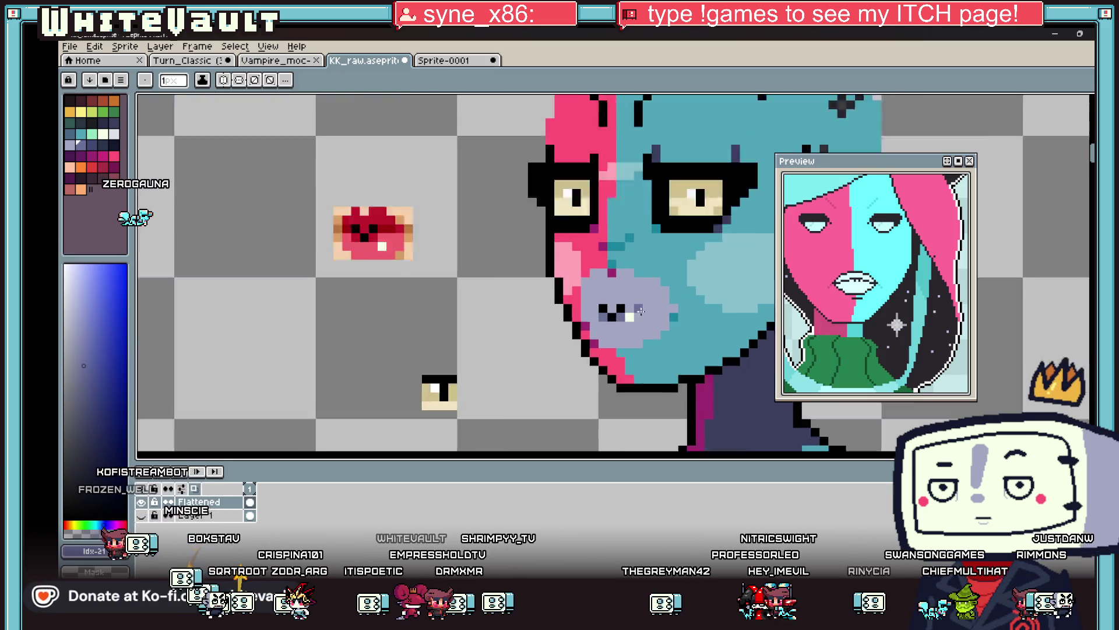
left_click_drag(636, 306, 671, 307)
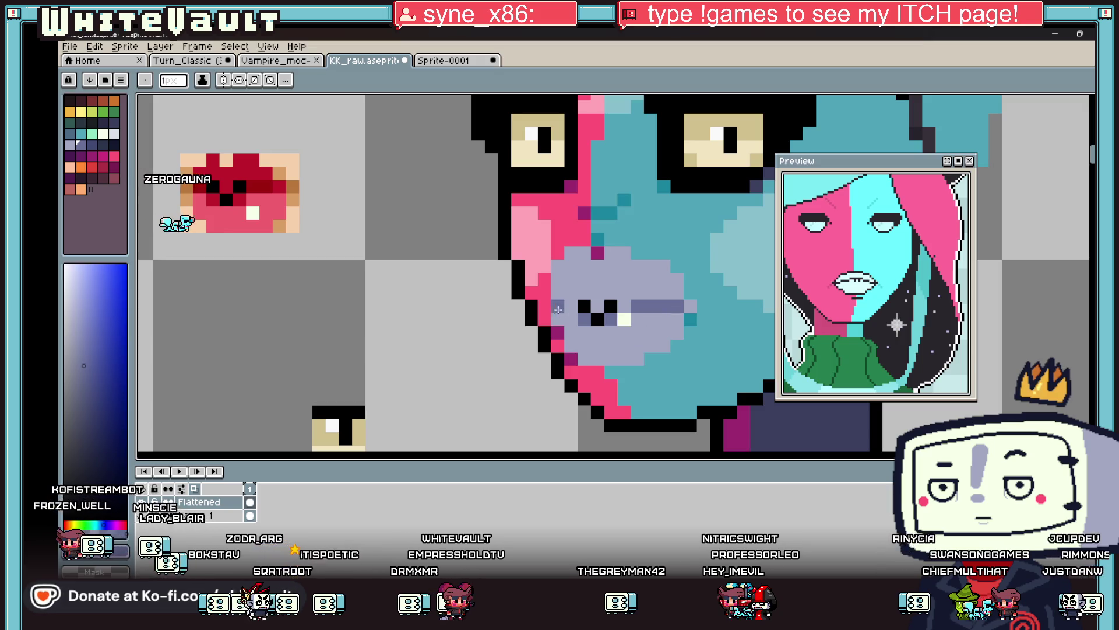
key("g")
left_click(574, 321)
Sample the teal skin colour from the face.
scroll(606, 326, "down", 4)
scroll(617, 330, "up", 2)
scroll(617, 330, "up", 3)
key("i")
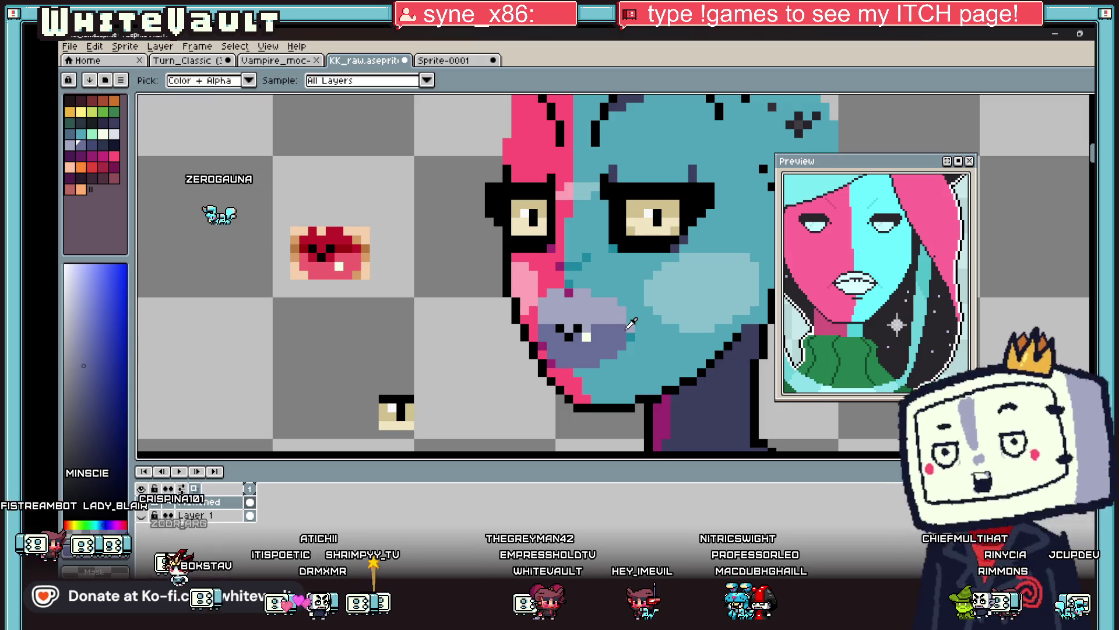
left_click(628, 322, "alt")
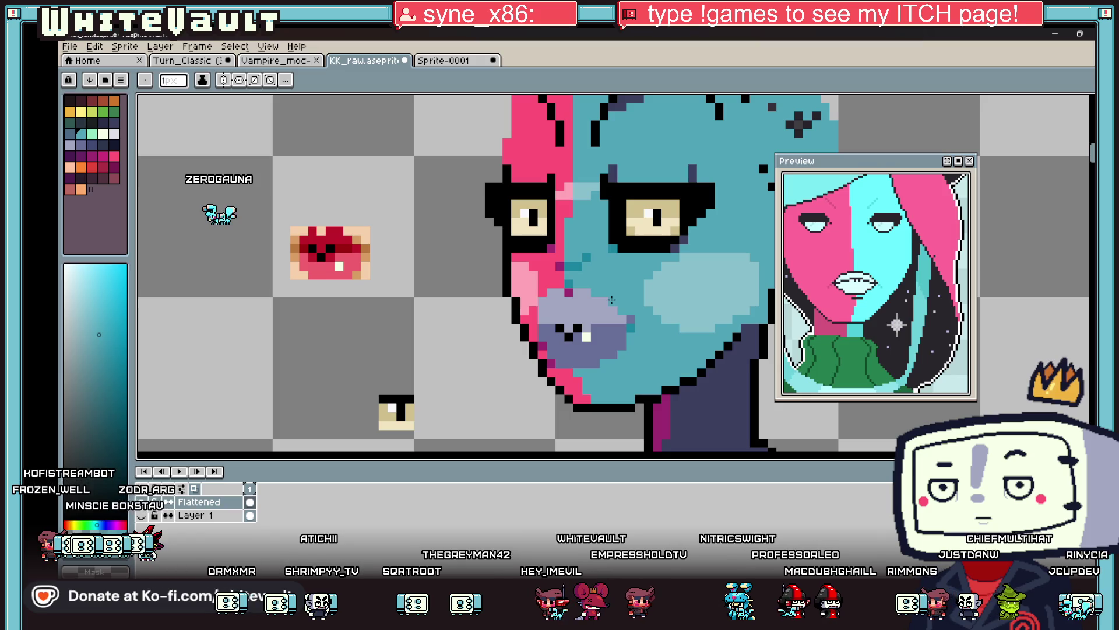
key("alt")
scroll(633, 321, "down", 5)
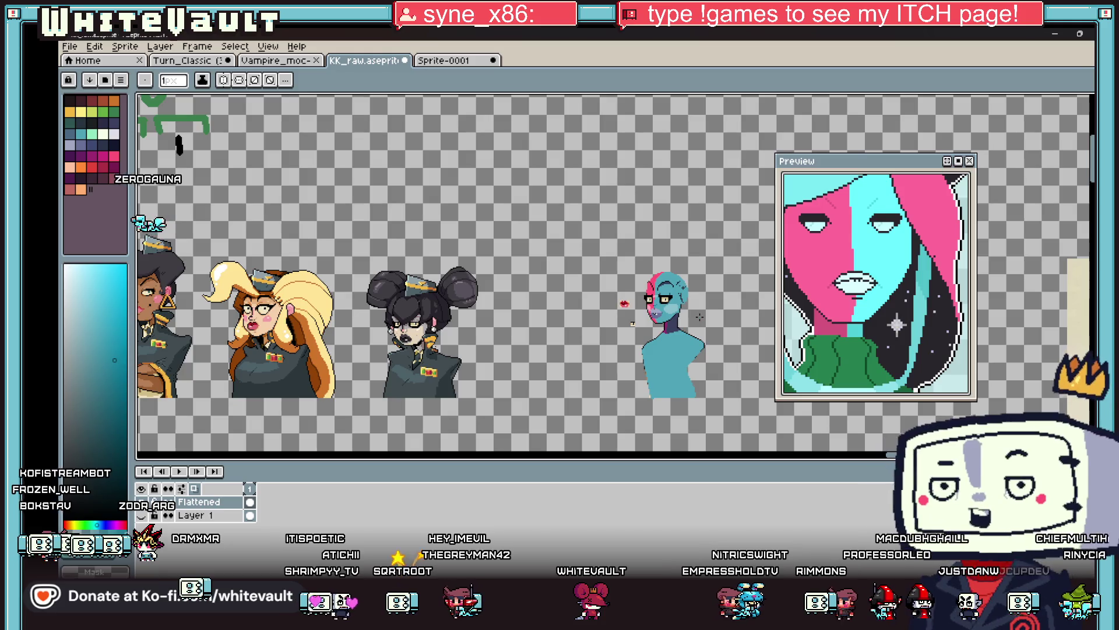
Marquee-select the red lips and eye pieces, move them left, and deselect.
key("ctrl")
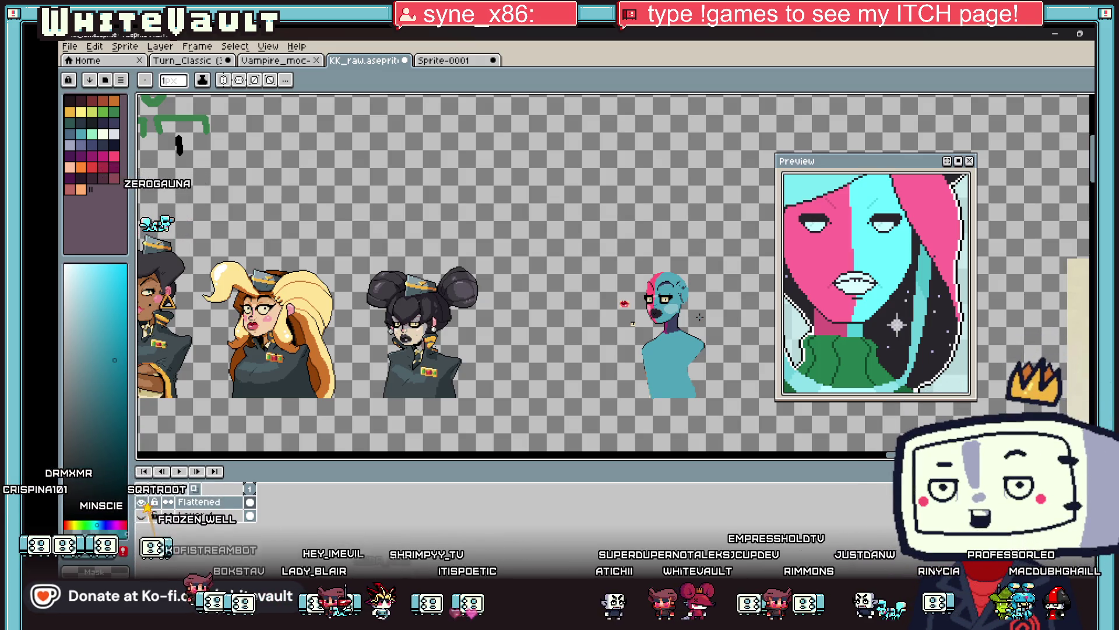
scroll(711, 318, "up", 2)
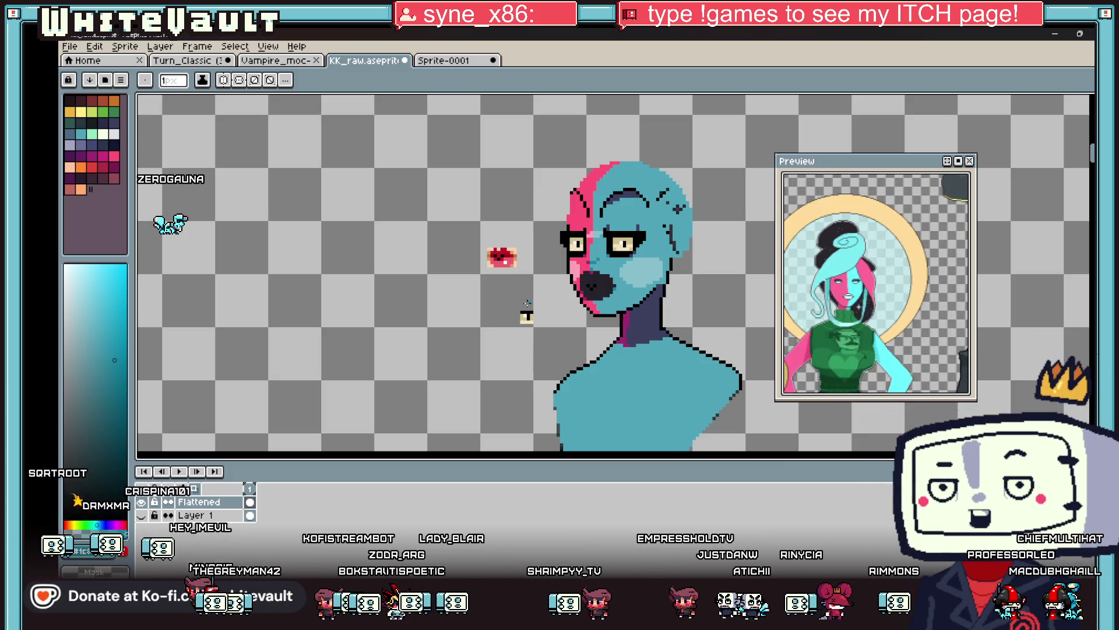
key("m")
mouse_move(445, 203)
left_mouse_down()
mouse_move(521, 283)
mouse_move(550, 344)
left_mouse_up()
scroll(550, 345, "down", 1)
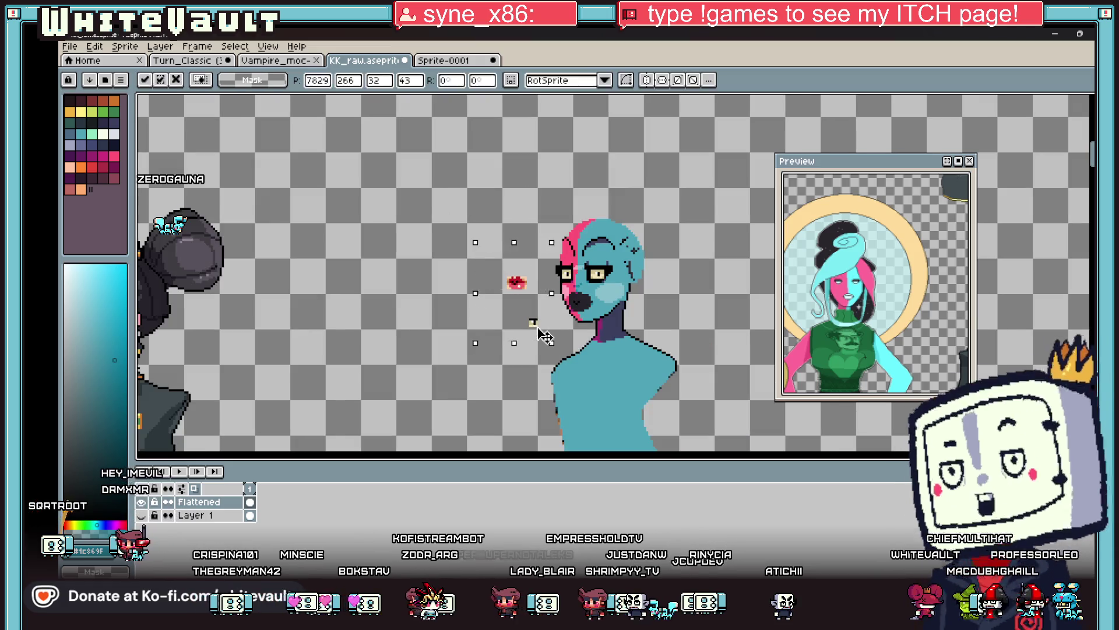
key("ctrl+d")
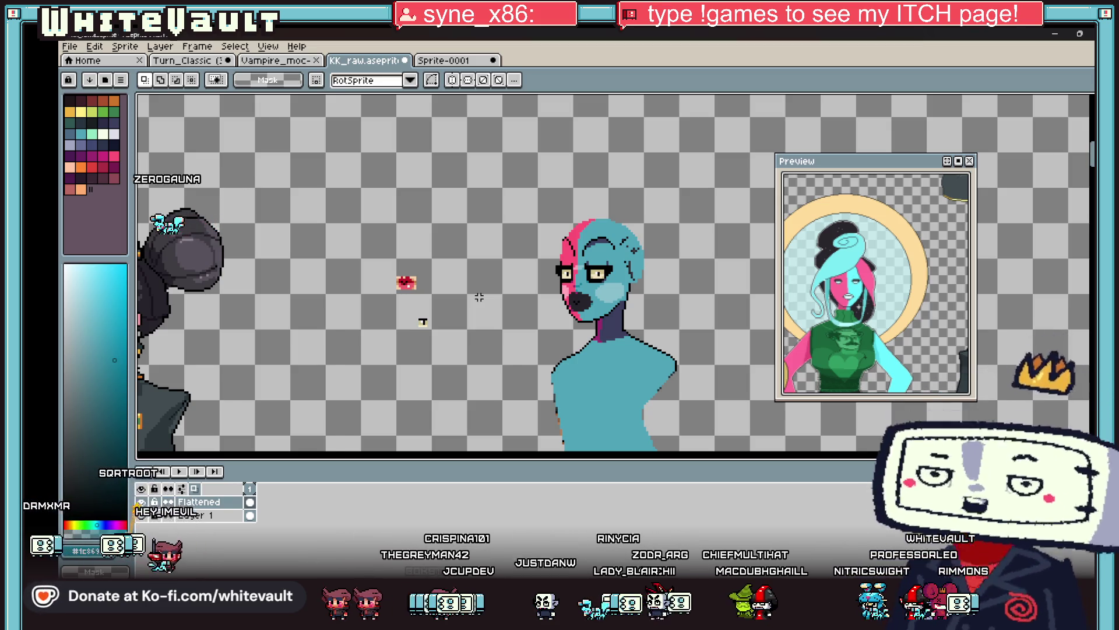
Dismiss the layer options without changes and return to the Pencil.
left_click(197, 517)
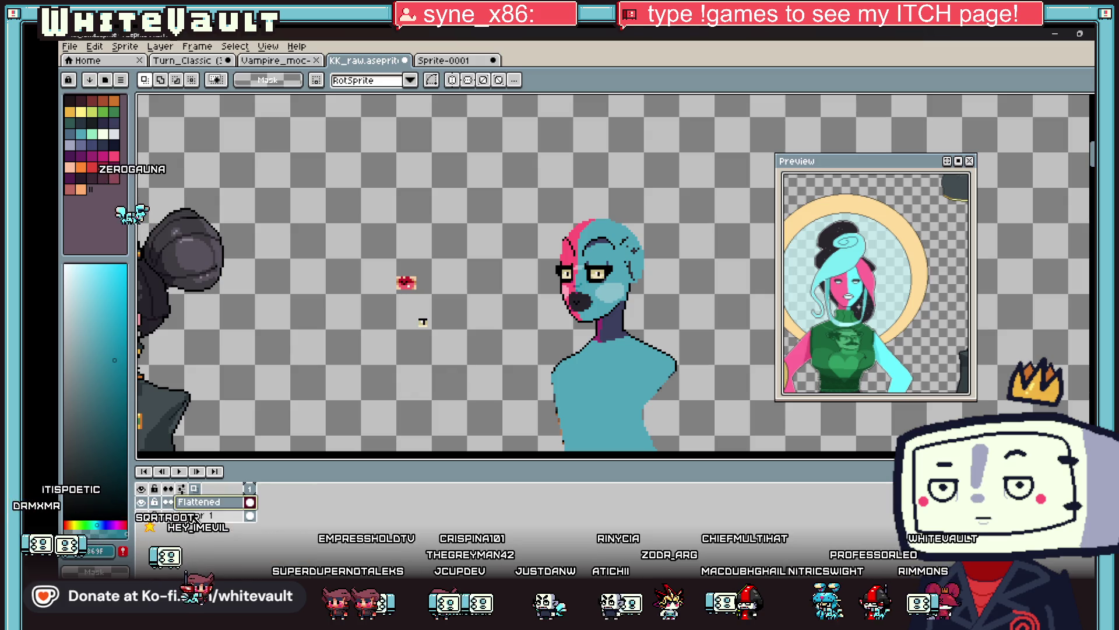
scroll(842, 303, "up", 2)
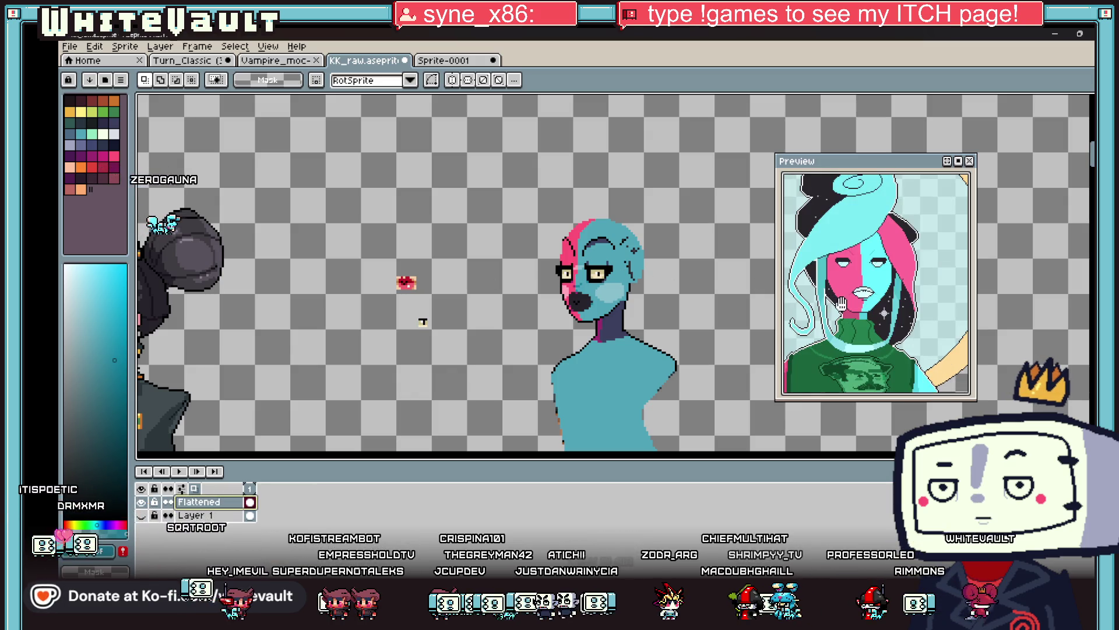
key("b")
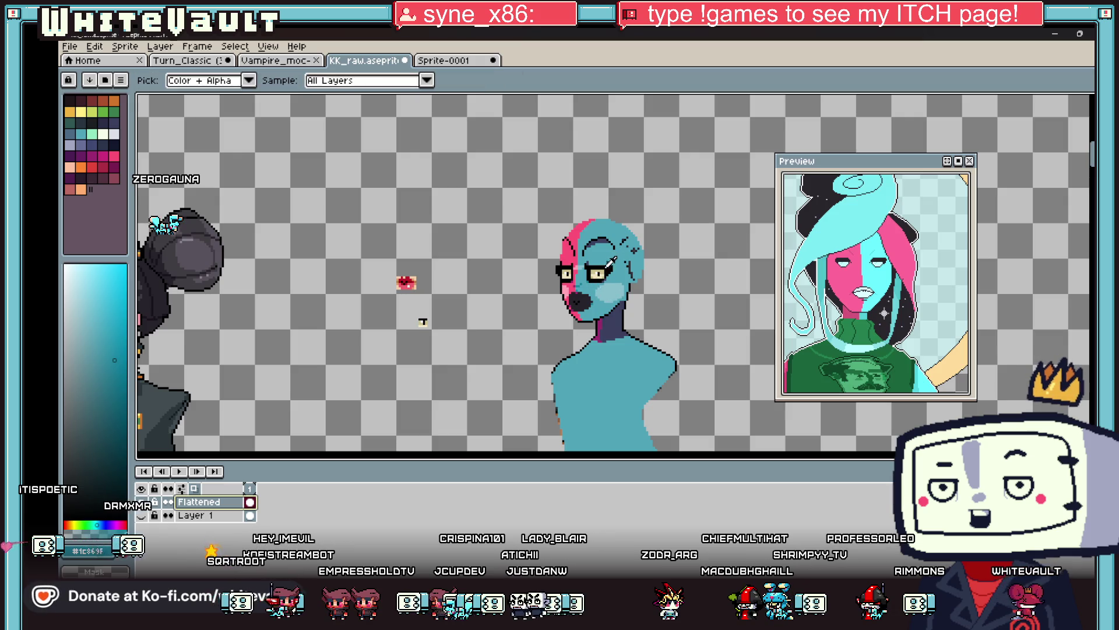
left_click(608, 256, "alt")
key("plus")
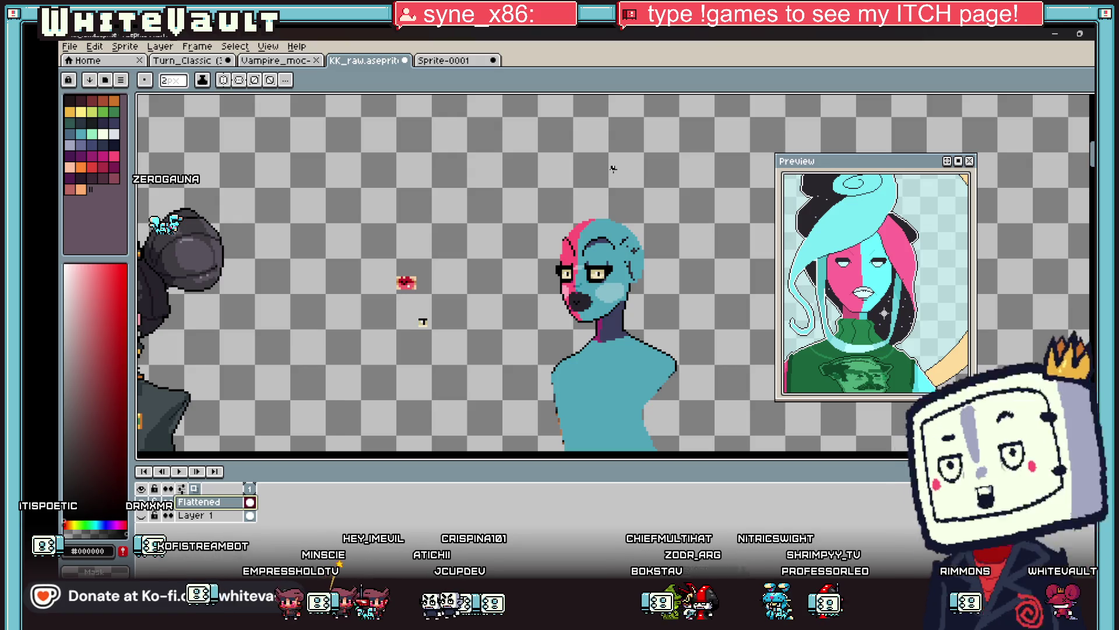
key("b")
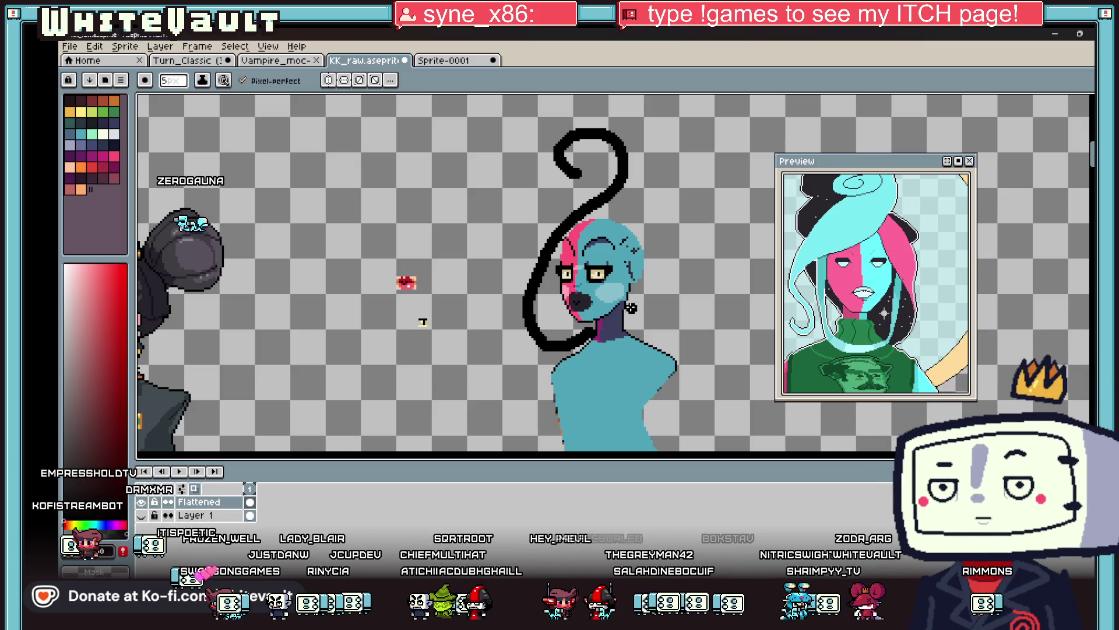
left_click_drag(658, 259, 646, 190)
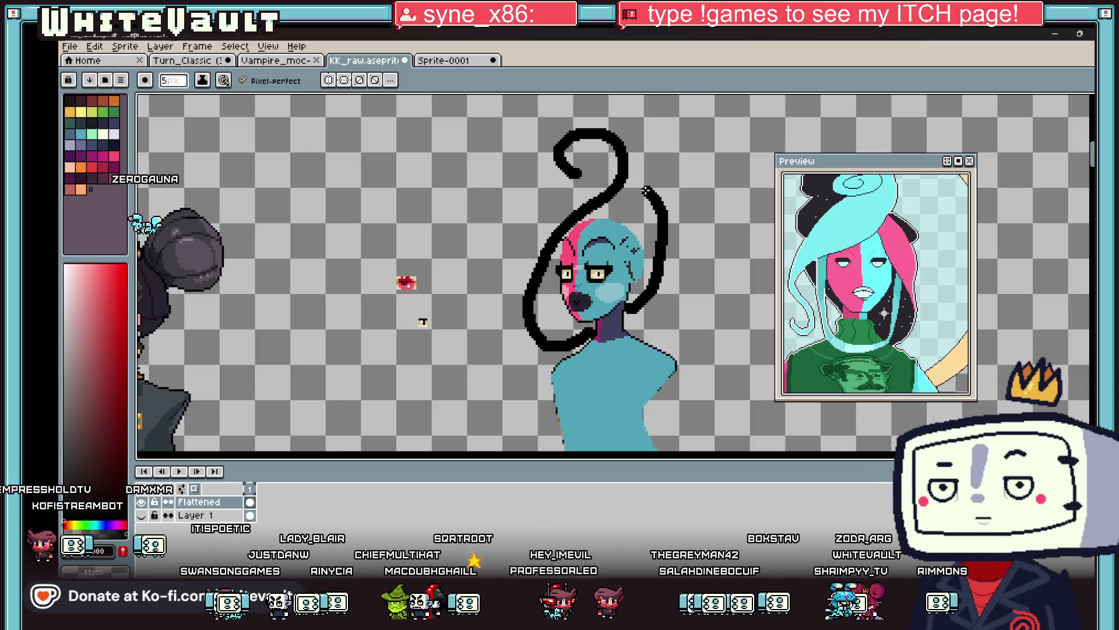
scroll(592, 208, "down", 3)
scroll(612, 228, "up", 3)
key("ctrl+z")
key("ctrl+z")
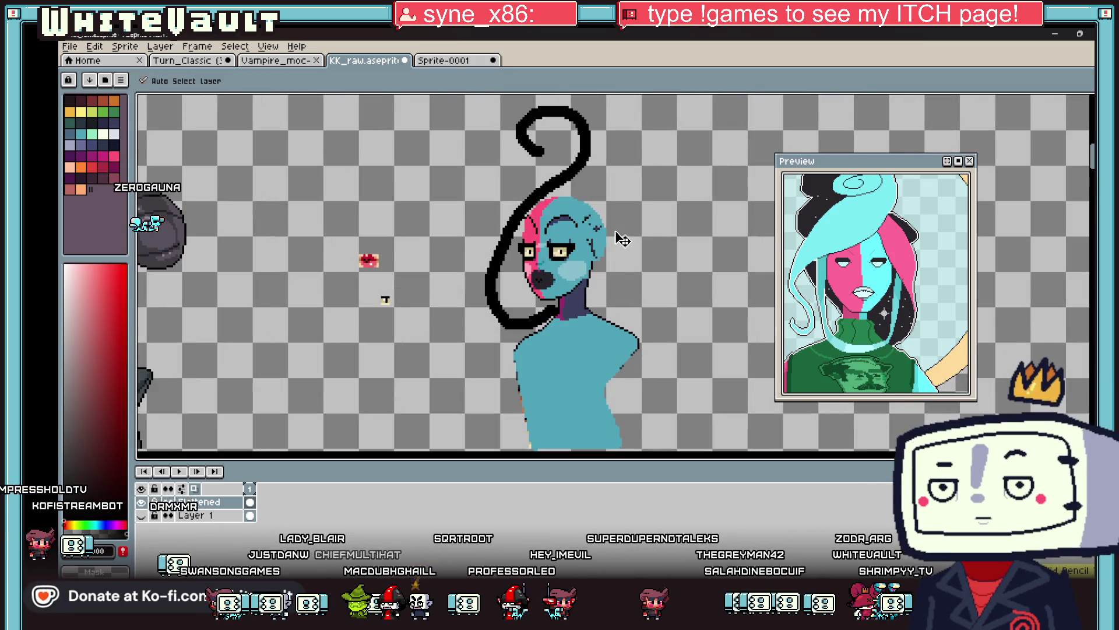
key("b")
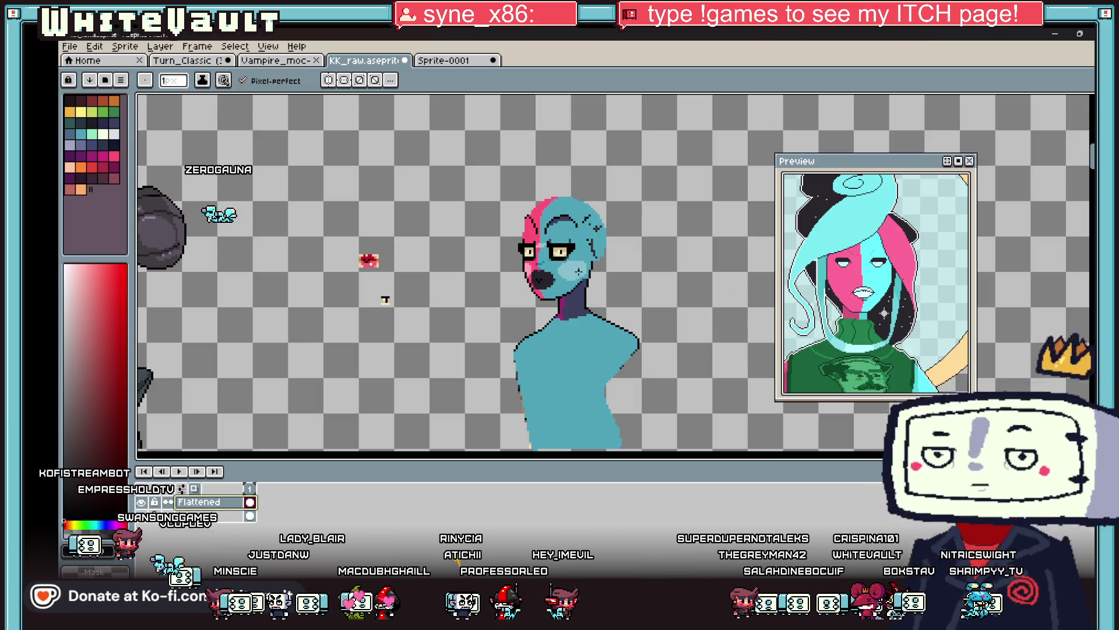
Try thin black lines along the neck and a curve down the head's left side, undoing both.
mouse_move(562, 300)
left_mouse_down()
mouse_move(606, 330)
mouse_move(653, 271)
left_mouse_up()
key("ctrl+z")
key("ctrl+z")
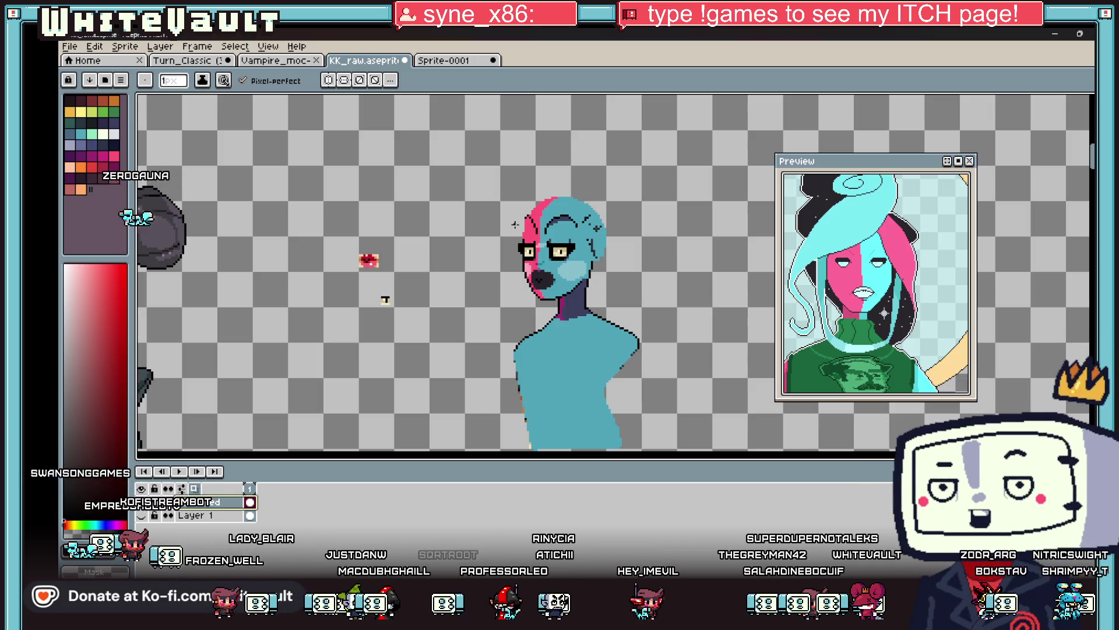
mouse_move(546, 194)
left_mouse_down()
mouse_move(505, 254)
mouse_move(500, 300)
mouse_move(511, 315)
left_mouse_up()
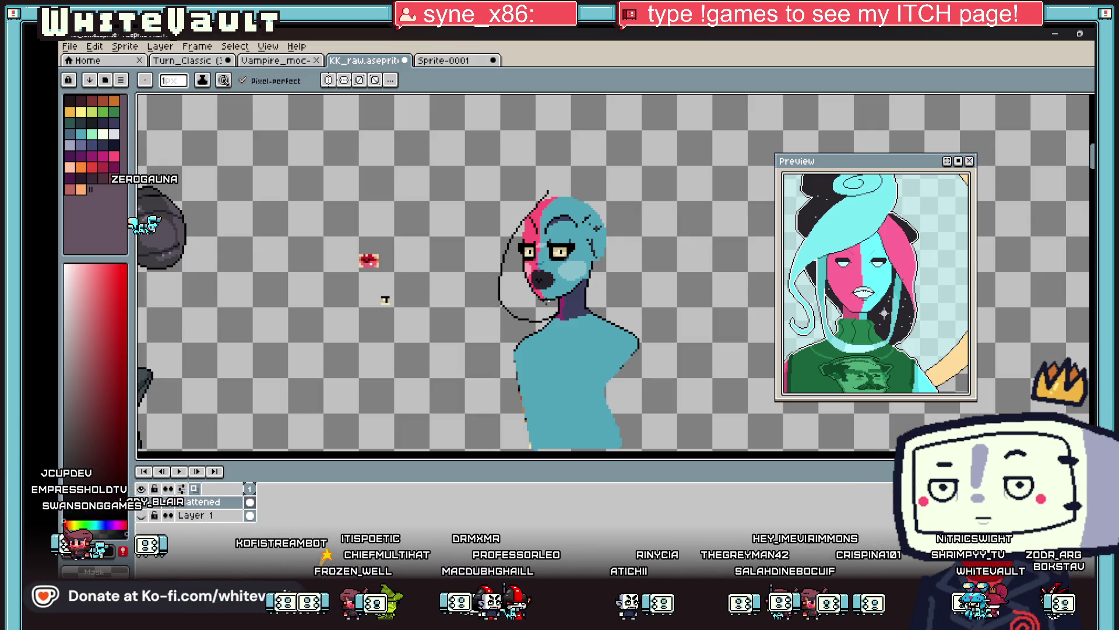
key("ctrl+z")
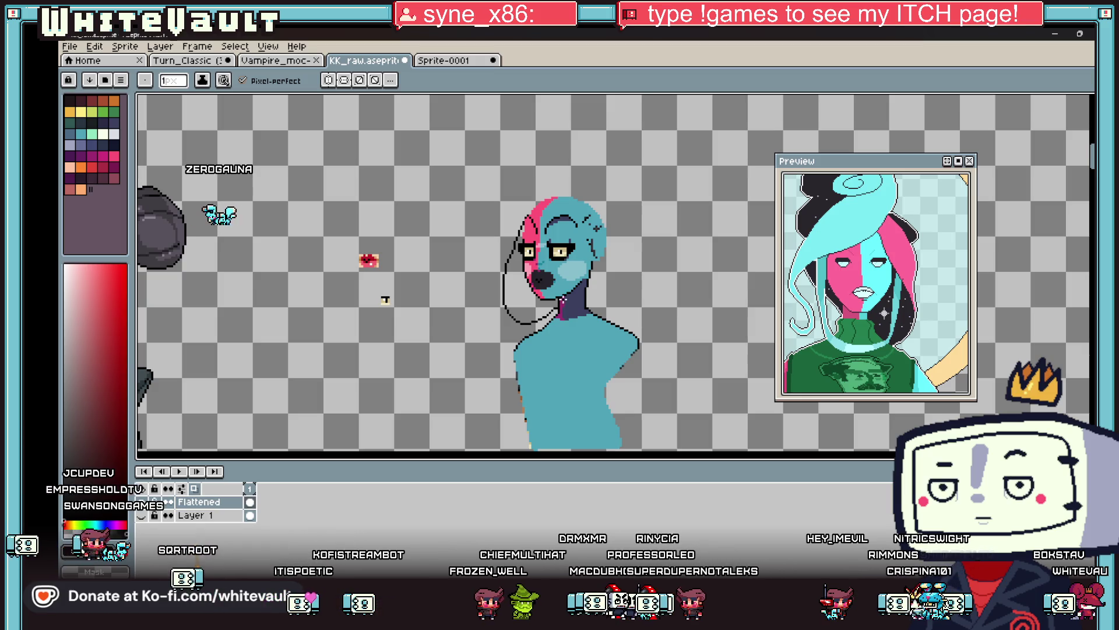
scroll(568, 302, "up", 4)
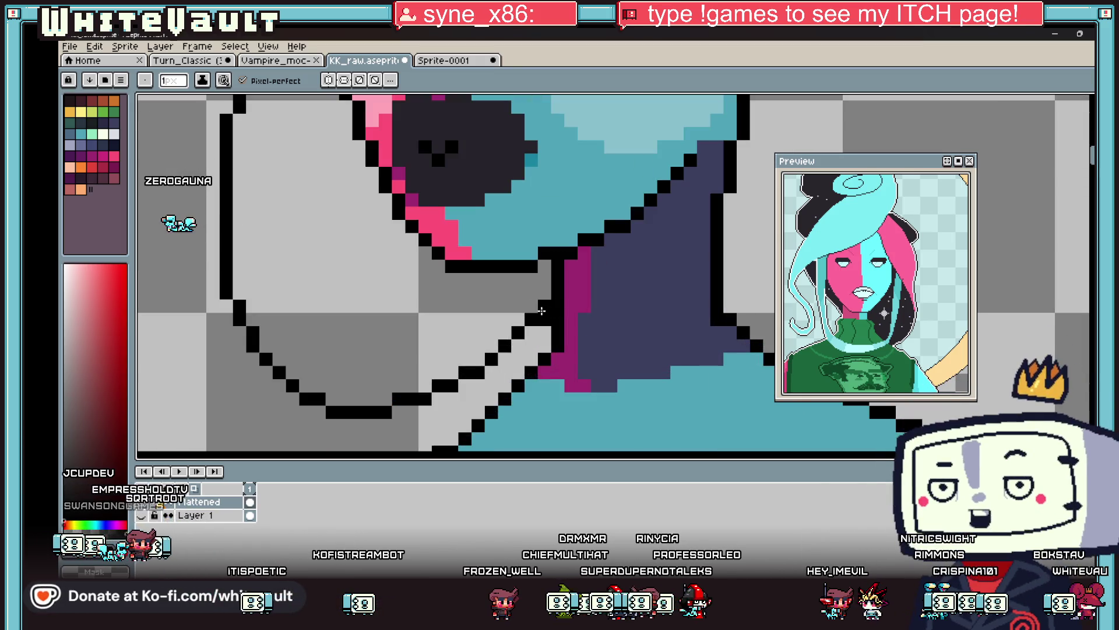
Add a black pixel just above the neck line.
key("alt")
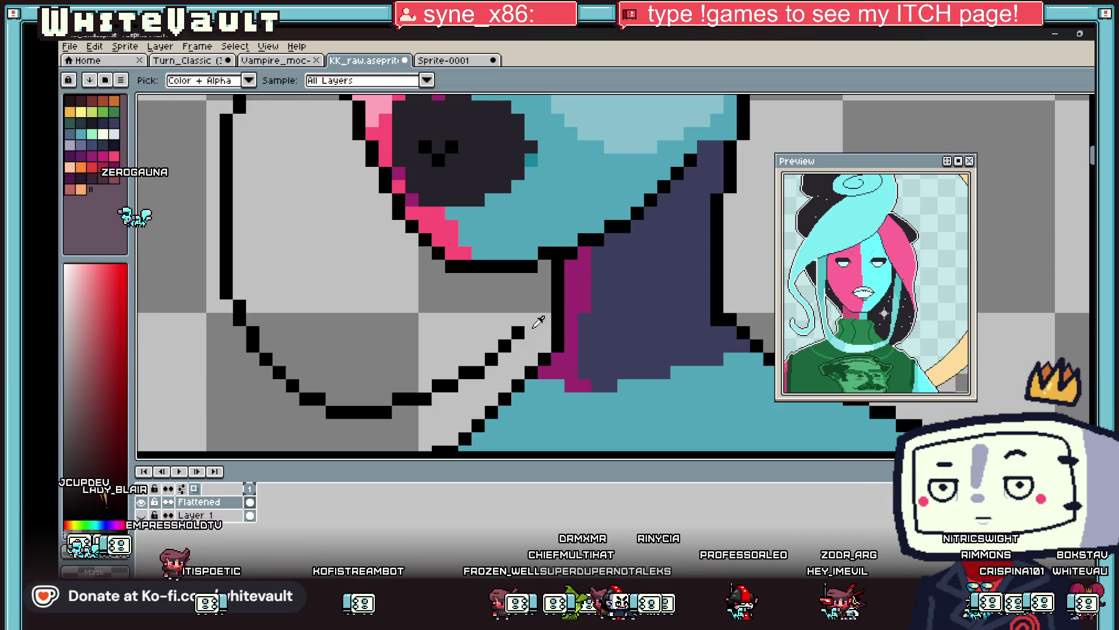
left_click(527, 320)
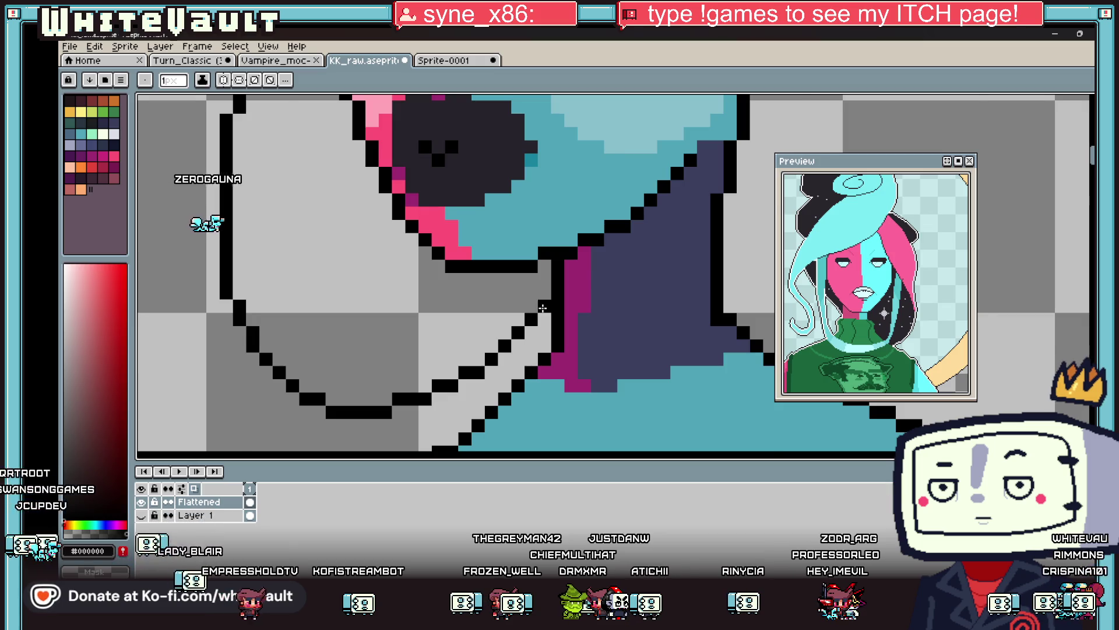
scroll(537, 309, "down", 5)
scroll(491, 308, "up", 2)
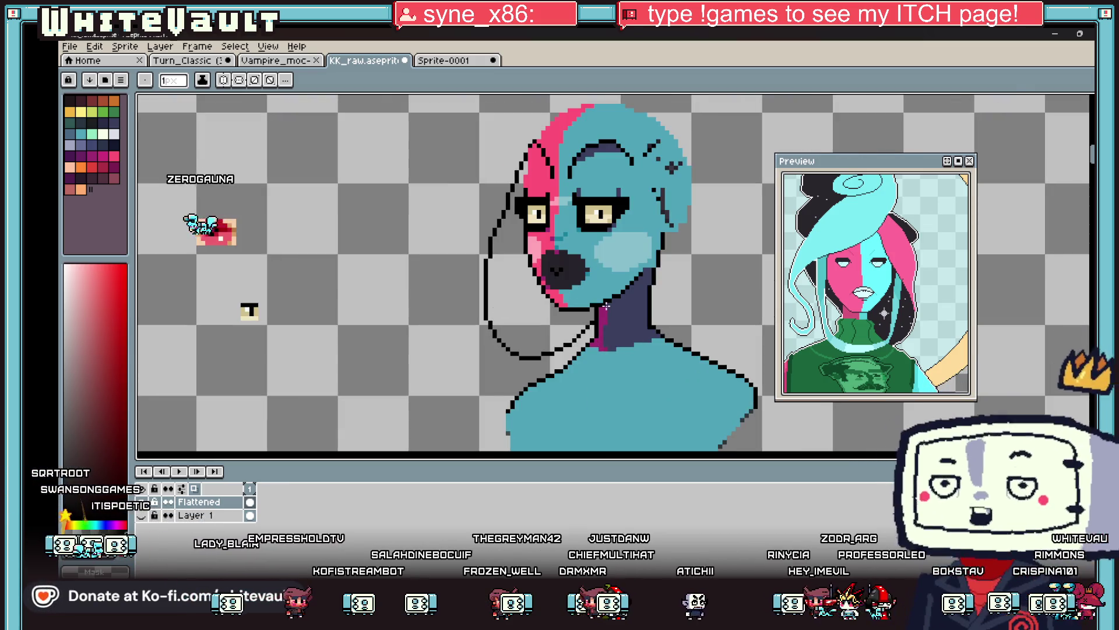
Select and shift the jaw and neck outline pixels, then commit the move.
key("m")
scroll(526, 316, "up", 1)
left_click_drag(436, 287, 546, 385)
left_click_drag(547, 325, 582, 388)
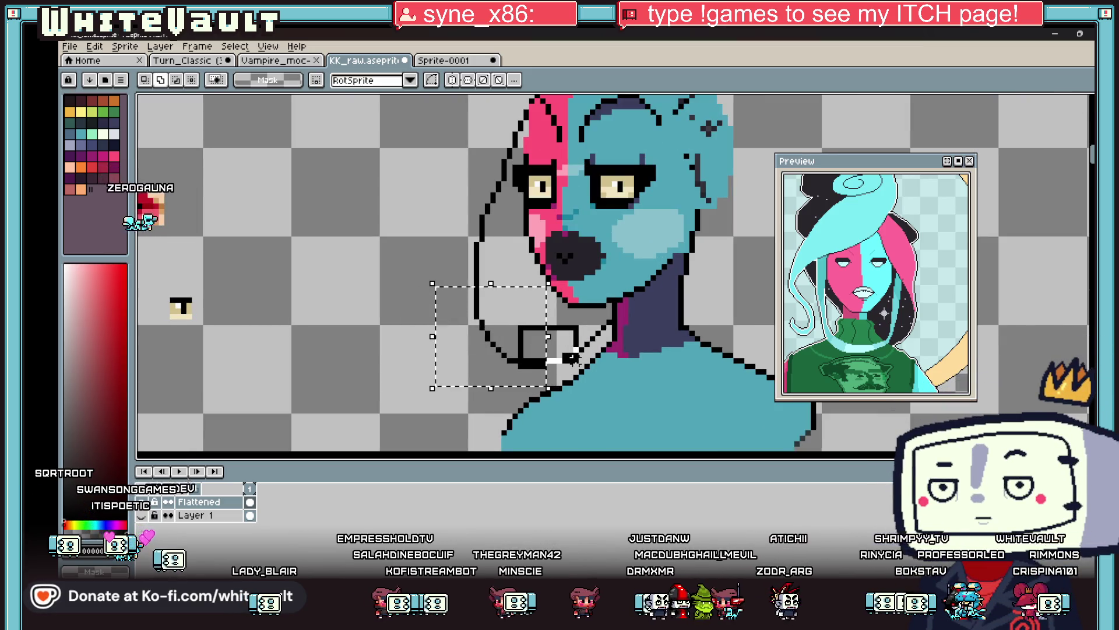
left_click(520, 360)
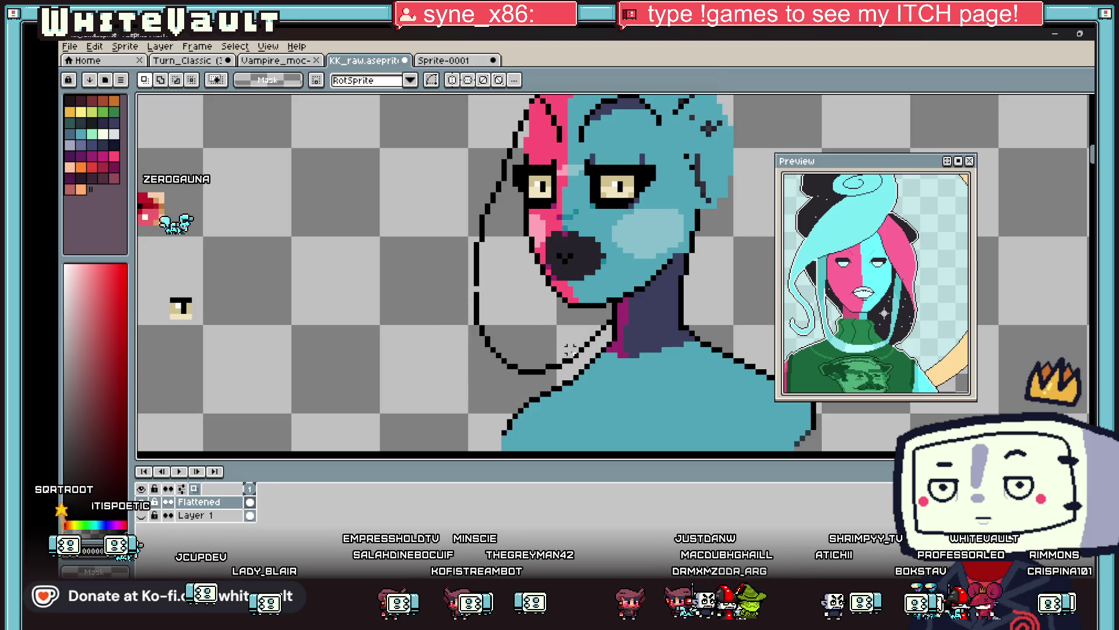
left_click_drag(460, 316, 565, 388)
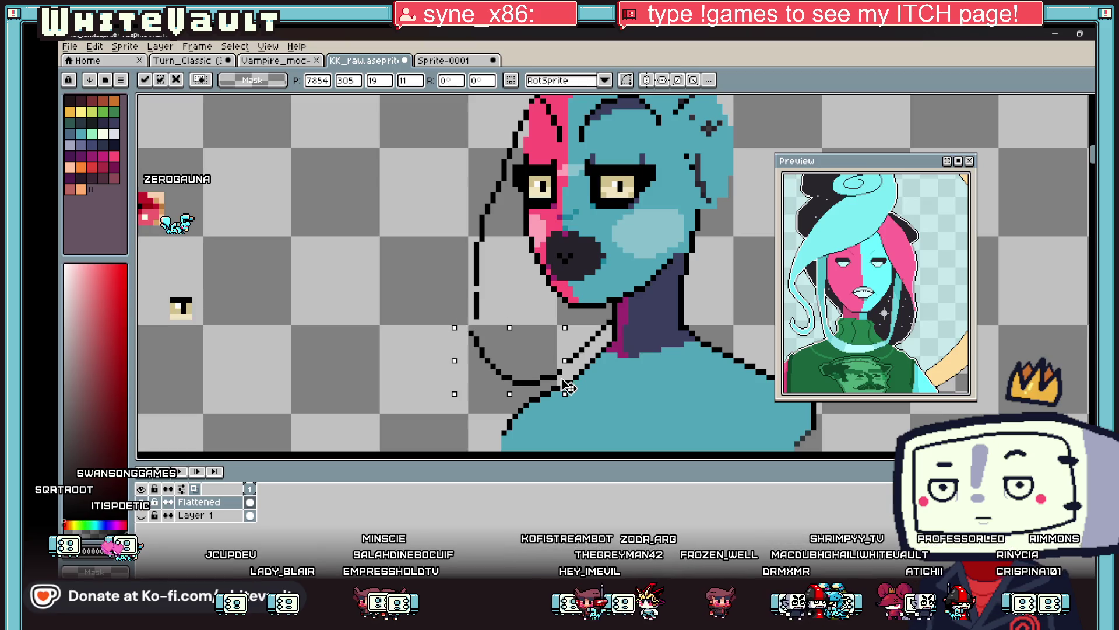
key("ctrl+d")
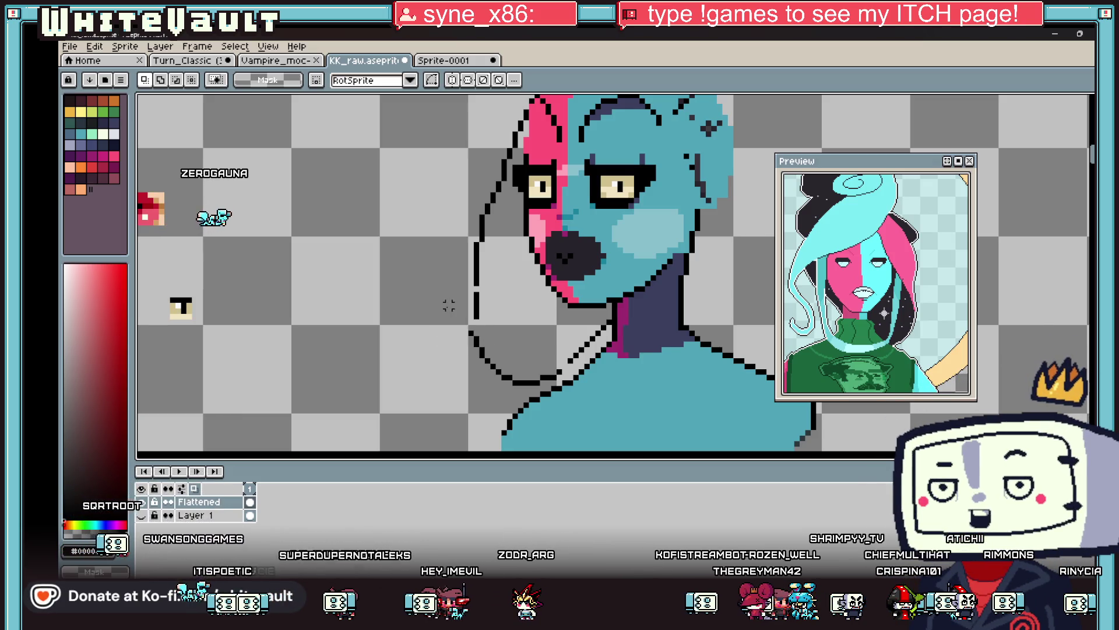
Patch the face outline gaps with a 1px line of dark pixels.
key("b")
left_click_drag(471, 268, 471, 333)
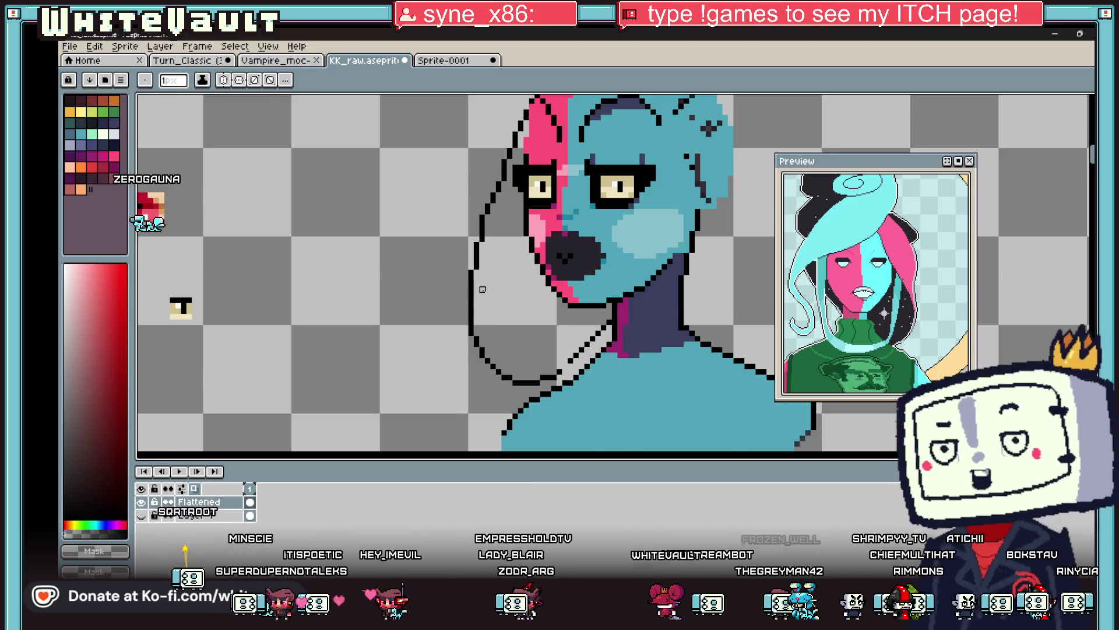
key("i")
scroll(502, 274, "down", 3)
scroll(502, 274, "up", 3)
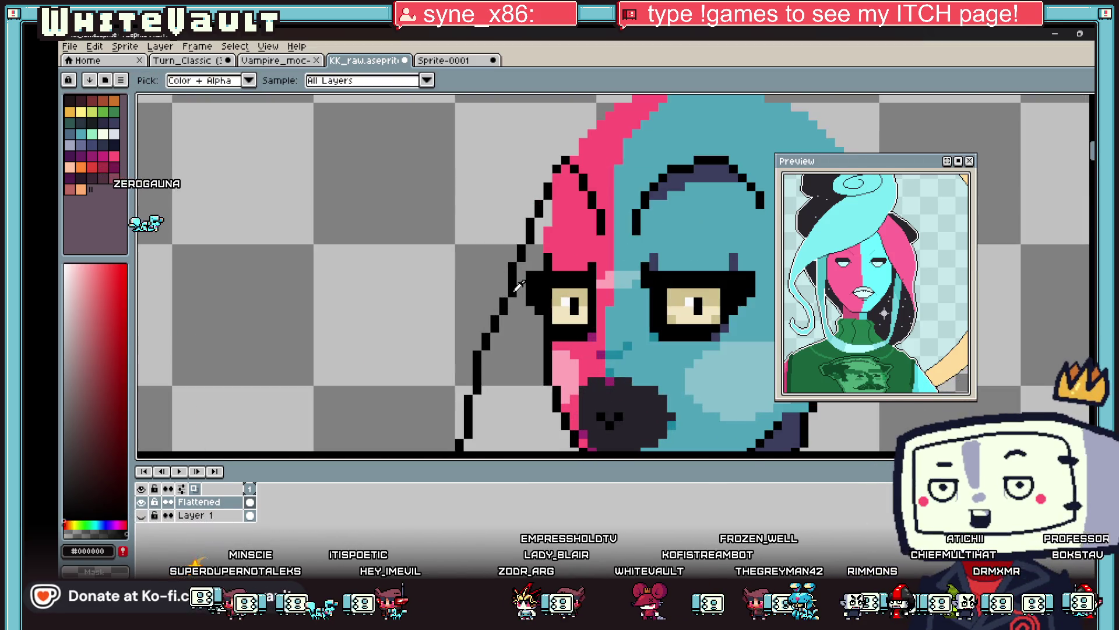
scroll(513, 293, "down", 1)
scroll(539, 304, "down", 1)
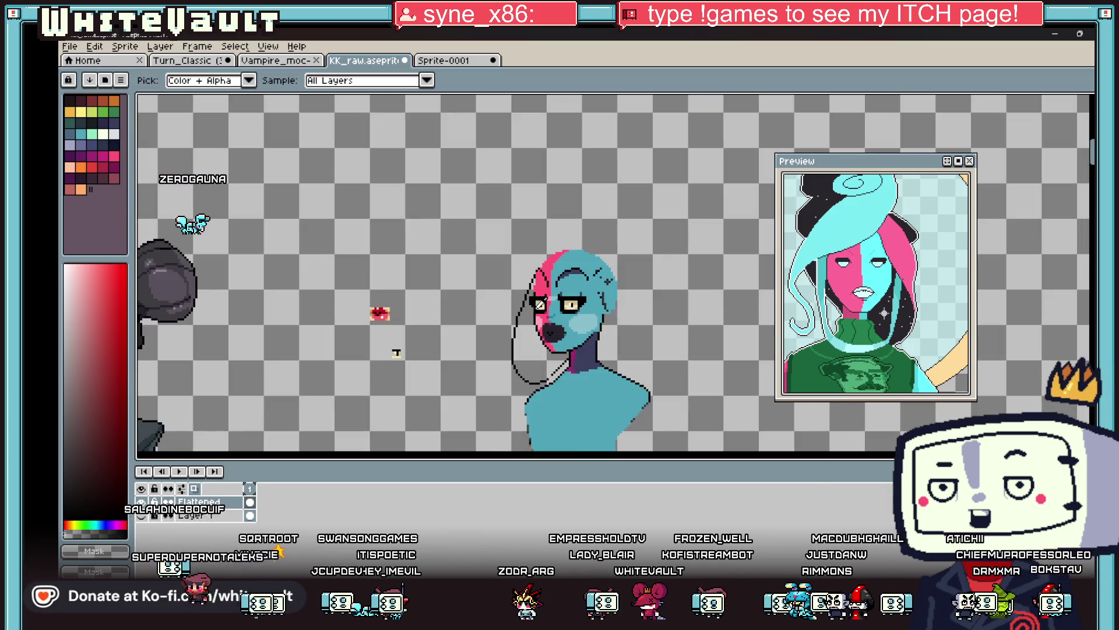
scroll(540, 306, "up", 3)
key("b")
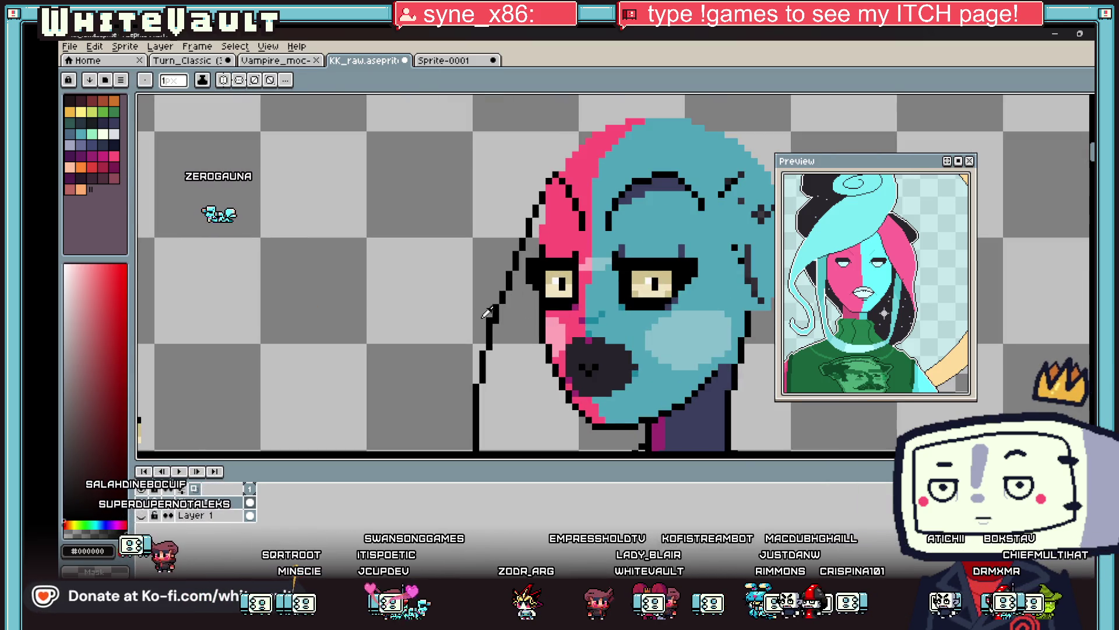
key("i")
scroll(490, 320, "down", 1)
scroll(551, 261, "up", 1)
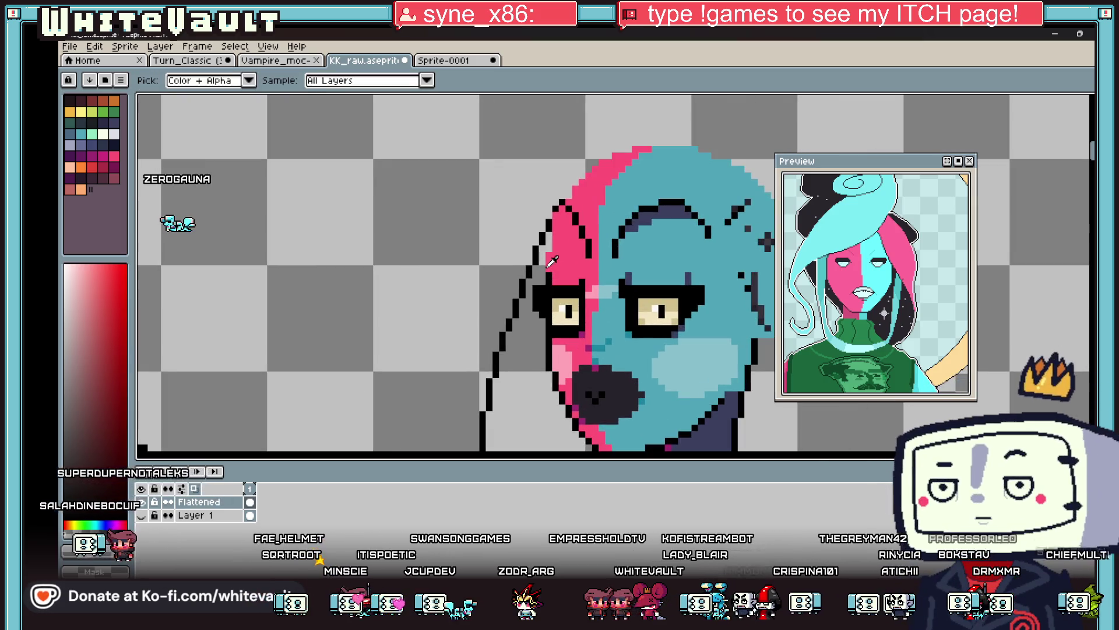
scroll(553, 291, "down", 2)
scroll(563, 335, "up", 1)
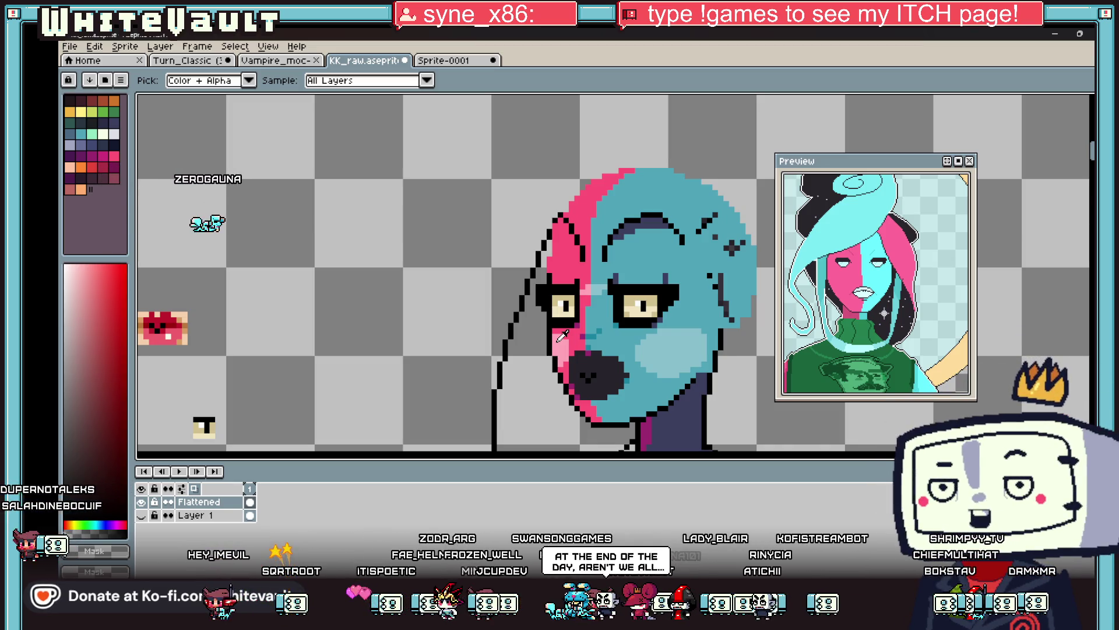
scroll(574, 314, "down", 2)
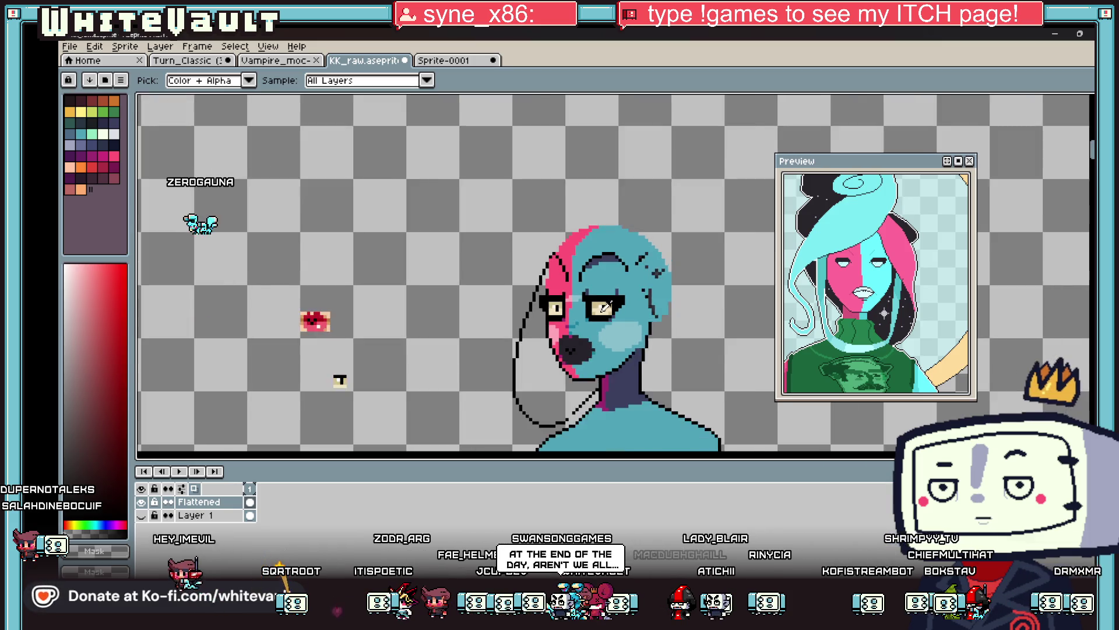
scroll(640, 349, "up", 4)
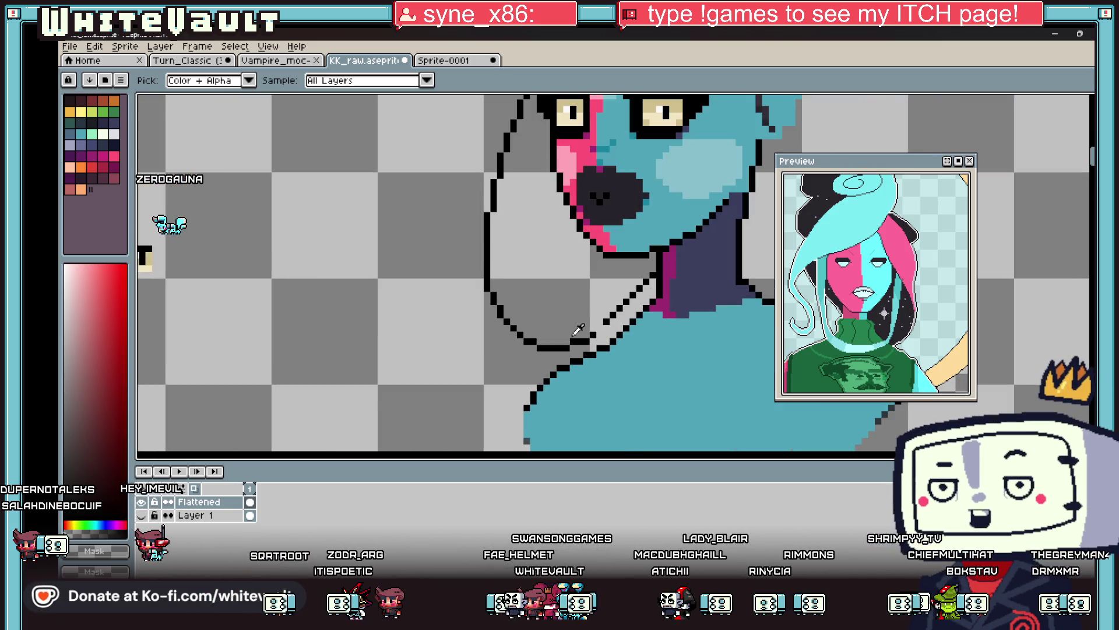
scroll(616, 317, "down", 5)
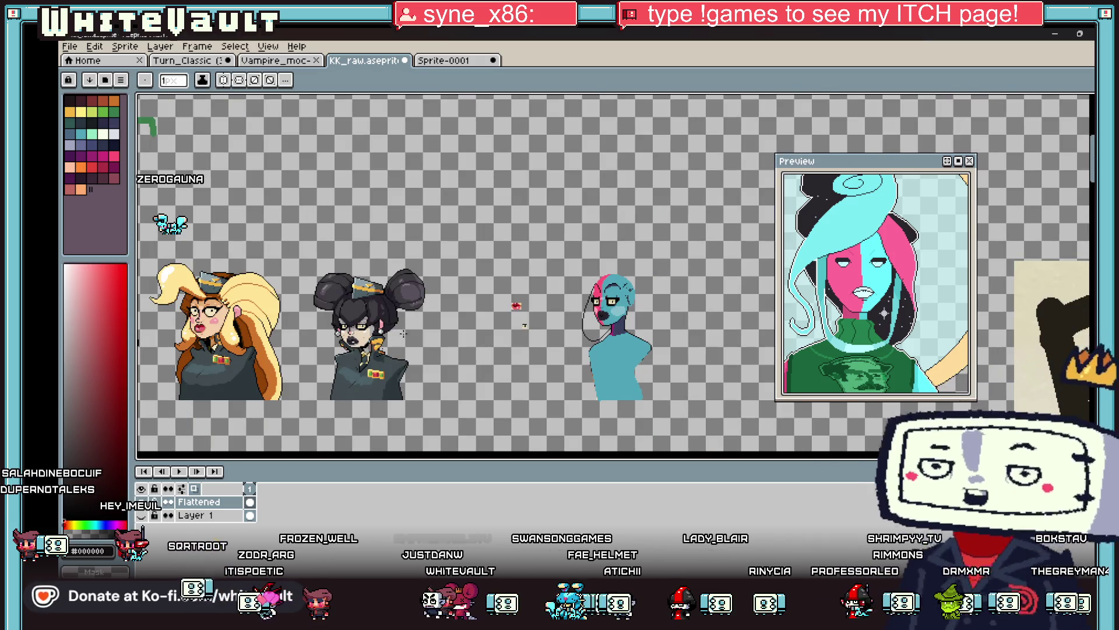
Fill the side lock of hair solid black and set the pencil to 7px.
key("alt")
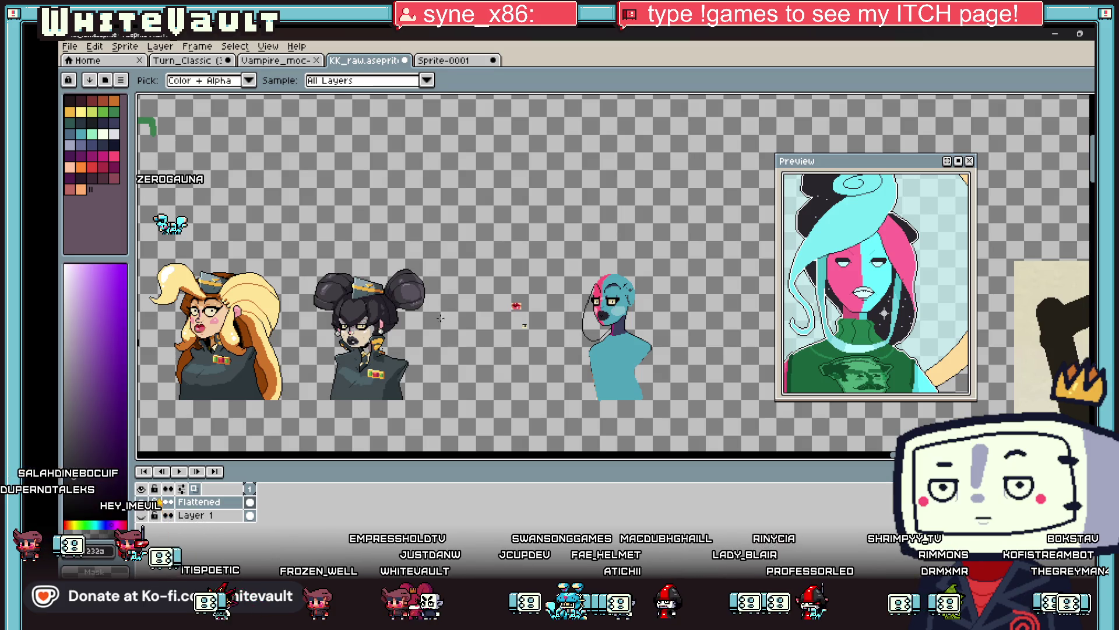
key("g")
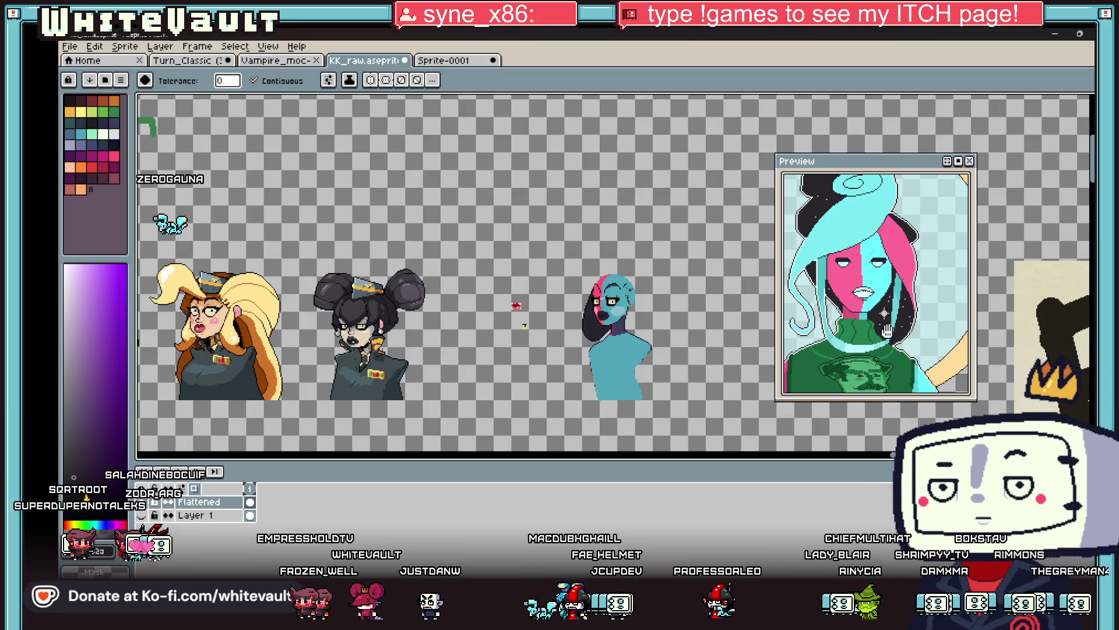
key("plus")
key("i")
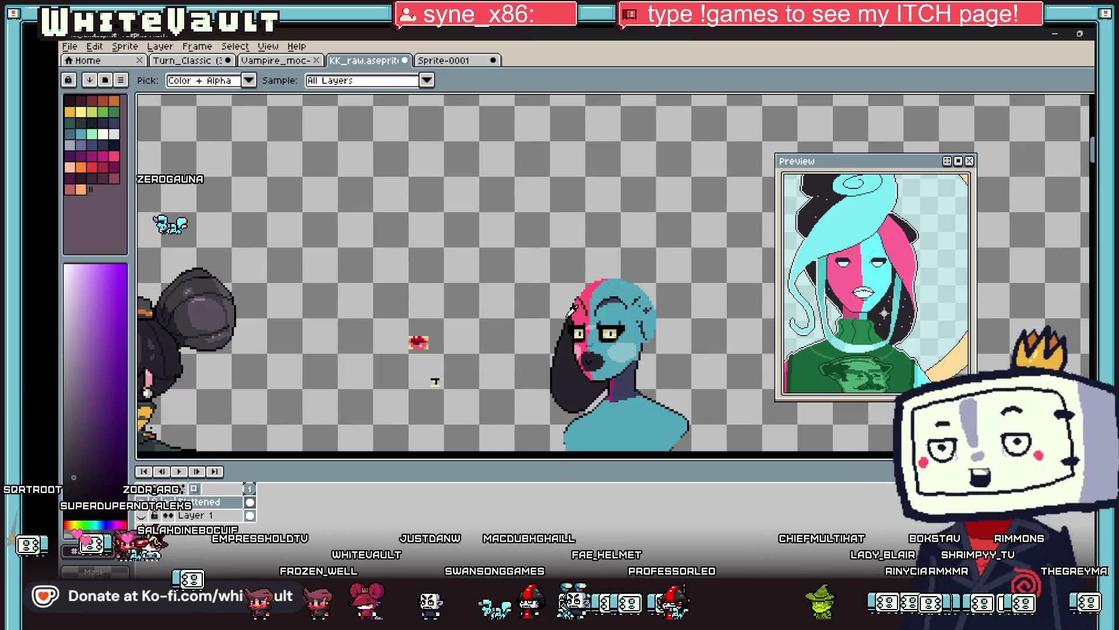
scroll(838, 212, "down", 2)
scroll(840, 213, "up", 3)
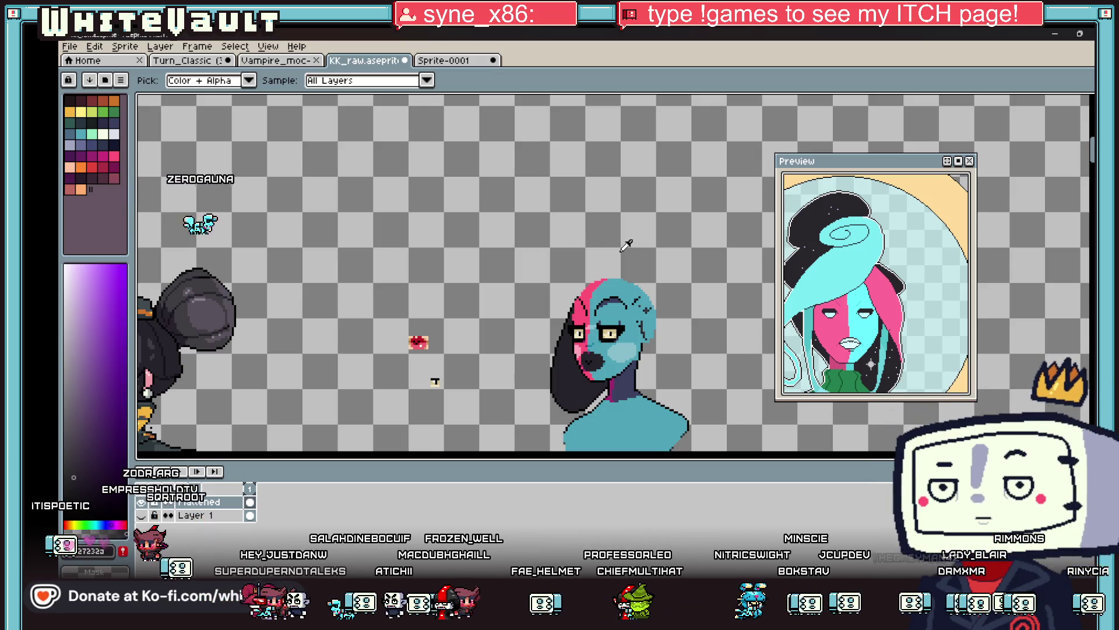
key("b")
key("plus")
key("plus")
key("plus")
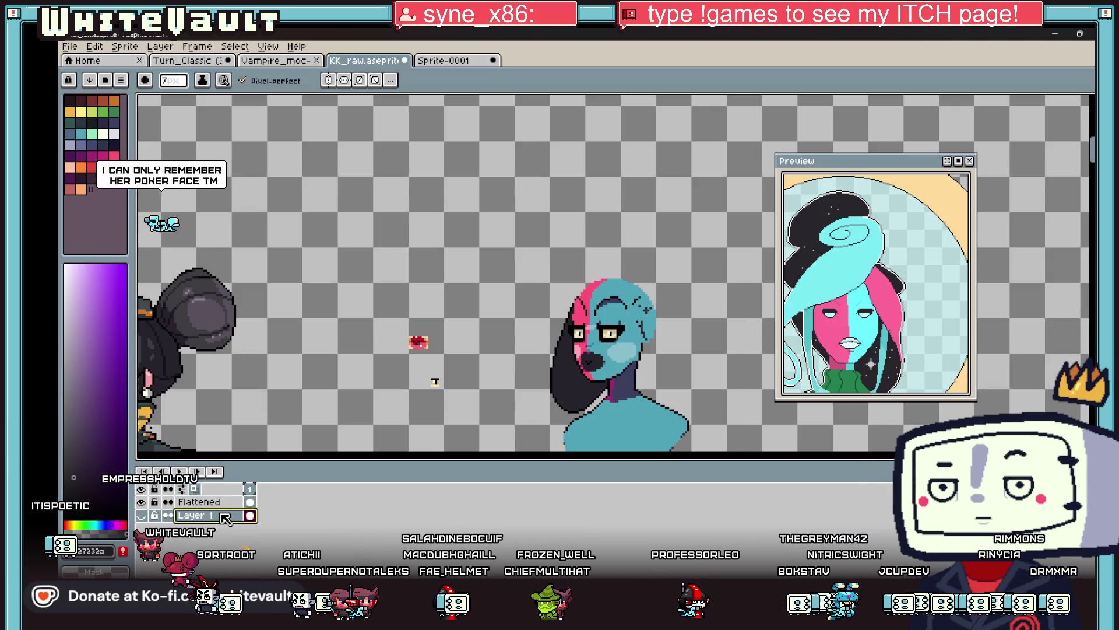
Add a new layer and sketch thick black hair loops above and beside the head.
right_click(240, 496)
mouse_move(274, 505)
left_click(350, 505)
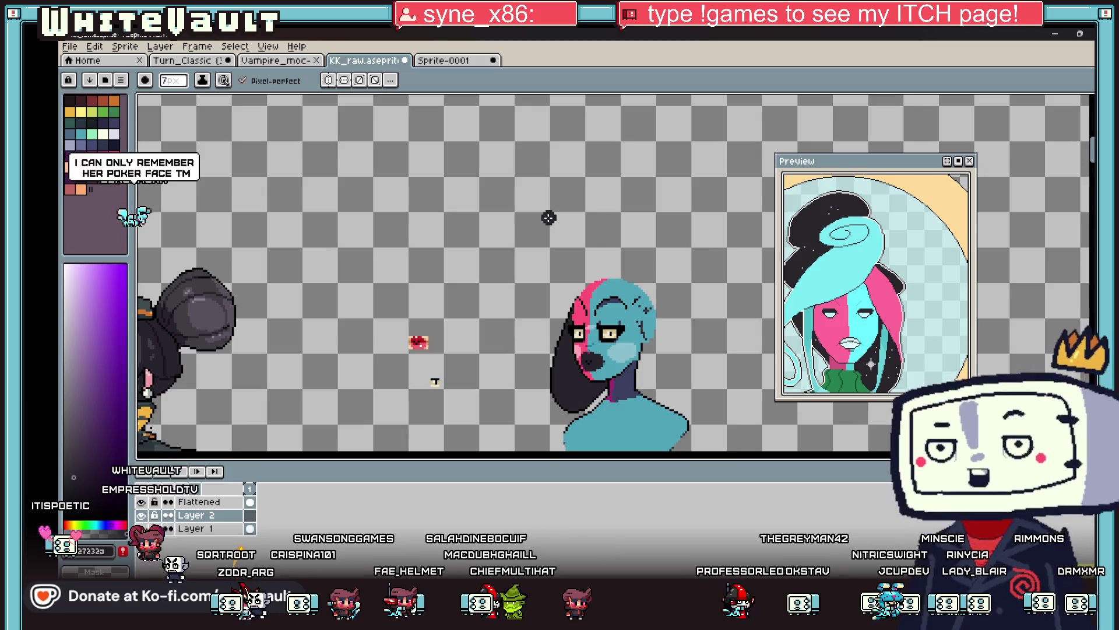
mouse_move(591, 219)
left_mouse_down()
mouse_move(563, 217)
mouse_move(551, 172)
mouse_move(609, 153)
mouse_move(643, 178)
mouse_move(598, 224)
mouse_move(655, 232)
mouse_move(661, 253)
left_mouse_up()
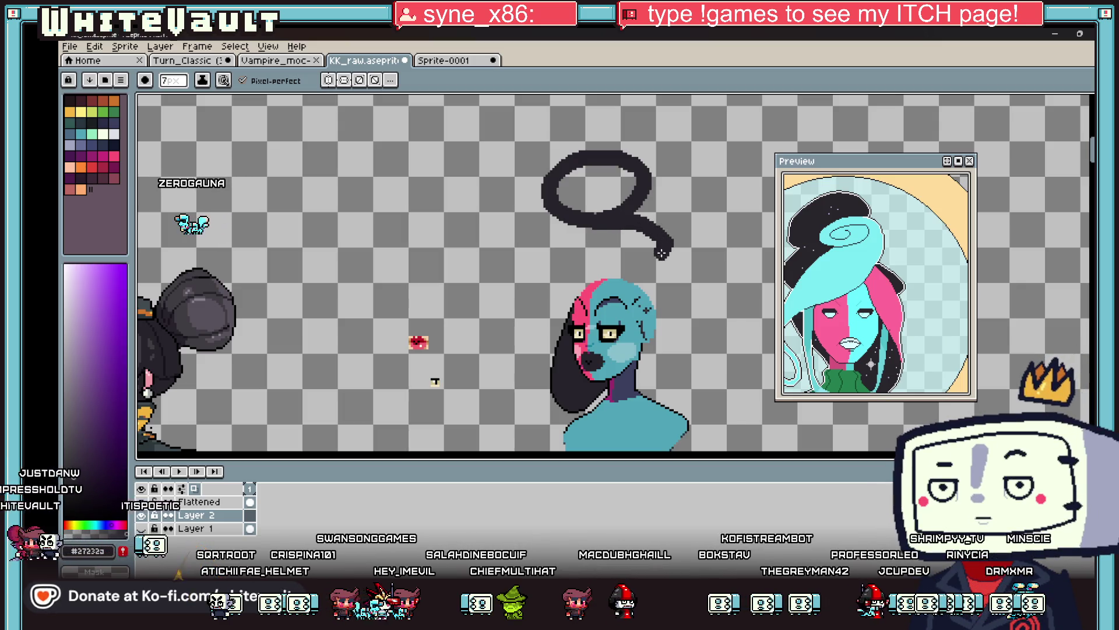
left_click_drag(546, 279, 561, 297)
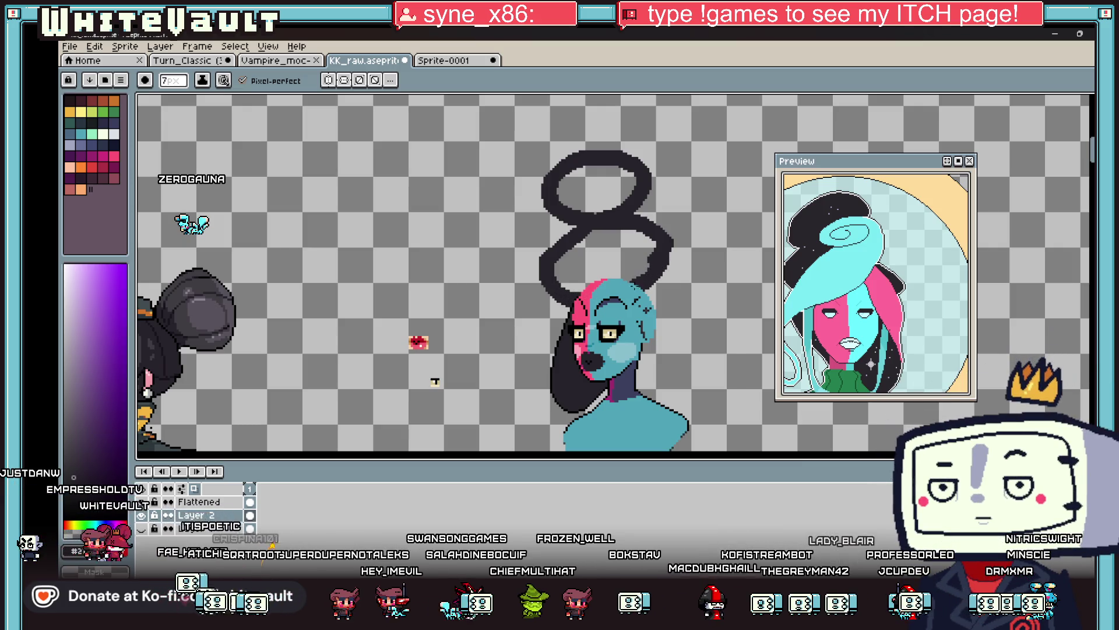
left_click_drag(688, 298, 569, 274)
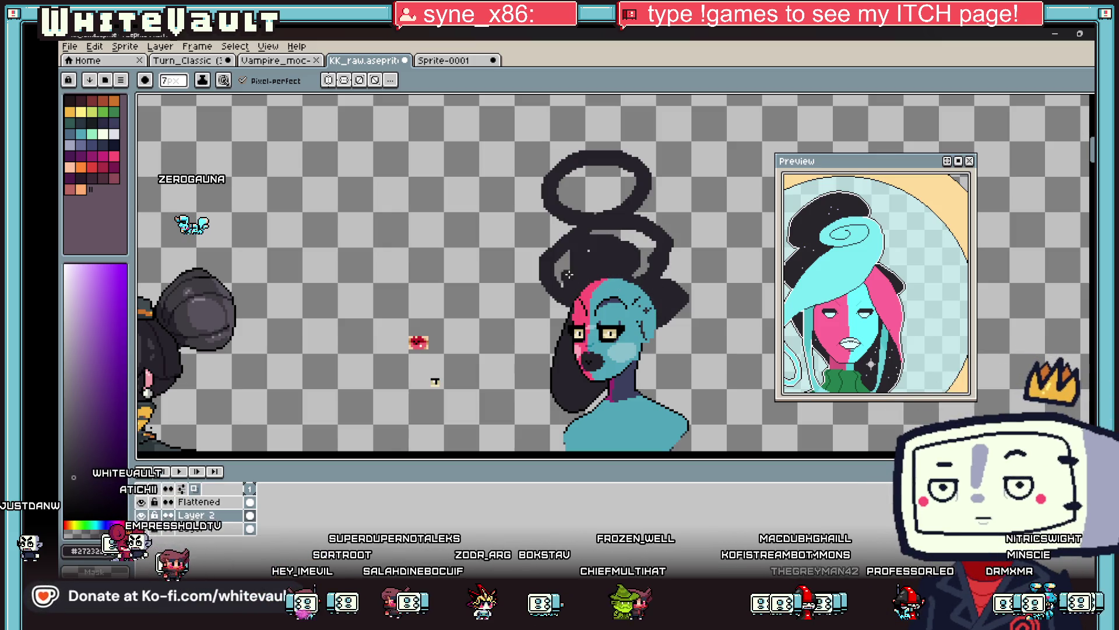
Fill the enclosed hair loops solid black.
key("g")
left_click(582, 248)
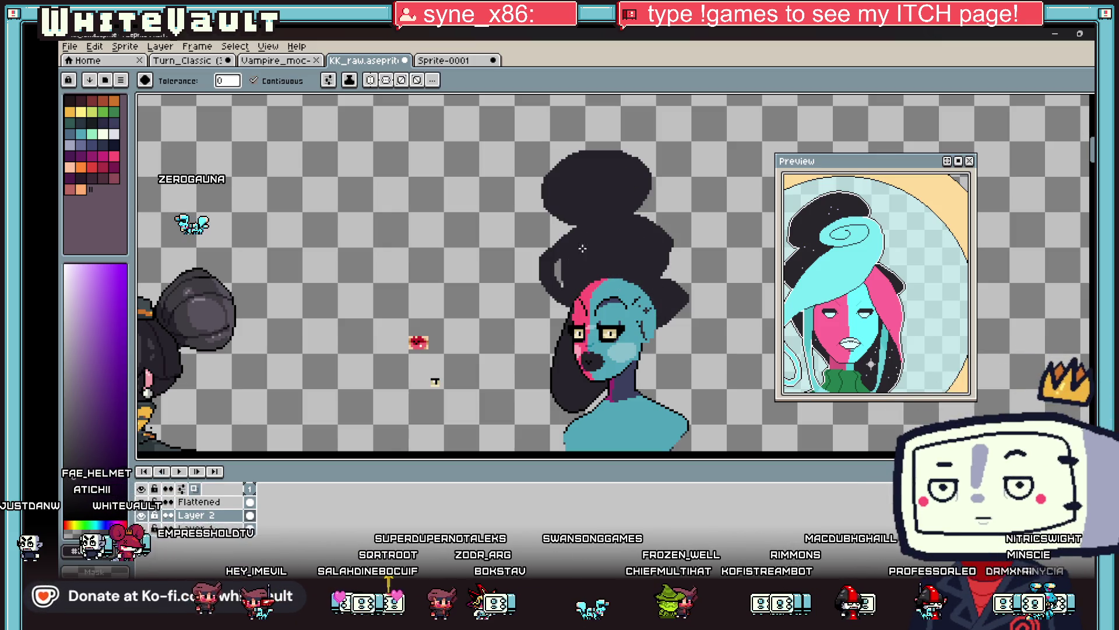
scroll(636, 288, "down", 2)
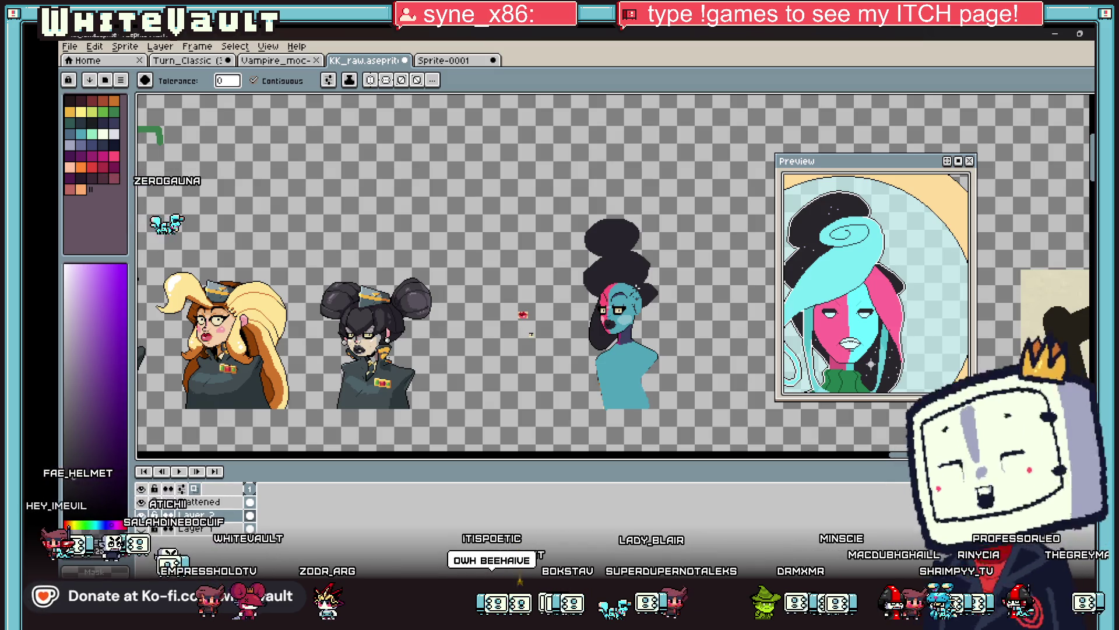
right_click(235, 502)
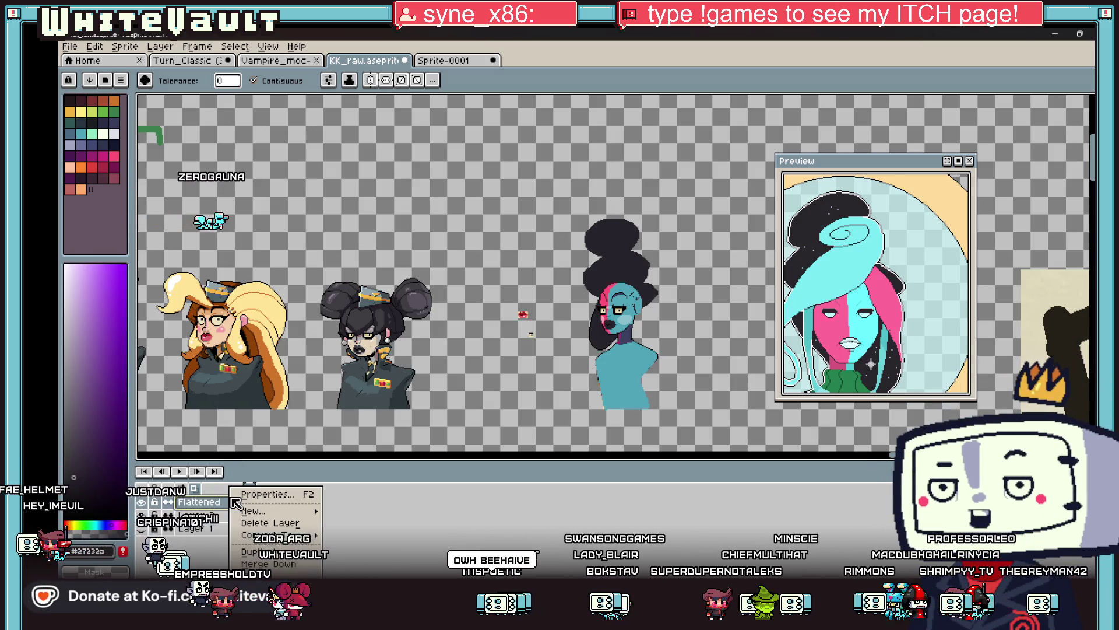
On a new top layer, draw a light-teal strand across the black hair using the face's cyan.
left_click(198, 525)
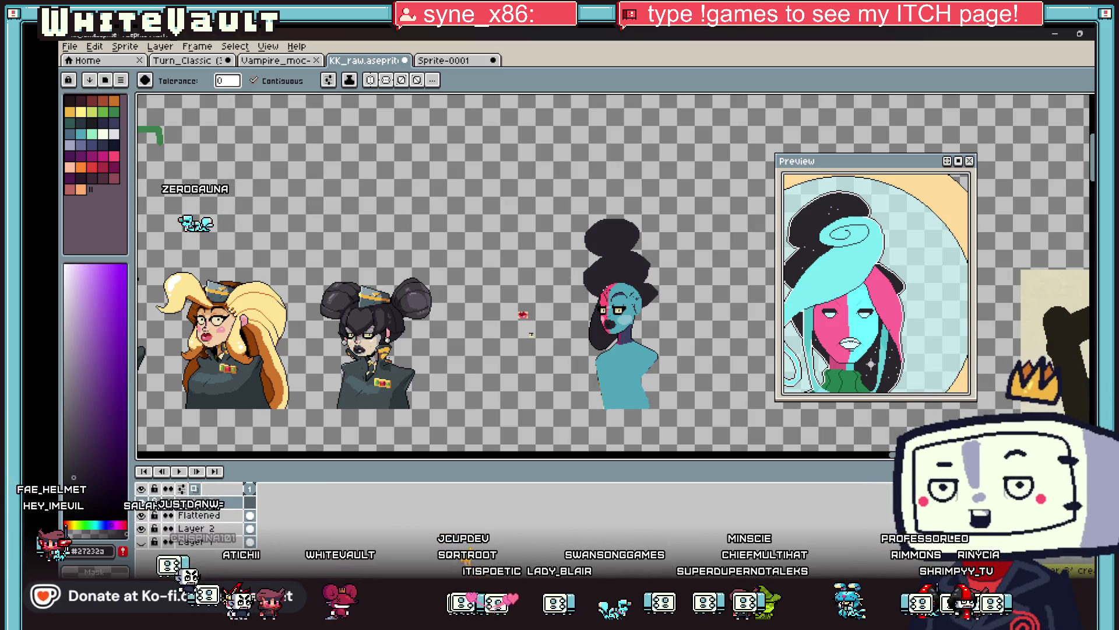
key("i")
left_click(631, 315)
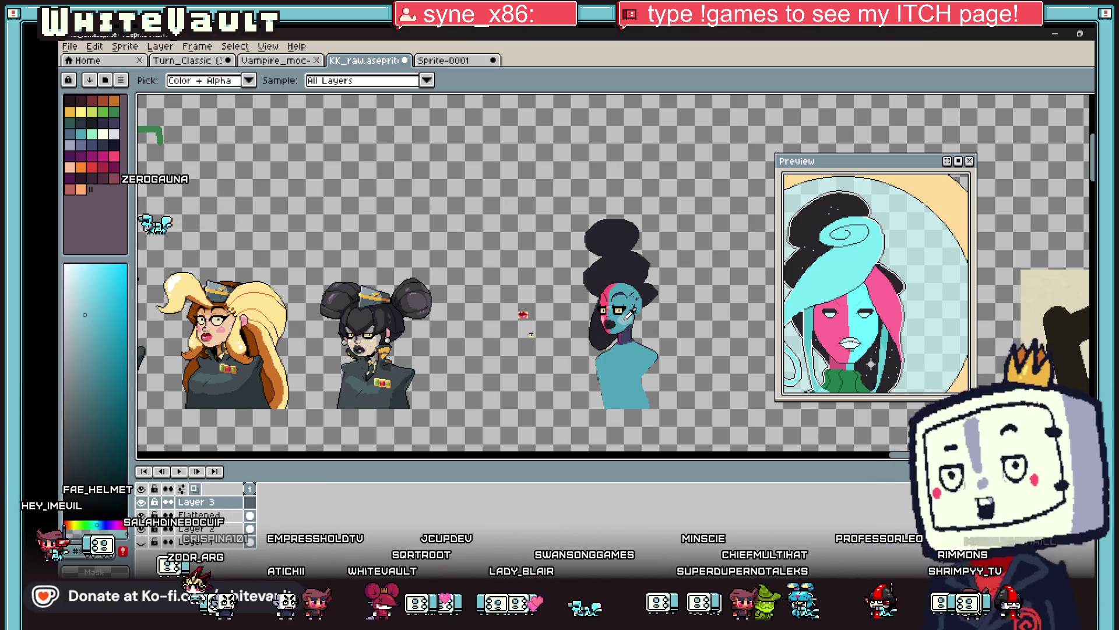
key("b")
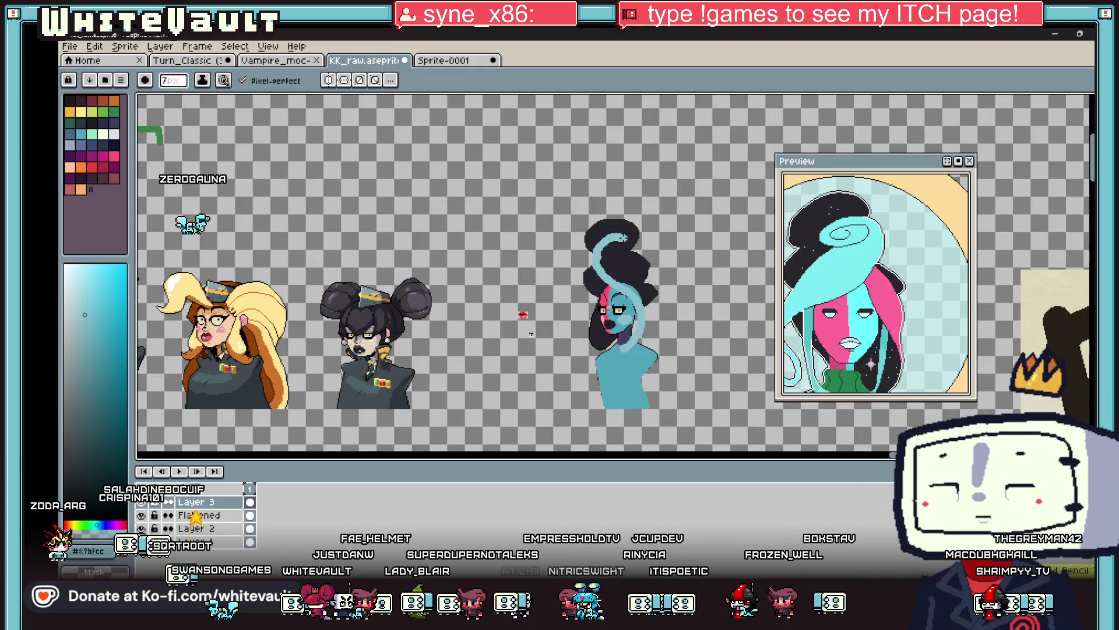
scroll(615, 245, "up", 2)
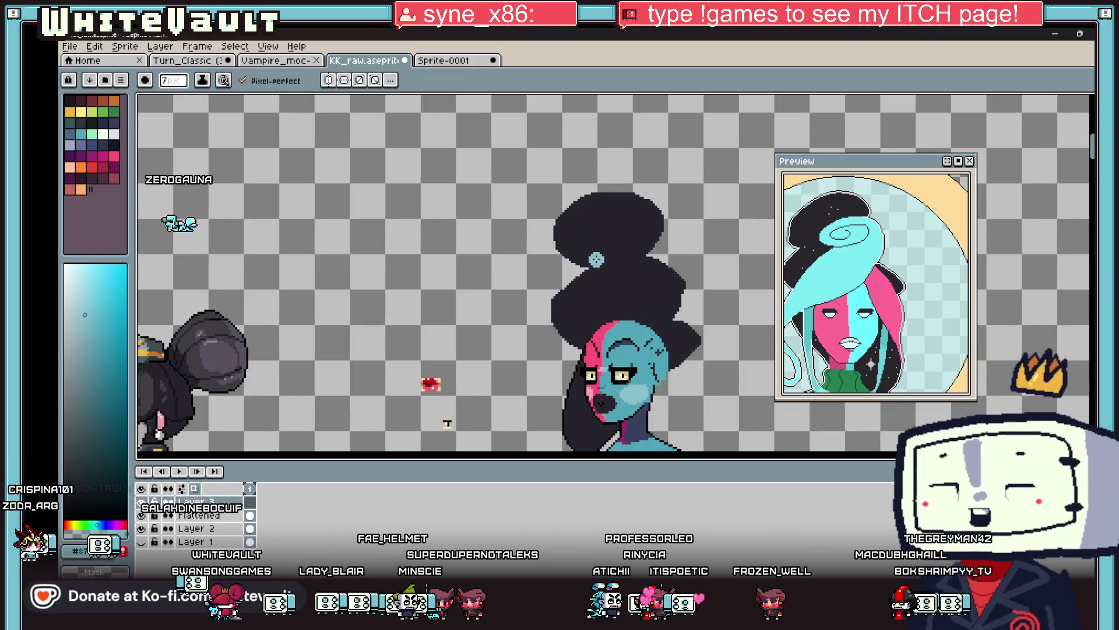
left_click_drag(599, 239, 578, 256)
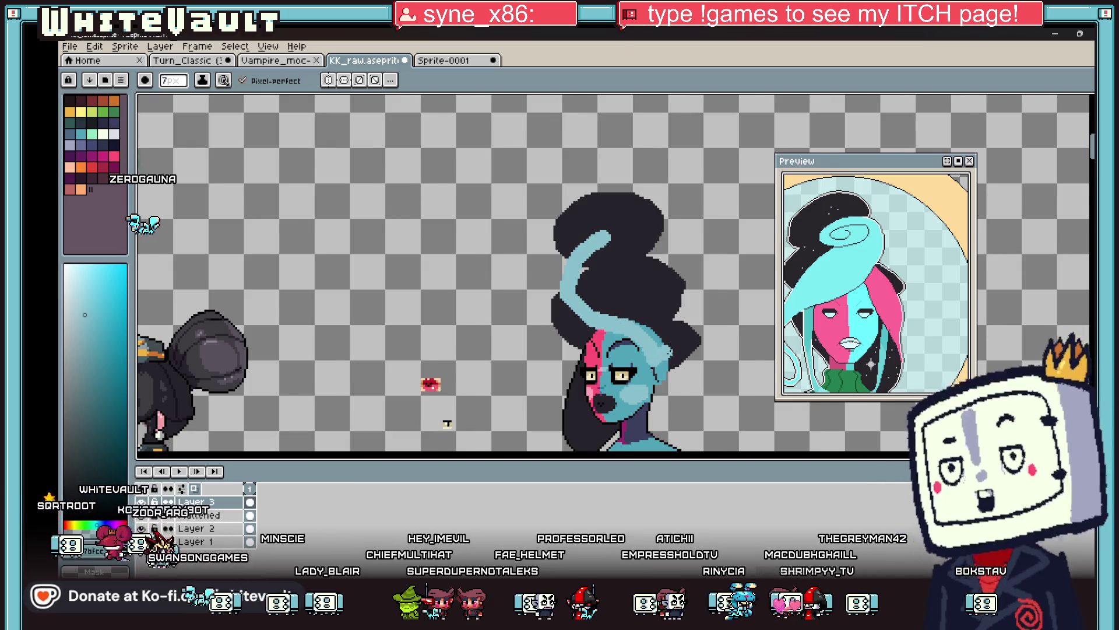
Pan the canvas to the face and neck and reframe the Preview on the portrait.
left_click_drag(715, 507, 692, 430)
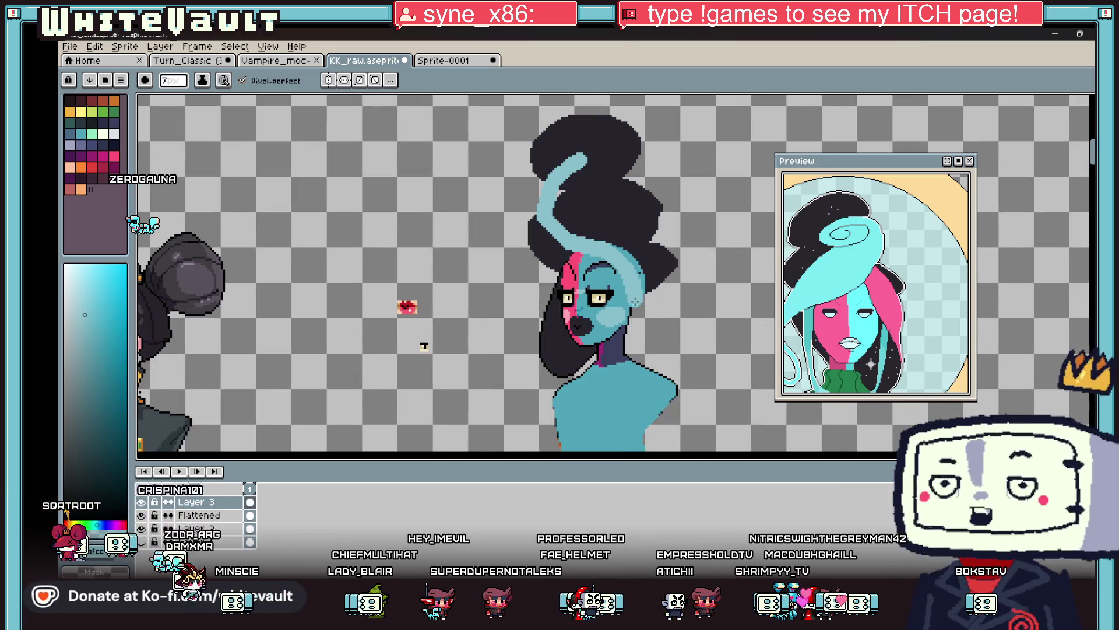
key("ctrl")
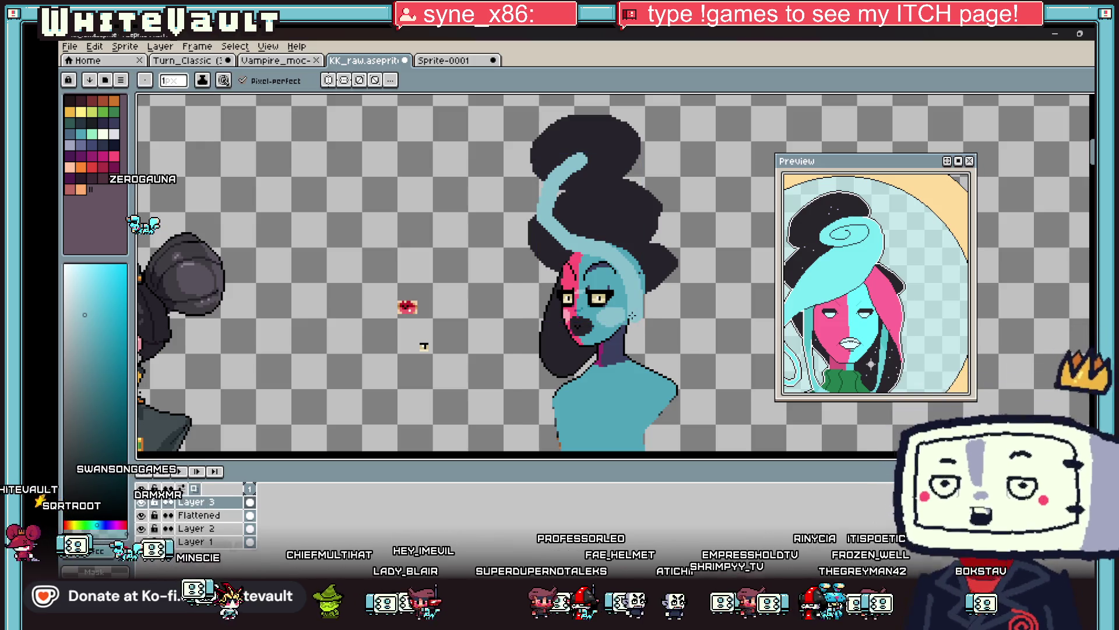
left_click_drag(840, 337, 807, 327)
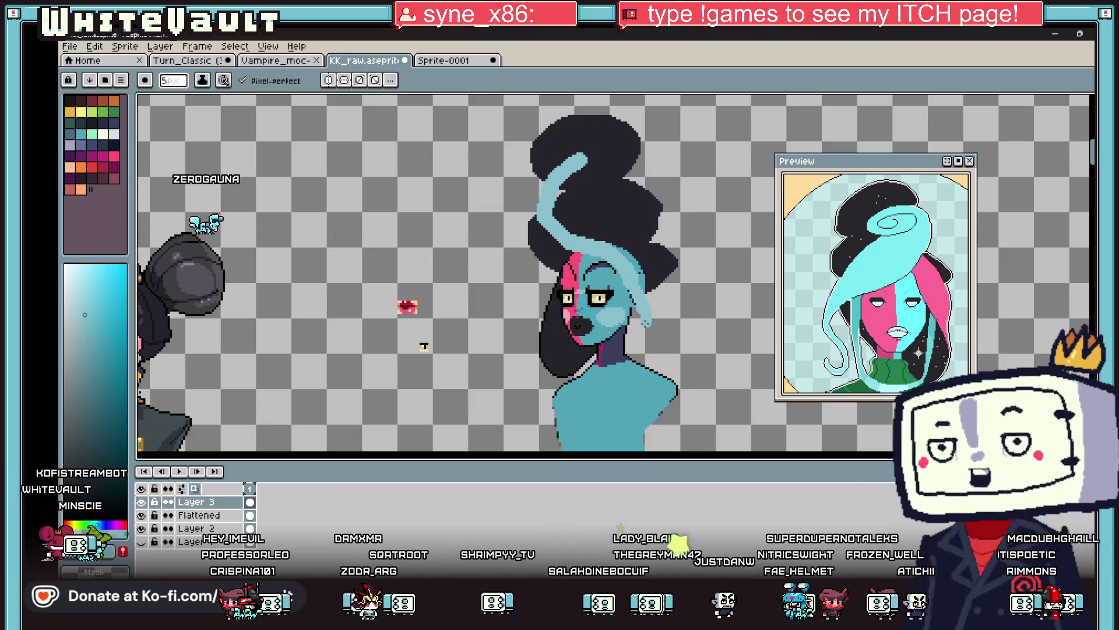
Undo the stray neck stroke and fill the spiral swirl regions solid light cyan.
left_click_drag(631, 371, 606, 395)
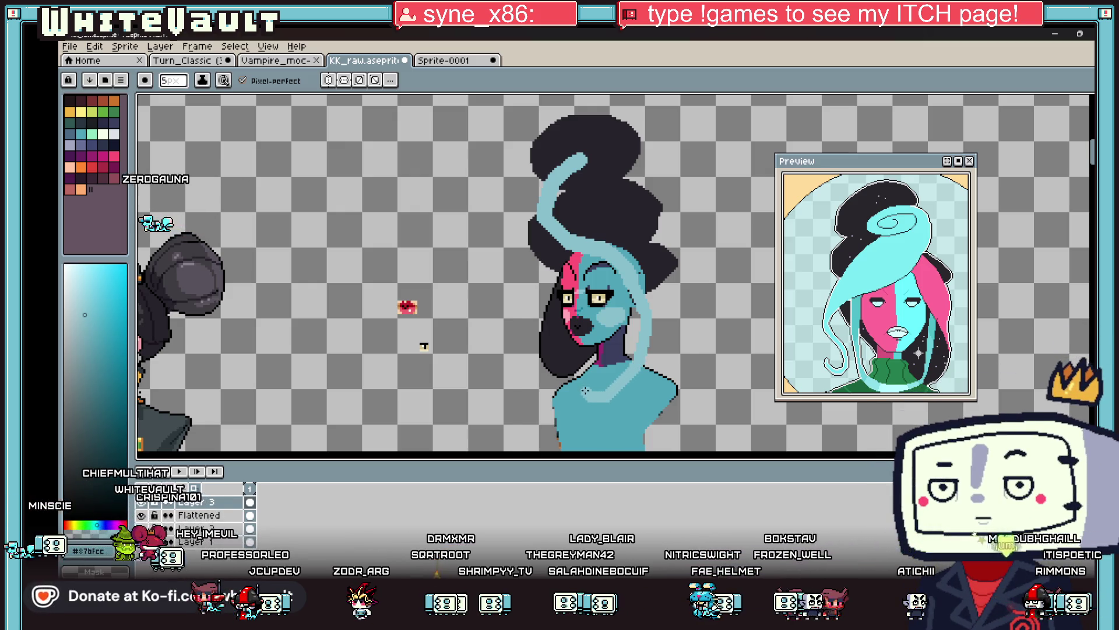
key("ctrl+z")
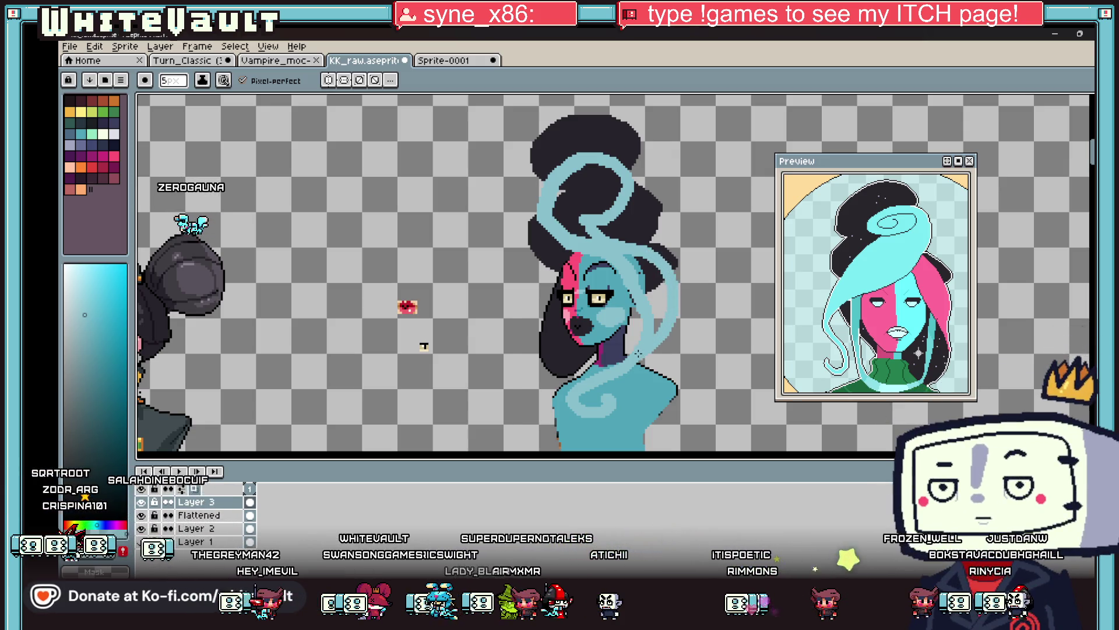
key("g")
left_click(655, 290)
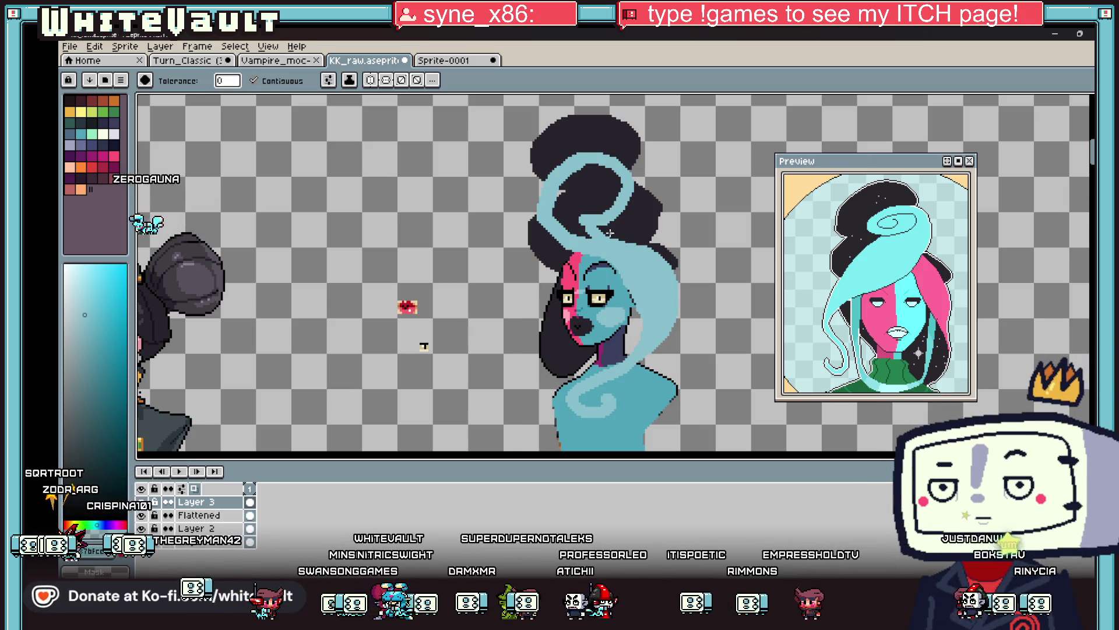
left_click(594, 196)
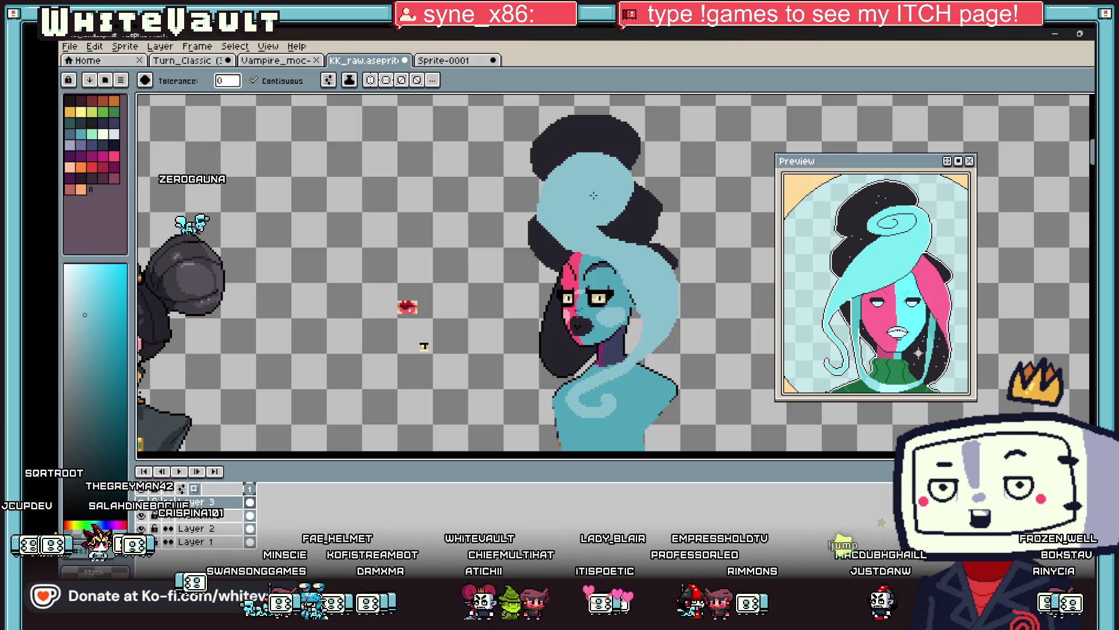
scroll(650, 268, "down", 2)
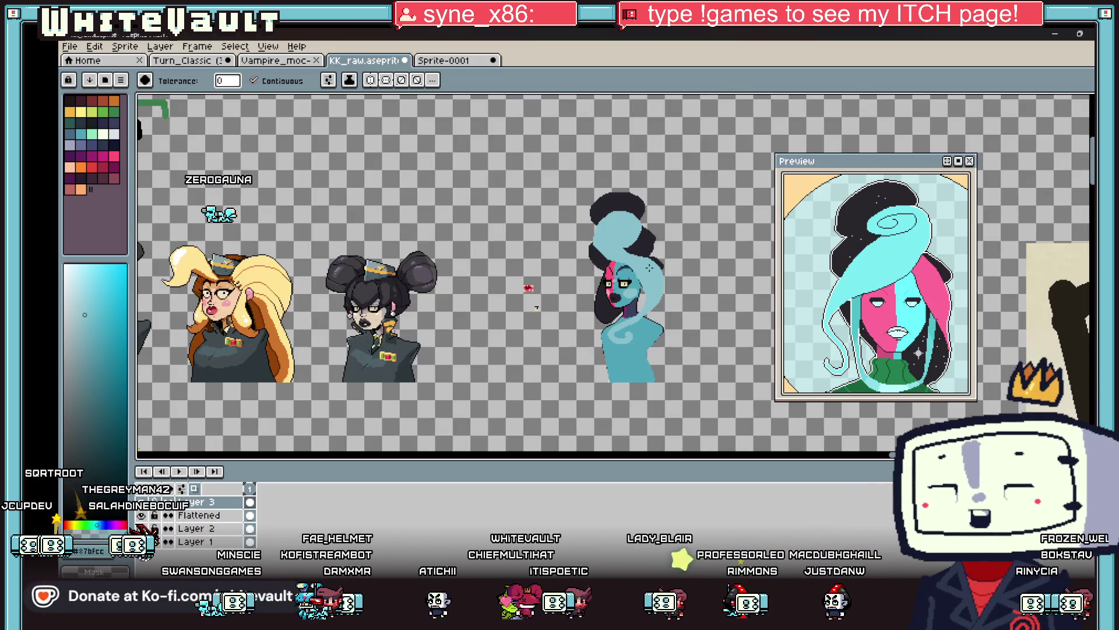
Pick green and draw a 1px line down the face's right edge.
scroll(677, 248, "up", 2)
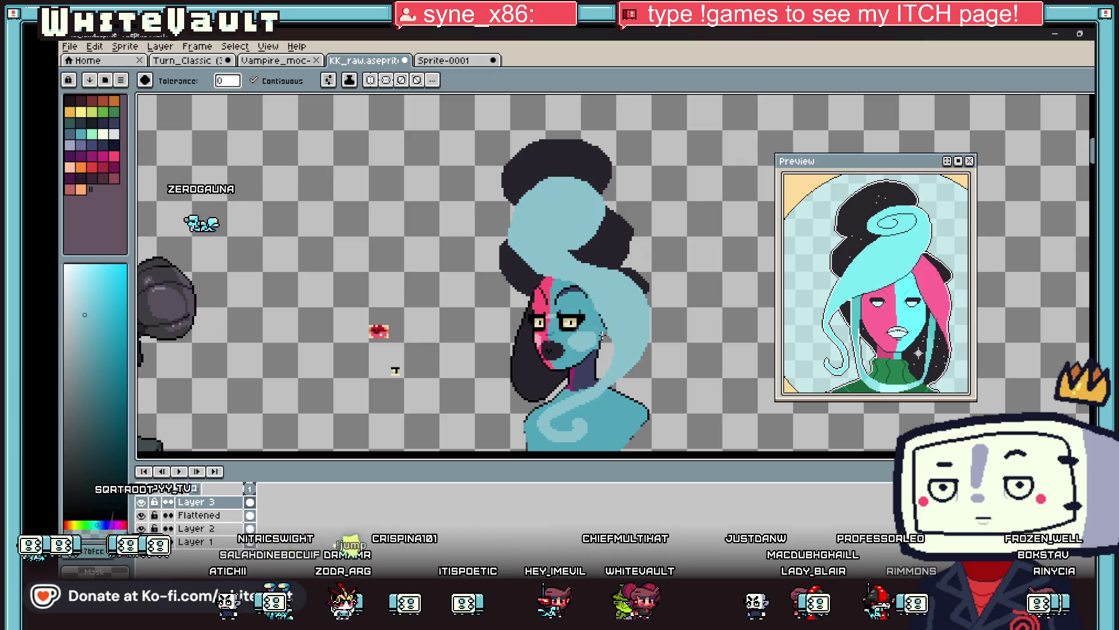
left_click_drag(896, 319, 881, 274)
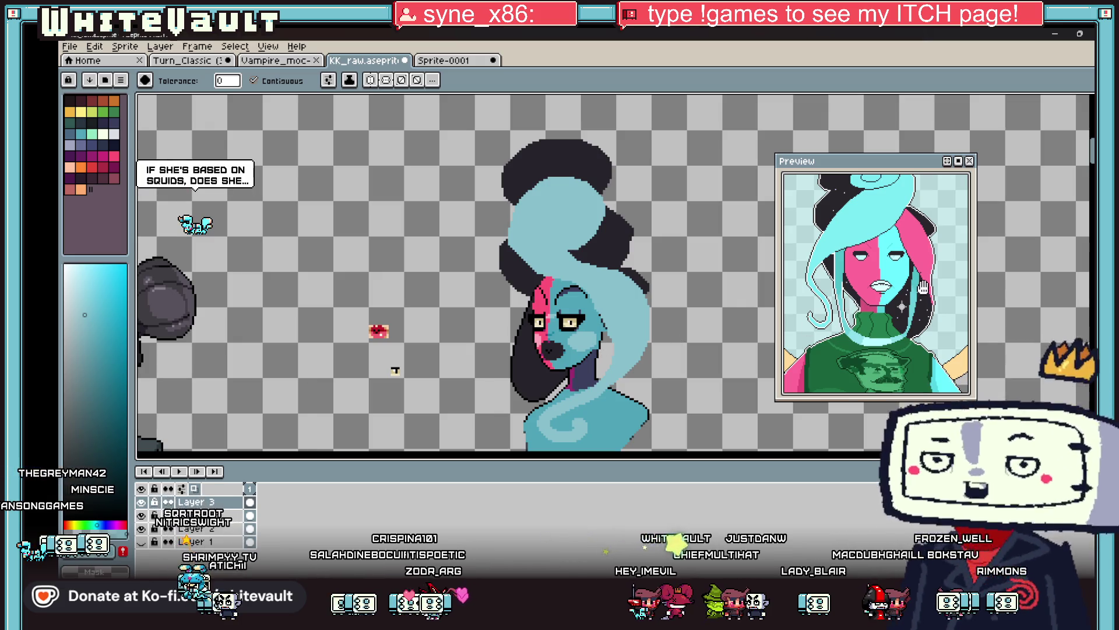
key("i")
scroll(589, 335, "up", 2)
left_click(114, 112)
key("b")
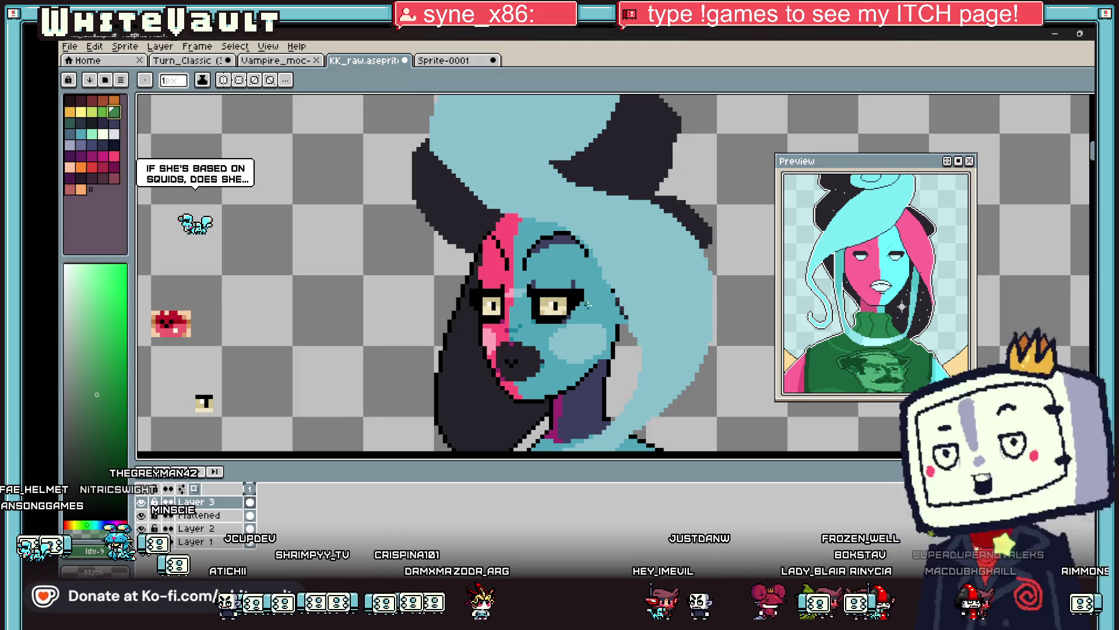
scroll(608, 293, "up", 1)
scroll(608, 294, "down", 2)
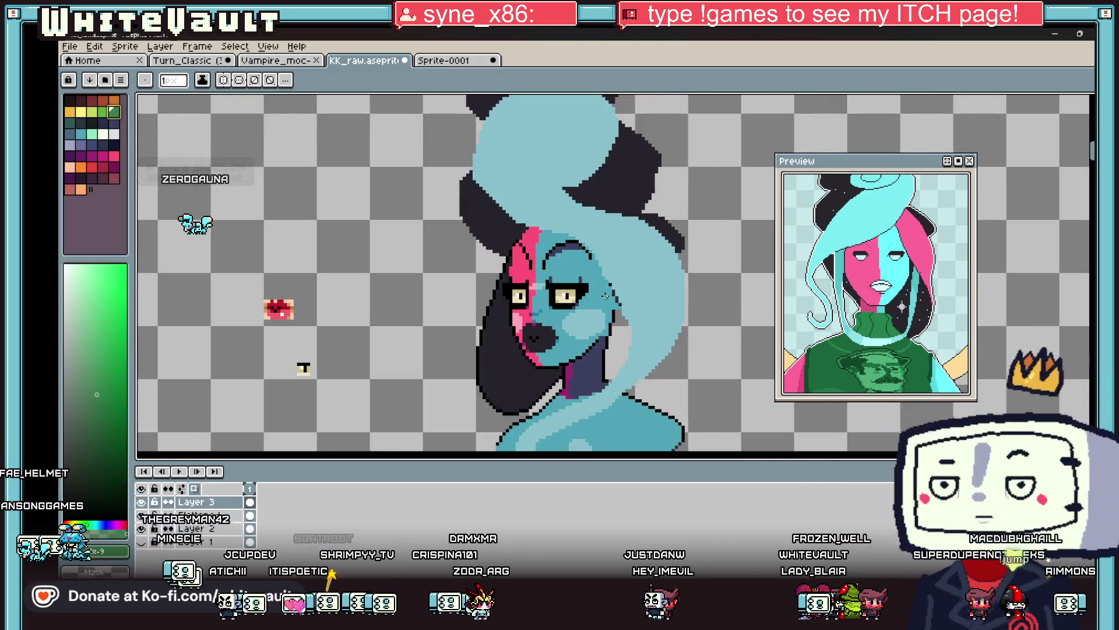
scroll(609, 280, "up", 1)
mouse_move(608, 274)
left_mouse_down()
mouse_move(618, 364)
mouse_move(577, 410)
left_mouse_up()
scroll(578, 410, "down", 1)
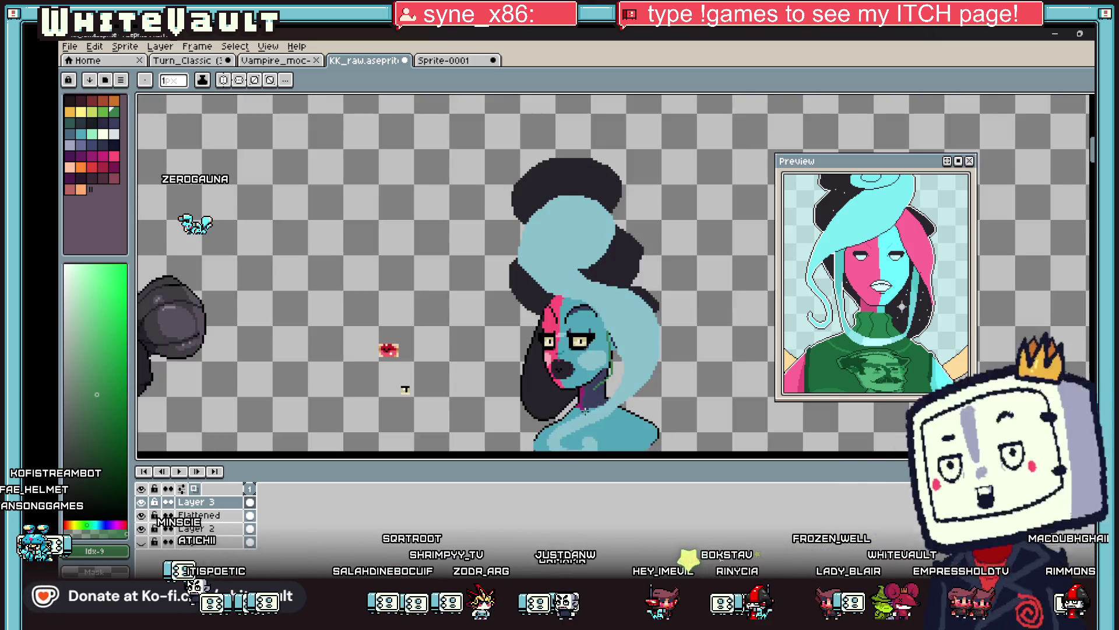
scroll(644, 313, "up", 1)
Extend the green line down the cheek with a 2px brush and curve it under the chin.
key("plus")
left_click_drag(649, 283, 639, 325)
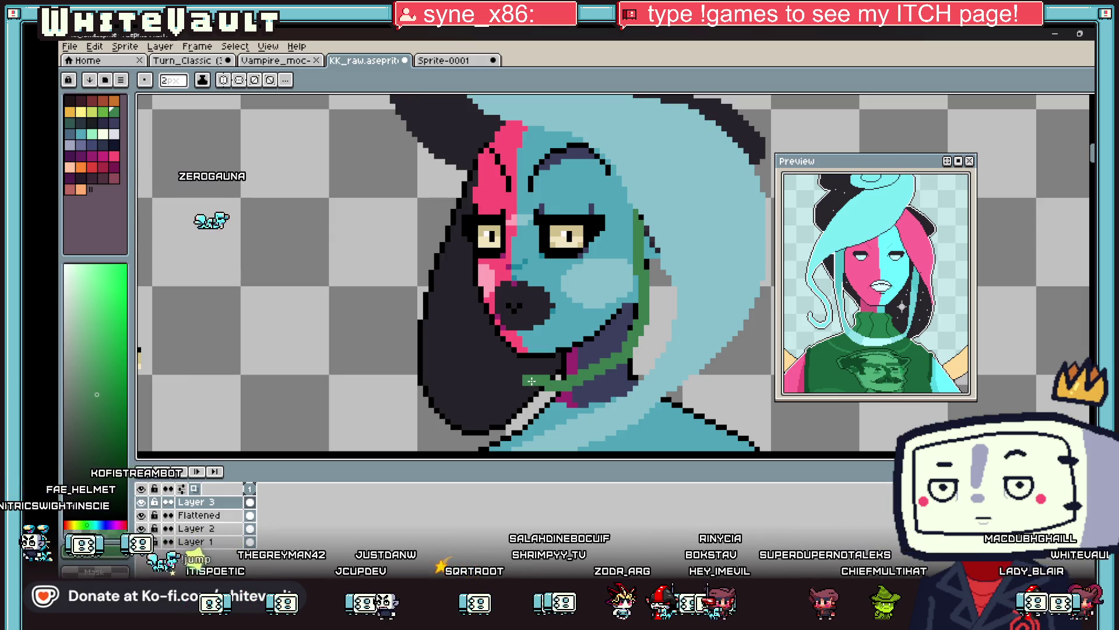
key("minus")
scroll(524, 380, "up", 1)
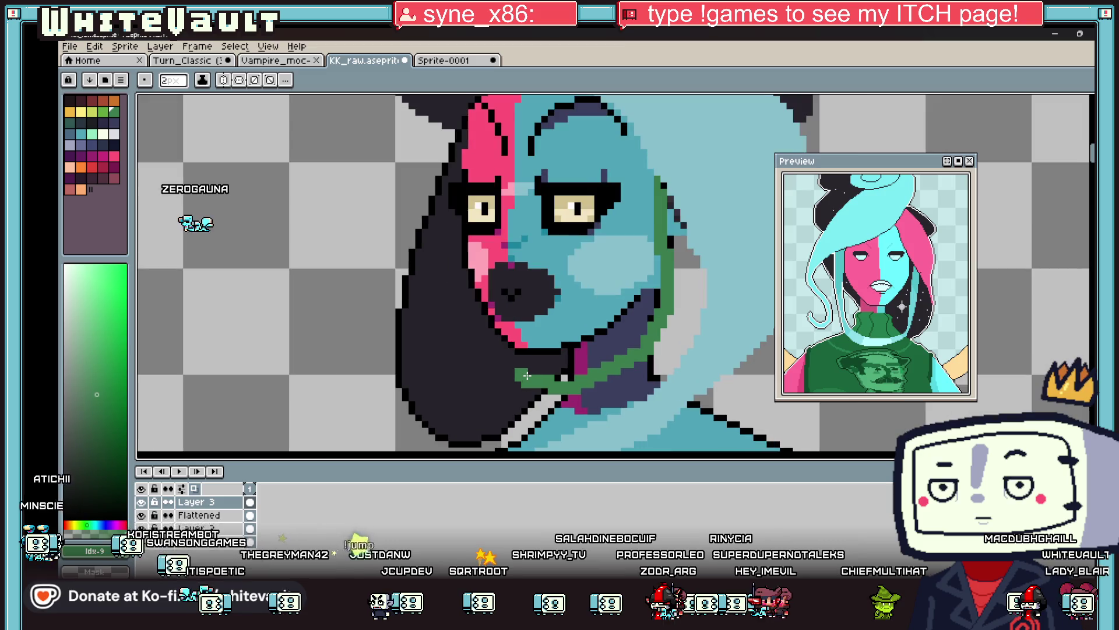
key("minus")
left_click_drag(498, 337, 502, 351)
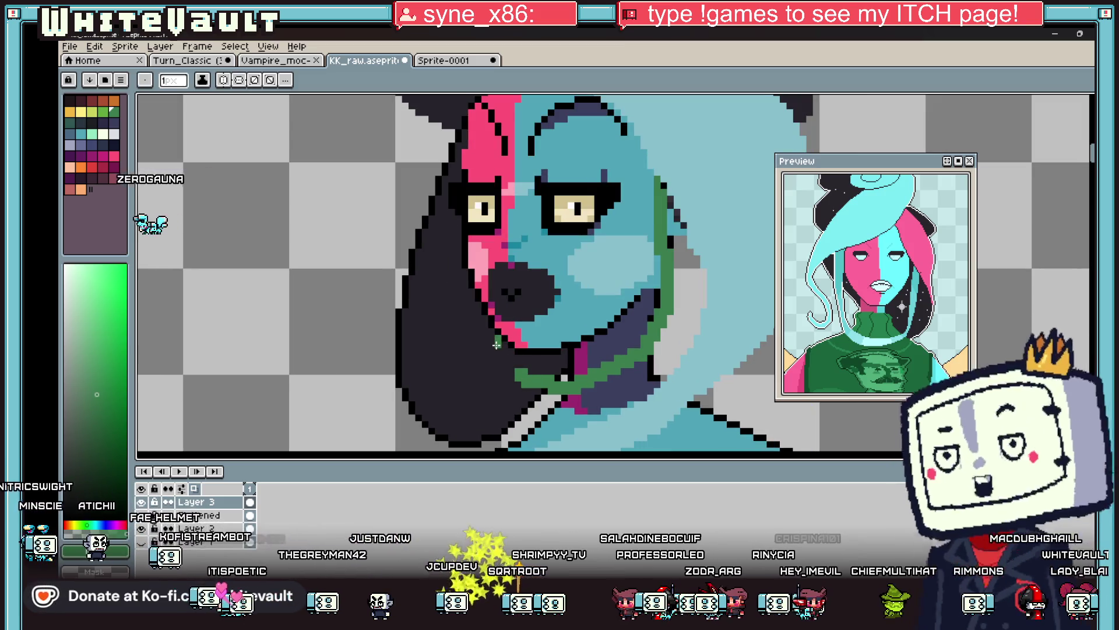
left_click(503, 355)
left_click(511, 364)
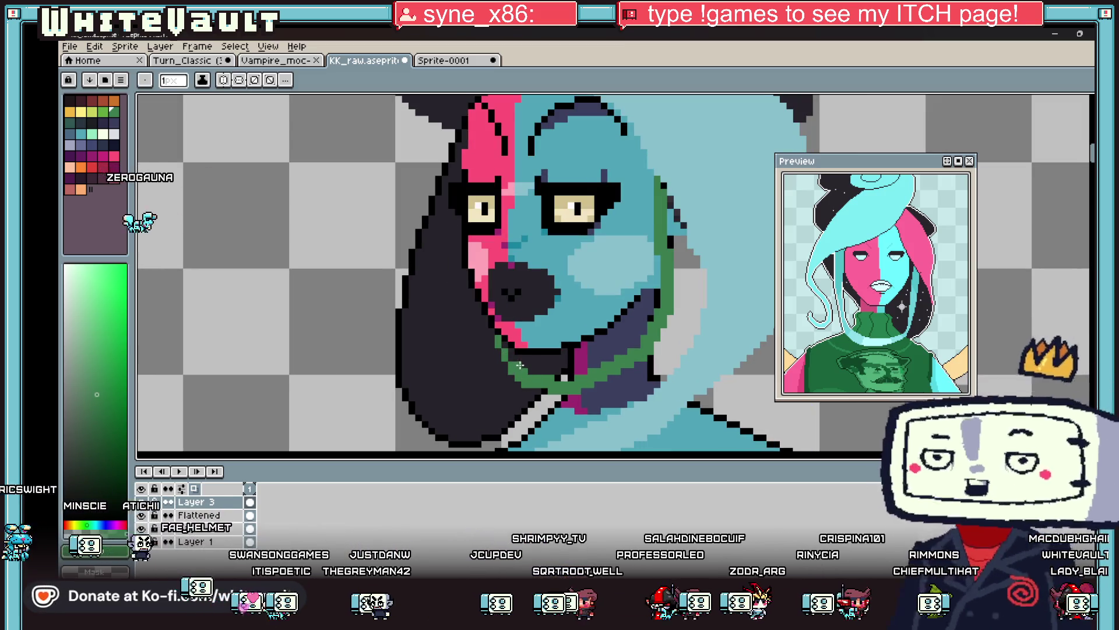
scroll(502, 345, "down", 4)
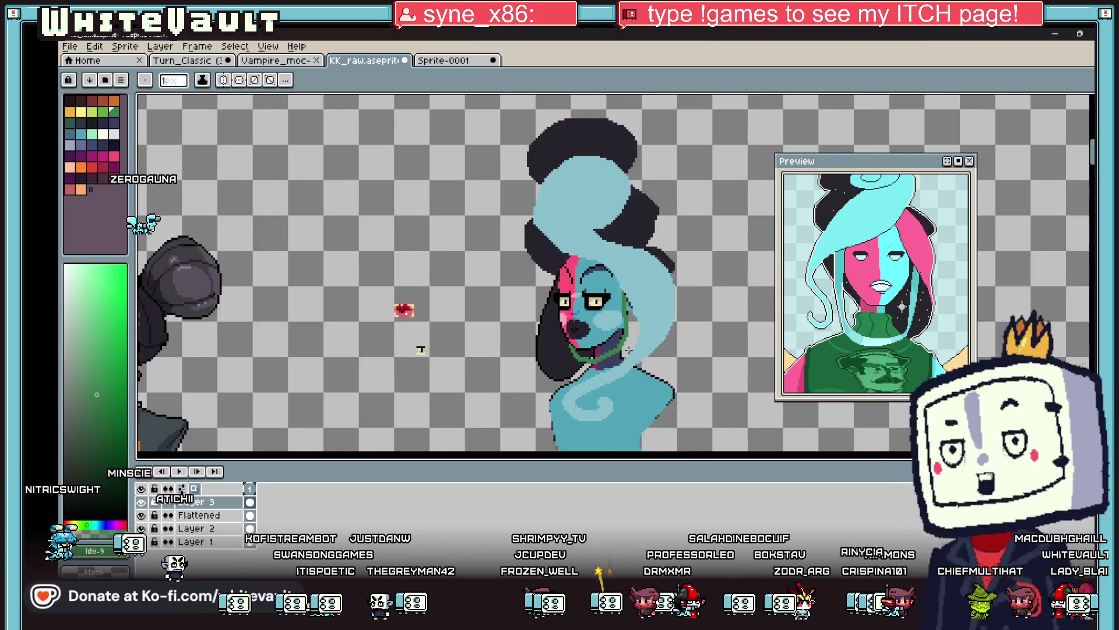
scroll(624, 267, "up", 4)
scroll(624, 267, "up", 1)
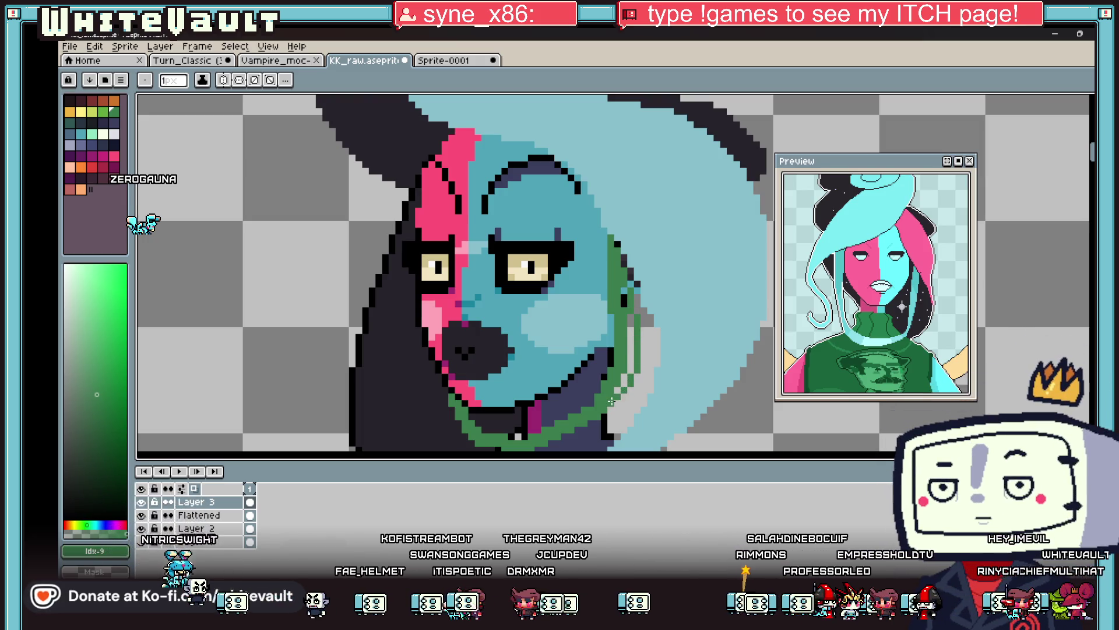
Fill the gaps in the green line solid green.
key("g")
left_click(629, 350)
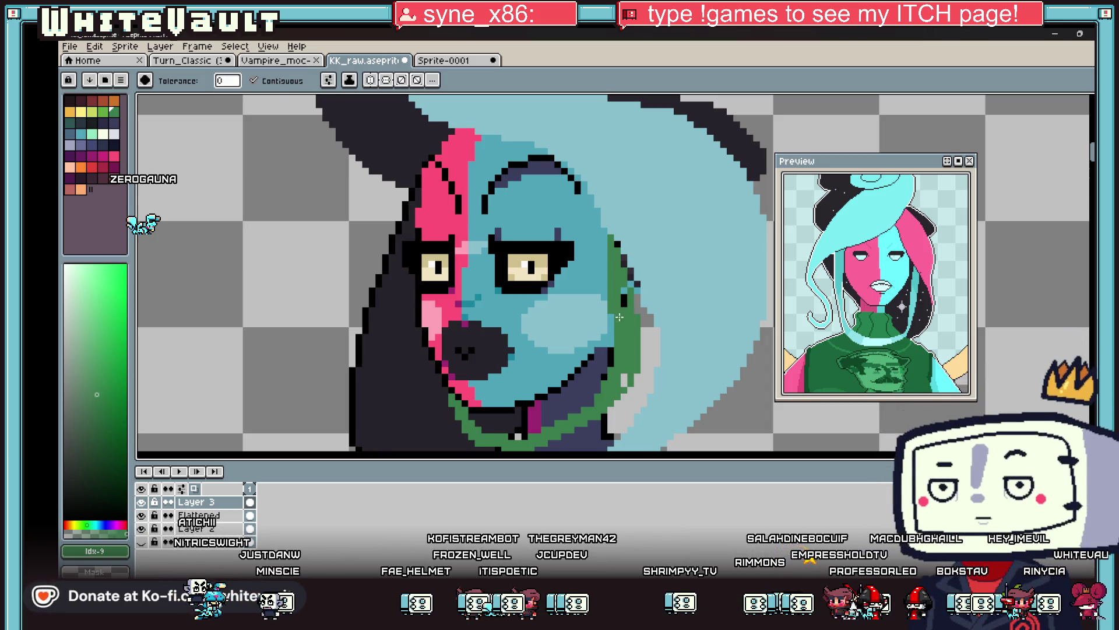
scroll(626, 380, "down", 4)
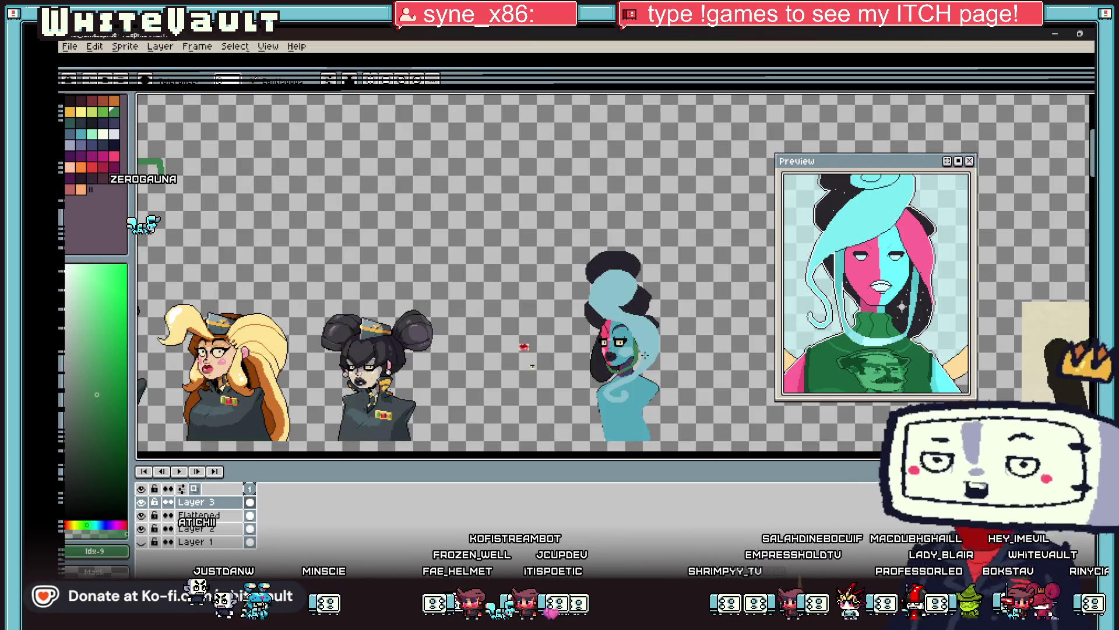
scroll(646, 363, "up", 1)
scroll(606, 373, "up", 5)
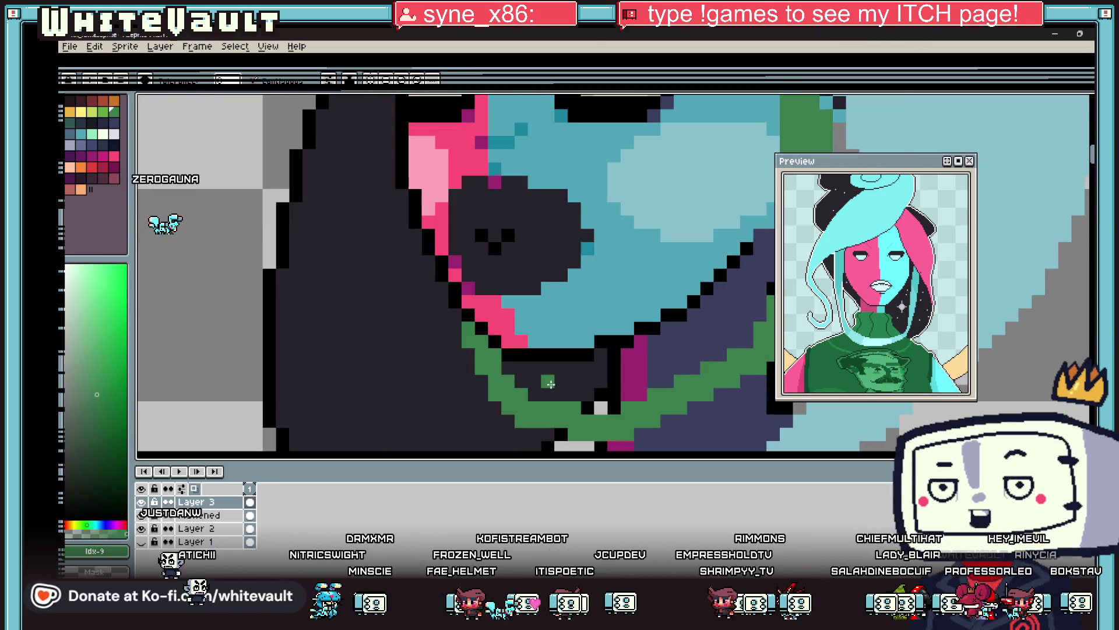
Shade the green line's lower edge with a dark-teal stroke.
key("i")
left_click(551, 383)
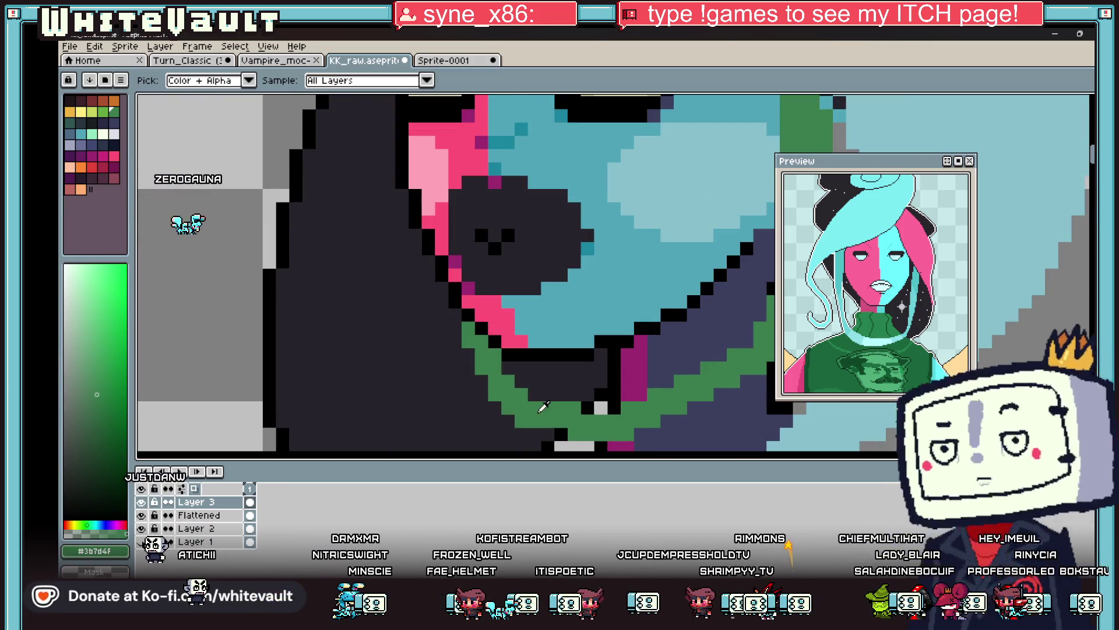
left_click(75, 122)
key("b")
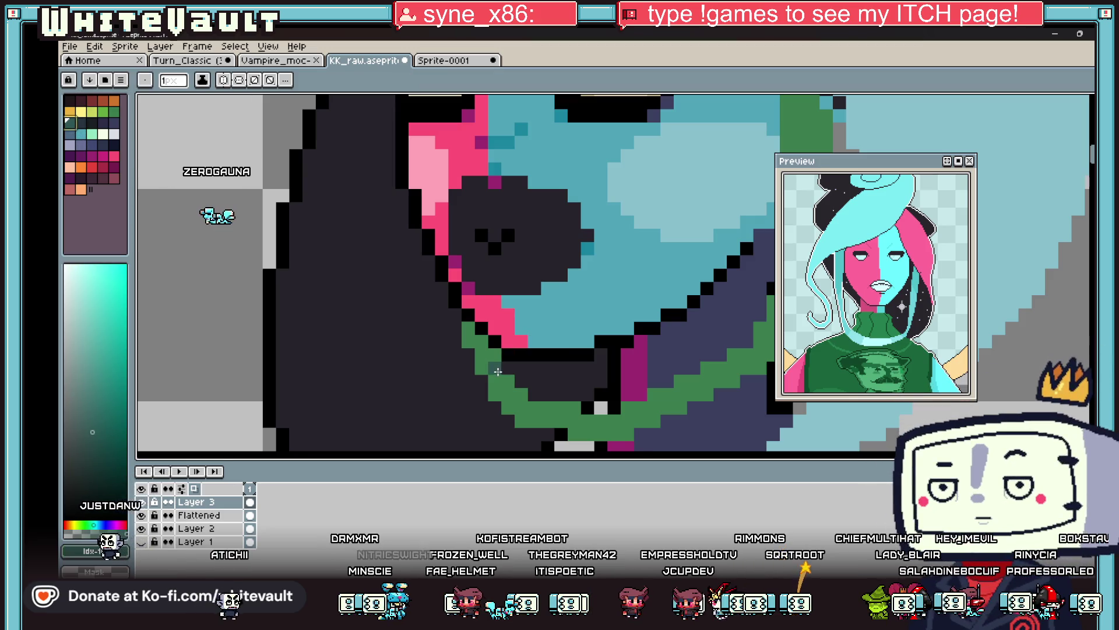
scroll(536, 402, "up", 2)
mouse_move(535, 408)
left_mouse_down()
mouse_move(569, 408)
mouse_move(470, 408)
left_mouse_up()
scroll(463, 397, "down", 3)
left_click(432, 325, "alt")
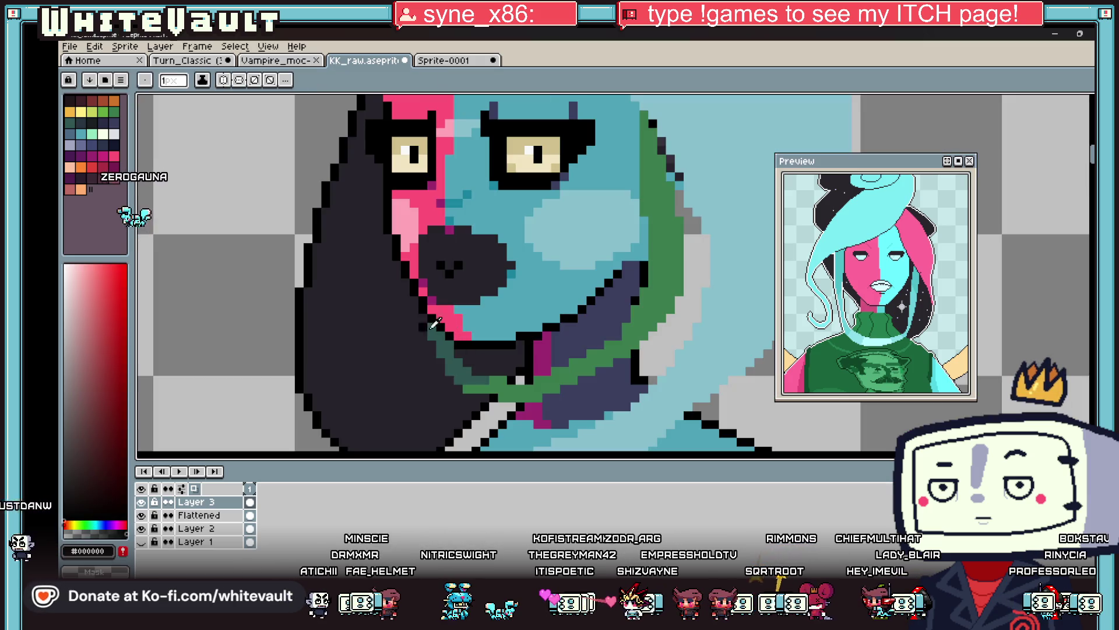
scroll(429, 346, "up", 2)
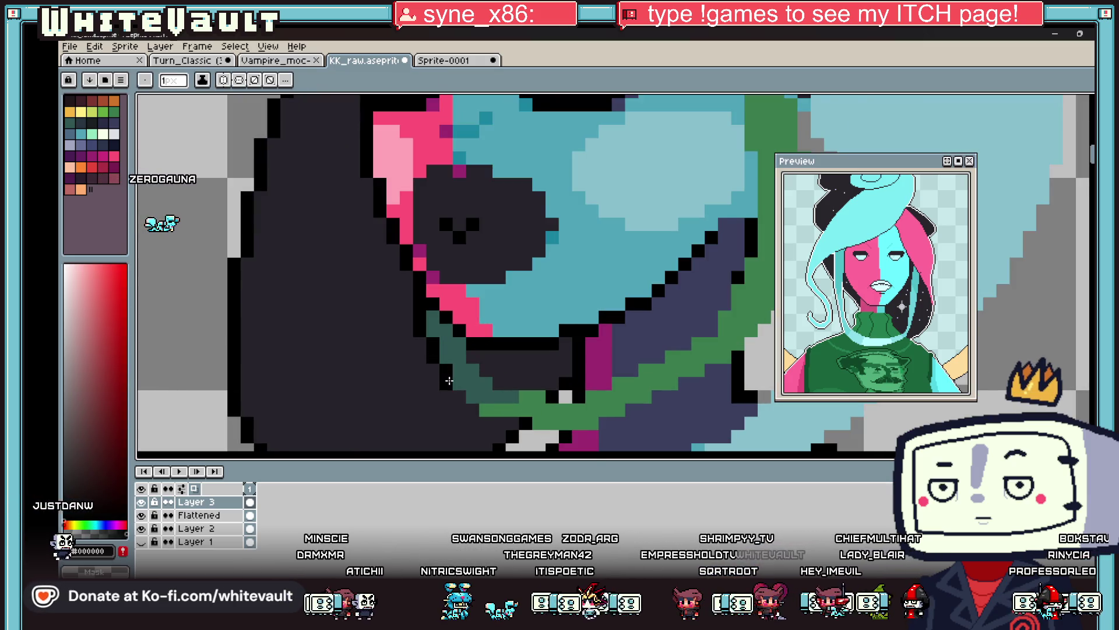
left_click_drag(550, 436, 580, 436)
left_click(592, 436)
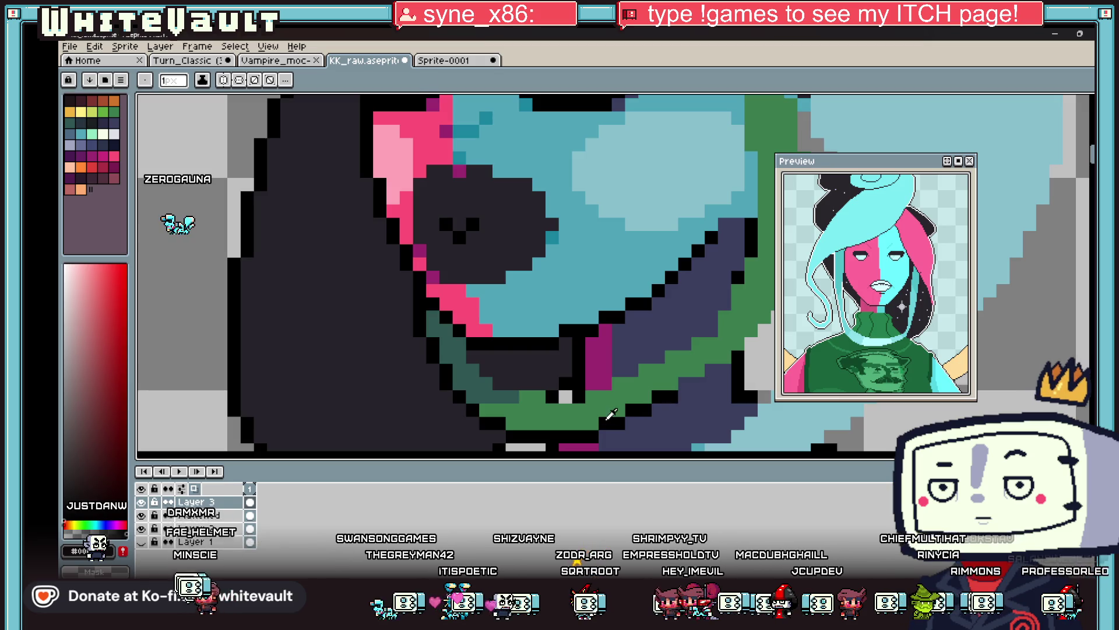
scroll(662, 403, "down", 3)
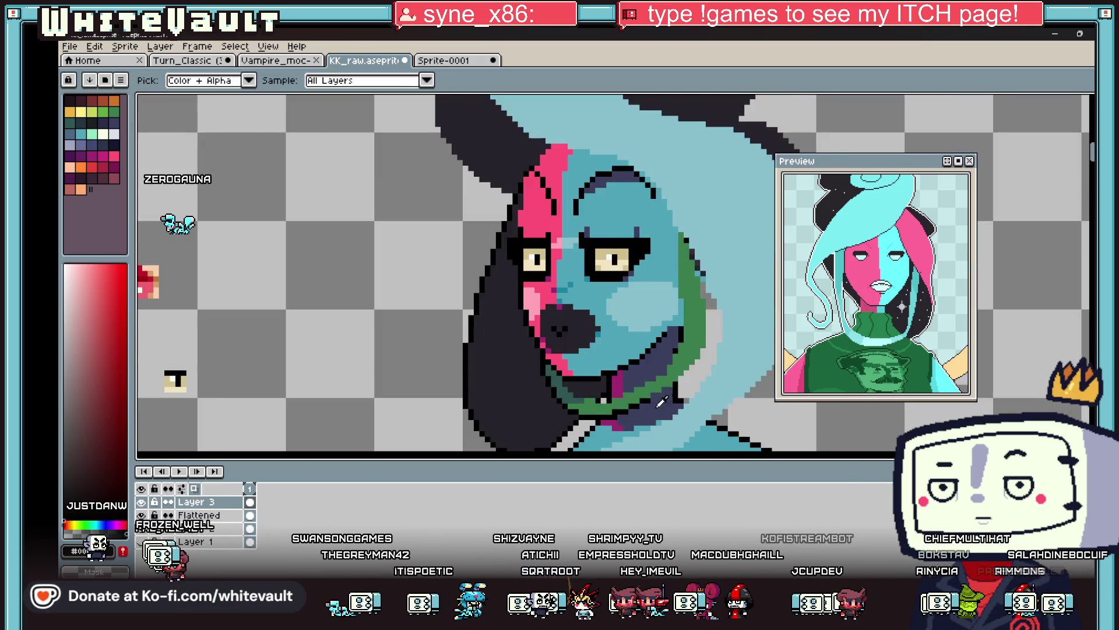
scroll(668, 379, "up", 2)
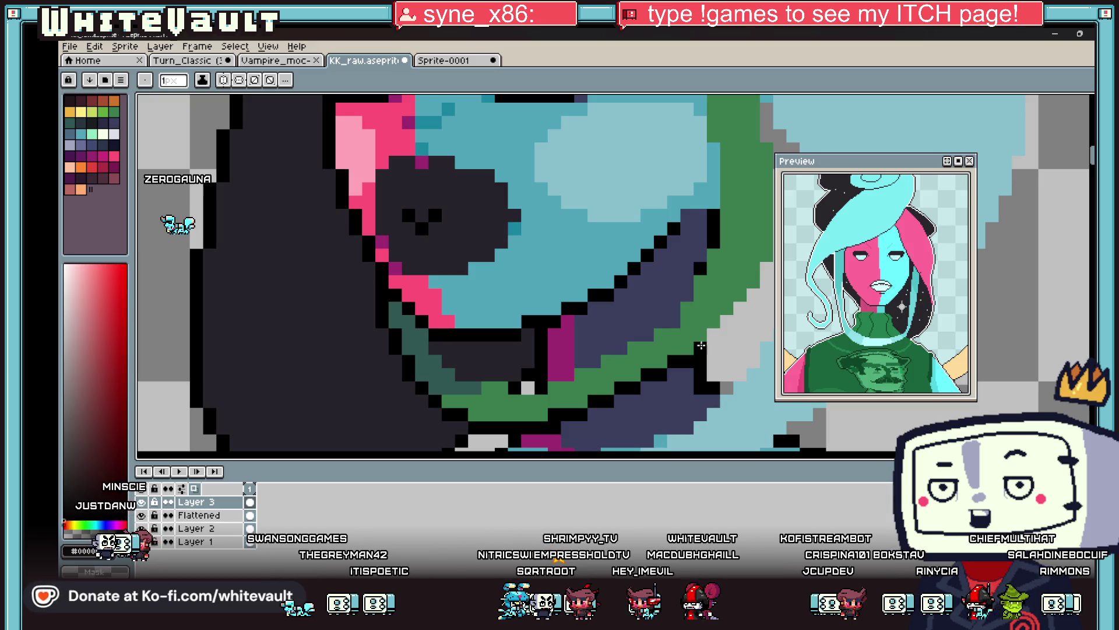
scroll(708, 335, "down", 3)
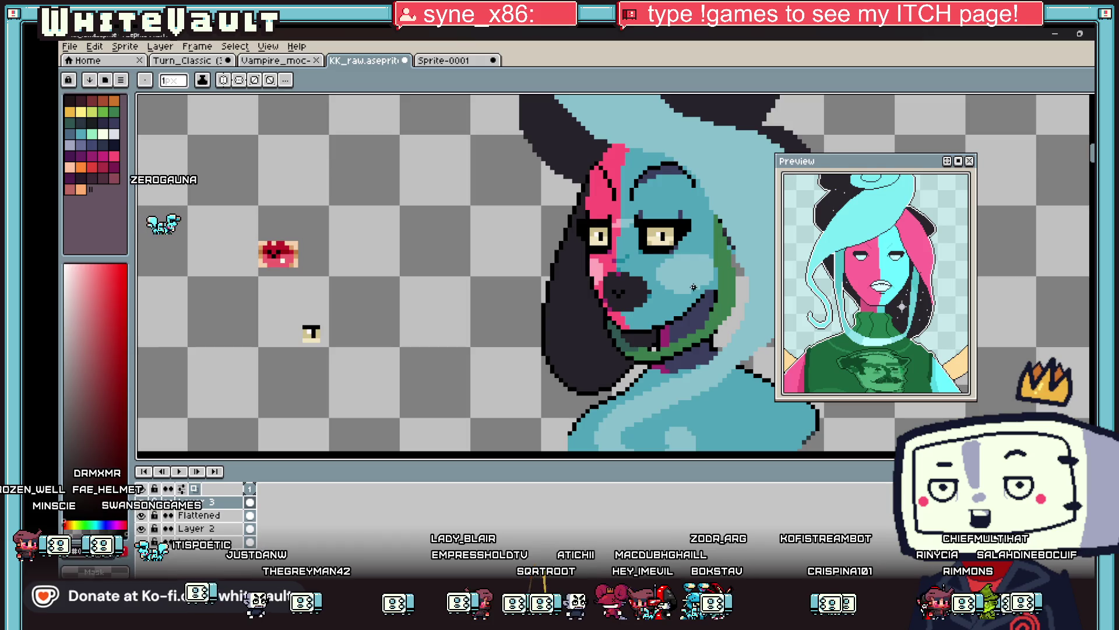
Pick the dark outline colour and start an outline down the green collar beside the cheek.
key("i")
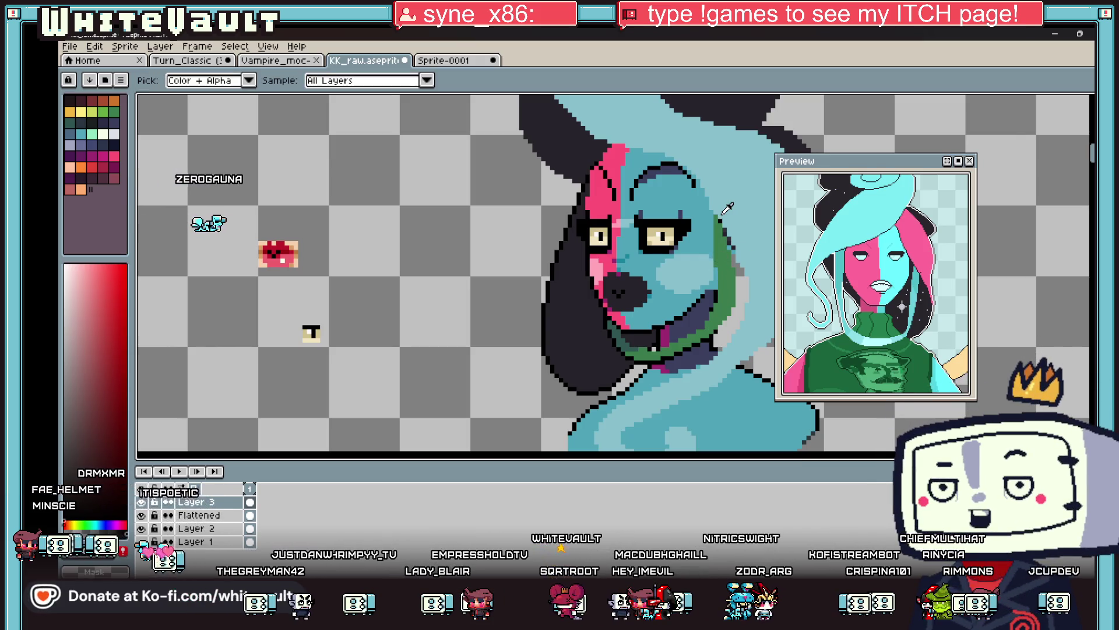
scroll(729, 230, "up", 1)
left_click(723, 239)
key("b")
left_click(719, 226, "alt")
left_click_drag(710, 219, 710, 245)
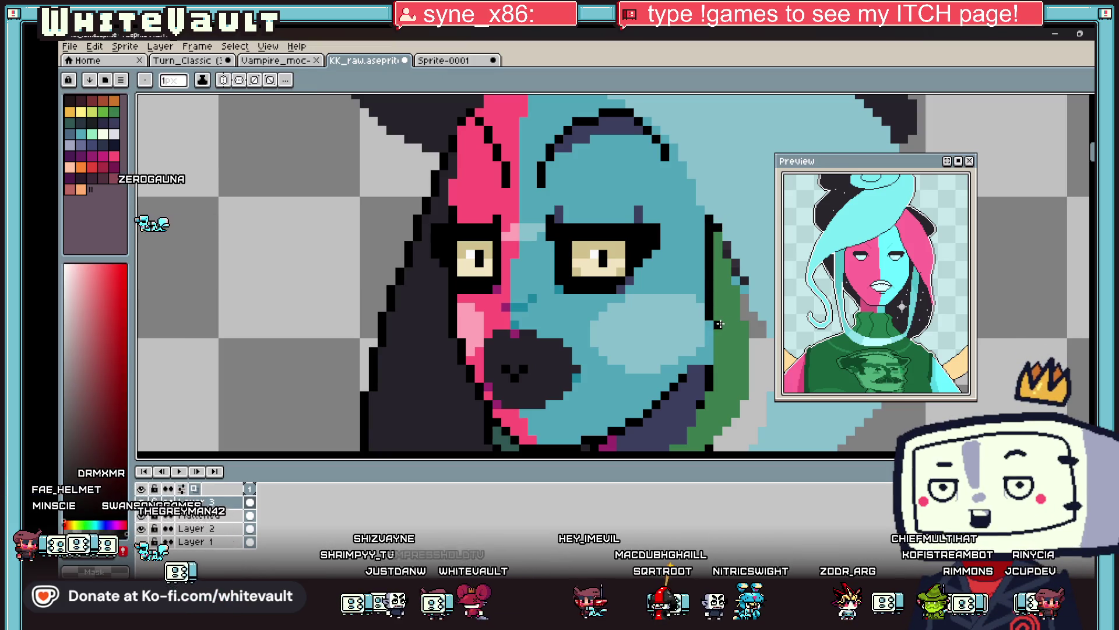
Extend the dark line further down the collar's outer edge.
scroll(718, 338, "down", 1)
left_click_drag(718, 318, 716, 357)
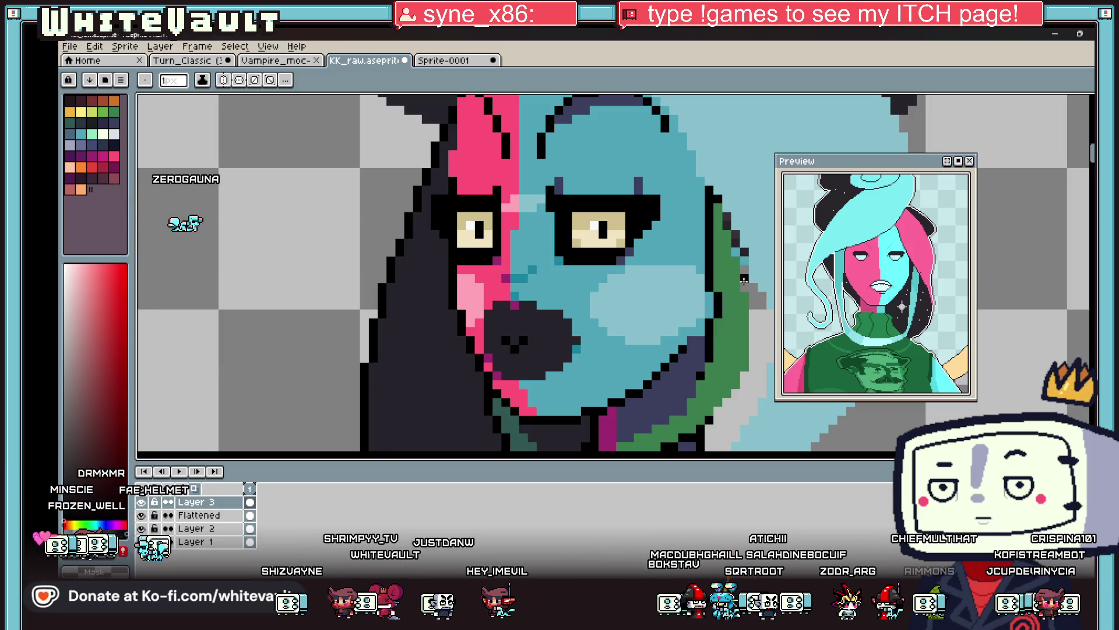
scroll(733, 264, "down", 4)
scroll(737, 325, "up", 2)
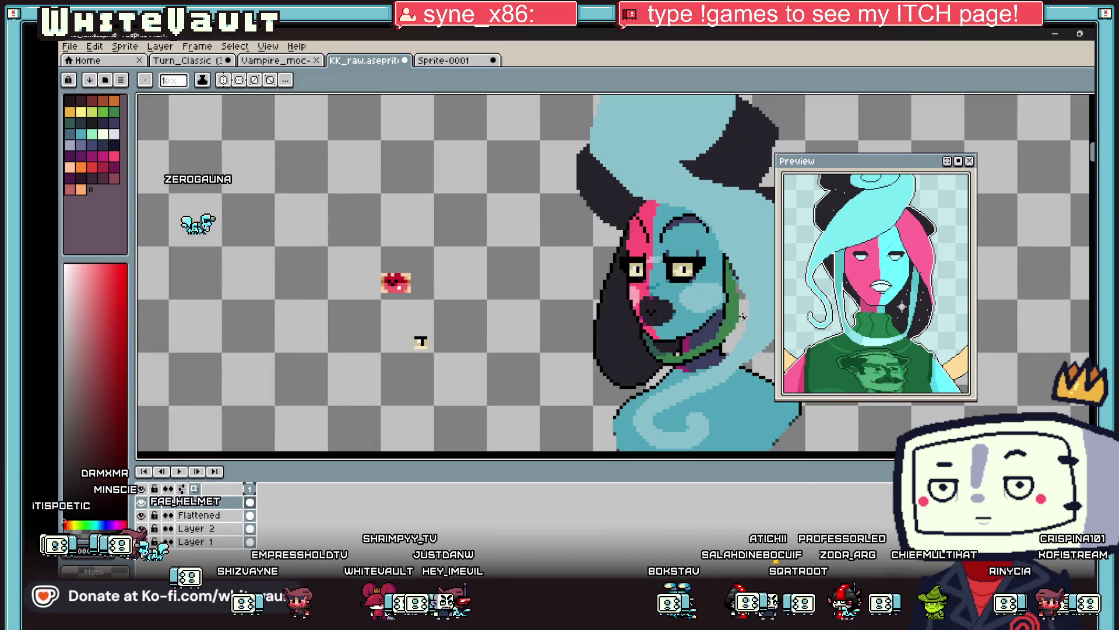
scroll(743, 315, "up", 2)
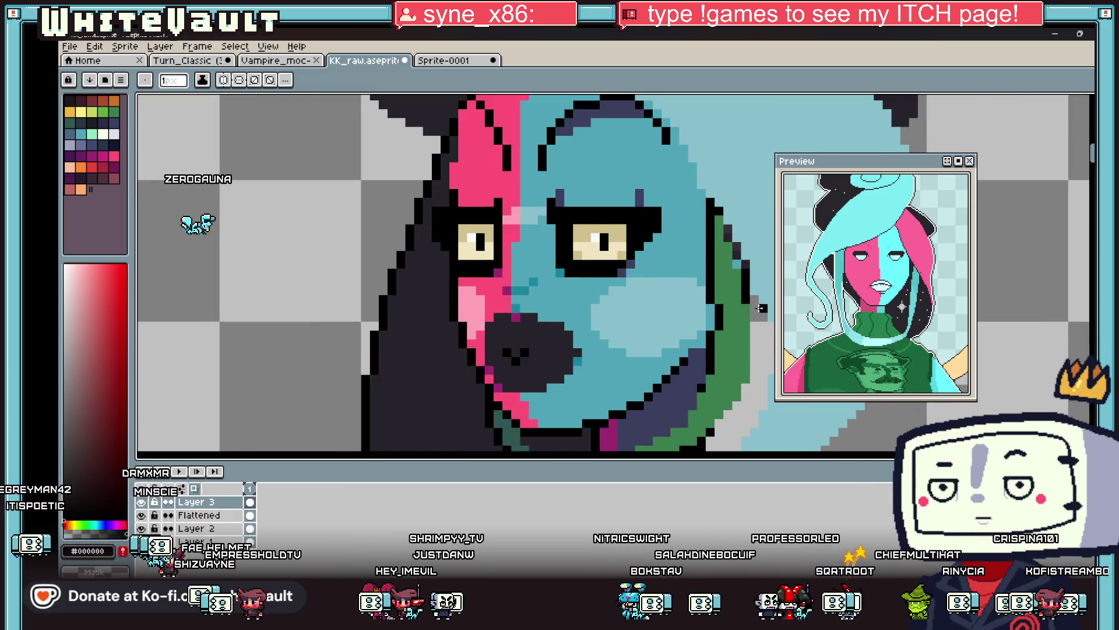
left_click_drag(755, 315, 754, 379)
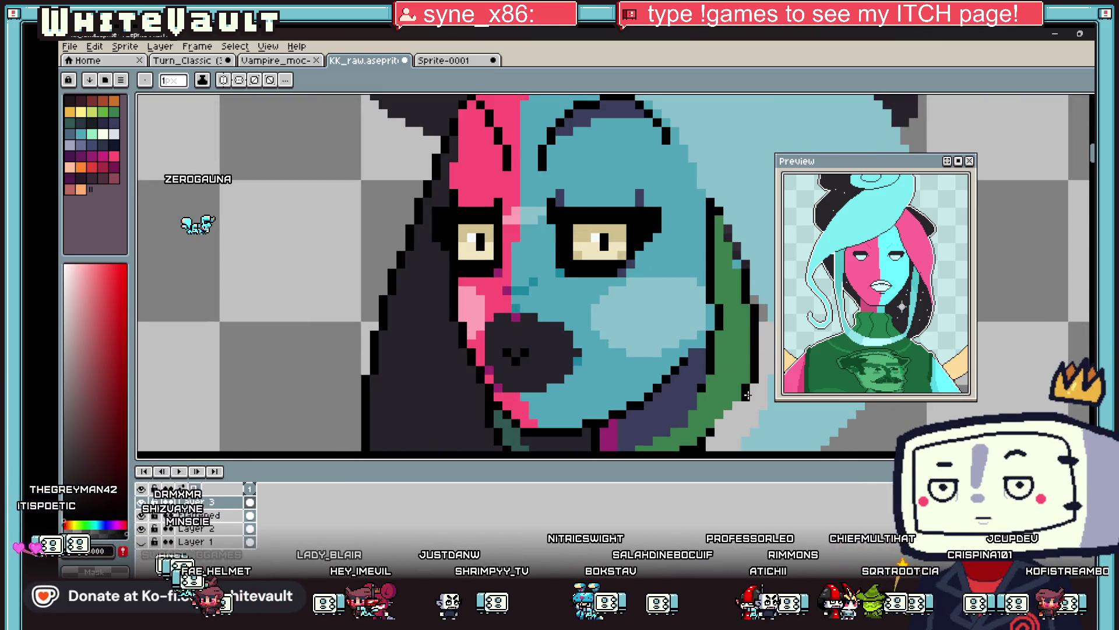
scroll(746, 395, "down", 1)
scroll(723, 384, "up", 1)
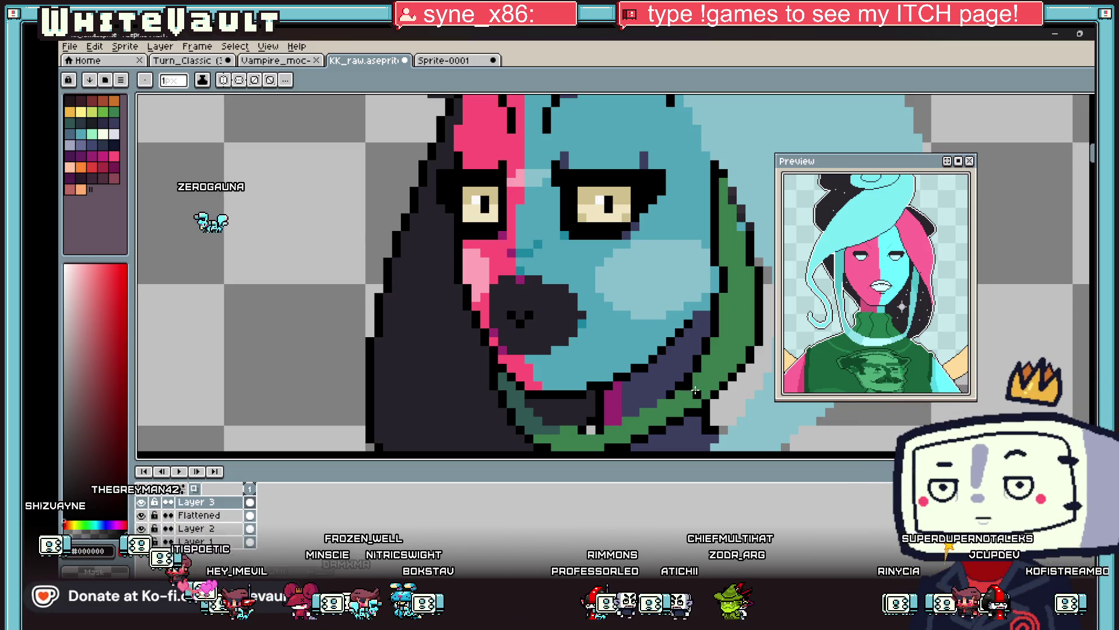
Sample the green collar and dark teal shades for shading the collar band.
left_click(704, 383, "alt")
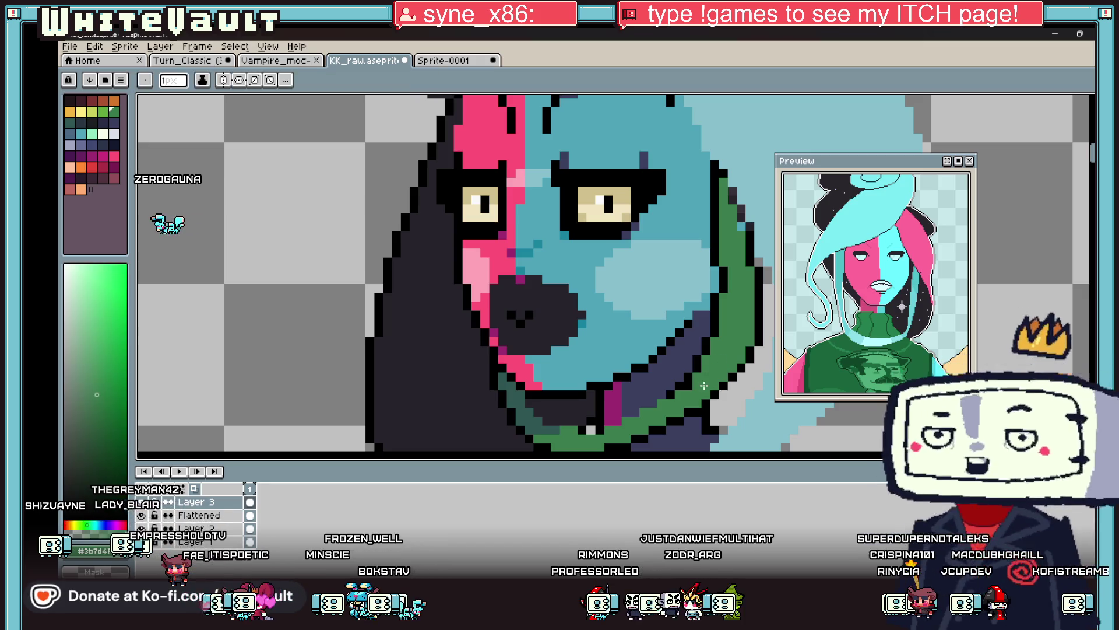
left_click(657, 396, "alt")
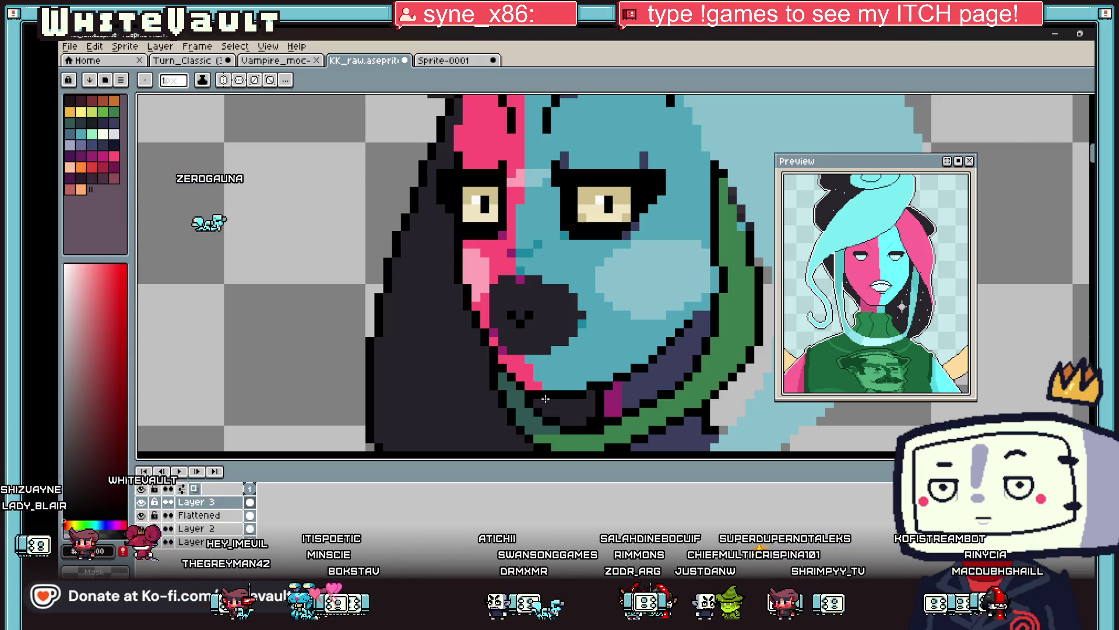
scroll(545, 398, "down", 2)
scroll(328, 387, "up", 2)
left_click(669, 308, "alt")
scroll(669, 308, "up", 1)
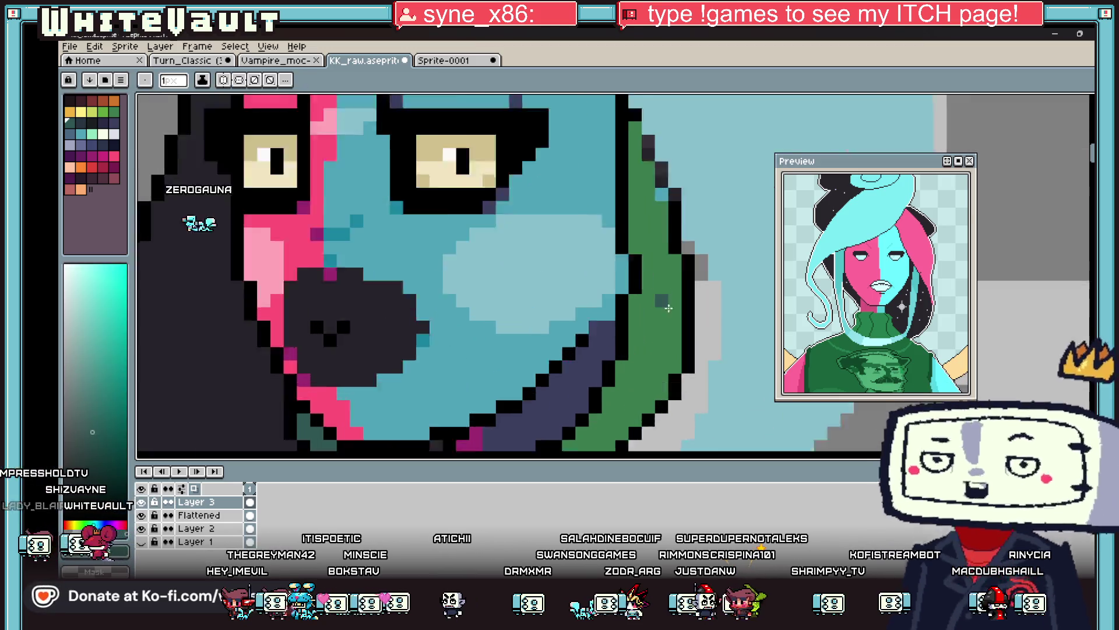
scroll(669, 308, "down", 1)
scroll(666, 233, "down", 2)
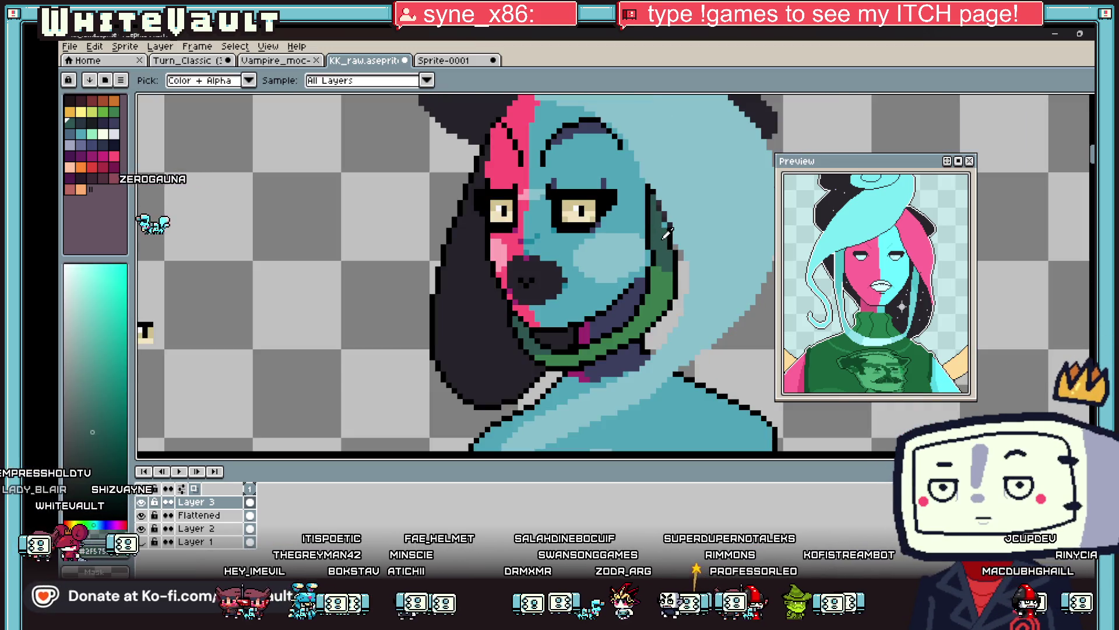
scroll(669, 251, "up", 2)
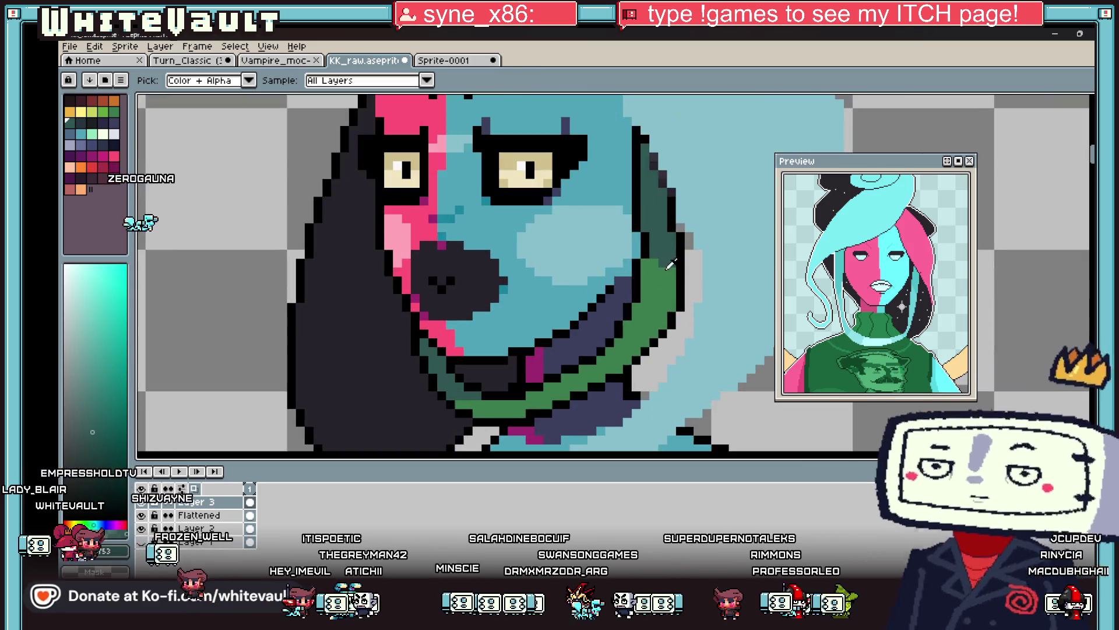
key("alt")
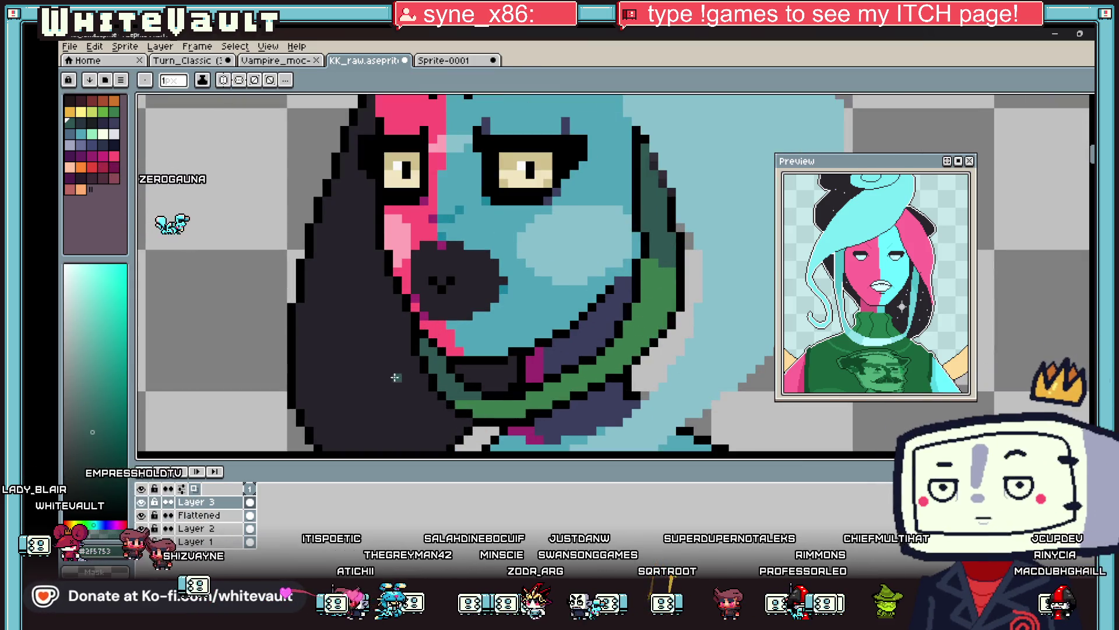
left_click(463, 402, "alt")
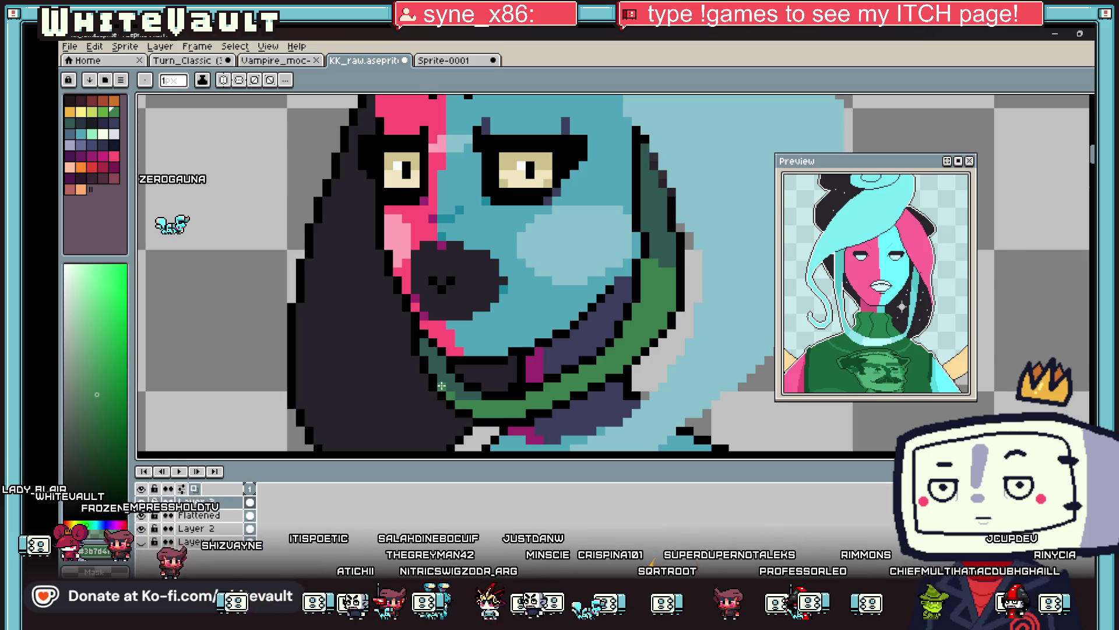
left_click(467, 388, "alt")
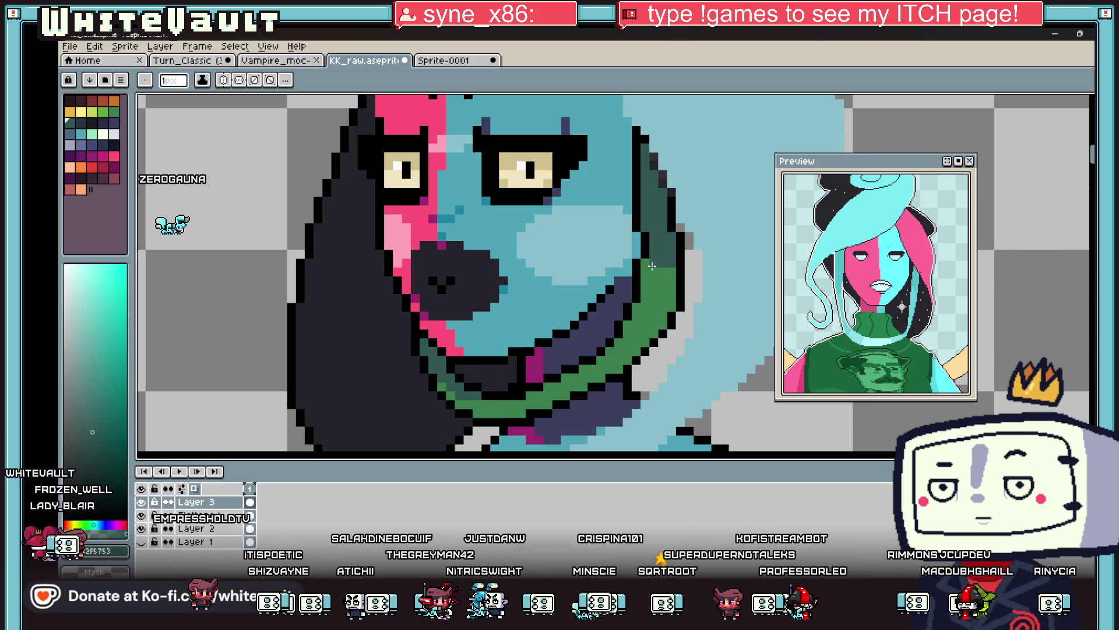
key("g")
scroll(666, 275, "down", 5)
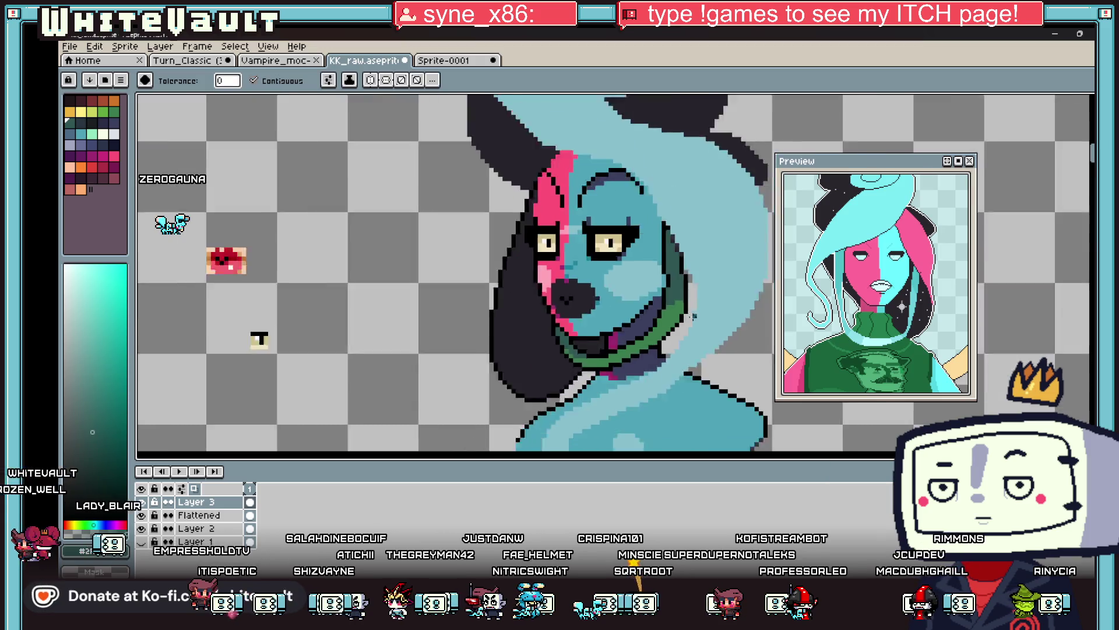
Pick a bright green swatch and pencil a highlight stroke along the collar under the chin.
scroll(462, 343, "up", 2)
scroll(662, 339, "up", 3)
key("i")
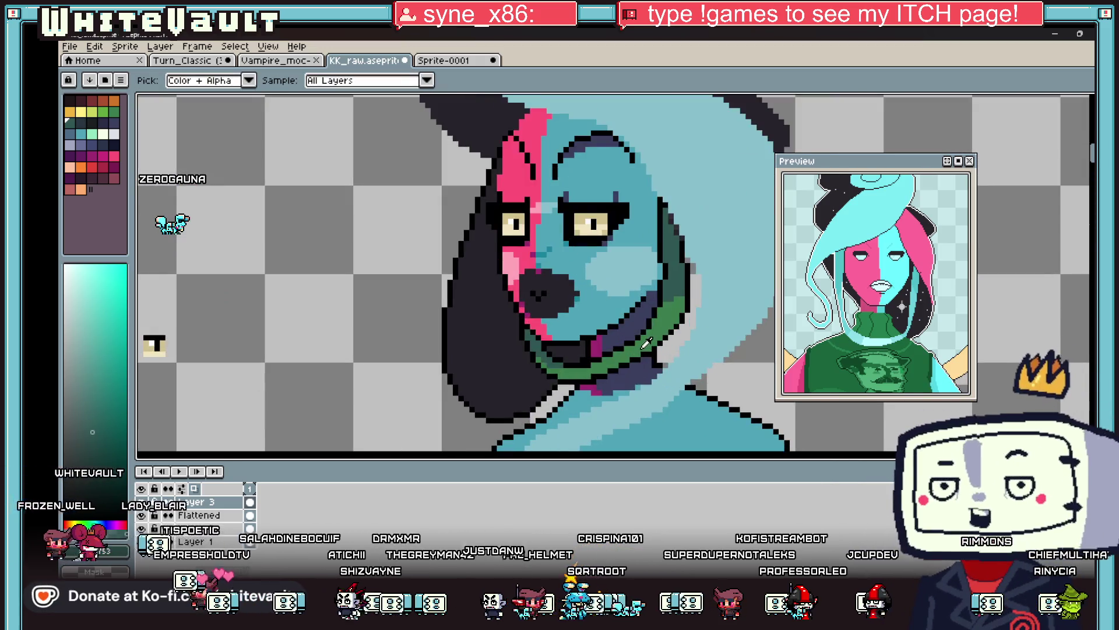
left_click(104, 111)
key("b")
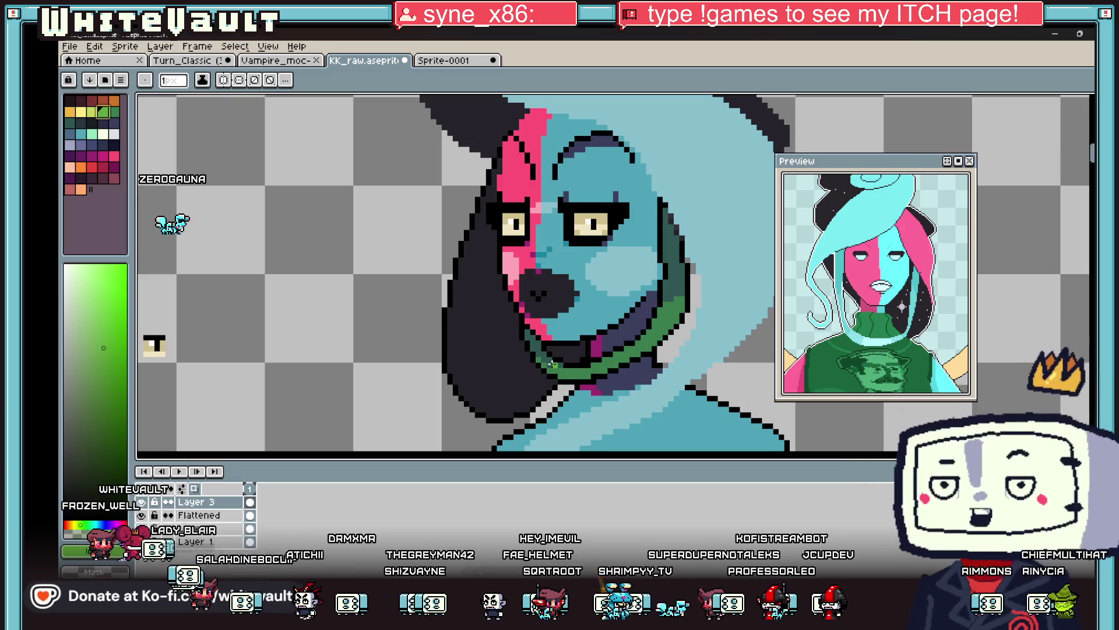
scroll(557, 376, "up", 3)
mouse_move(557, 377)
left_mouse_down()
mouse_move(647, 372)
mouse_move(706, 338)
left_mouse_up()
Sample the teal skin, a red, and the green collar colour from the canvas.
scroll(704, 338, "down", 5)
scroll(640, 354, "up", 4)
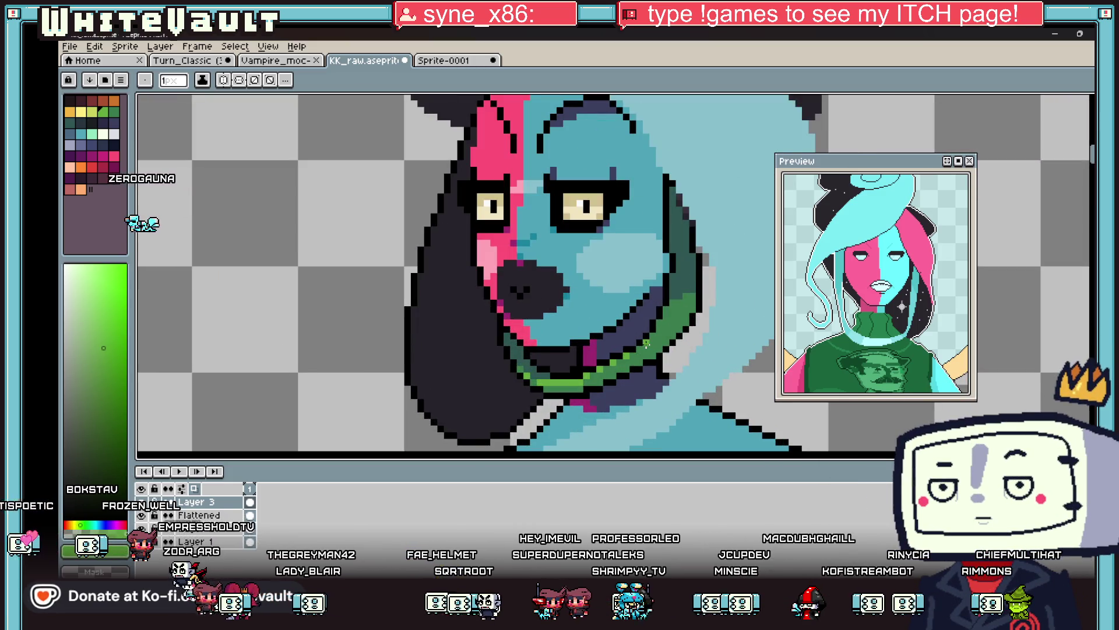
scroll(656, 330, "down", 4)
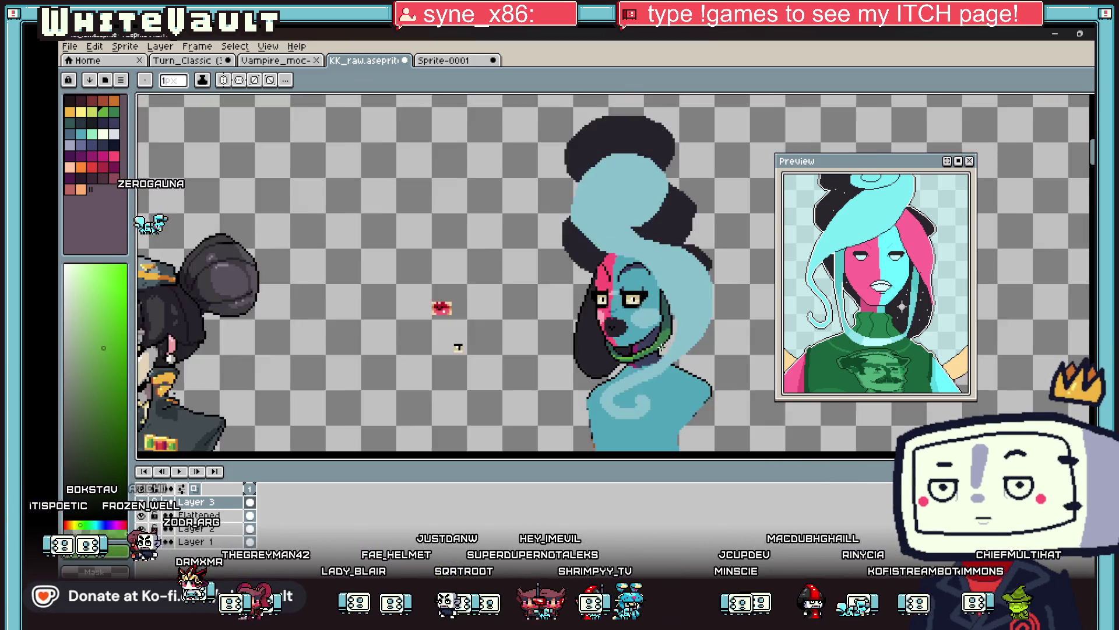
scroll(669, 349, "up", 4)
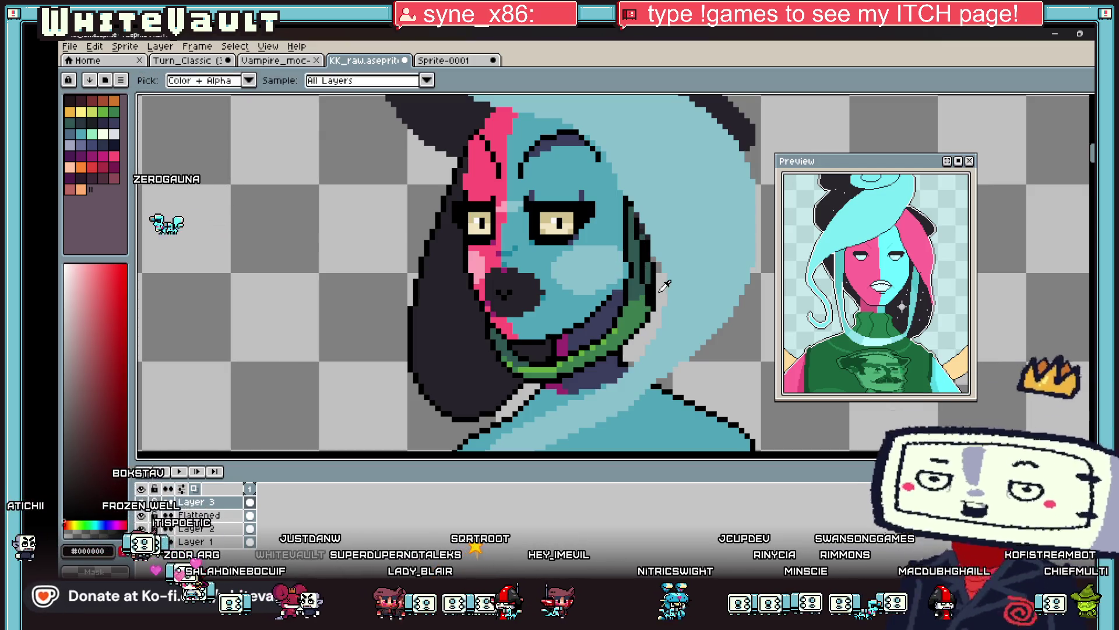
key("alt")
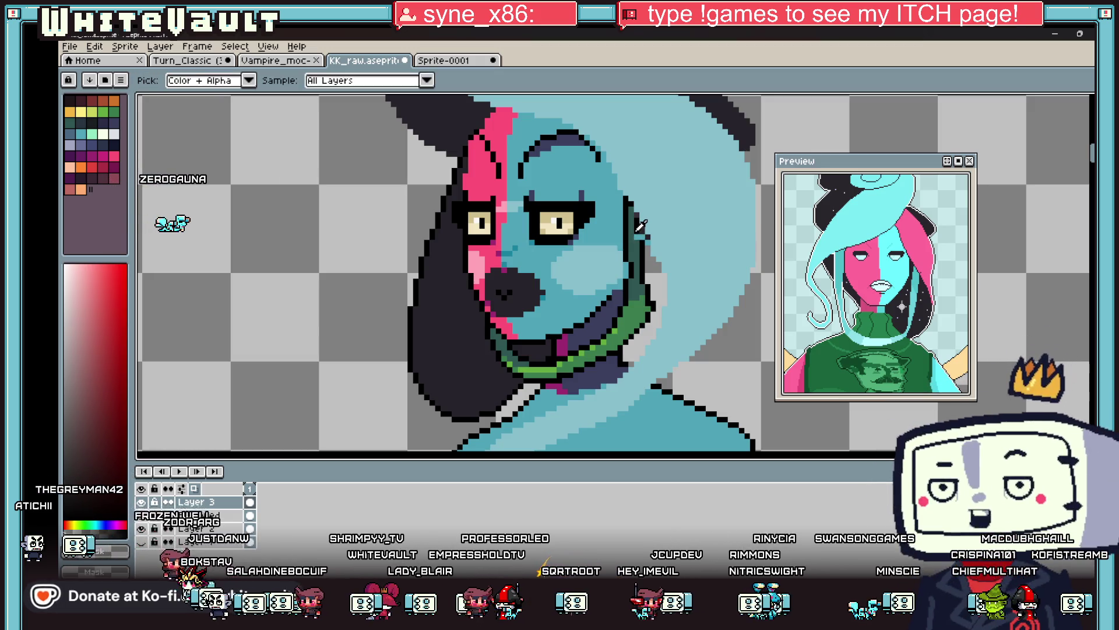
scroll(647, 276, "up", 1)
left_click(638, 276, "alt")
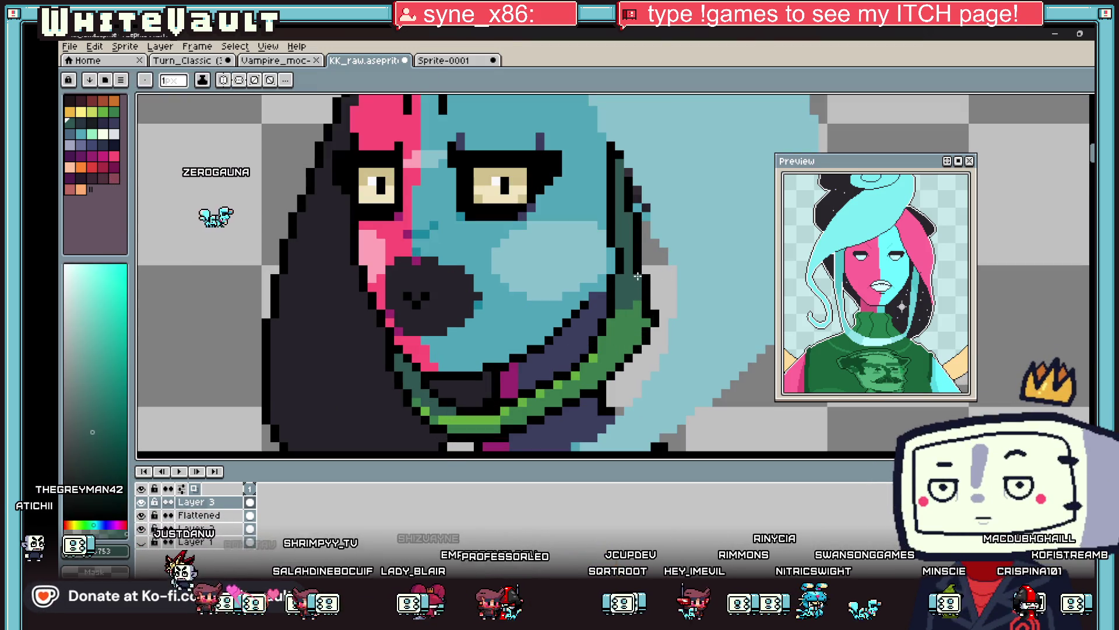
left_click(652, 302, "alt")
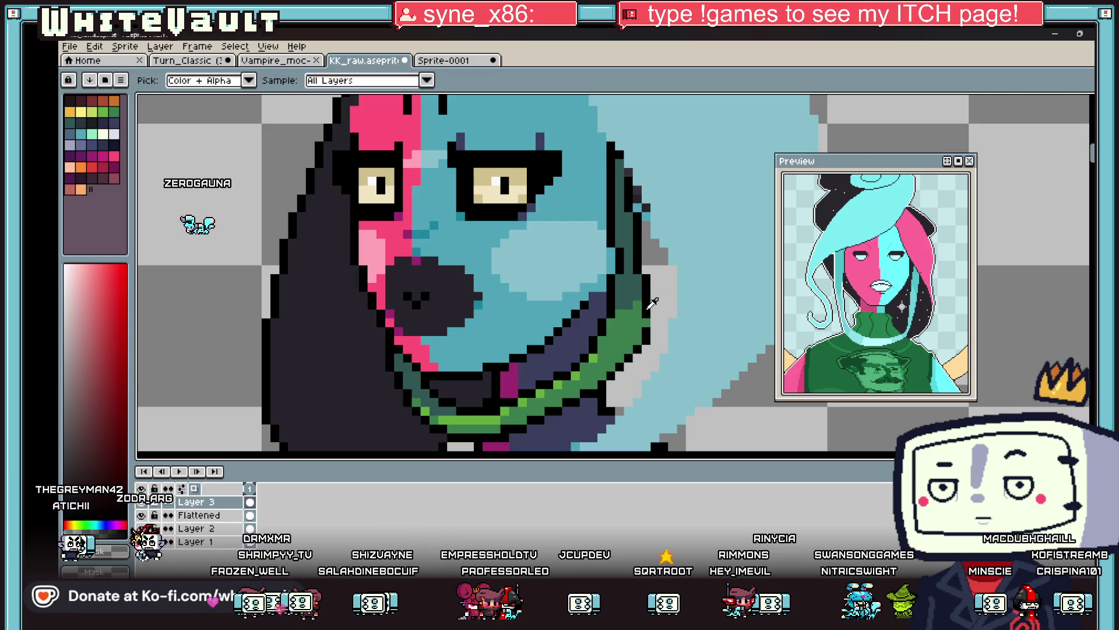
left_click(647, 294, "alt")
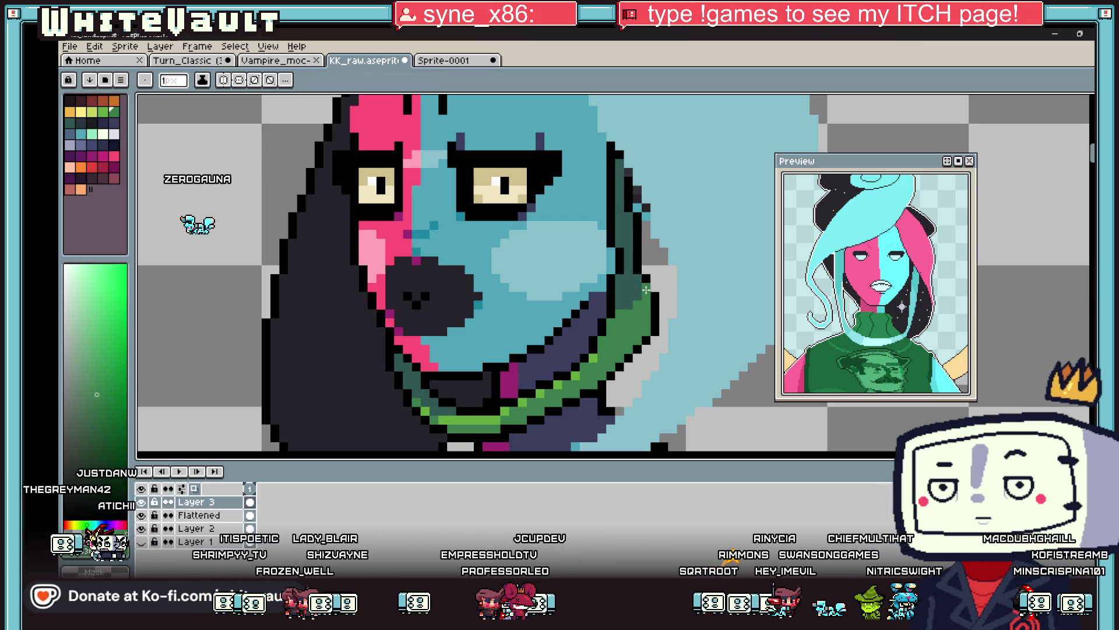
Sample the black outline colour, then the dark green collar shade.
scroll(647, 298, "down", 3)
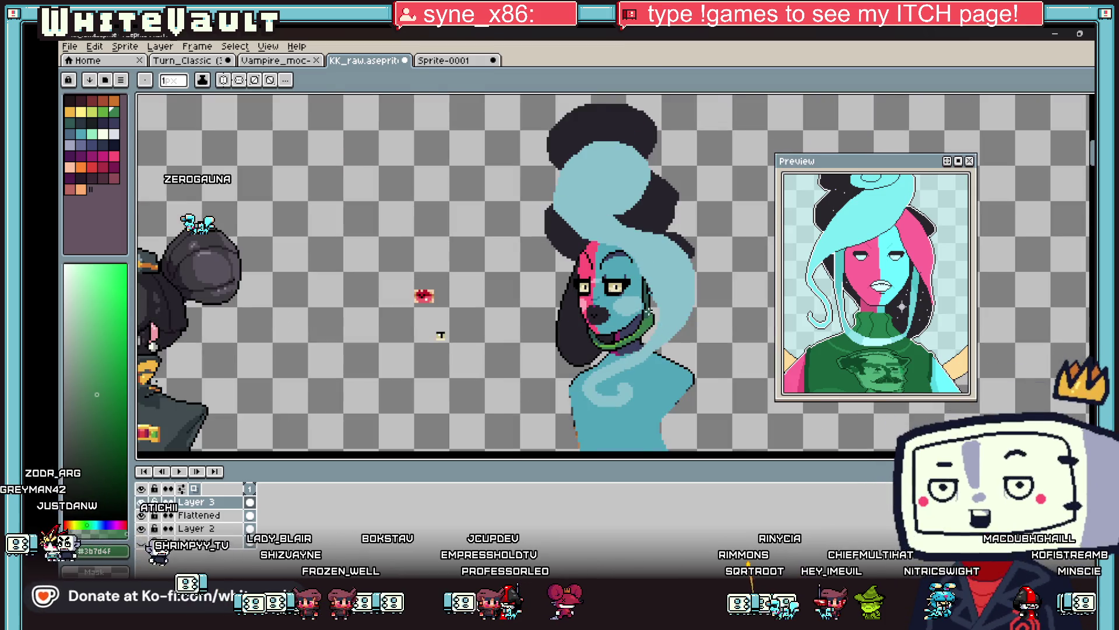
scroll(640, 284, "up", 4)
left_click(636, 288, "alt")
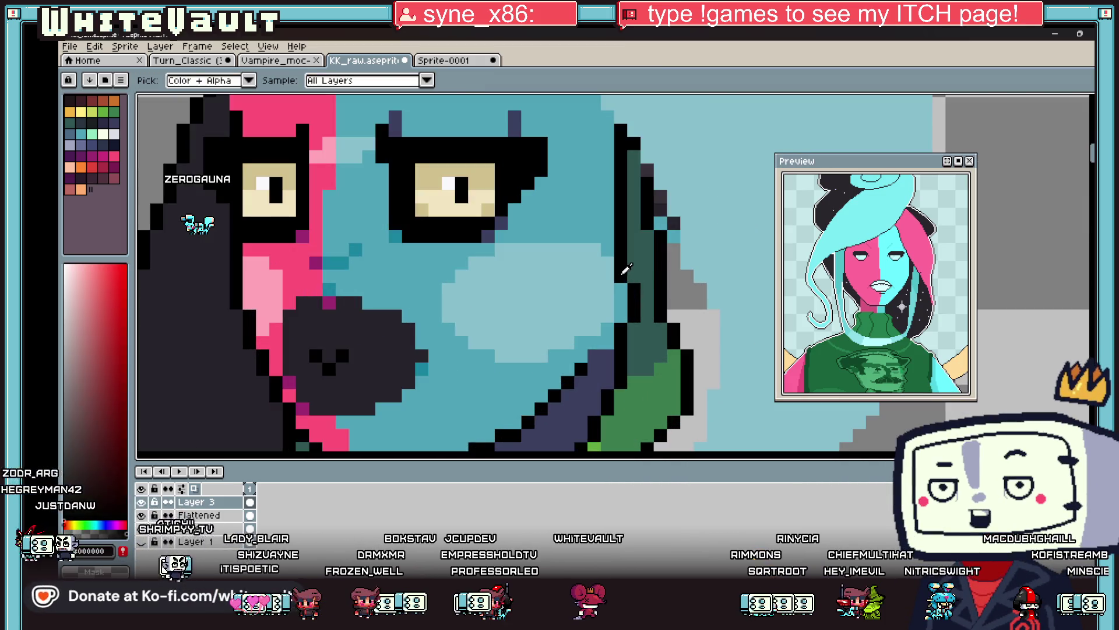
left_click(624, 226, "alt")
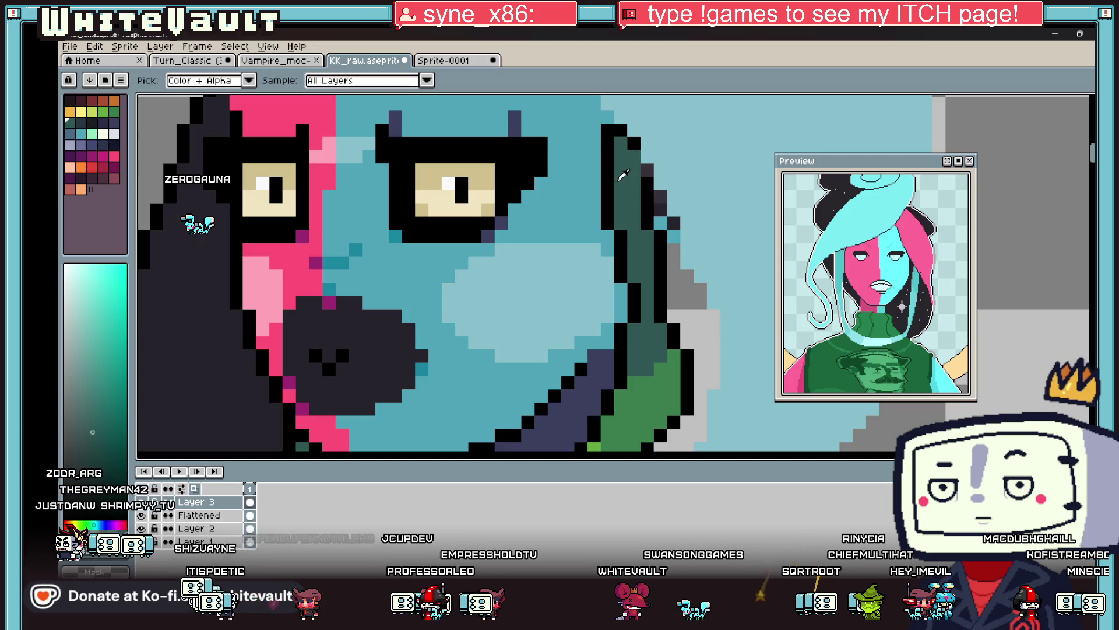
Sample the teal skin colour from the face twice.
scroll(641, 280, "down", 5)
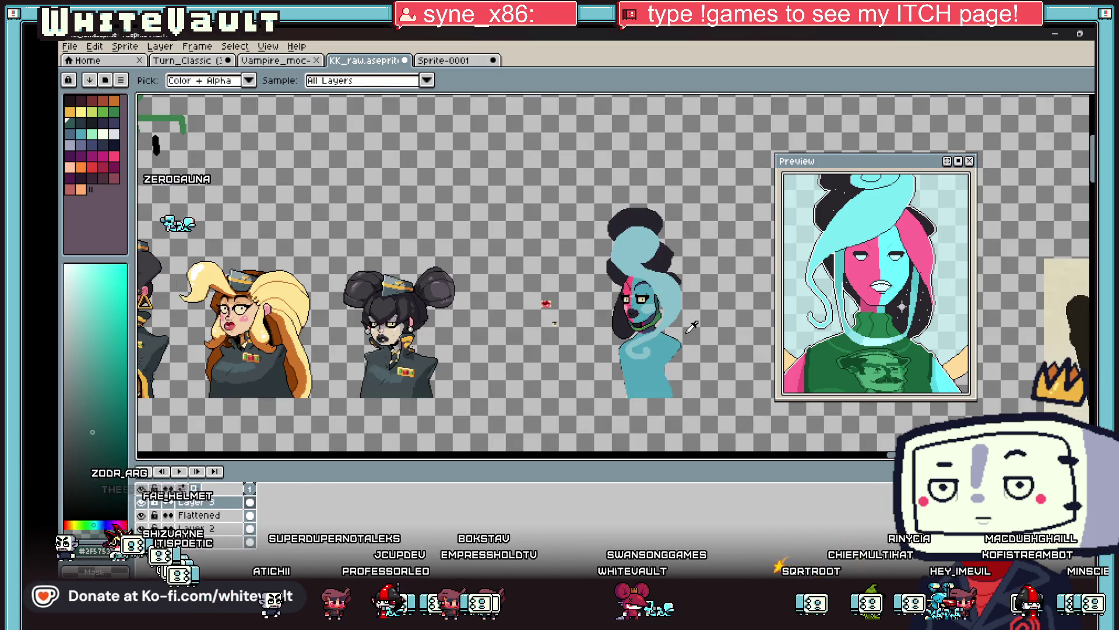
scroll(673, 317, "up", 5)
left_click(646, 256, "alt")
left_click(617, 271, "alt")
scroll(636, 280, "down", 3)
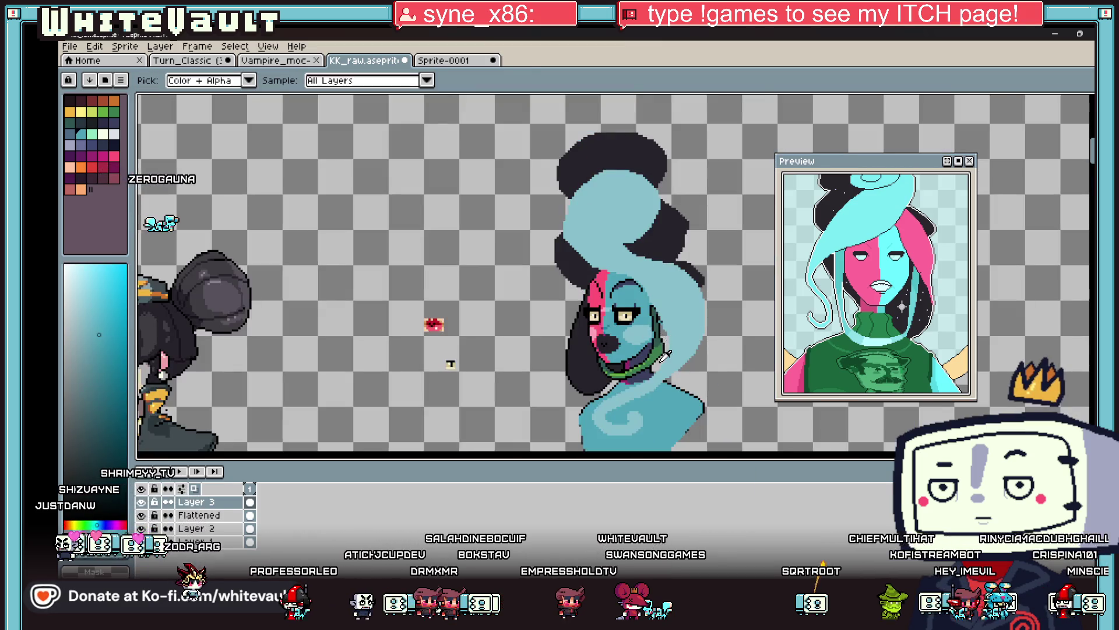
scroll(664, 333, "up", 1)
scroll(664, 327, "up", 1)
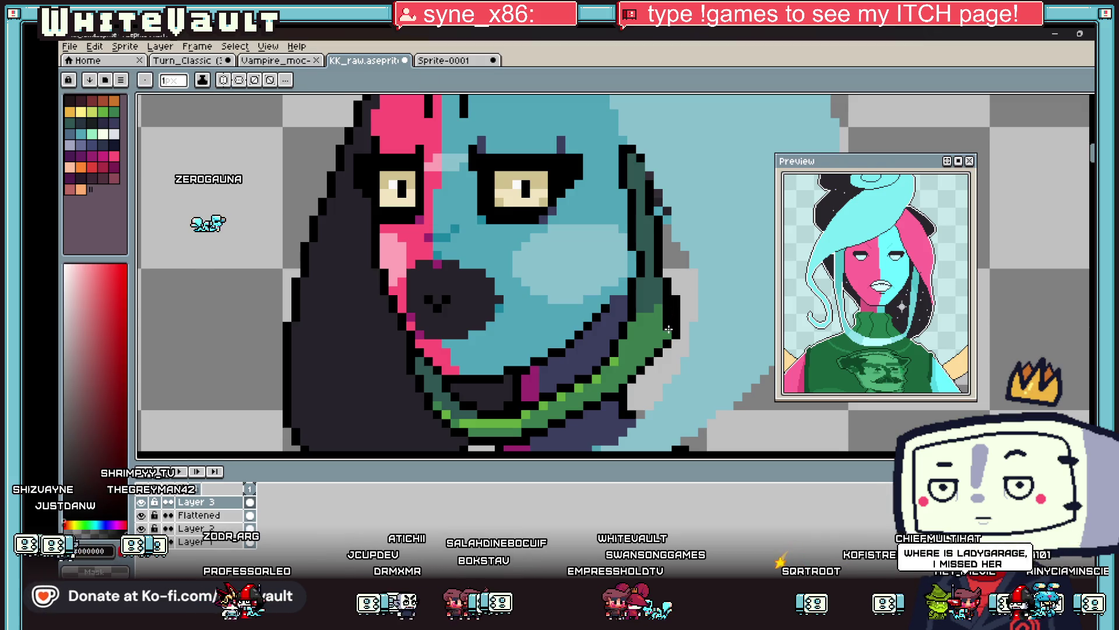
Eyedrop black from the face outline and paint the grey right-edge pixels black.
key("alt")
key("alt")
key("alt")
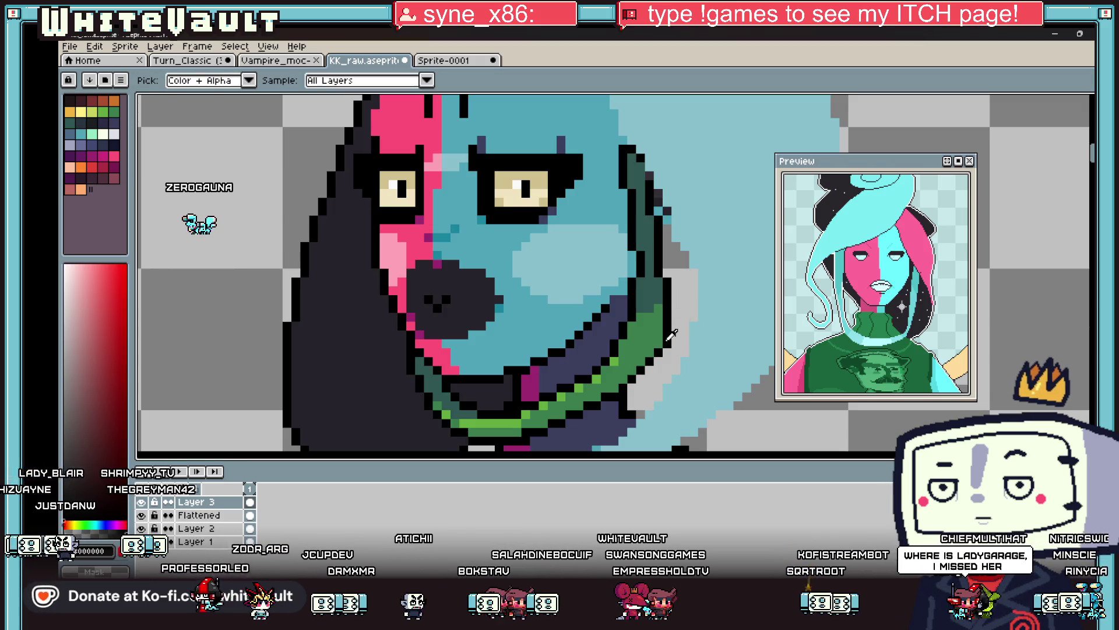
scroll(676, 339, "down", 3)
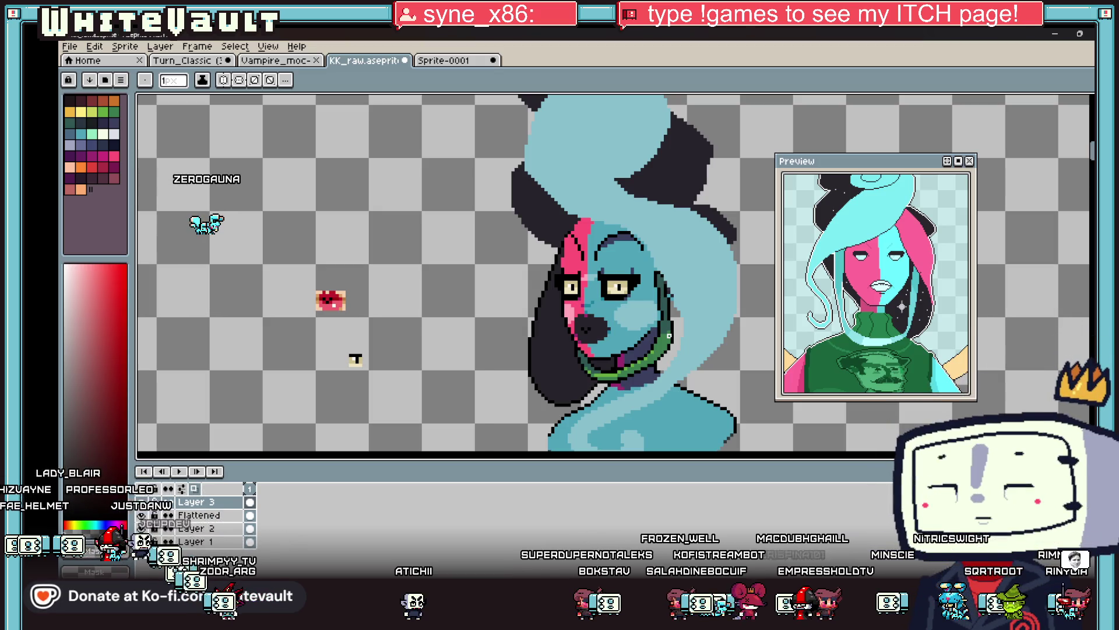
scroll(675, 304, "up", 2)
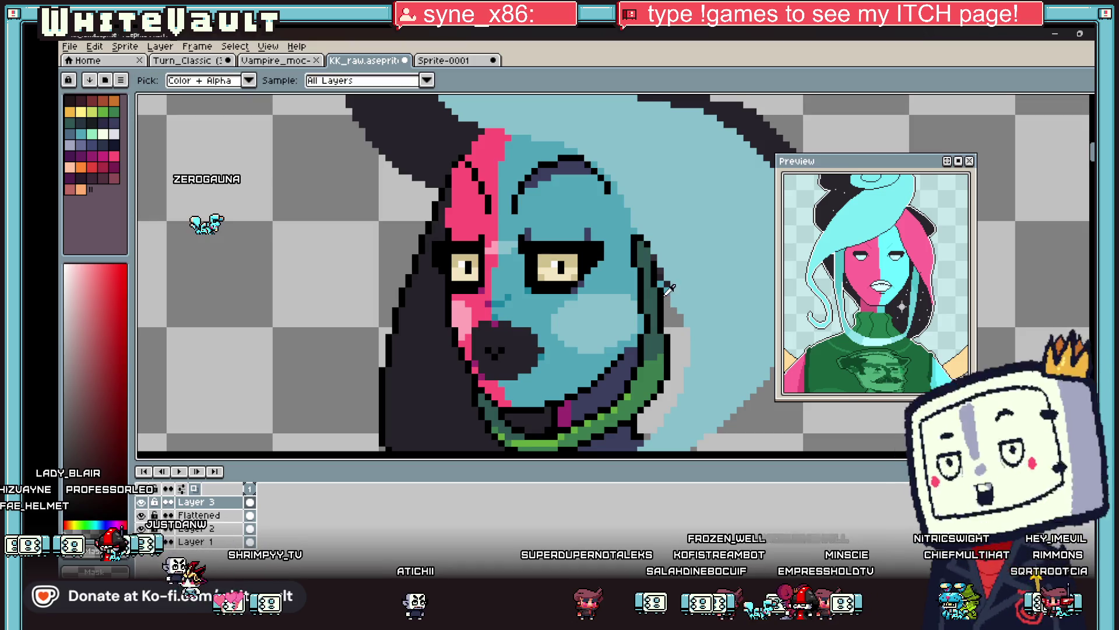
left_click(671, 303, "alt")
scroll(653, 287, "up", 2)
left_click(637, 191, "alt")
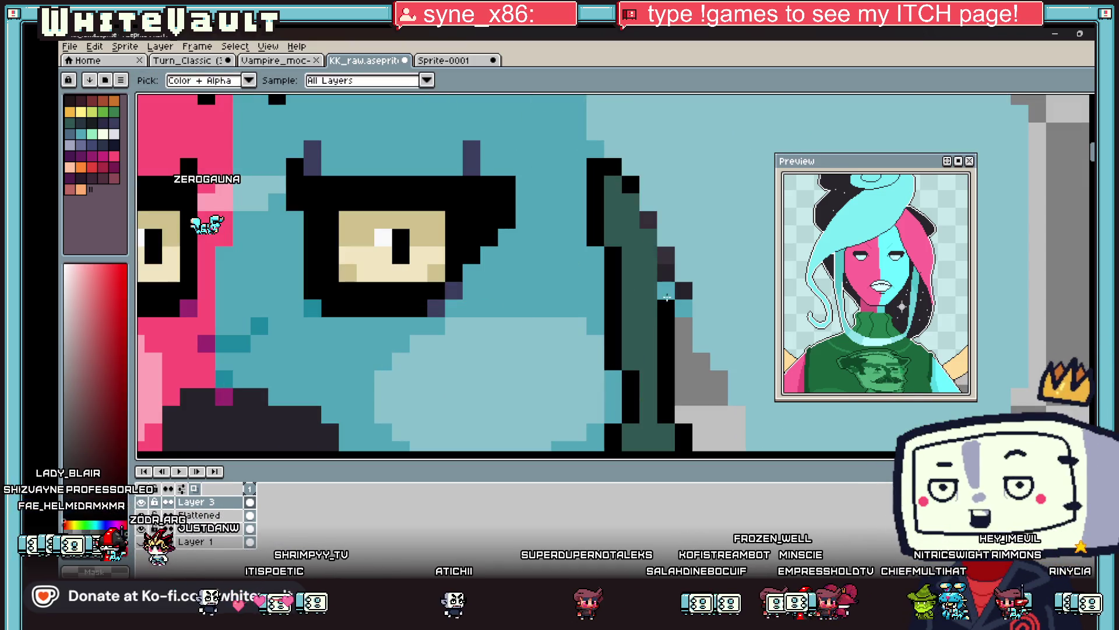
left_click_drag(637, 191, 684, 293)
Inspect the painted edge and sample the dark navy shade from the face.
scroll(729, 316, "down", 4)
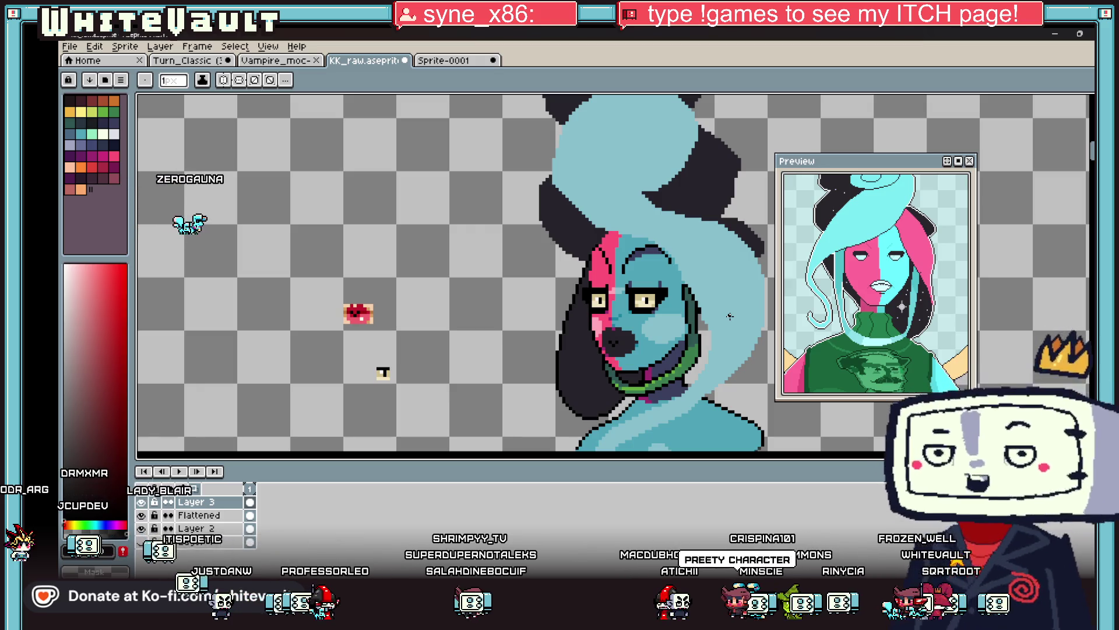
scroll(714, 283, "down", 2)
scroll(713, 315, "up", 2)
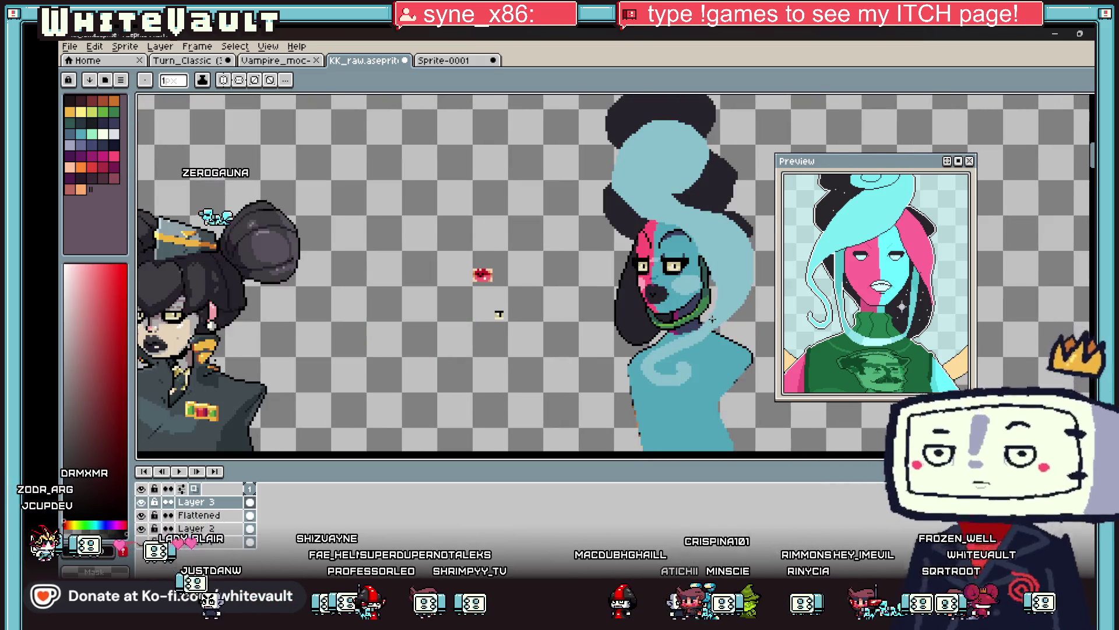
scroll(663, 317, "up", 2)
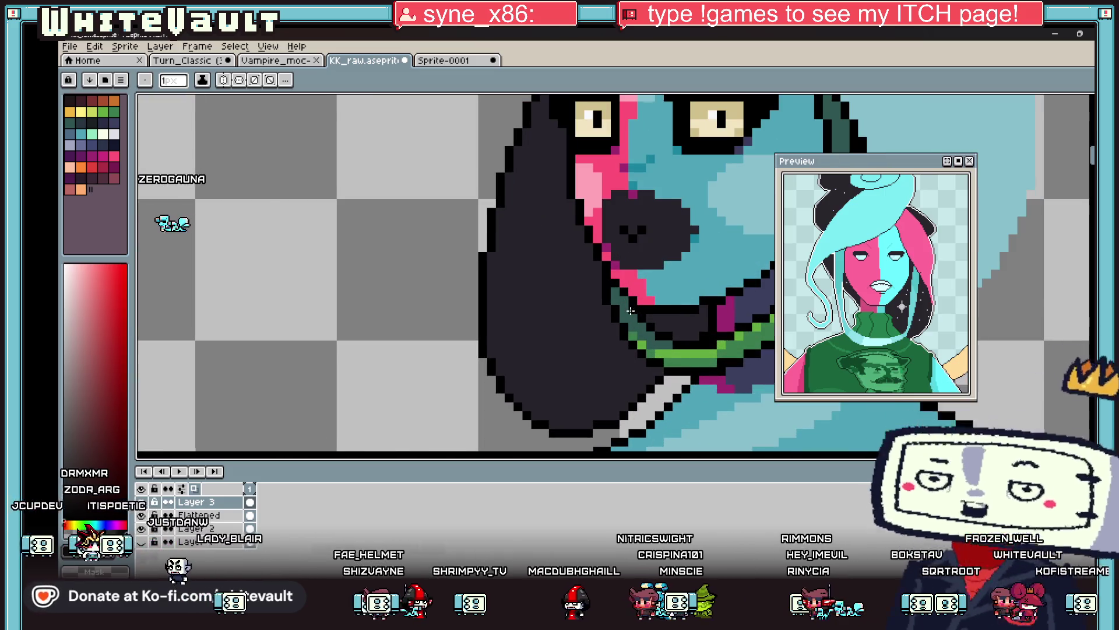
scroll(703, 308, "down", 2)
scroll(696, 292, "up", 3)
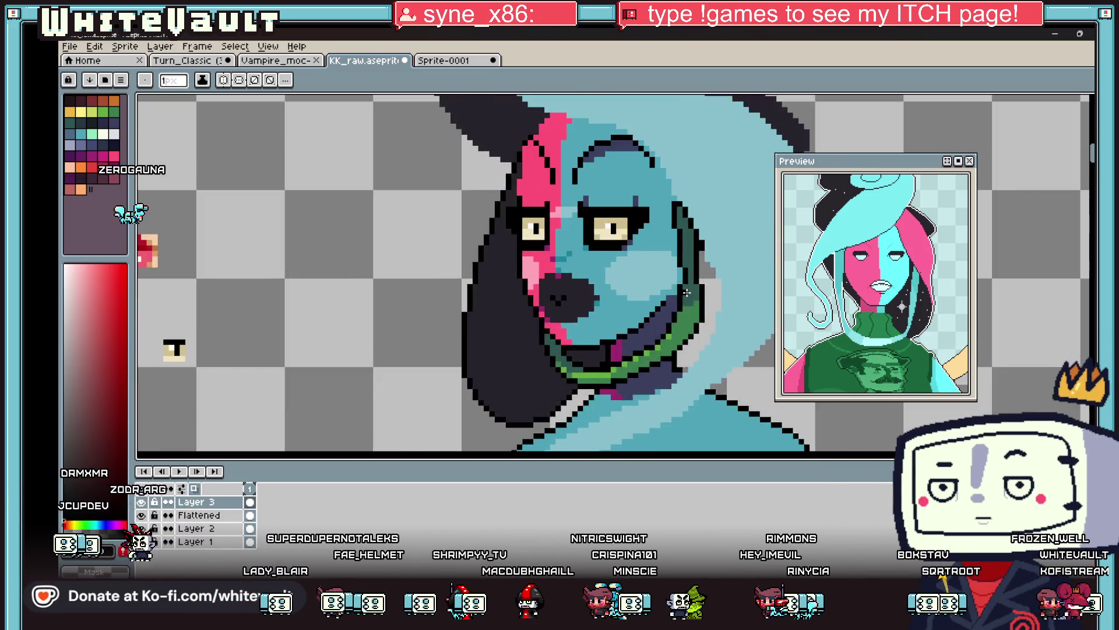
left_click(659, 317, "alt")
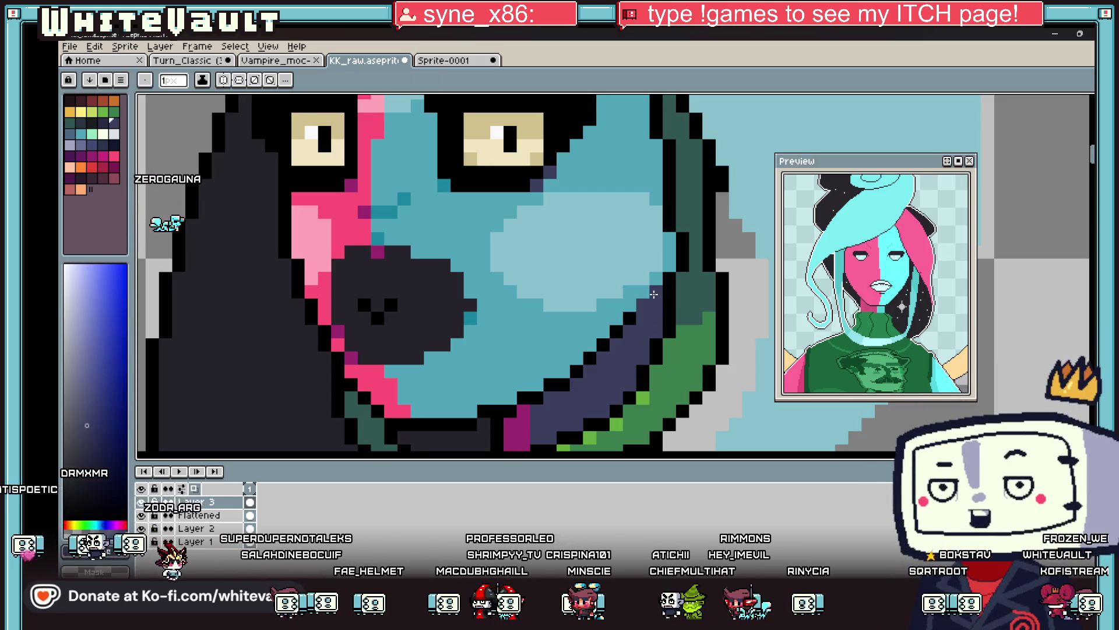
scroll(660, 315, "down", 3)
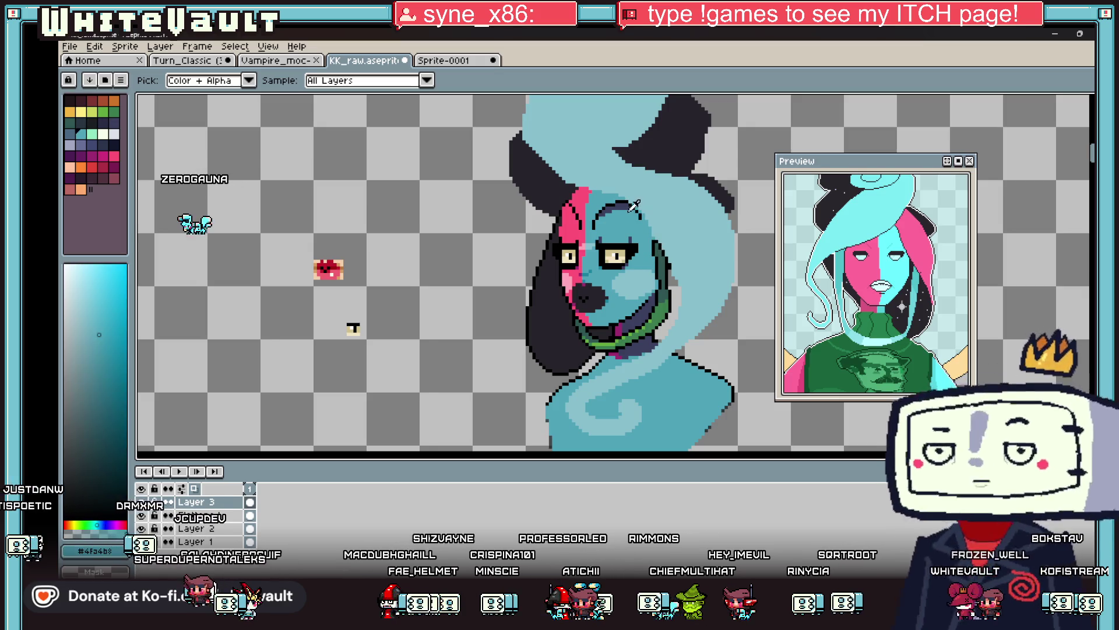
Eyedrop the darker teal and bucket-fill the green collar band under the jaw with it.
key("g")
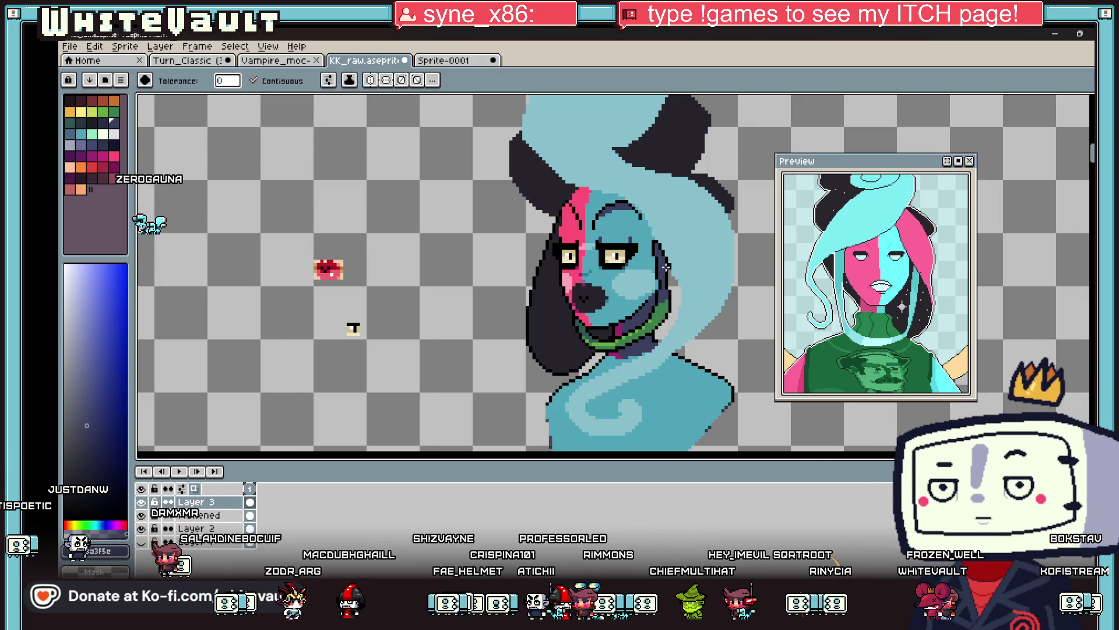
key("i")
left_click(640, 296)
key("g")
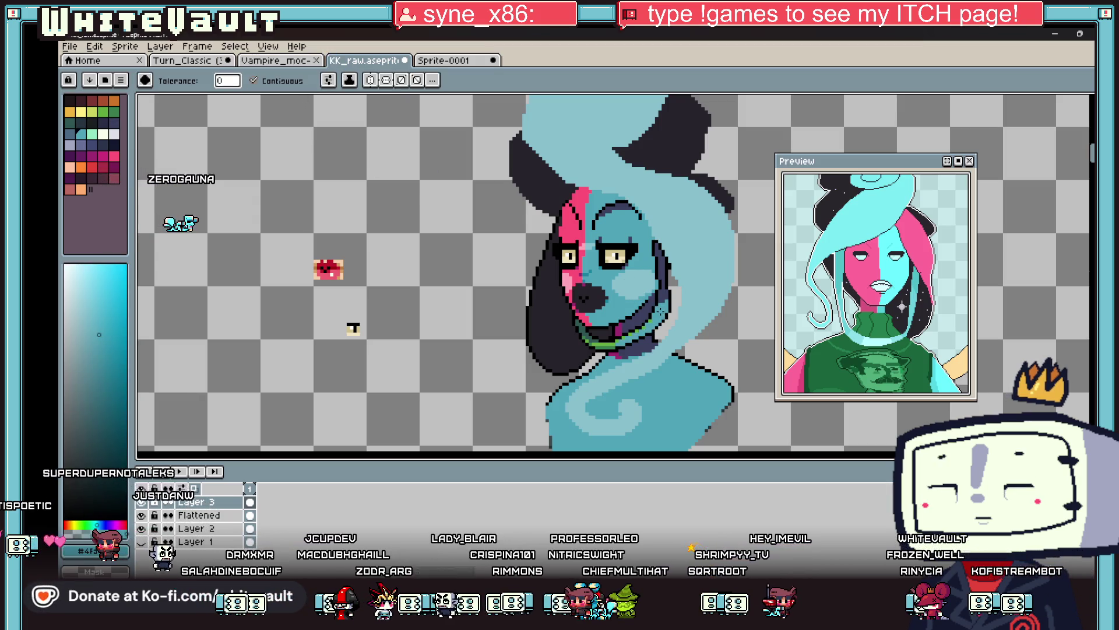
scroll(641, 339, "up", 2)
key("i")
left_click(537, 201)
key("g")
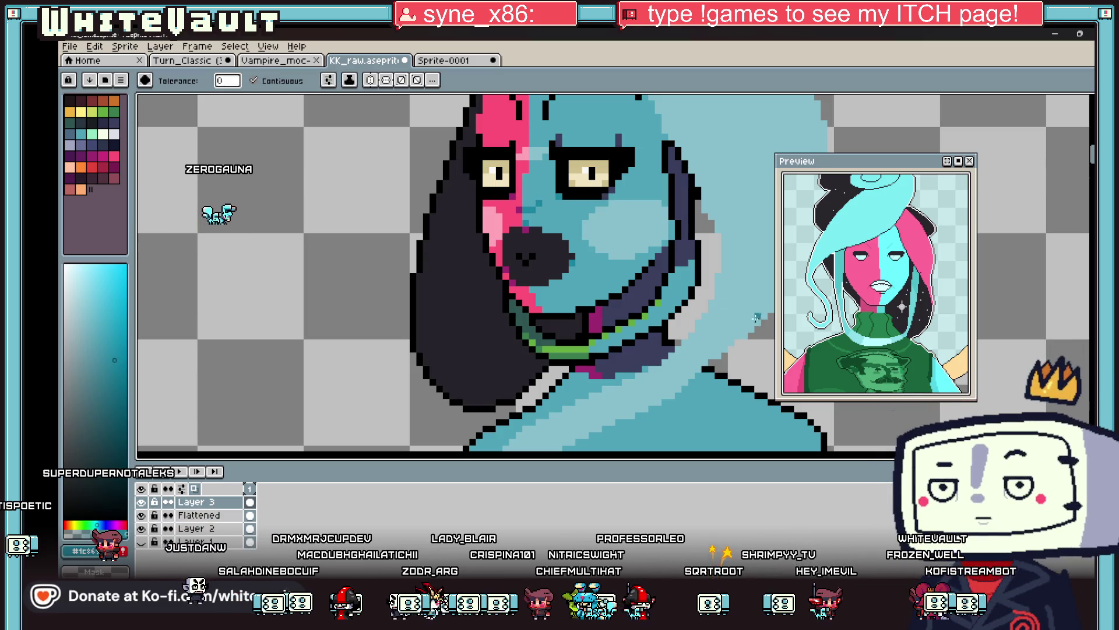
left_click(676, 289)
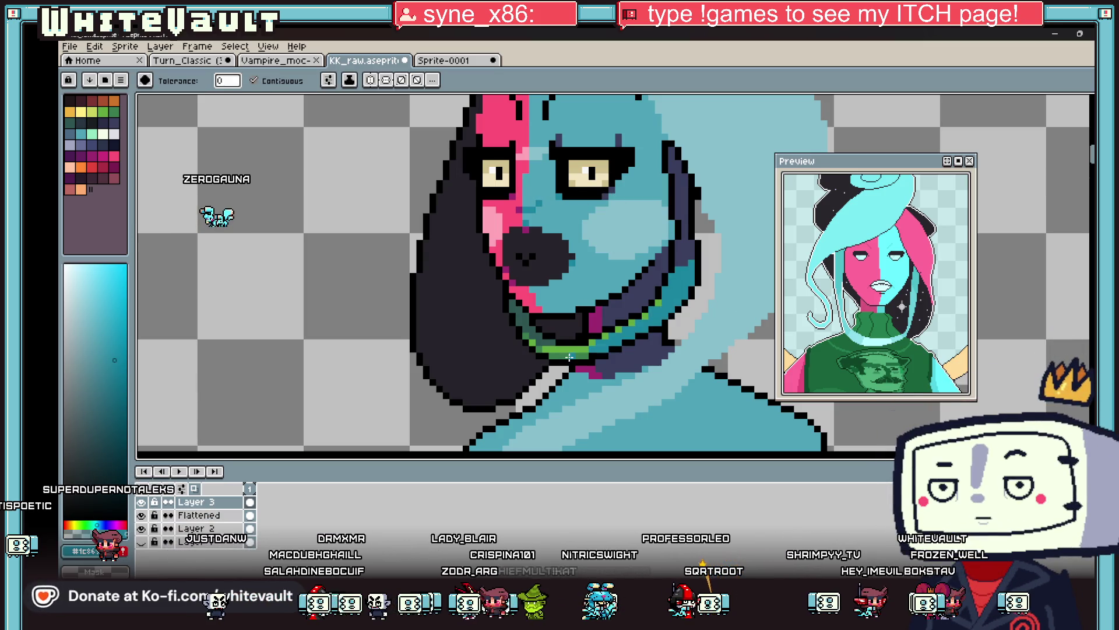
Test-fill the band along the purple stroke with lighter teal #4fa4b8, then undo it.
key("i")
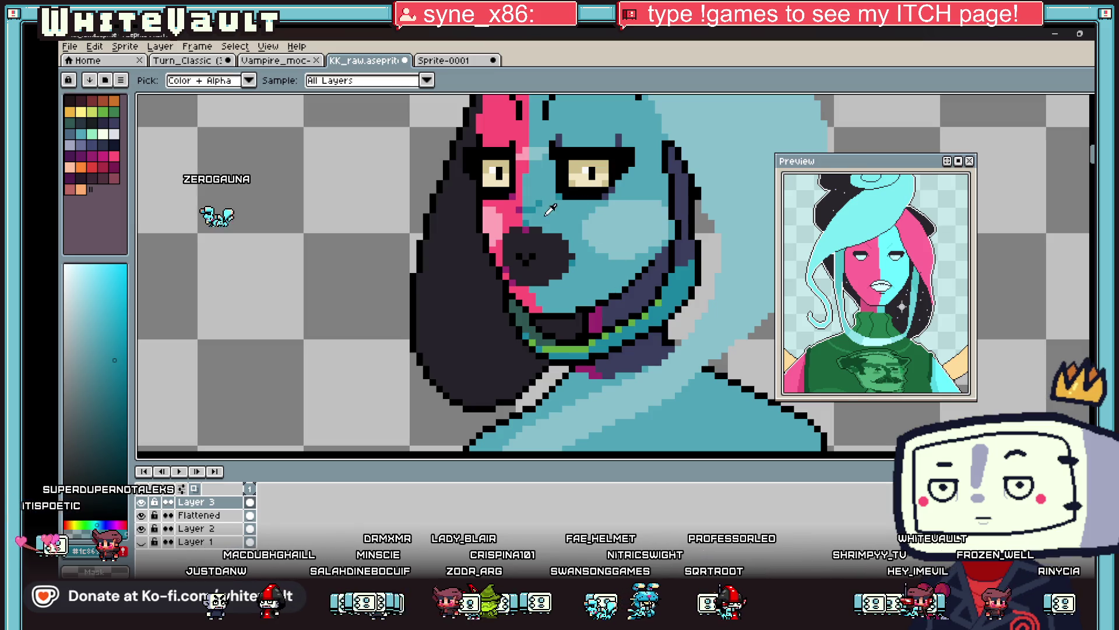
scroll(666, 293, "up", 1)
left_click(655, 303)
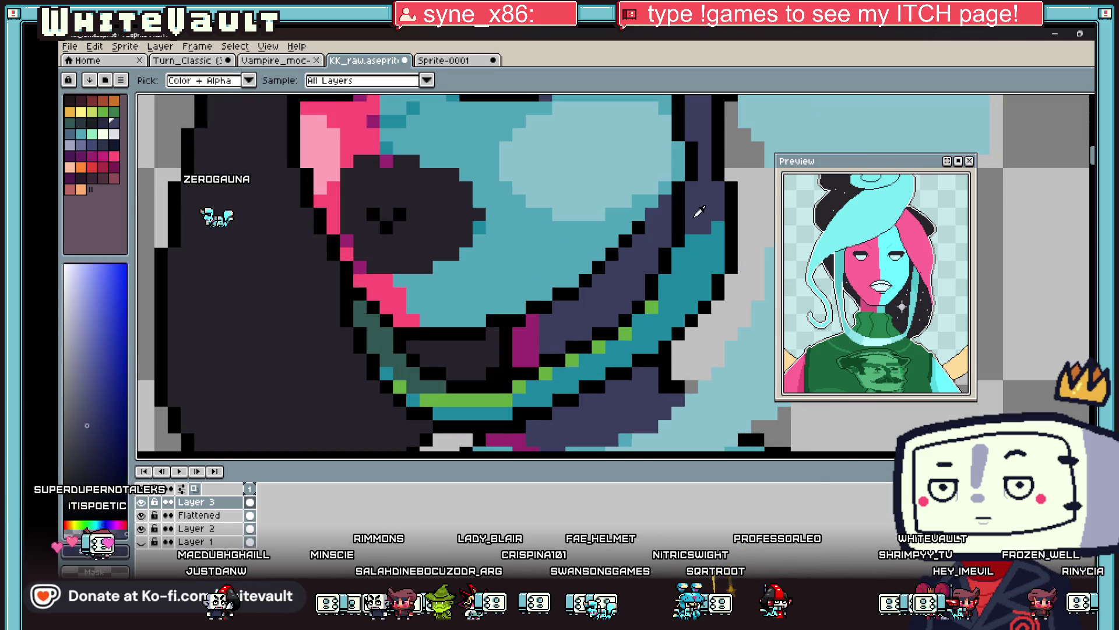
key("g")
key("i")
left_click(677, 297)
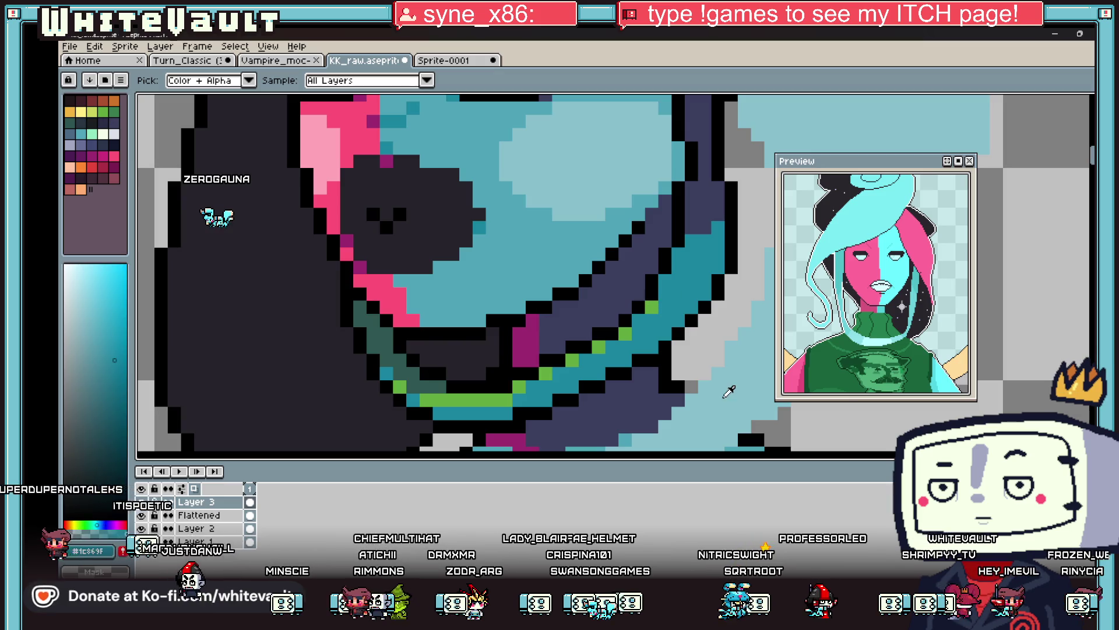
left_click(649, 318)
key("g")
left_click(654, 305)
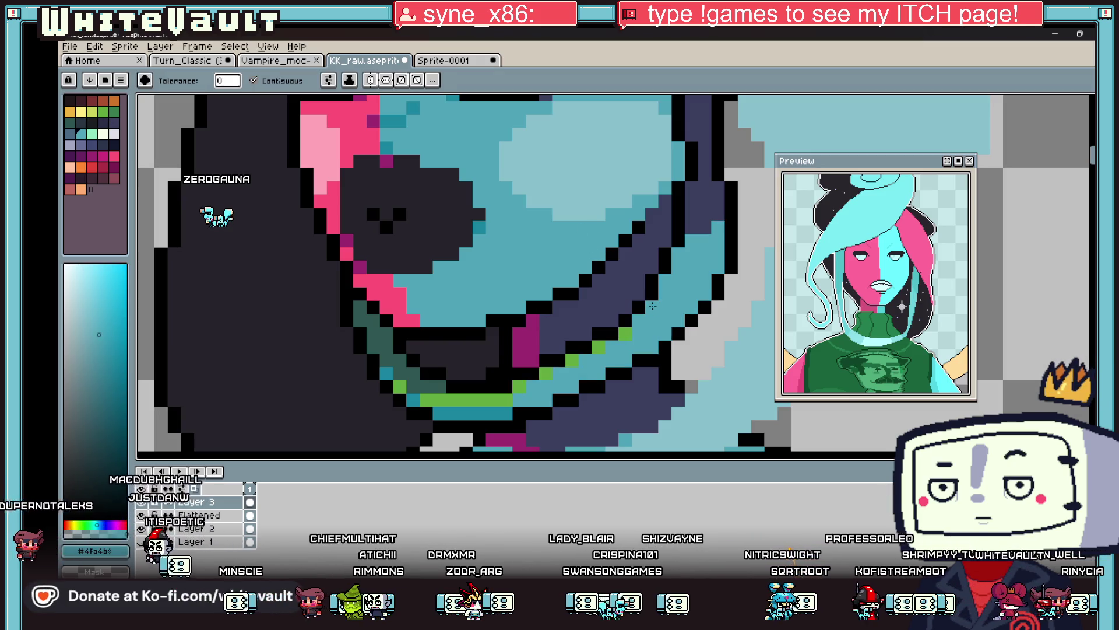
key("ctrl+z")
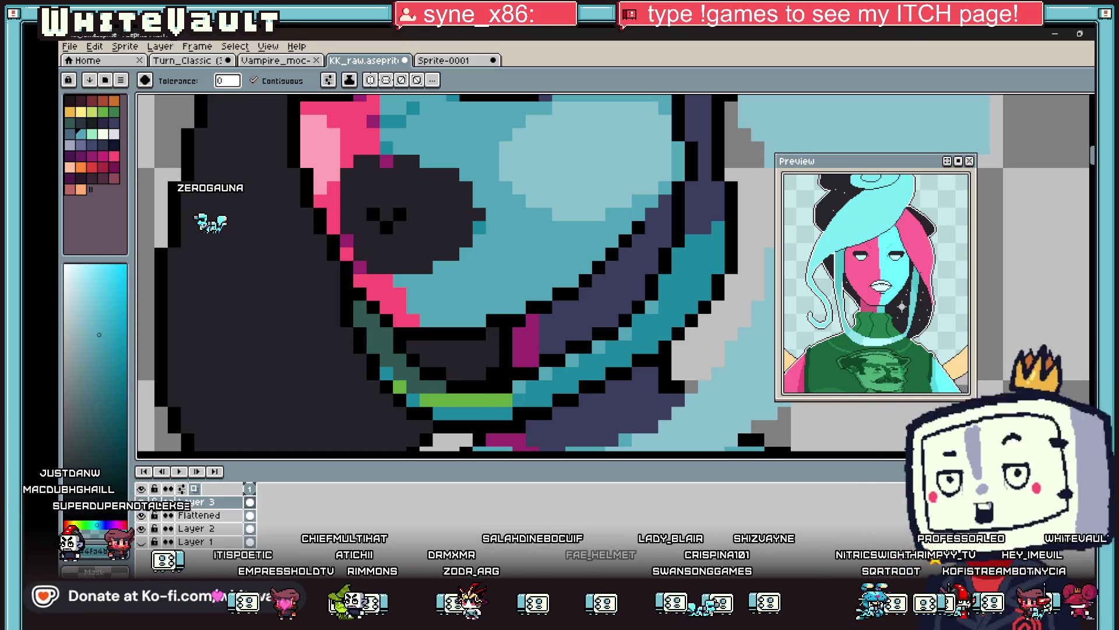
Blacken the navy pixels along the mouth's lower-left outline with the Pencil.
scroll(430, 378, "down", 3)
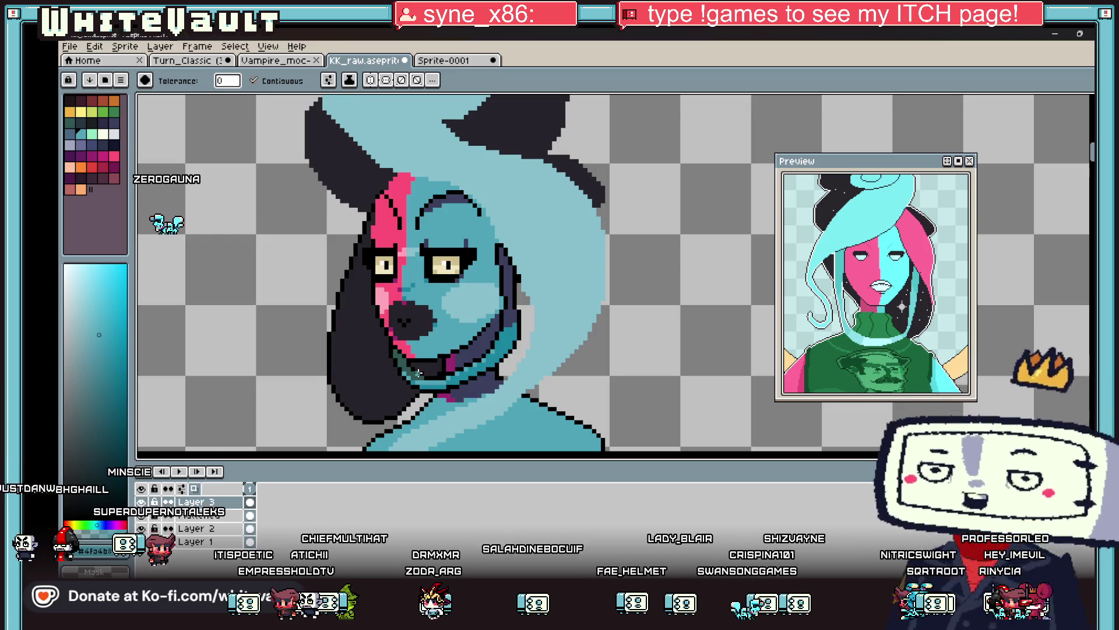
scroll(430, 378, "up", 1)
left_click(380, 378, "alt")
key("b")
scroll(386, 383, "up", 1)
left_click_drag(363, 324, 395, 364)
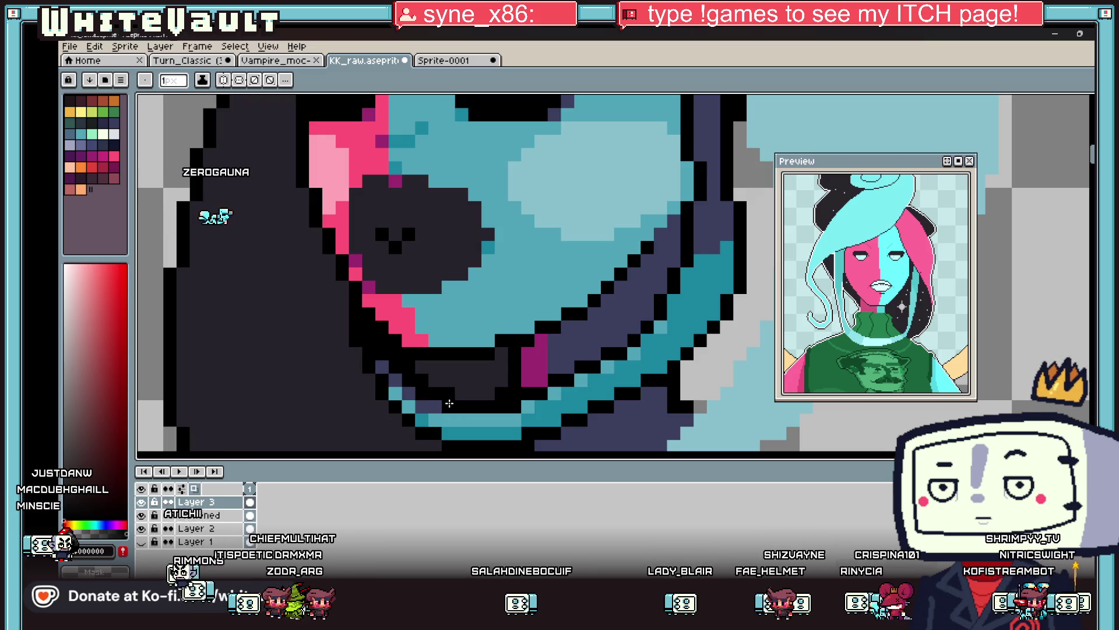
scroll(548, 420, "down", 4)
scroll(550, 424, "up", 4)
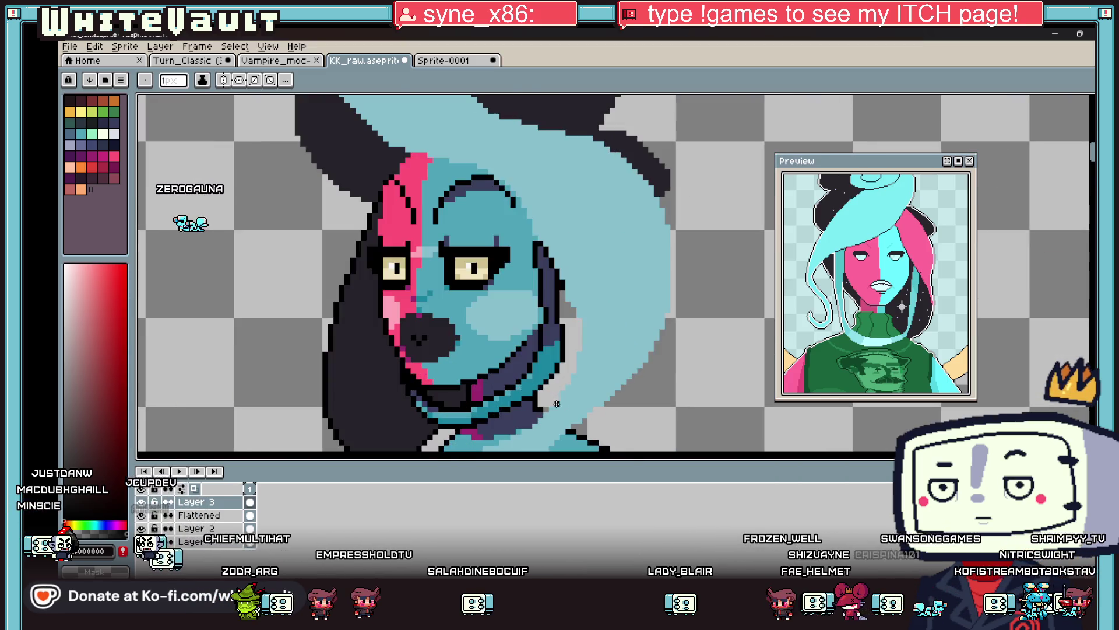
key("g")
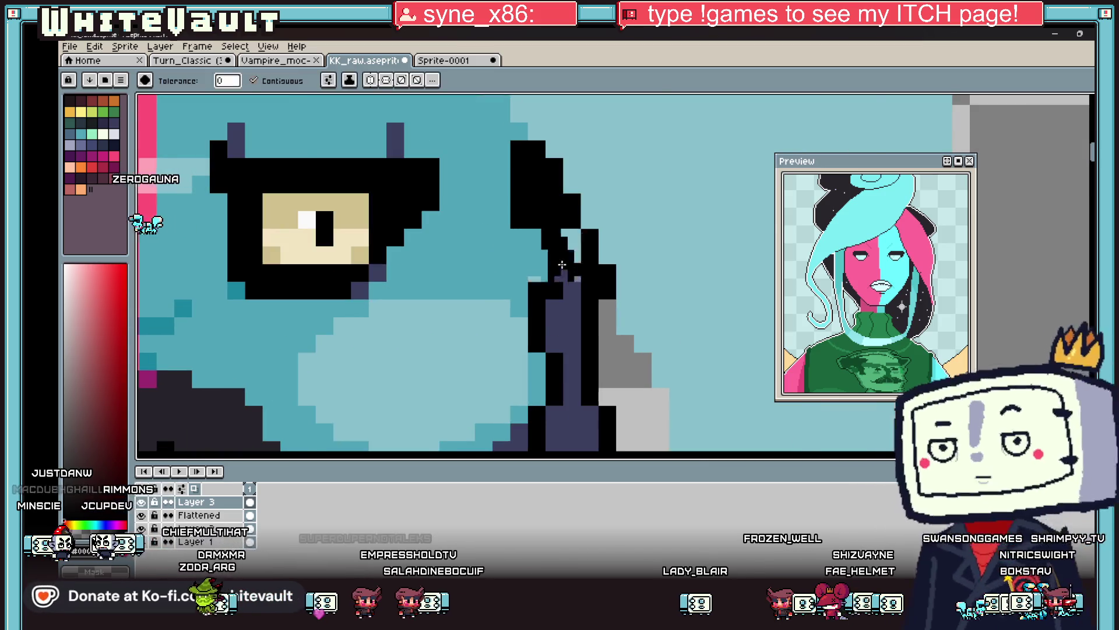
scroll(566, 273, "down", 5)
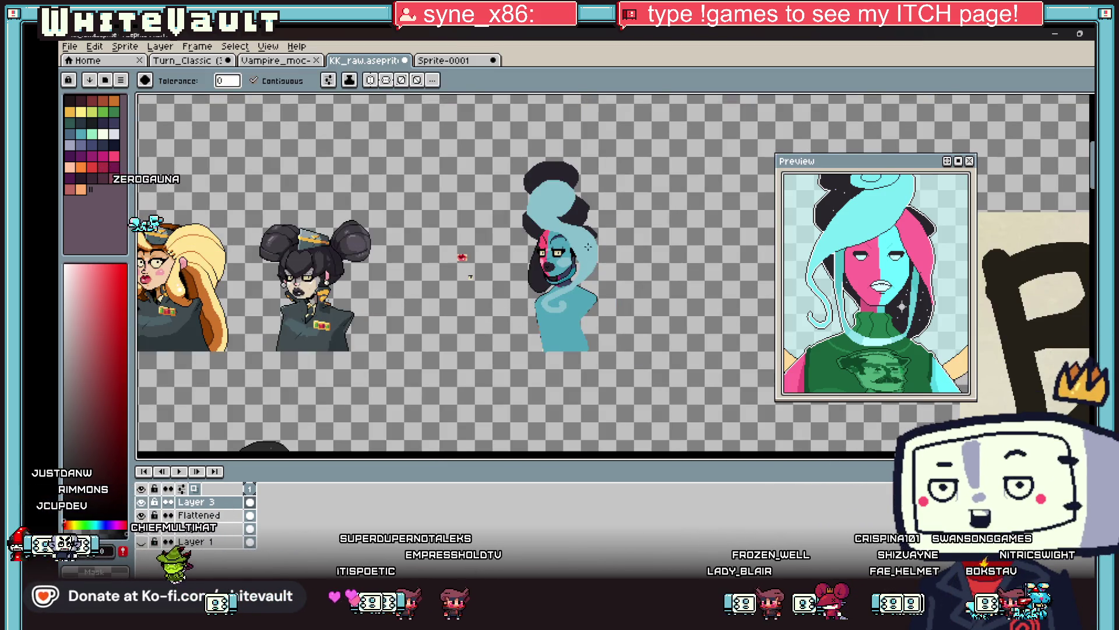
scroll(560, 274, "up", 5)
key("b")
scroll(548, 319, "up", 1)
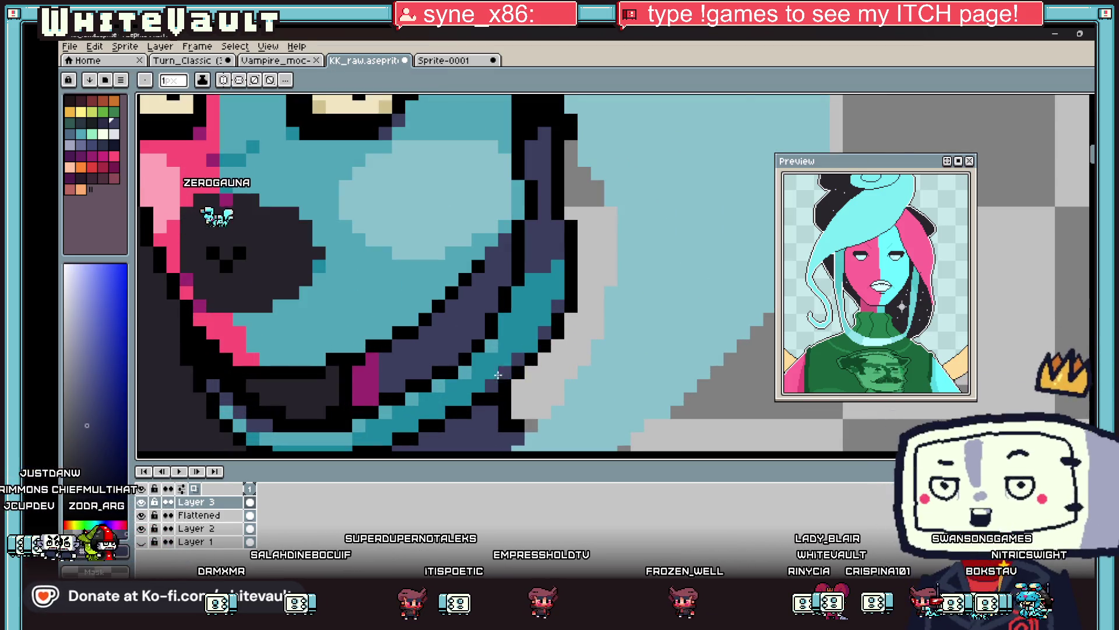
scroll(502, 380, "down", 5)
scroll(460, 388, "up", 1)
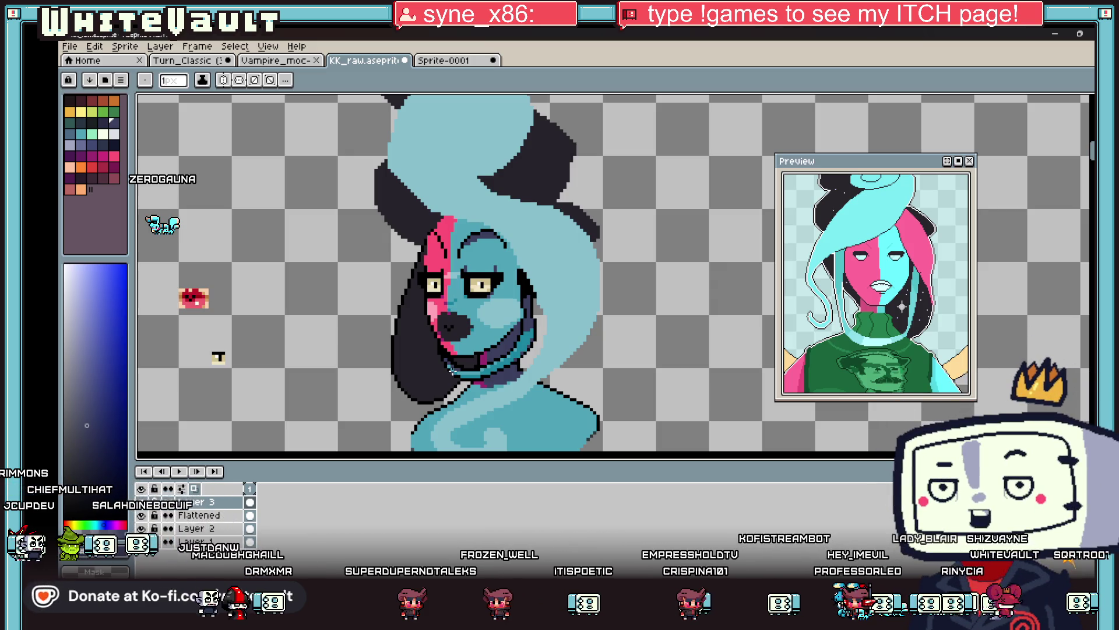
scroll(492, 337, "down", 3)
scroll(420, 315, "up", 1)
key("ctrl+Tab")
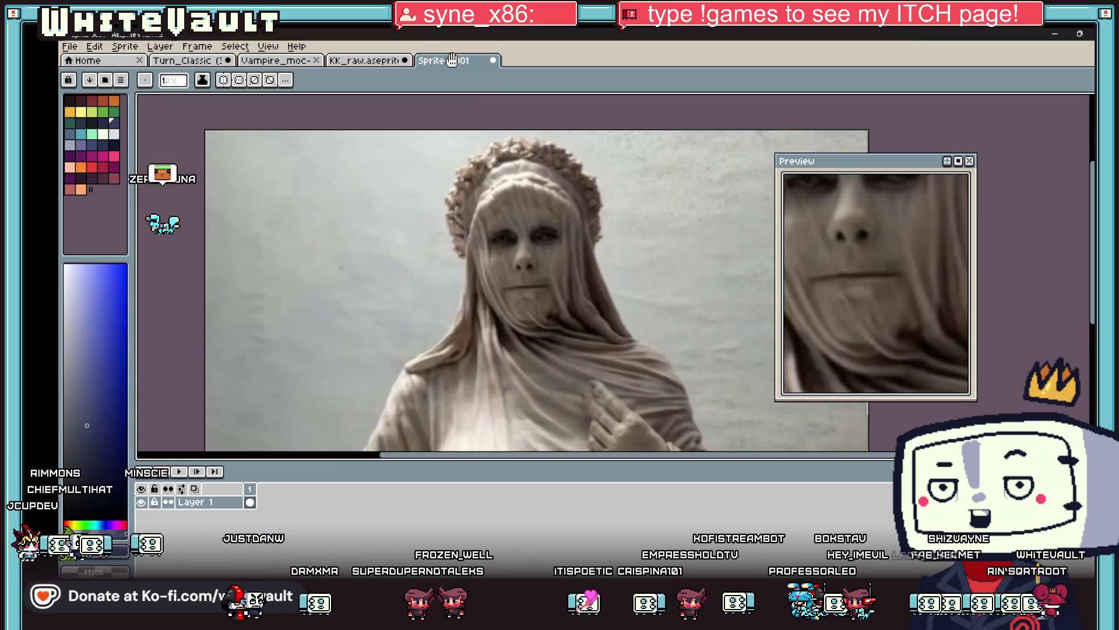
scroll(555, 264, "down", 1)
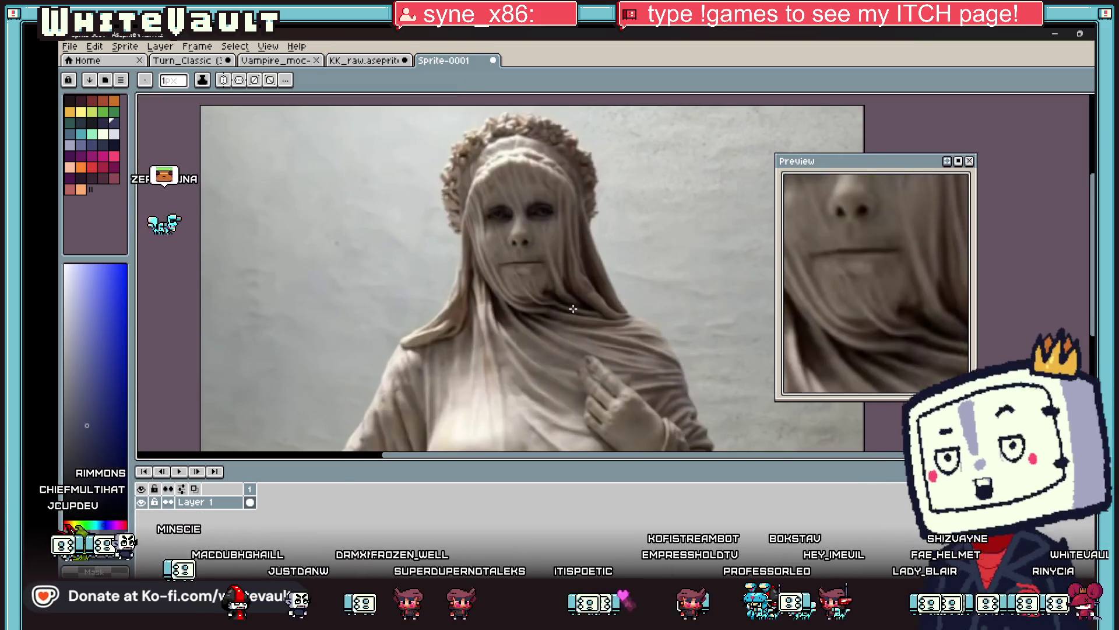
scroll(644, 327, "down", 1)
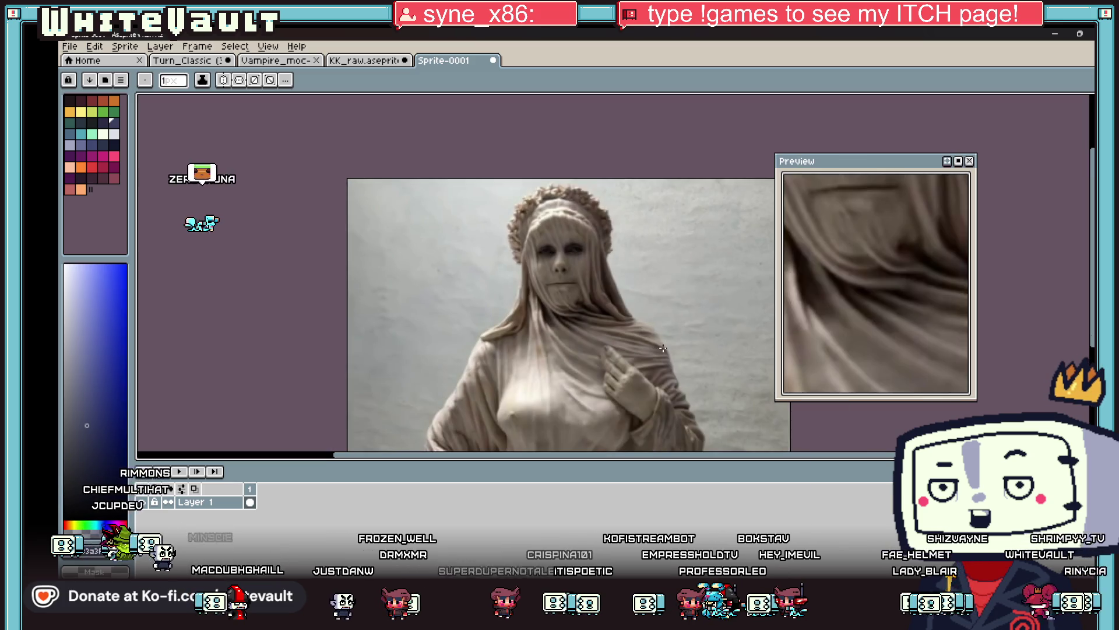
scroll(656, 341, "up", 1)
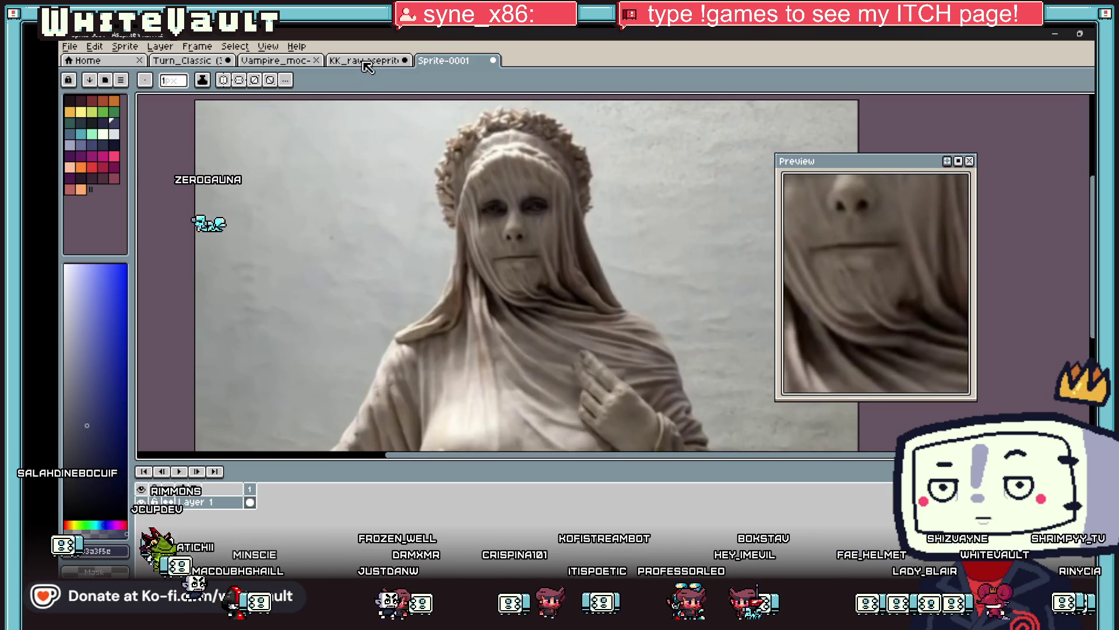
left_click(362, 61)
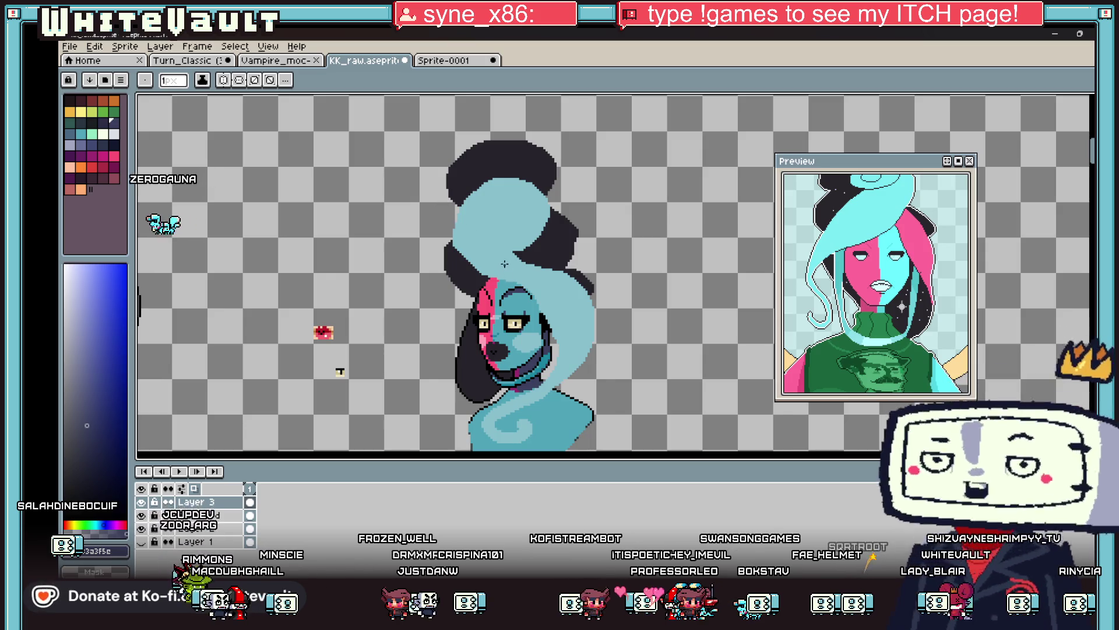
Zoom in on the teal hair swirl, toggling between Eyedropper and Pencil.
scroll(492, 265, "up", 1)
key("i")
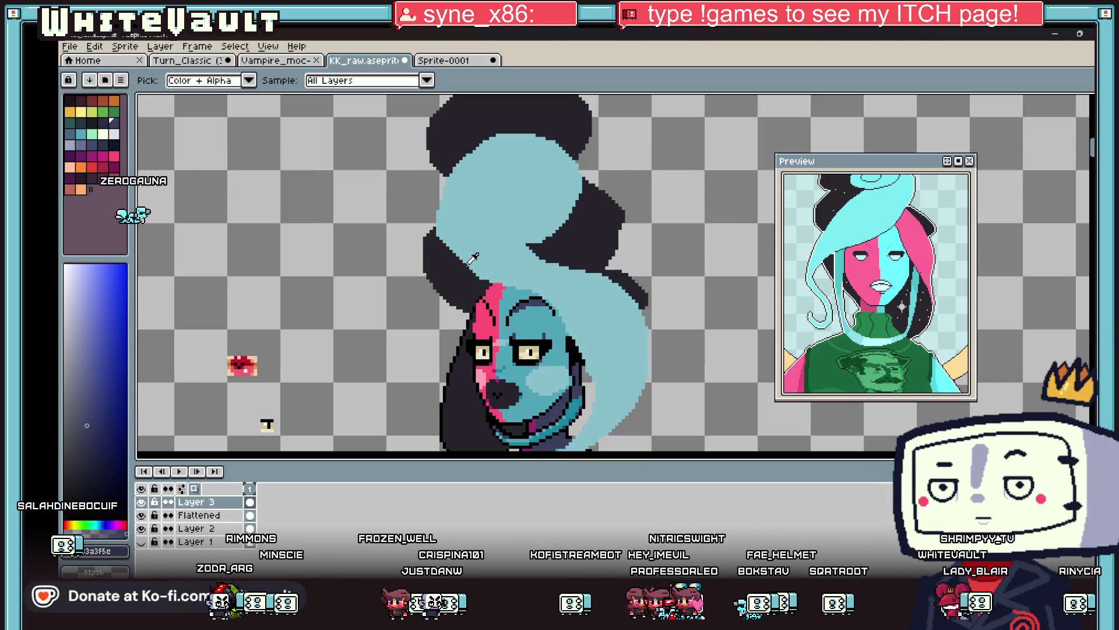
scroll(484, 265, "up", 2)
key("b")
scroll(431, 228, "up", 2)
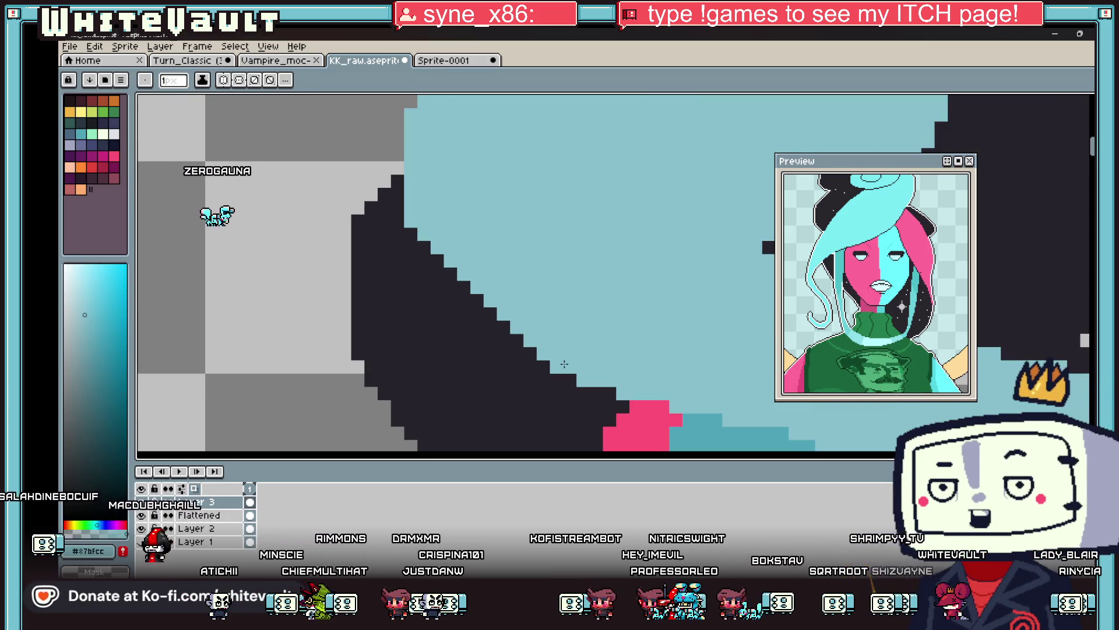
key("i")
scroll(534, 209, "down", 3)
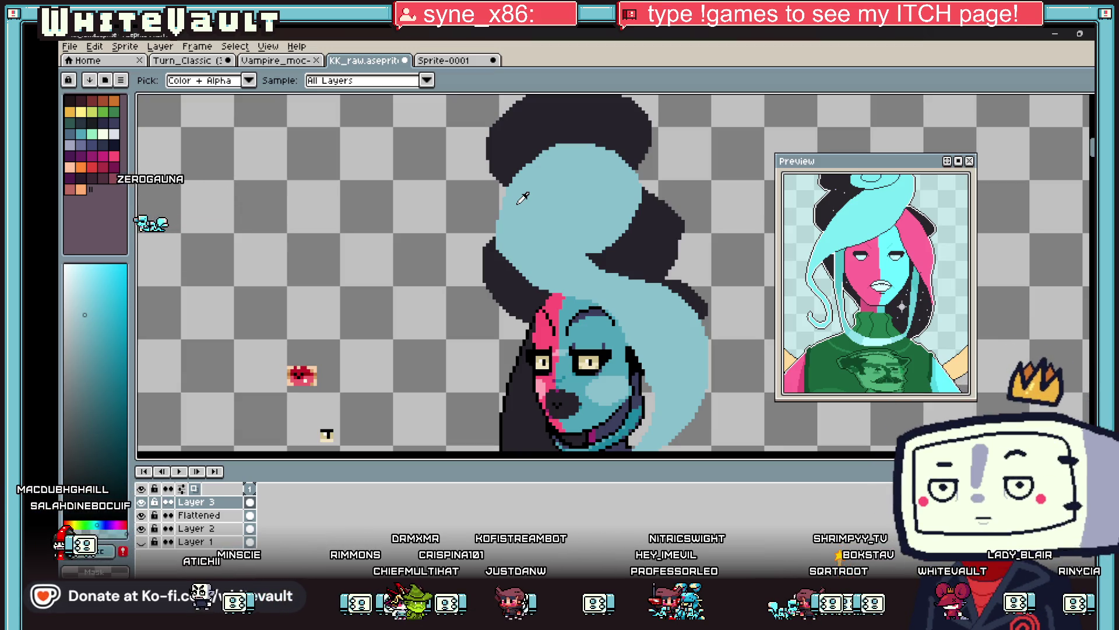
scroll(525, 211, "up", 2)
Sample the hair's dark outline, then the swirl's light teal, and return to the Pencil.
left_click(487, 217)
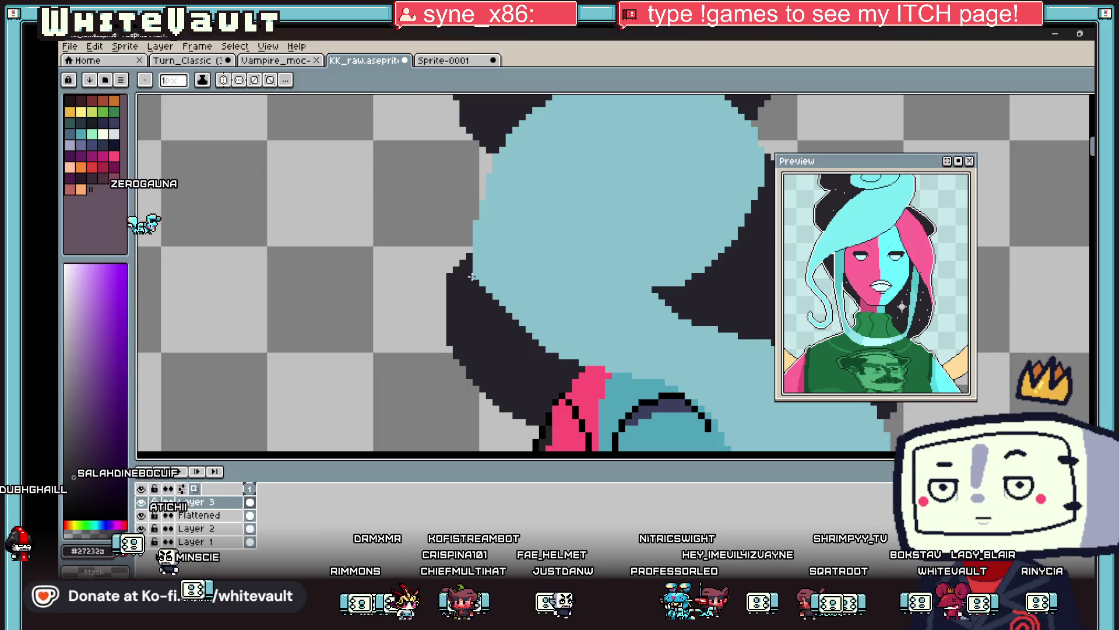
left_click(487, 217)
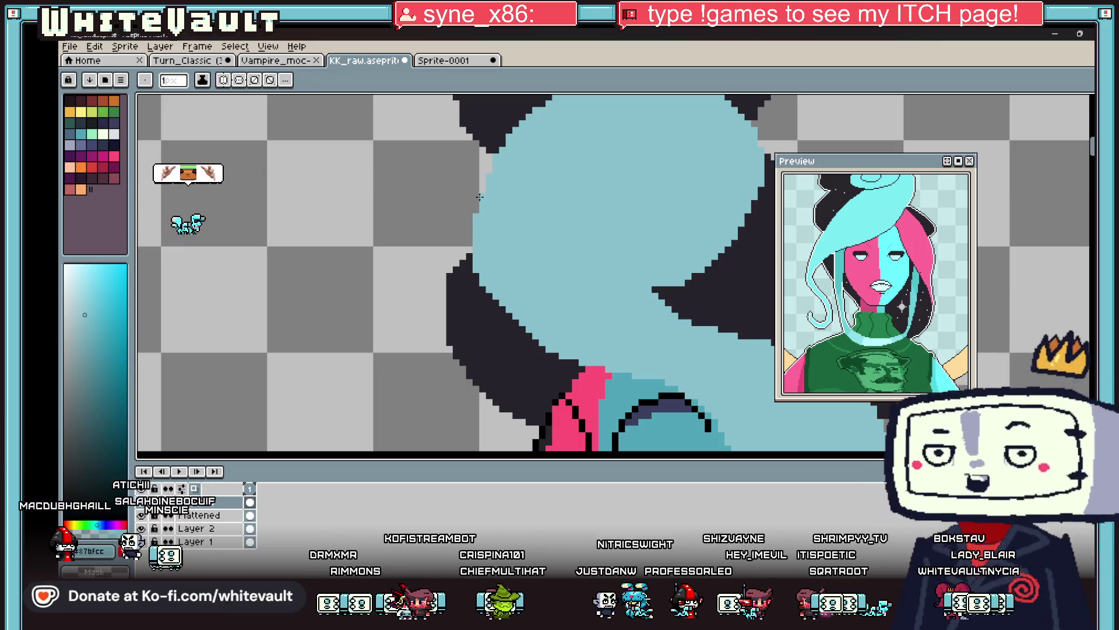
scroll(500, 162, "down", 2)
scroll(495, 161, "up", 2)
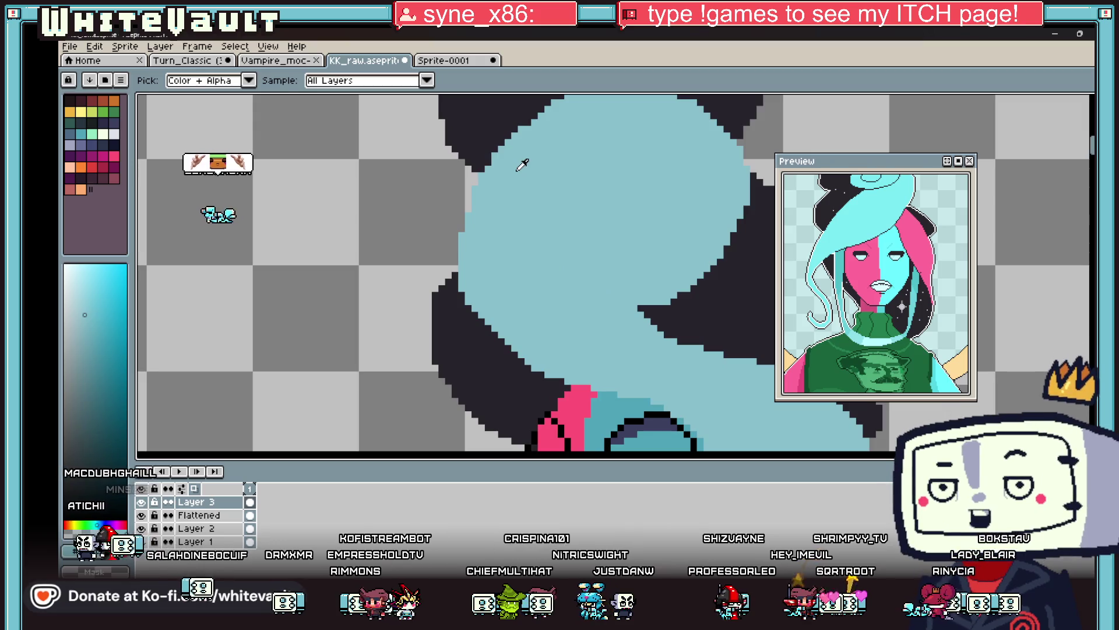
key("b")
scroll(489, 160, "down", 2)
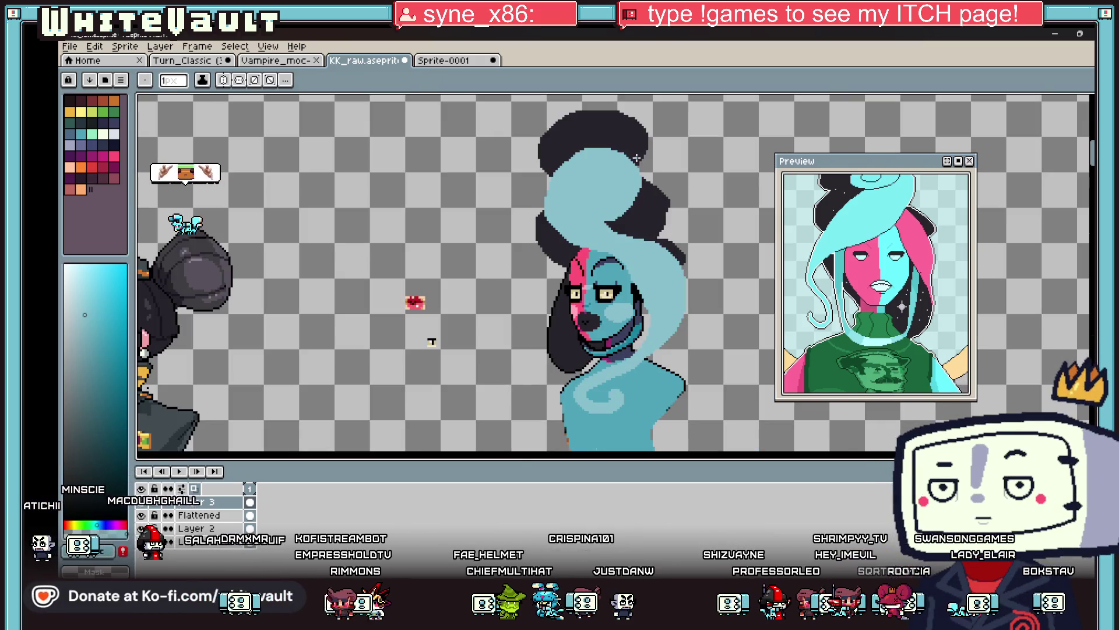
scroll(661, 172, "up", 2)
scroll(585, 158, "down", 2)
key("i")
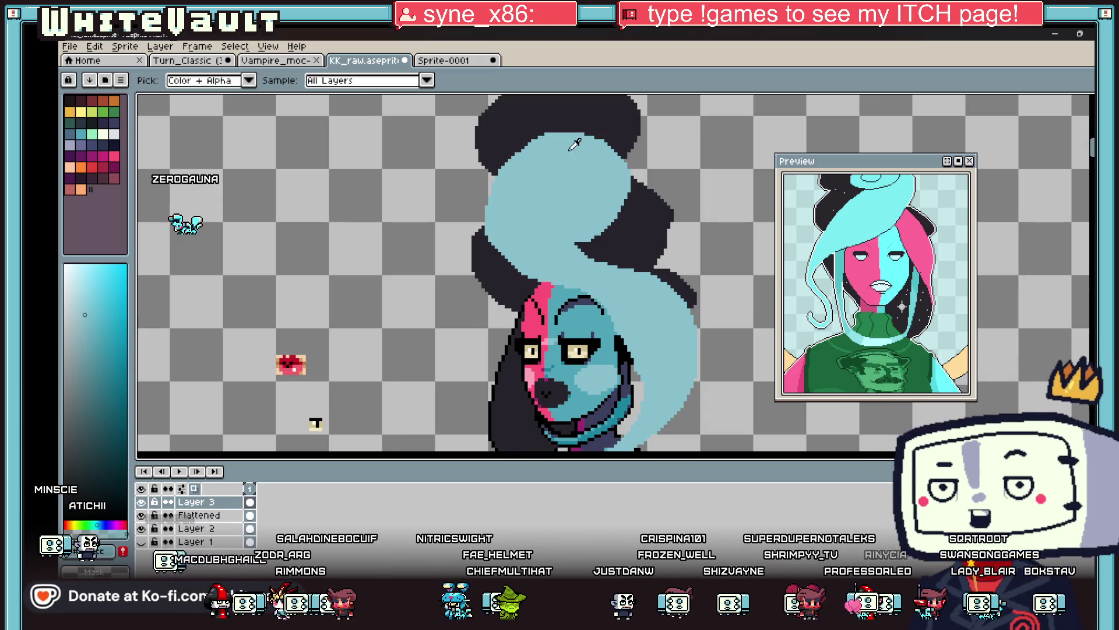
Eyedrop the dark outline colour and draw a black stroke down the swirl's outline.
left_click(537, 311)
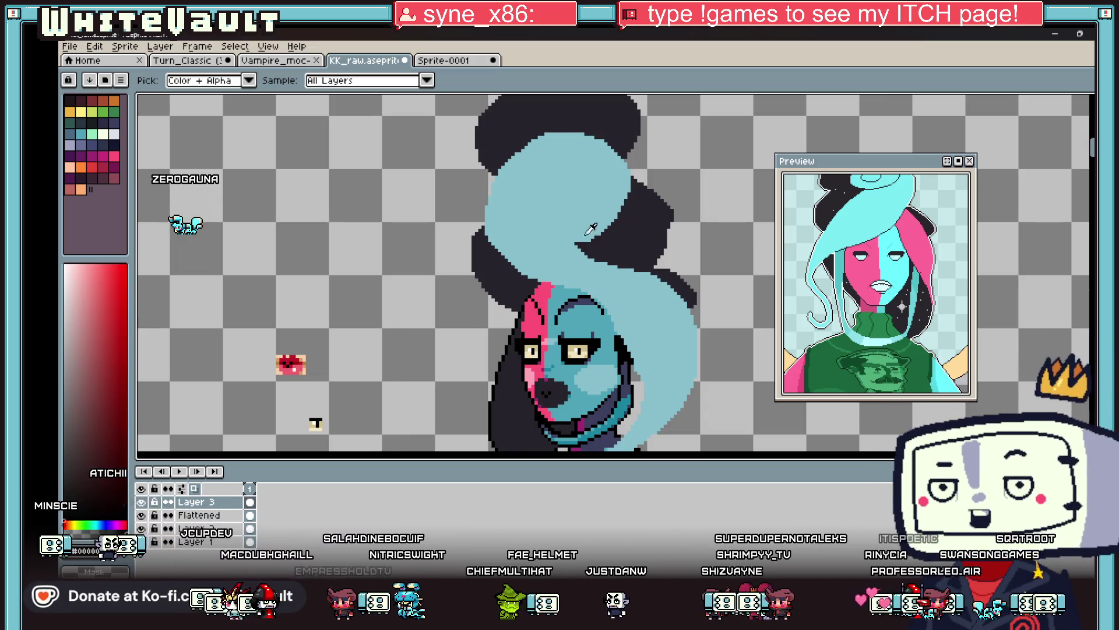
key("b")
scroll(576, 239, "up", 2)
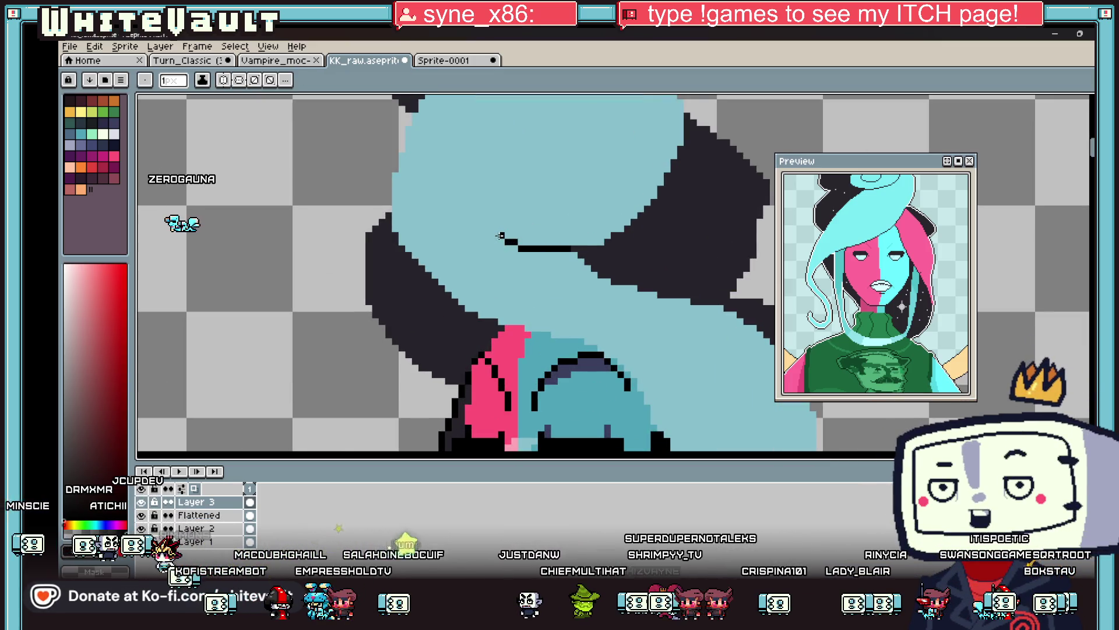
left_click(488, 229)
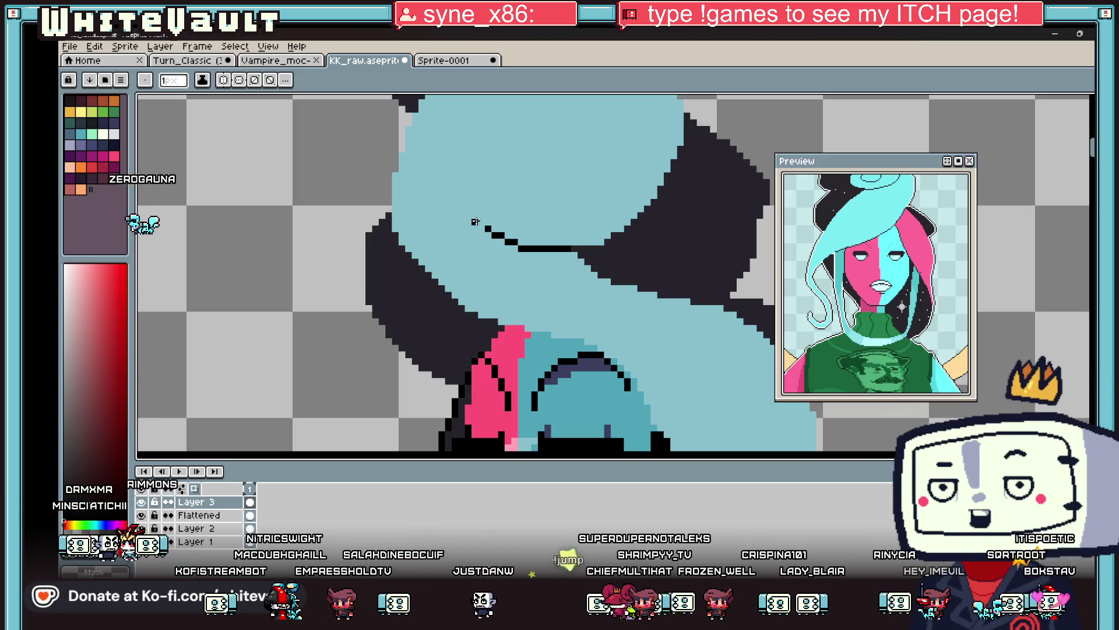
scroll(503, 220, "down", 1)
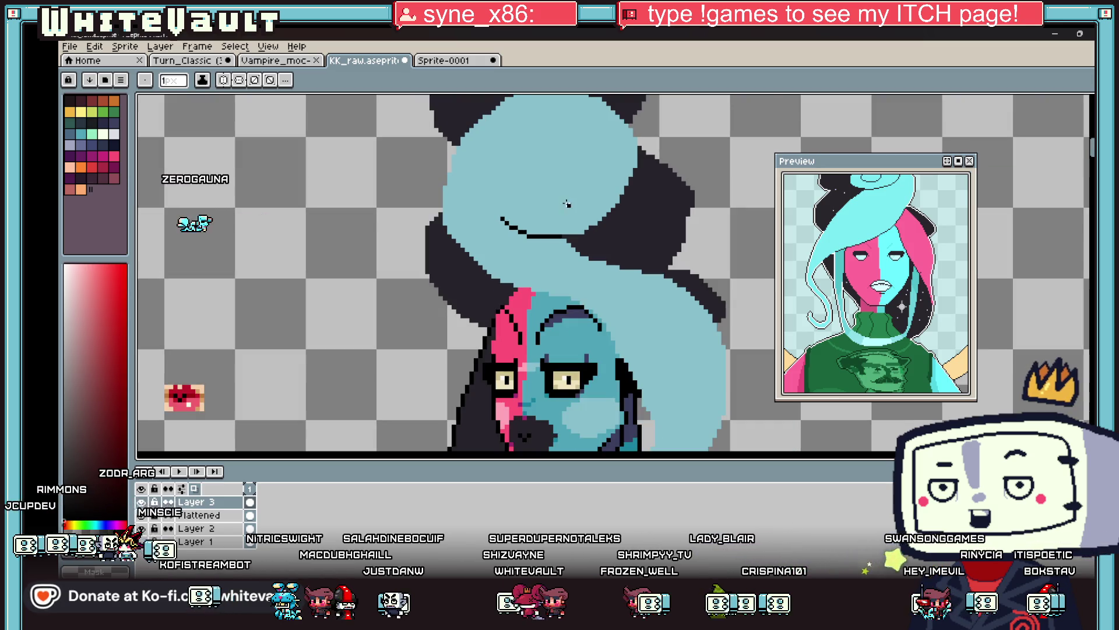
scroll(564, 207, "down", 1)
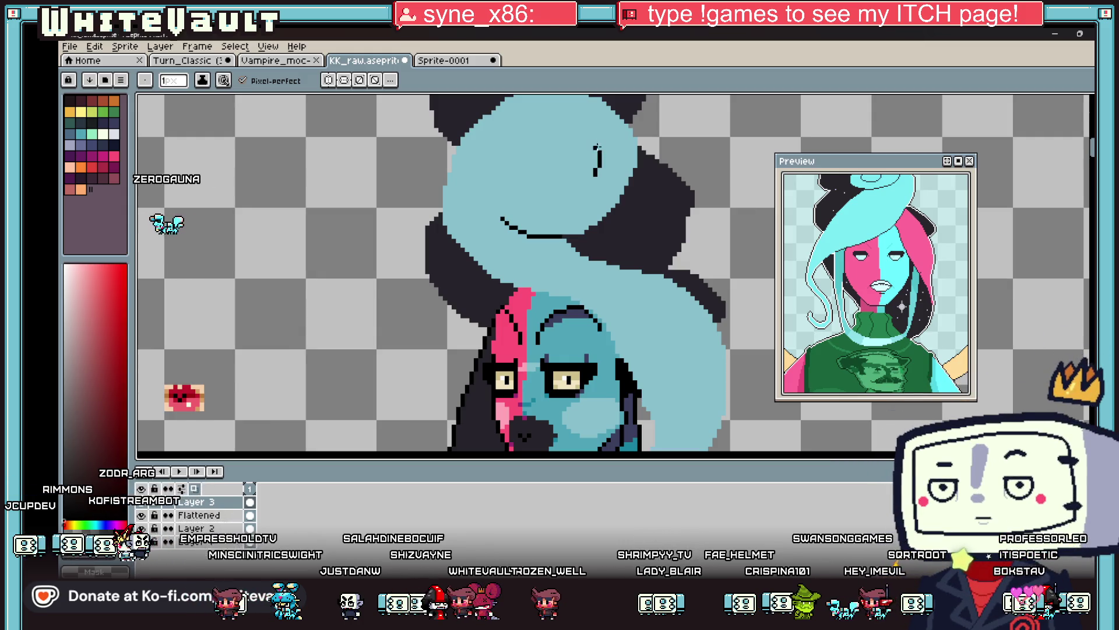
mouse_move(490, 152)
left_mouse_down()
mouse_move(480, 174)
mouse_move(490, 208)
left_mouse_up()
Erase the stray outline stroke on the swirl and set a 4 px brush for the dot.
key("e")
left_click_drag(596, 172, 501, 217)
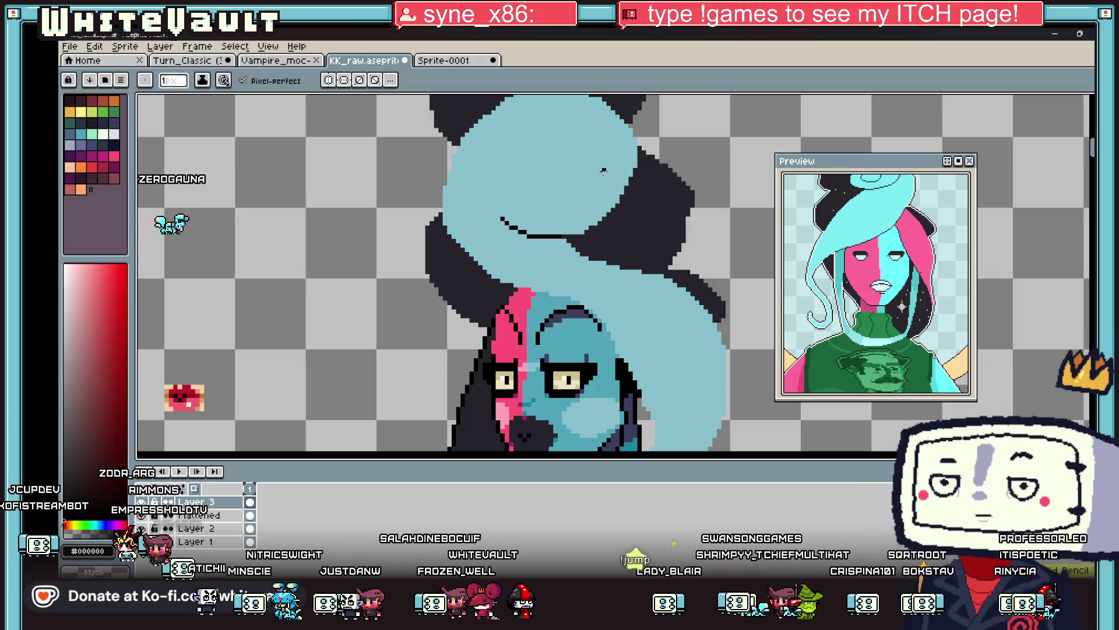
key("b")
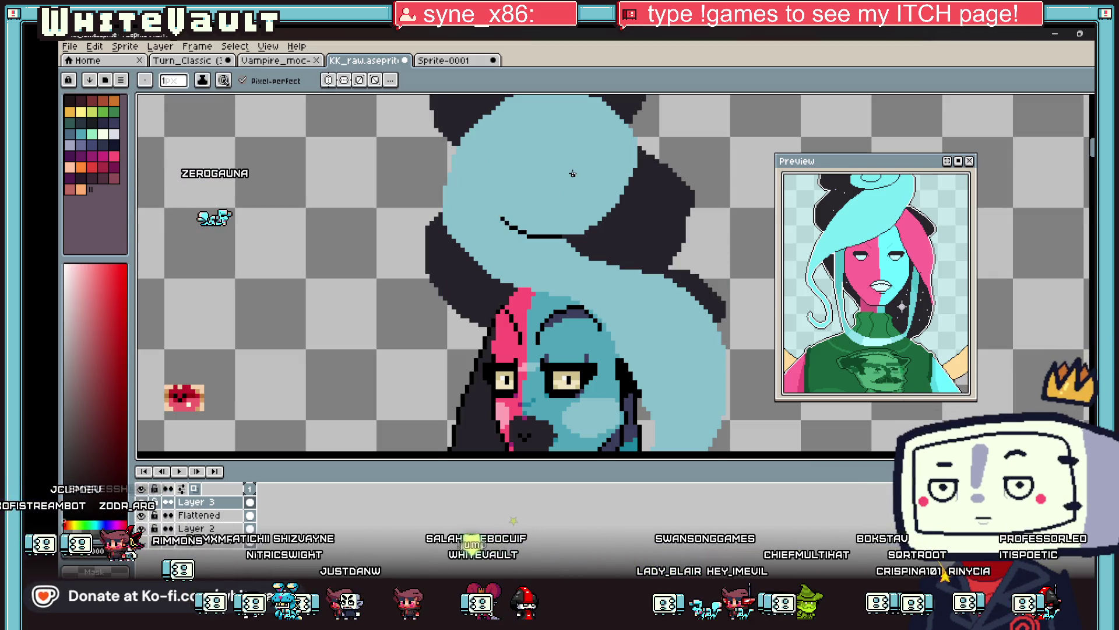
key("e")
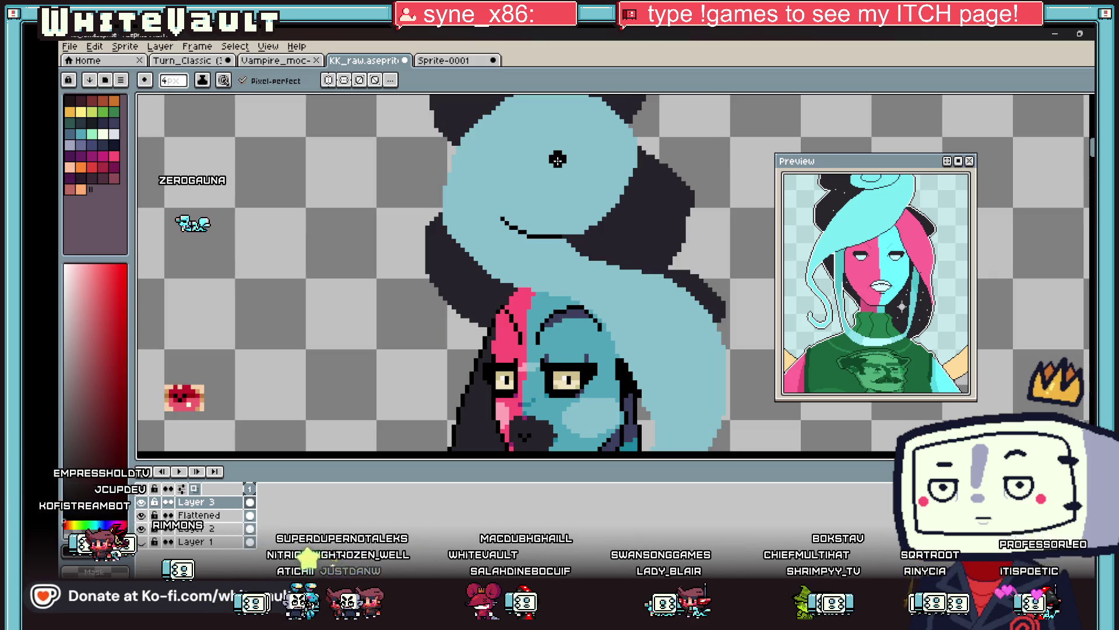
key("b")
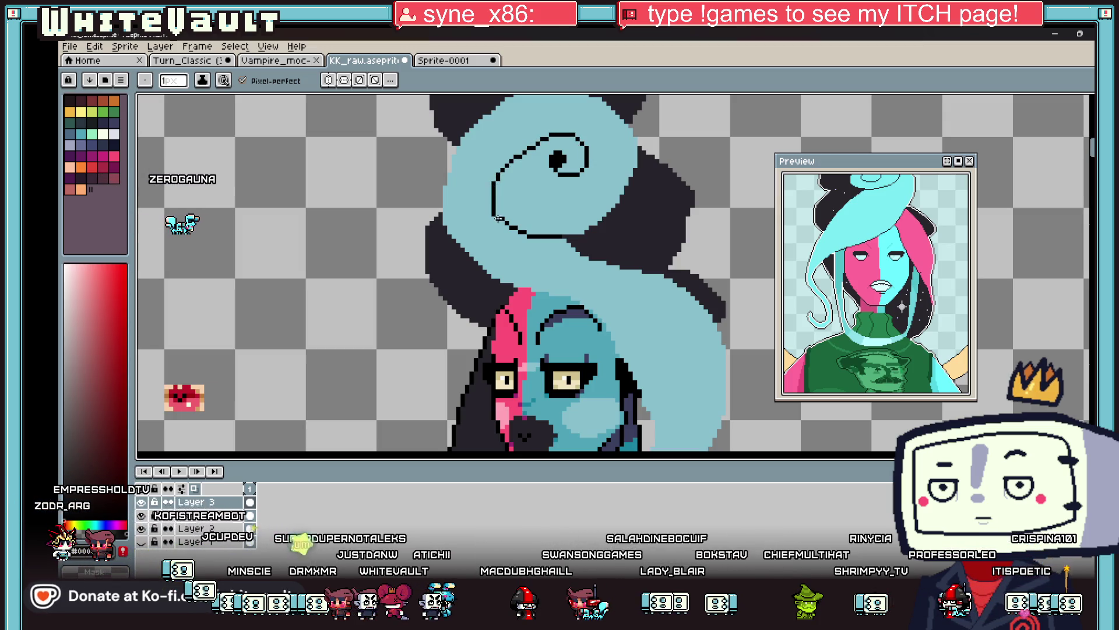
Extend the black spiral outline downward around the light blue hair swirl.
scroll(475, 270, "down", 3)
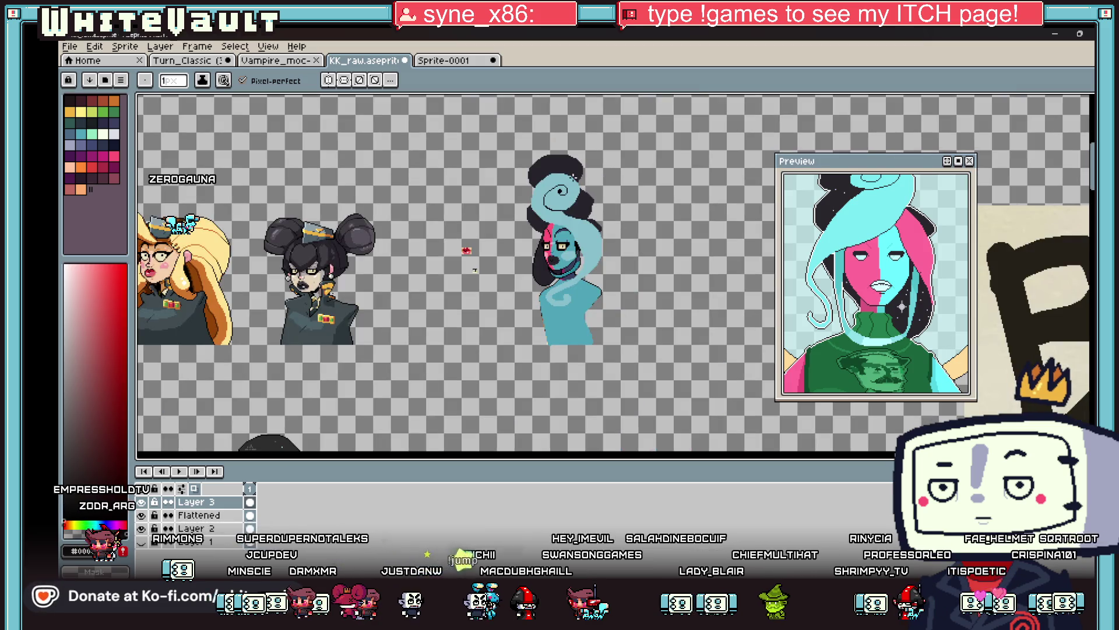
scroll(573, 175, "up", 3)
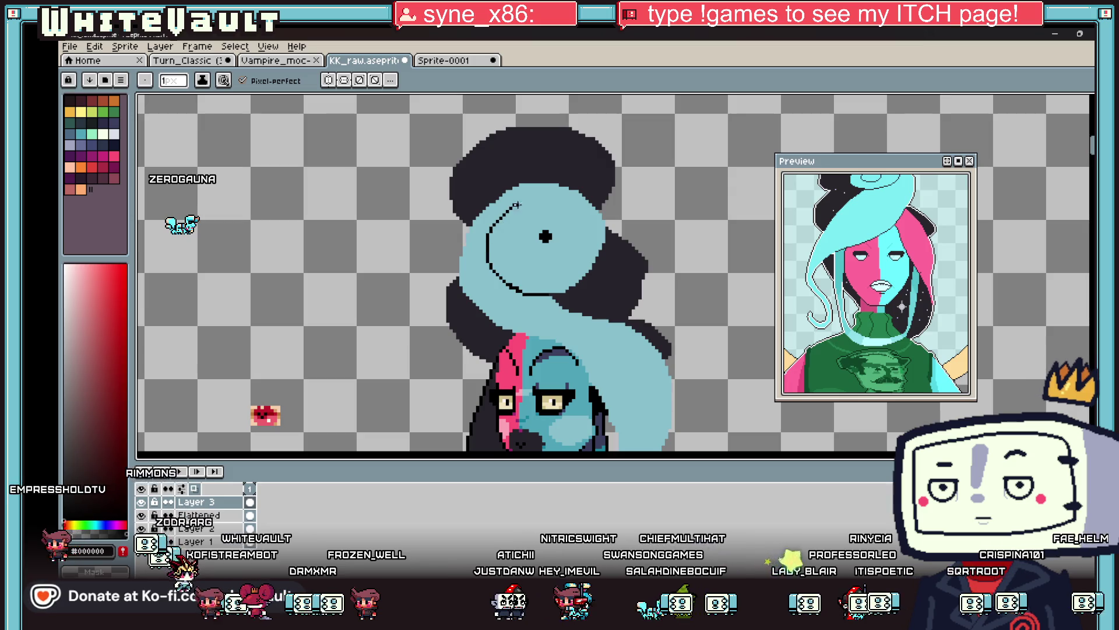
left_click_drag(567, 211, 572, 240)
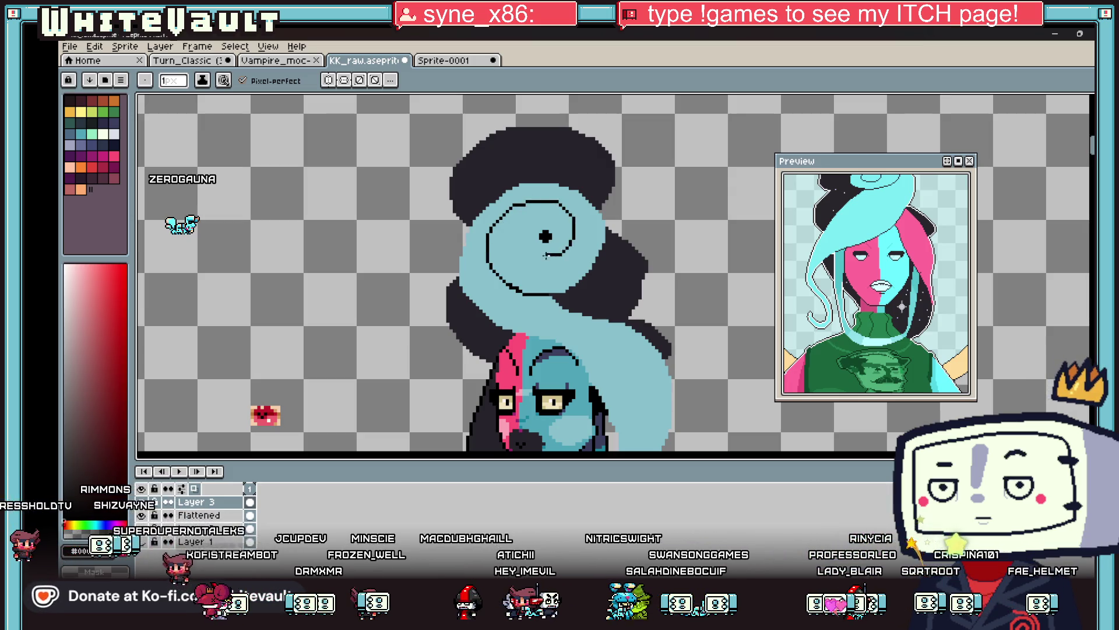
scroll(539, 232, "up", 2)
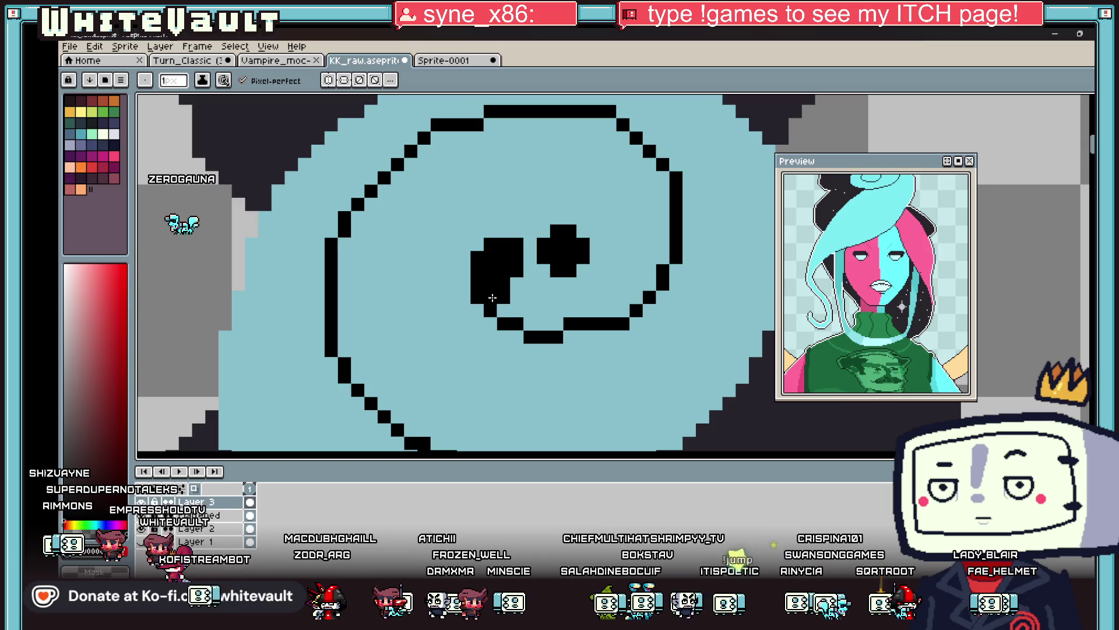
Bucket-fill the extra black blob inside the swirl with light teal.
key("l")
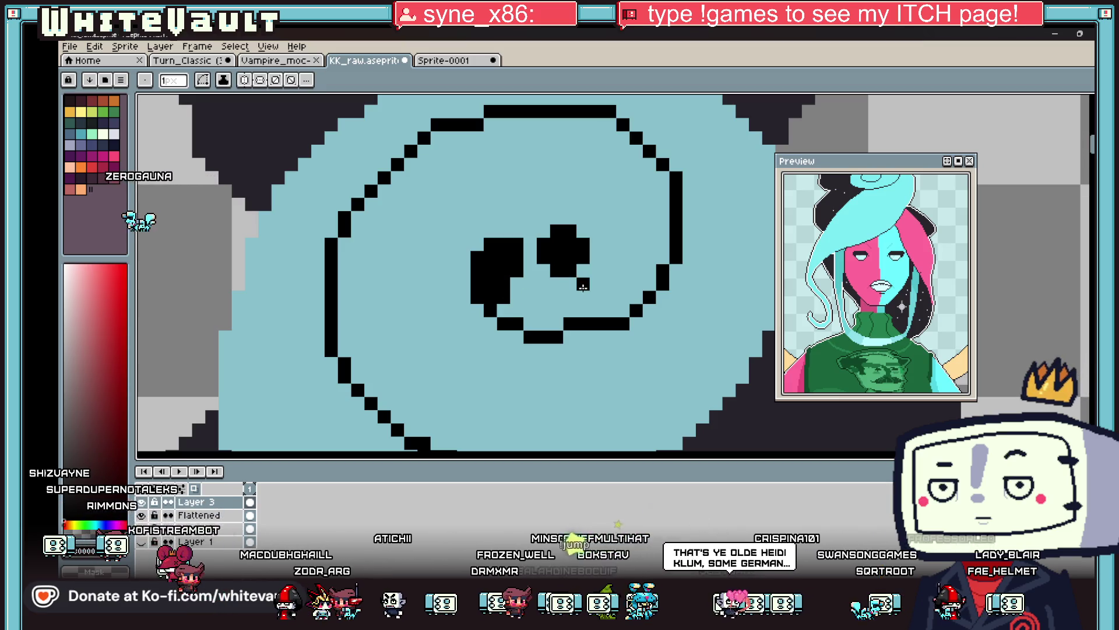
left_click(570, 262)
scroll(525, 303, "down", 5)
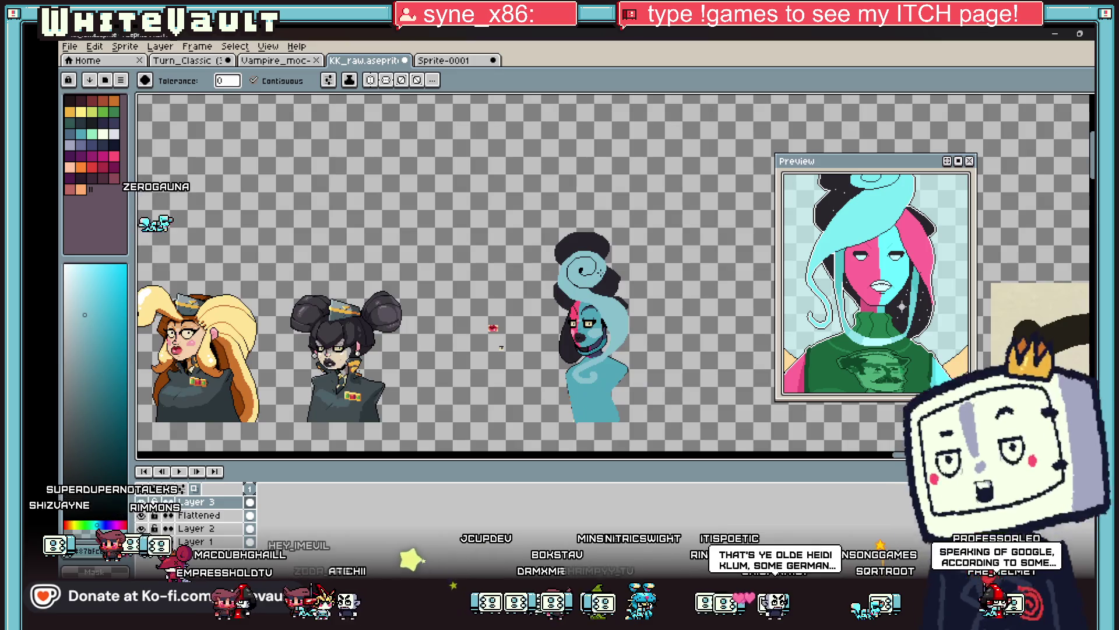
scroll(583, 271, "up", 5)
Touch up the spiral's inner curve with black pencil pixels.
key("b")
left_click(530, 289)
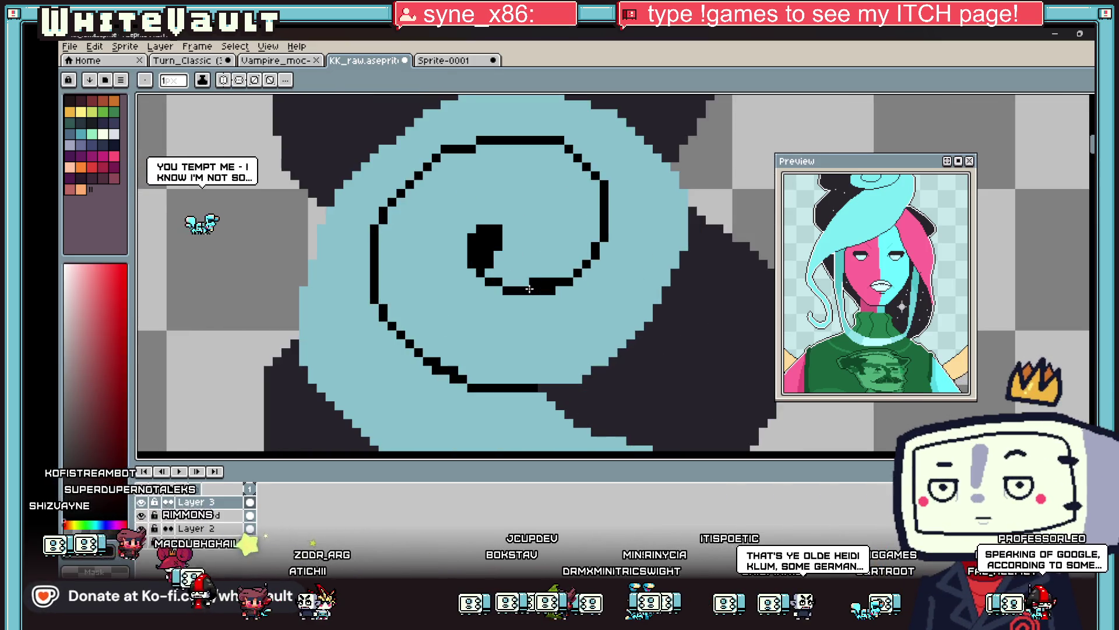
key("x")
key("i")
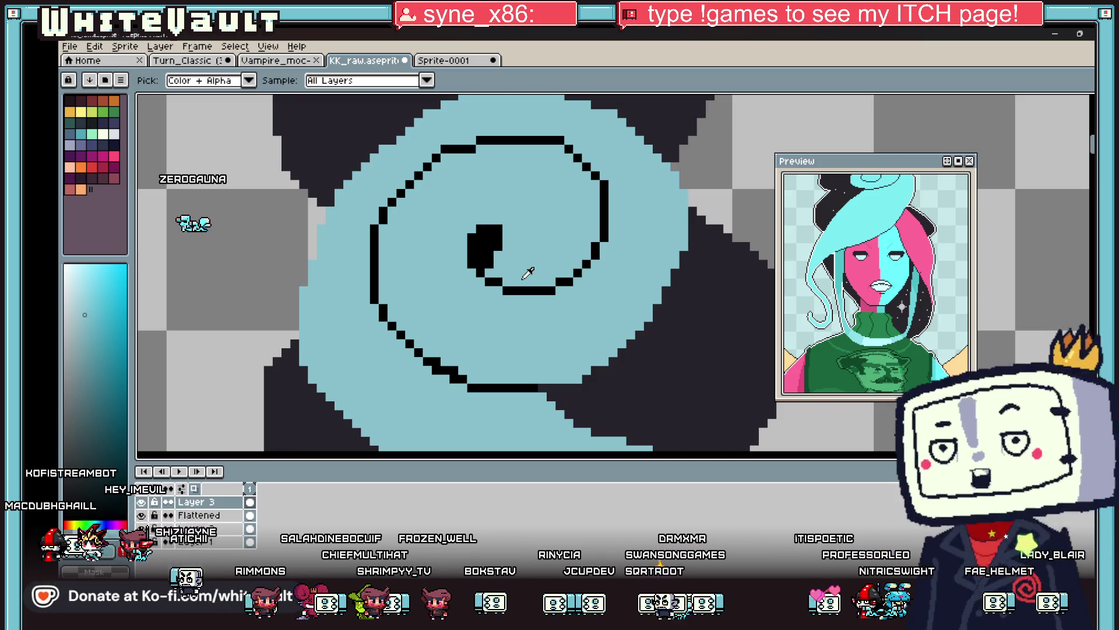
scroll(528, 273, "down", 2)
scroll(524, 213, "up", 2)
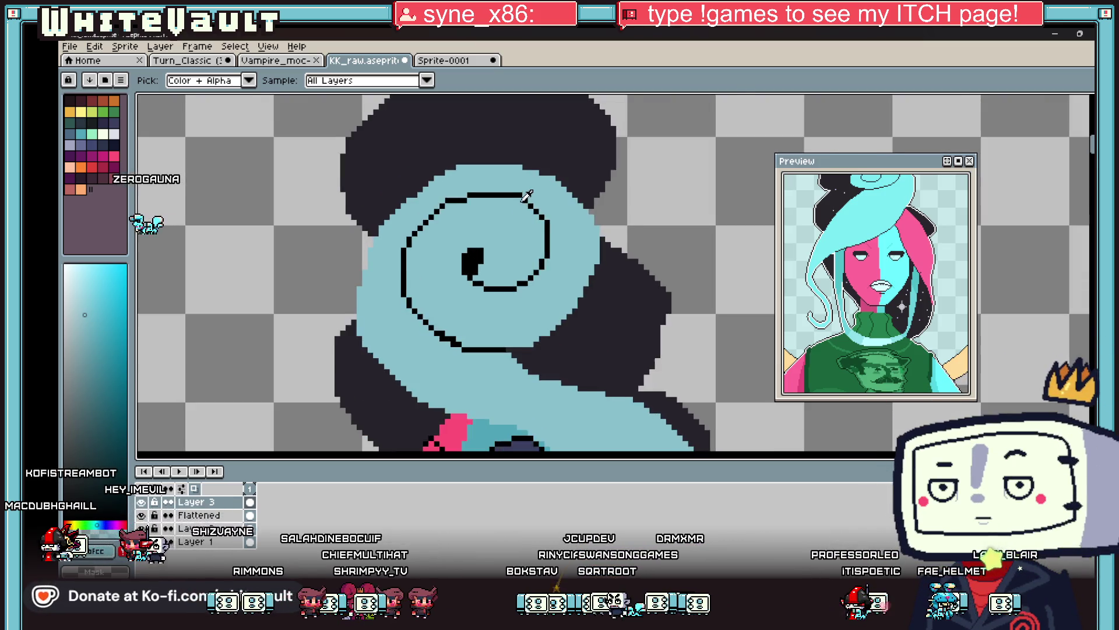
left_click(428, 188)
key("b")
left_click(428, 178, "alt")
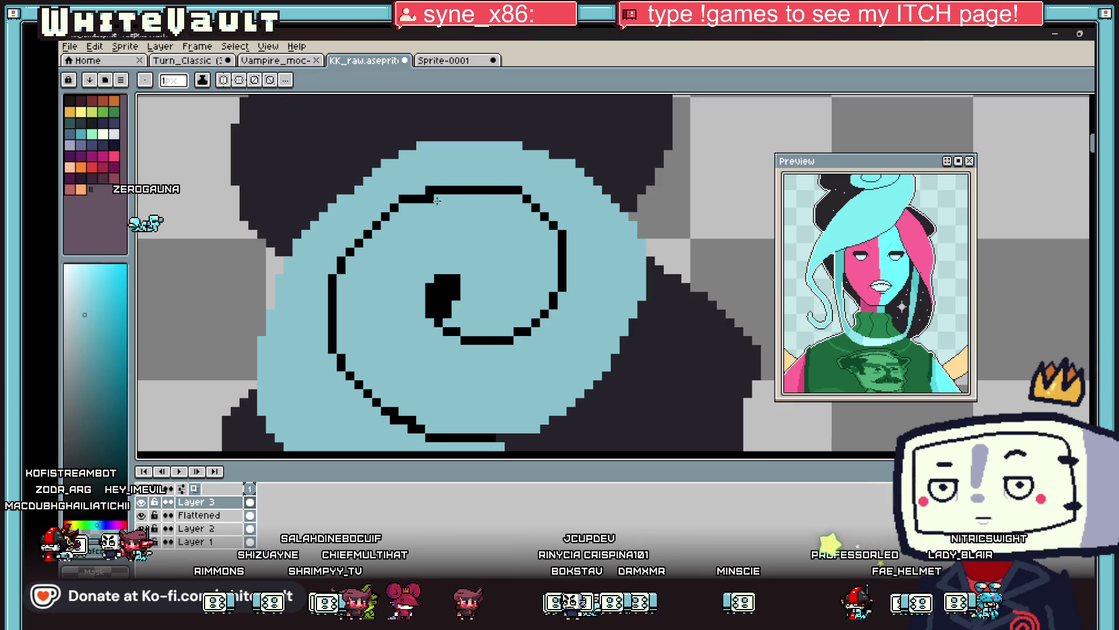
Draw a black outline row along the swirl's lower edge.
key("i")
scroll(382, 274, "down", 3)
scroll(383, 294, "up", 2)
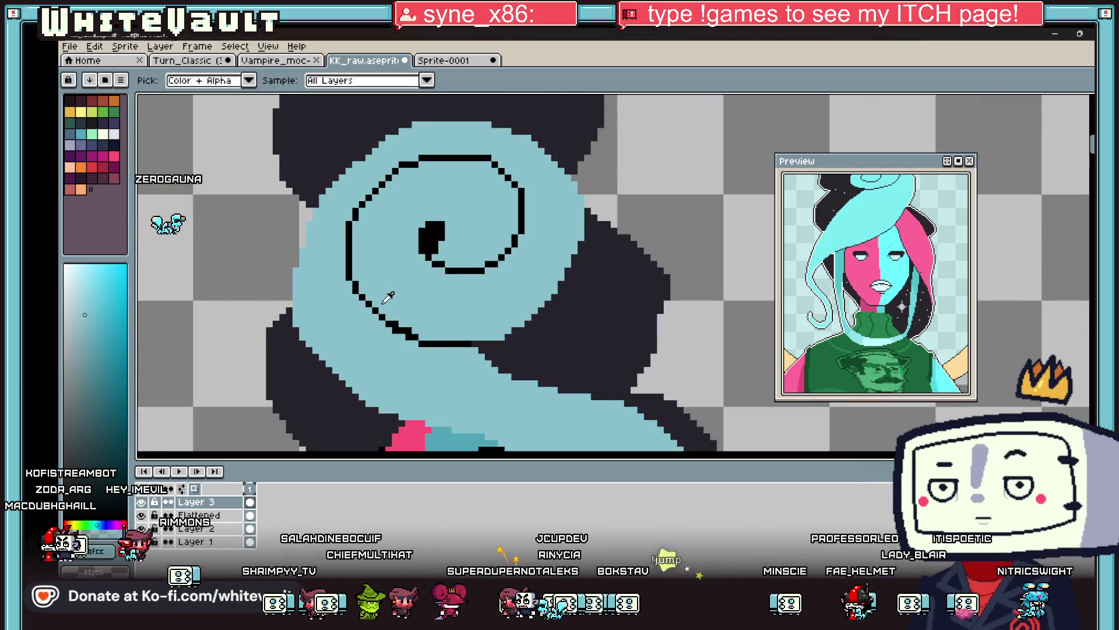
scroll(436, 341, "up", 2)
left_click(433, 345)
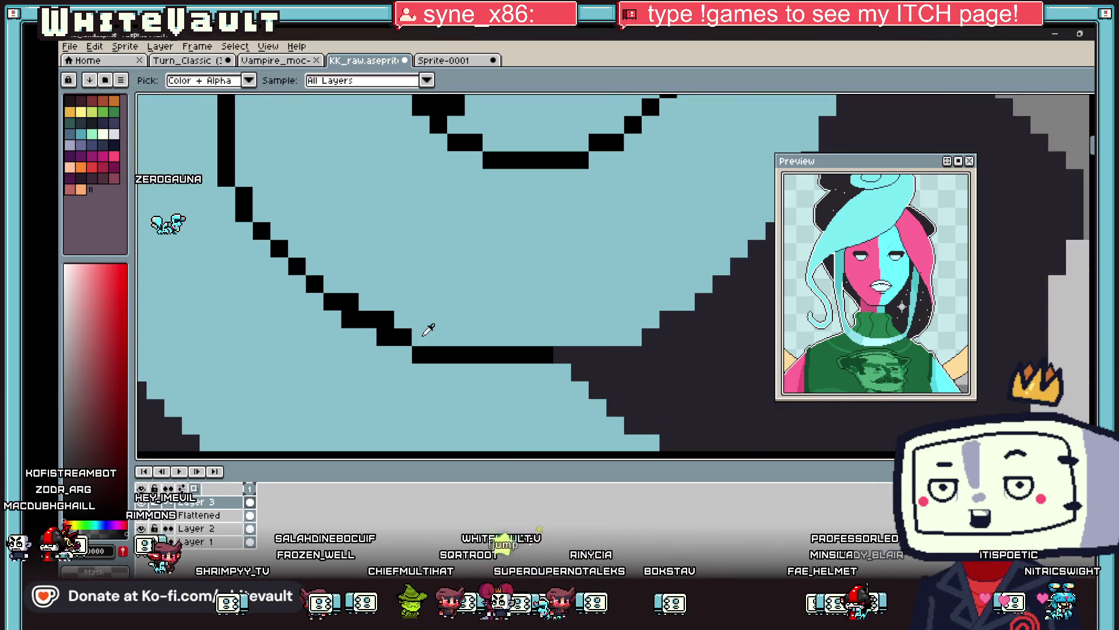
left_click_drag(420, 336, 614, 339)
Redraw the black staircase outline at the right end, extending it two pixels.
scroll(626, 340, "down", 4)
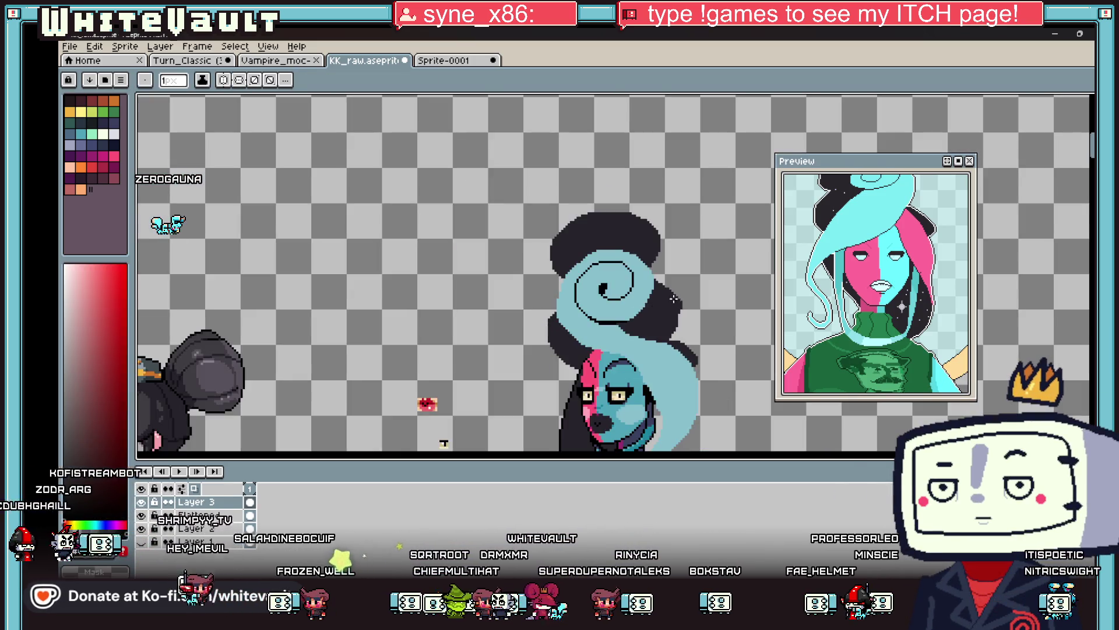
scroll(635, 315, "up", 3)
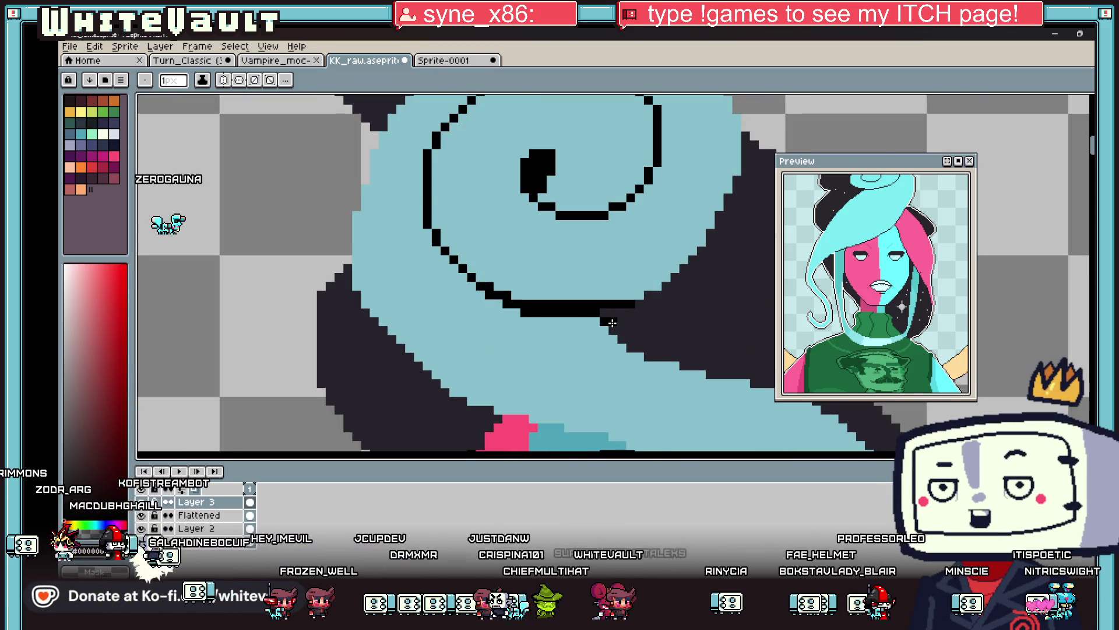
left_click(631, 330, "alt")
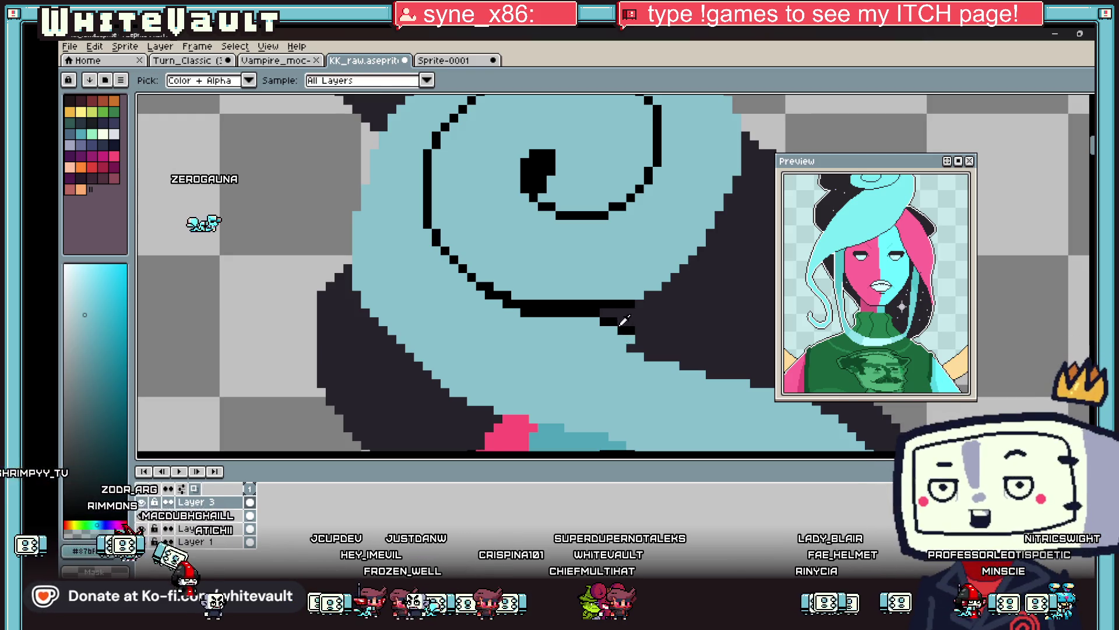
scroll(630, 328, "up", 2)
left_click(633, 329, "alt")
left_click_drag(676, 350, 739, 367)
scroll(701, 355, "down", 3)
scroll(701, 353, "up", 2)
left_click(665, 369, "alt")
Bucket-fill the stray dark pixels near the staircase with light blue.
key("g")
left_click(672, 353)
scroll(672, 354, "down", 2)
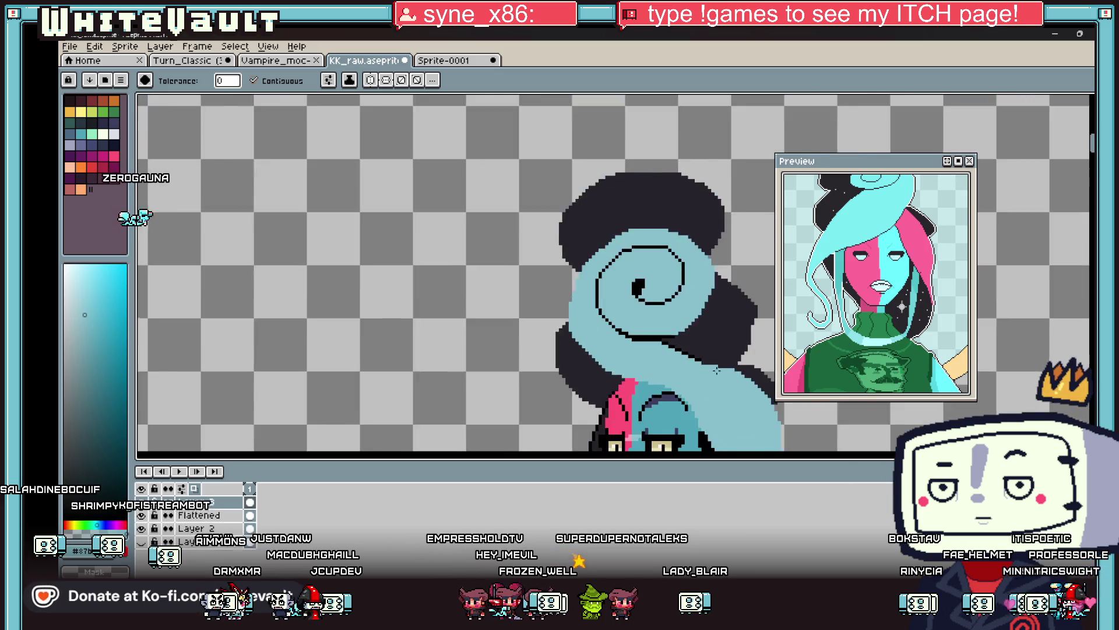
Add two more black pixels along the lower outline.
key("i")
scroll(586, 279, "up", 2)
scroll(586, 279, "down", 1)
left_click(586, 278)
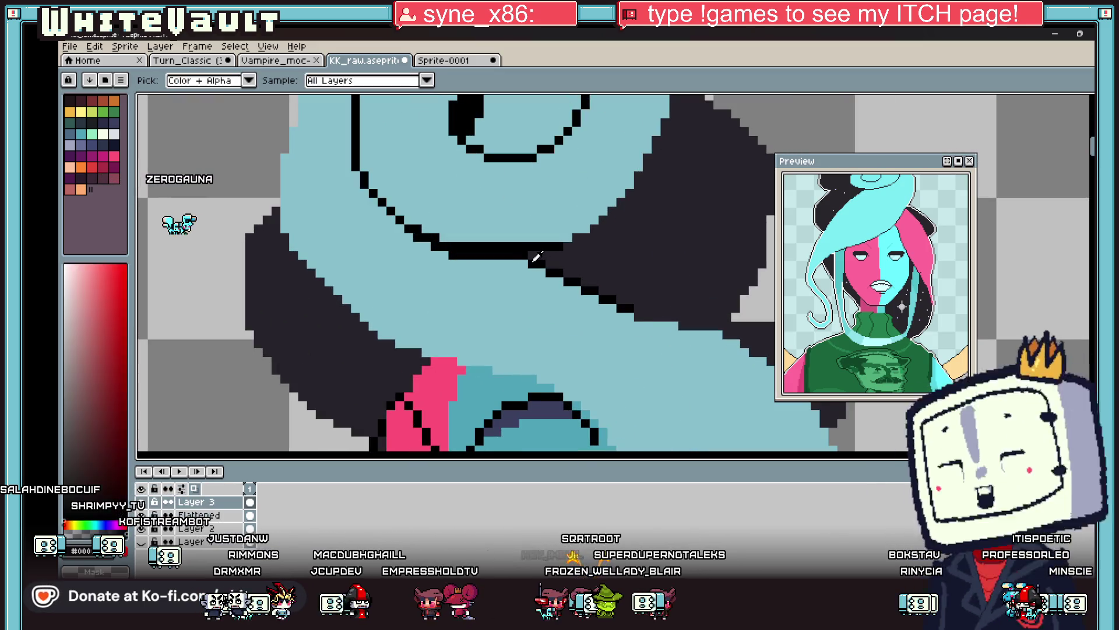
key("b")
scroll(590, 297, "down", 1)
scroll(612, 302, "down", 1)
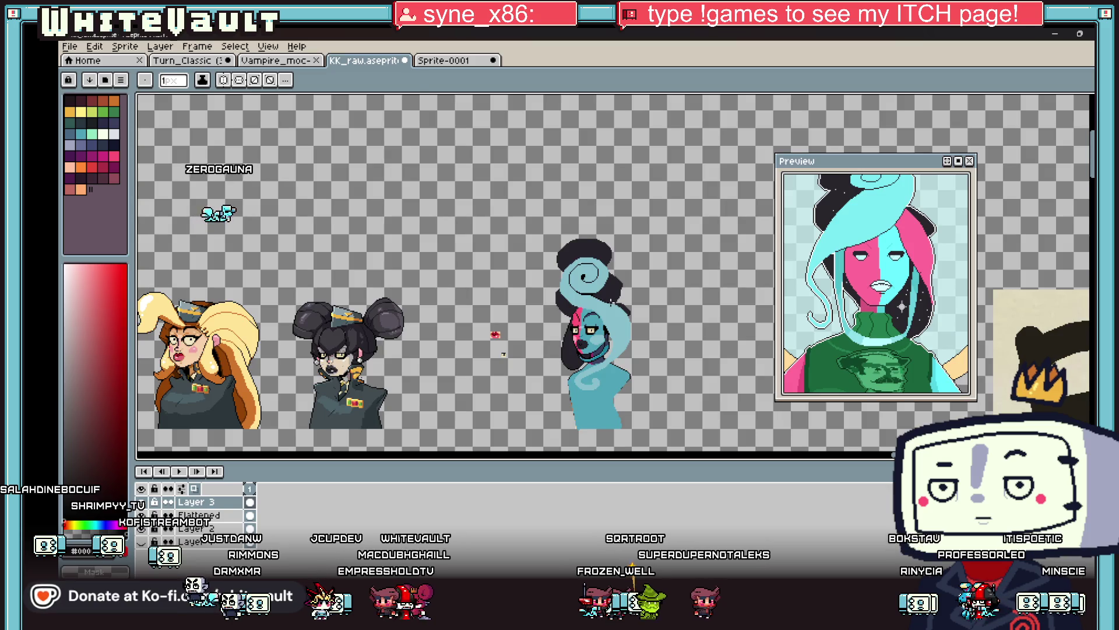
key("i")
scroll(642, 321, "up", 4)
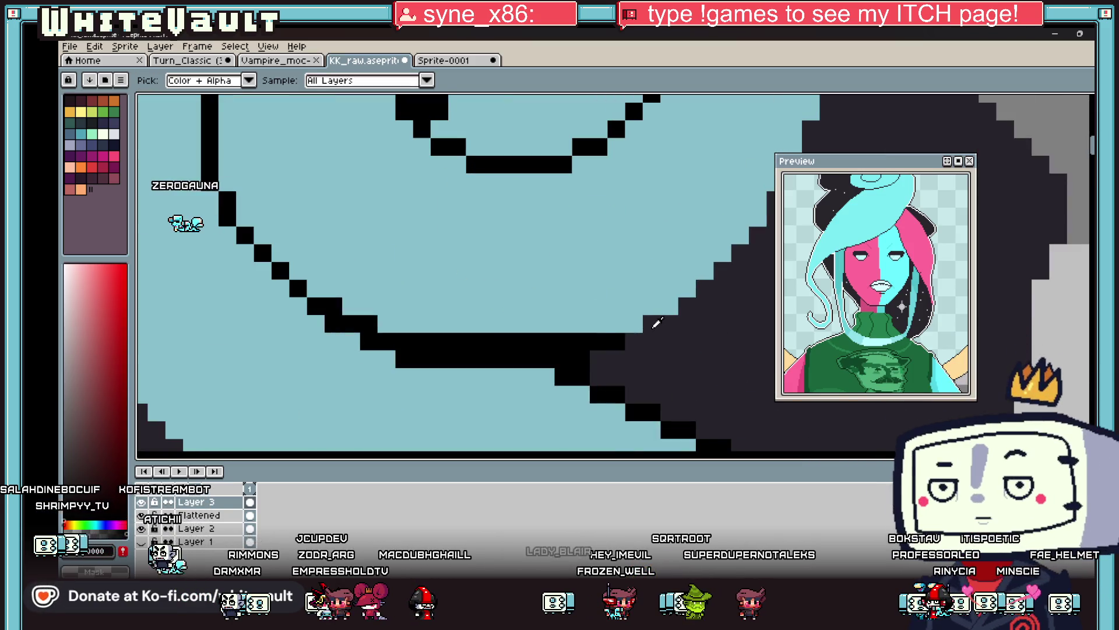
key("b")
left_click_drag(633, 339, 654, 322)
scroll(666, 329, "down", 3)
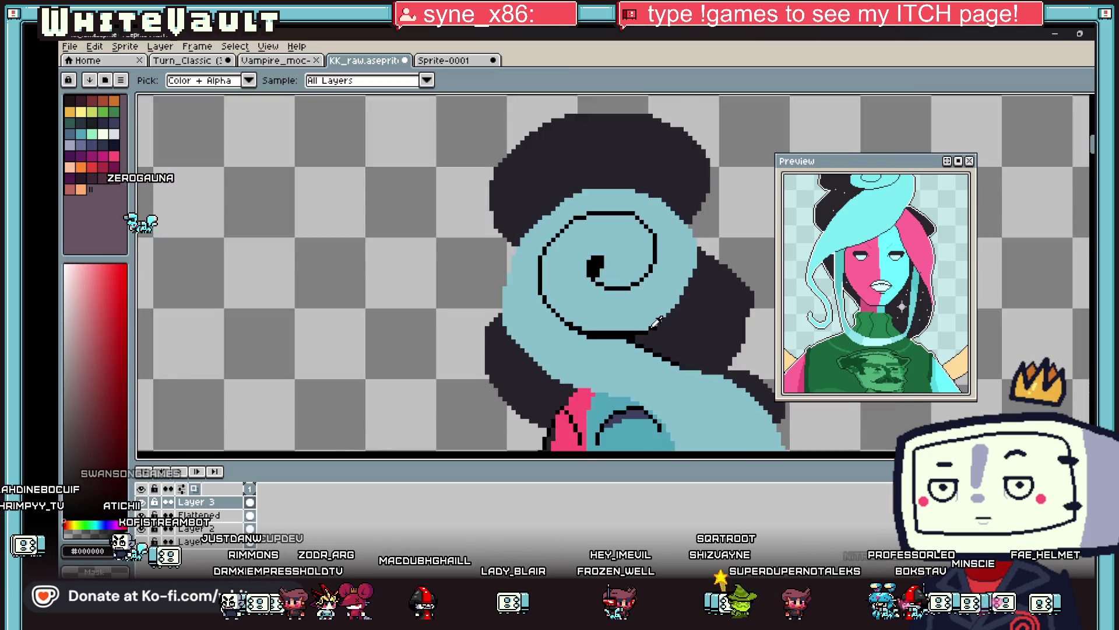
Paint a darker teal rim column along the swirl's right edge.
left_click(663, 331, "alt")
scroll(663, 330, "up", 3)
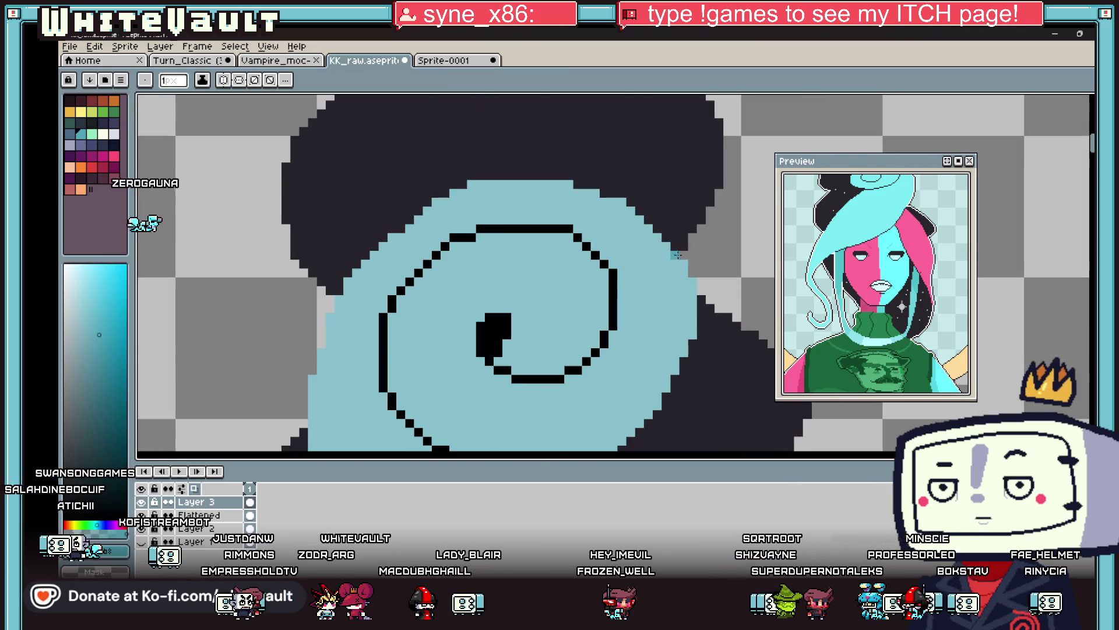
left_click_drag(685, 265, 690, 327)
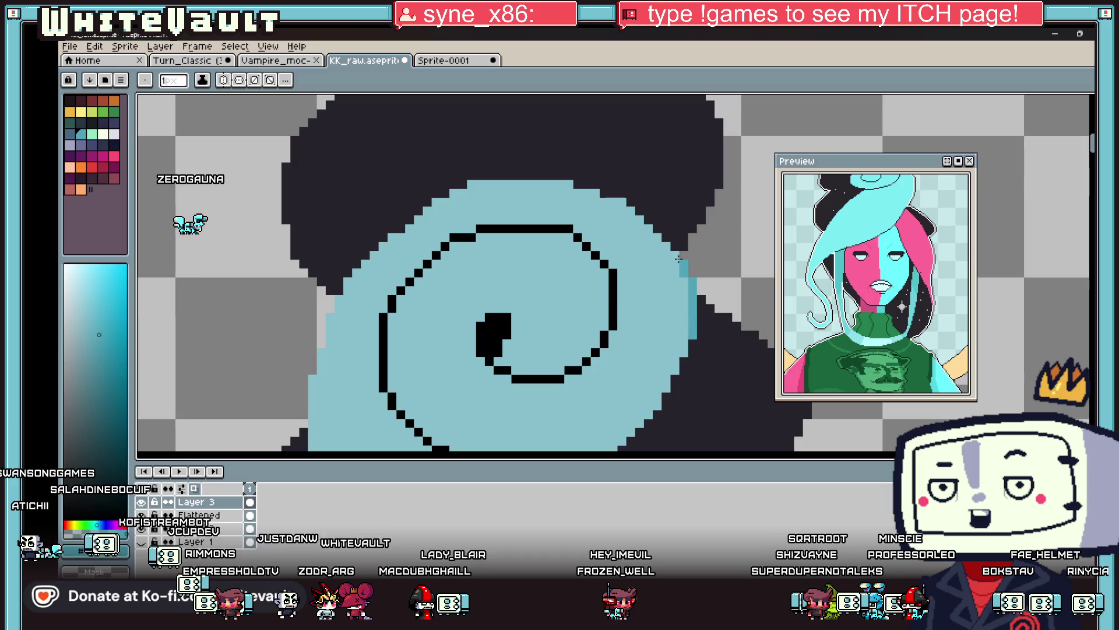
left_click_drag(684, 281, 682, 338)
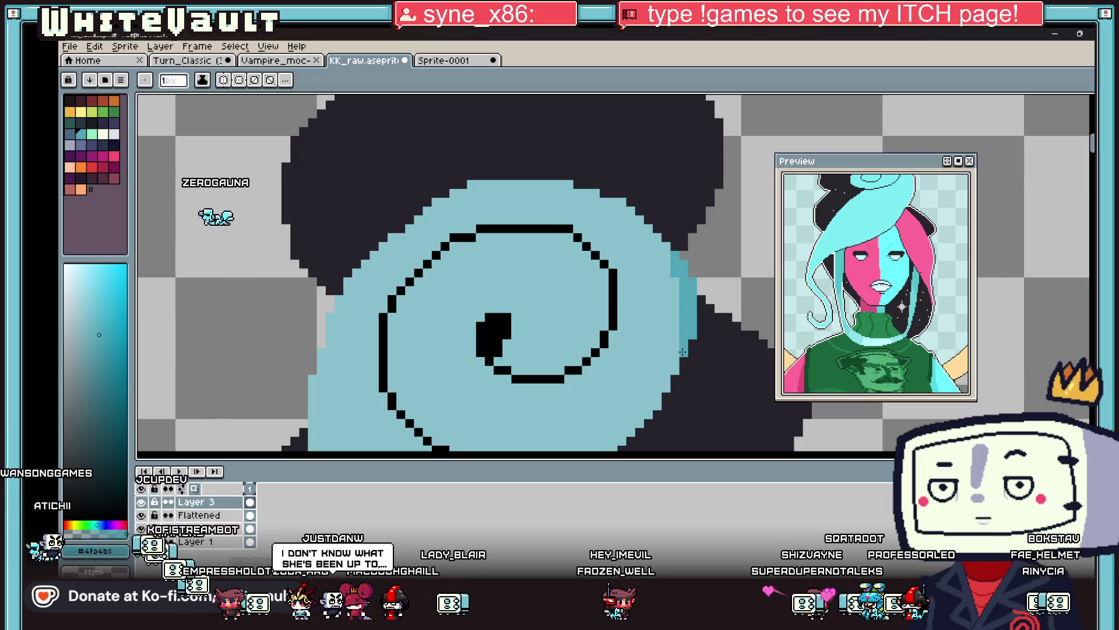
scroll(680, 352, "down", 2)
scroll(657, 290, "up", 4)
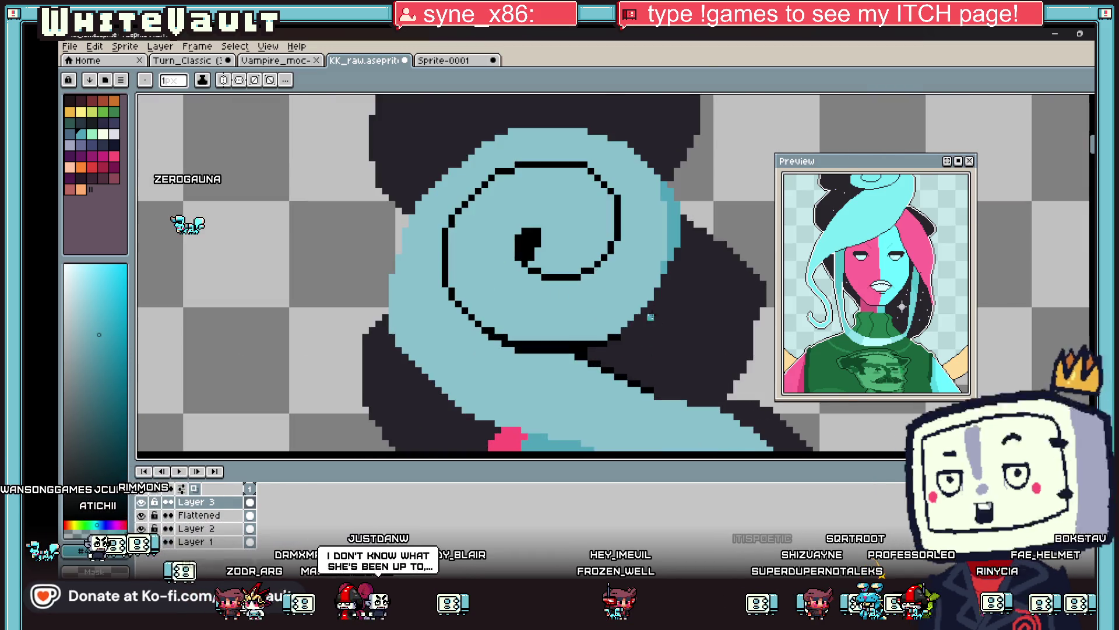
left_click(643, 312)
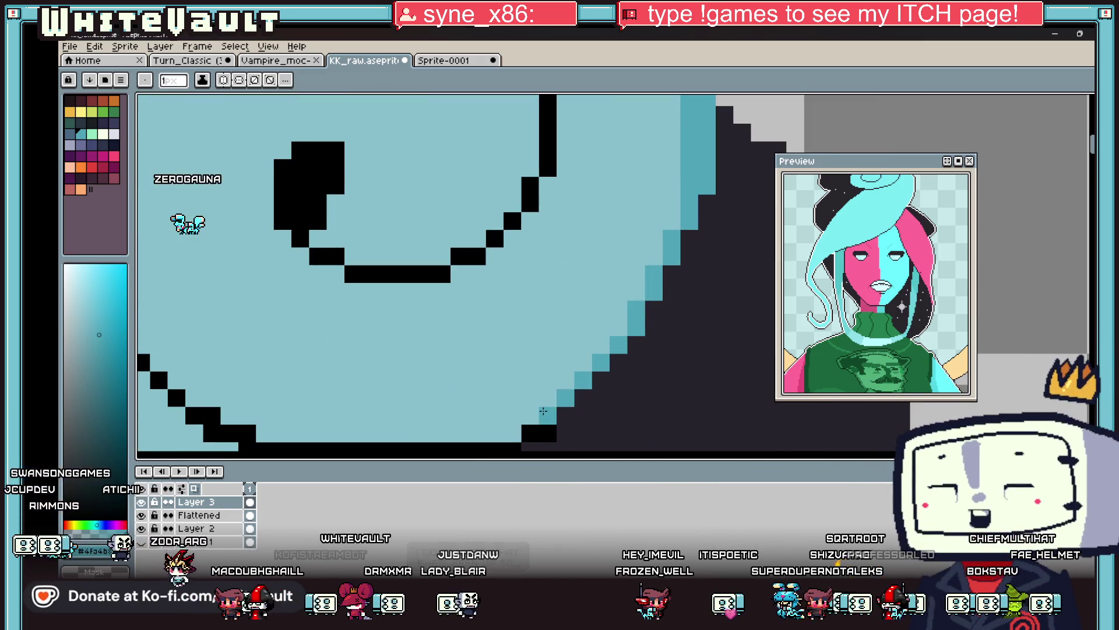
scroll(406, 319, "down", 2)
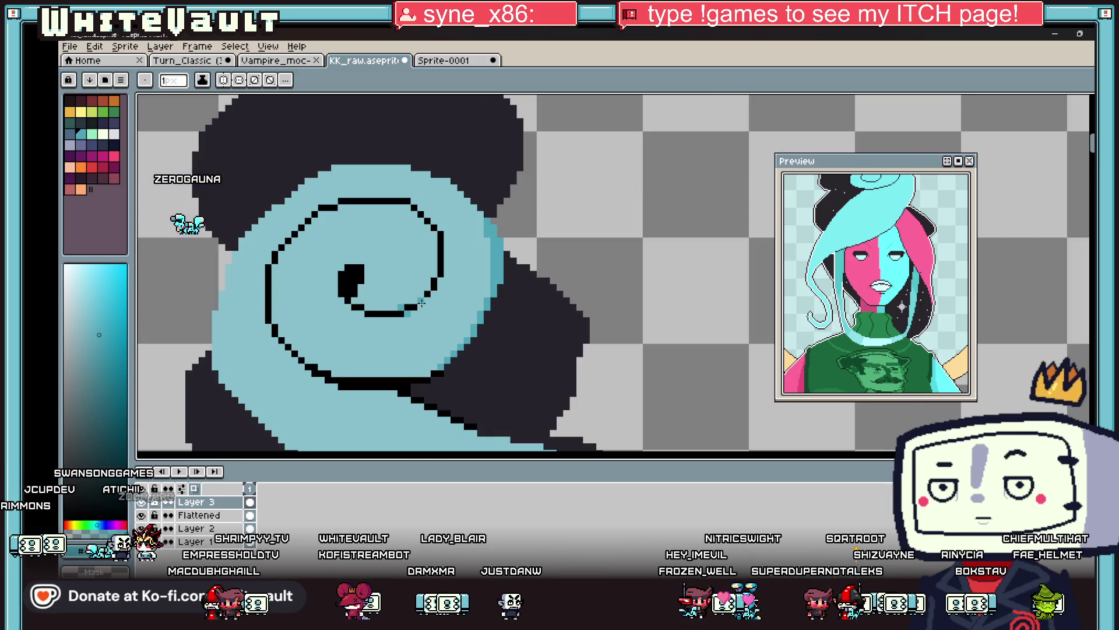
Draw a black diagonal outline segment toward the swirl's lower tip.
key("i")
scroll(429, 291, "up", 1)
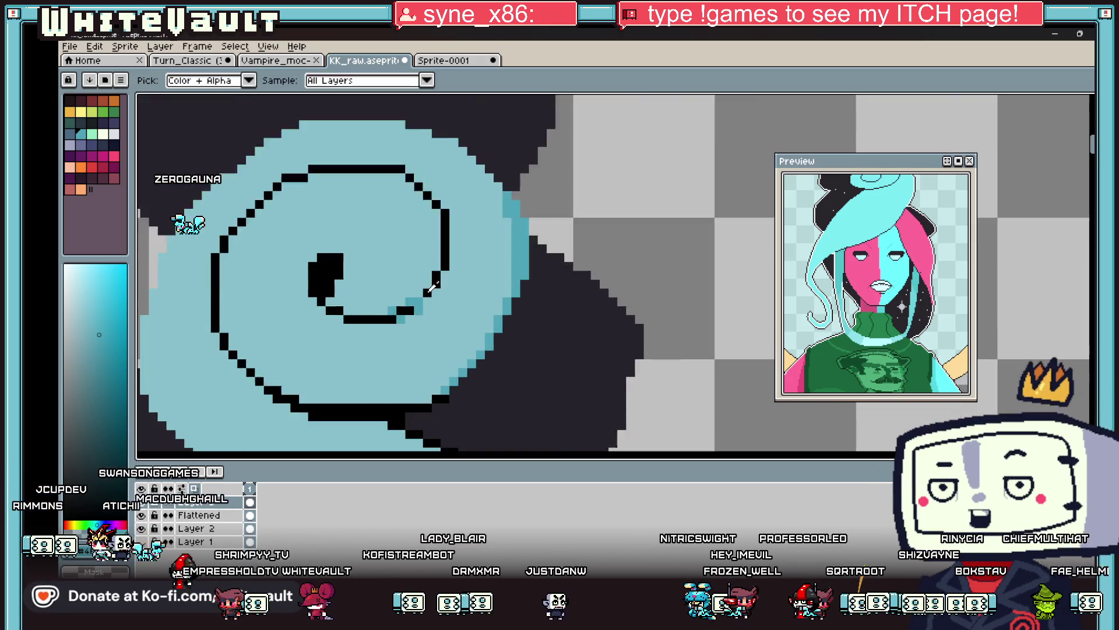
scroll(432, 287, "up", 2)
key("b")
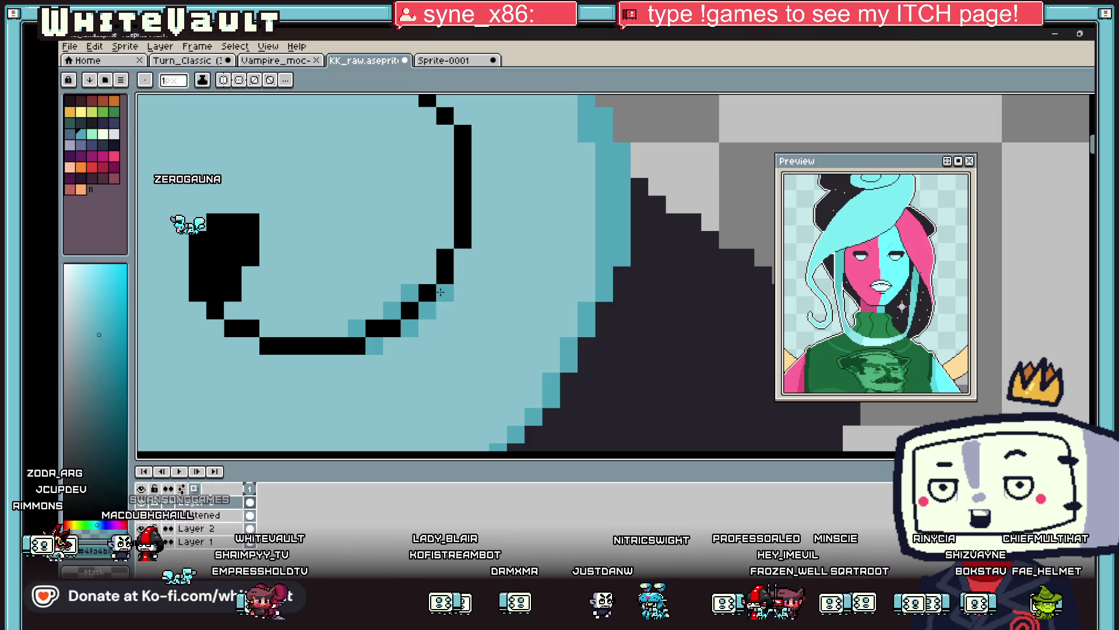
scroll(511, 295, "down", 2)
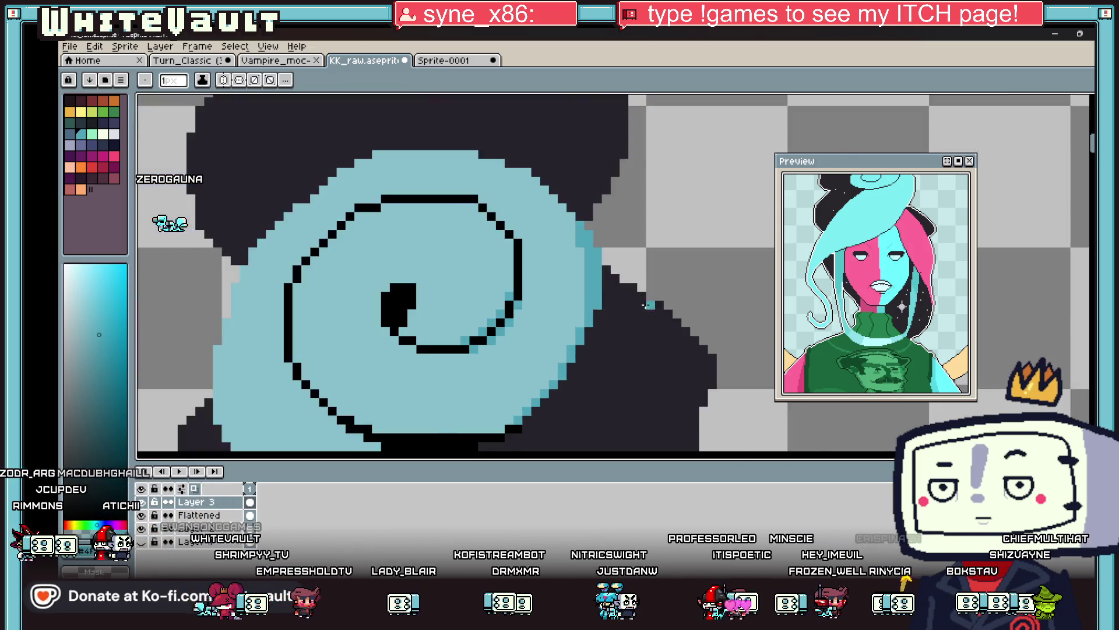
scroll(613, 348, "up", 2)
left_click(611, 348, "alt")
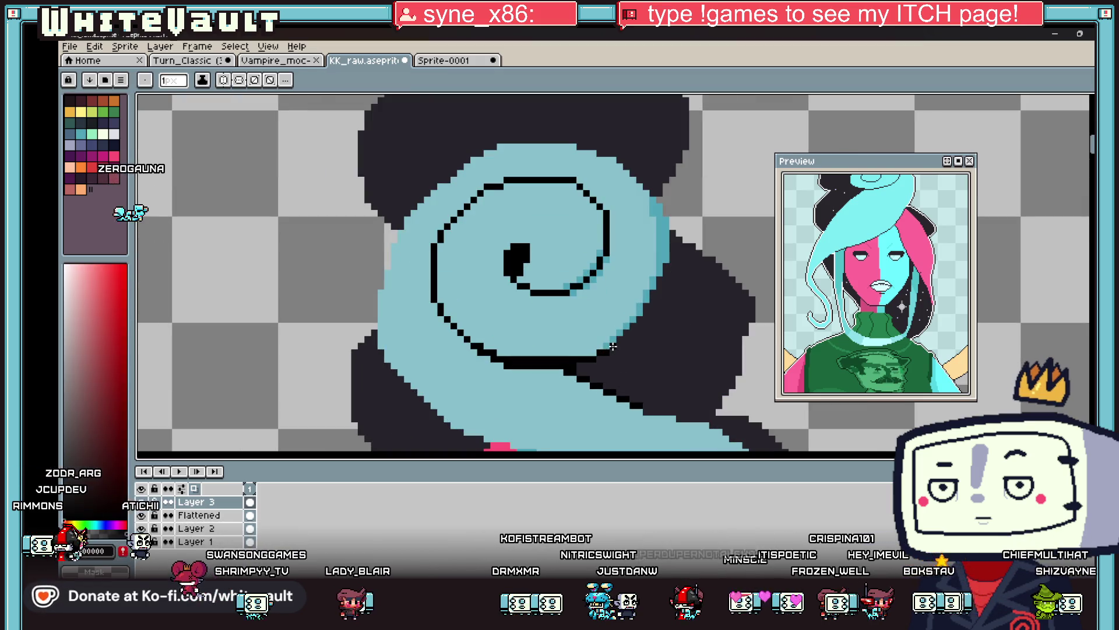
left_click_drag(612, 347, 653, 301)
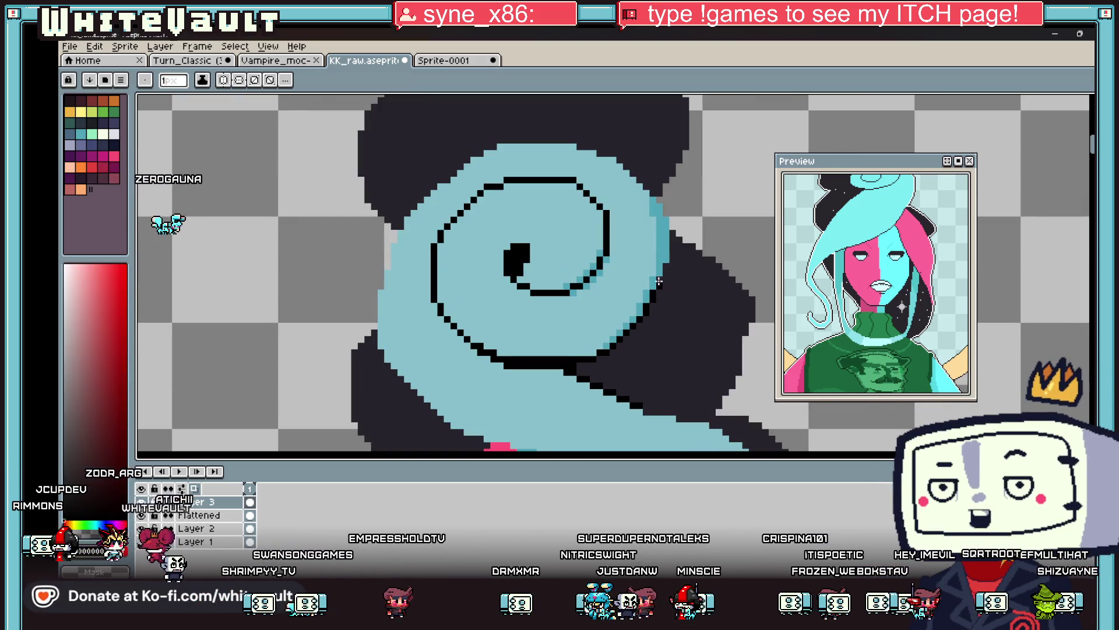
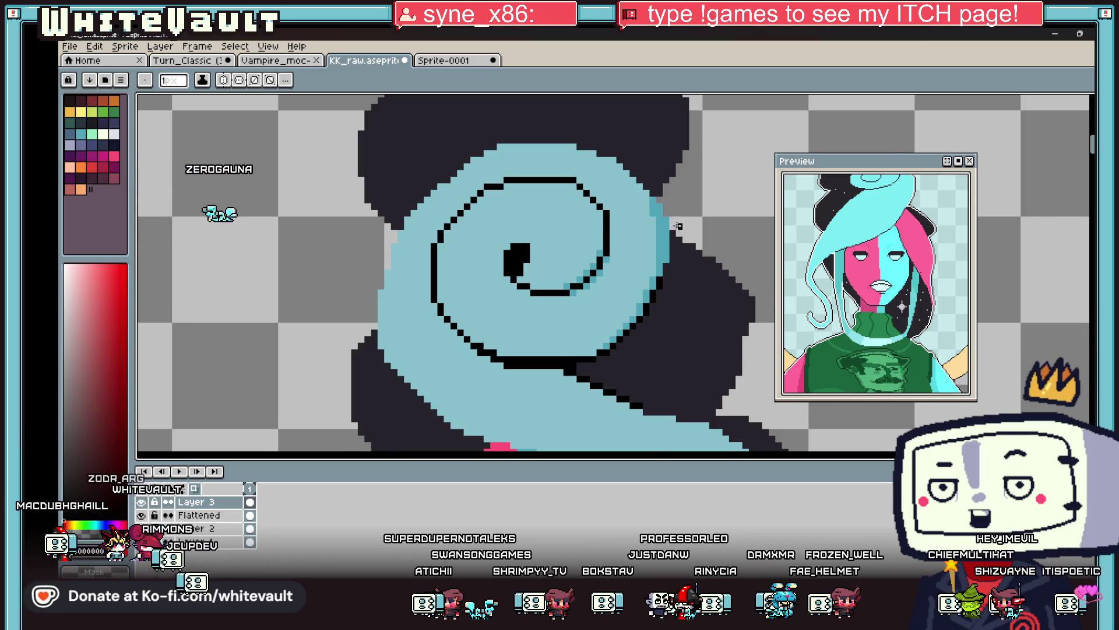
Trace the blue swirl's right, upper-right and top edges with a black pencil outline.
scroll(678, 226, "up", 2)
key("alt")
scroll(682, 221, "up", 1)
left_click_drag(671, 216, 662, 324)
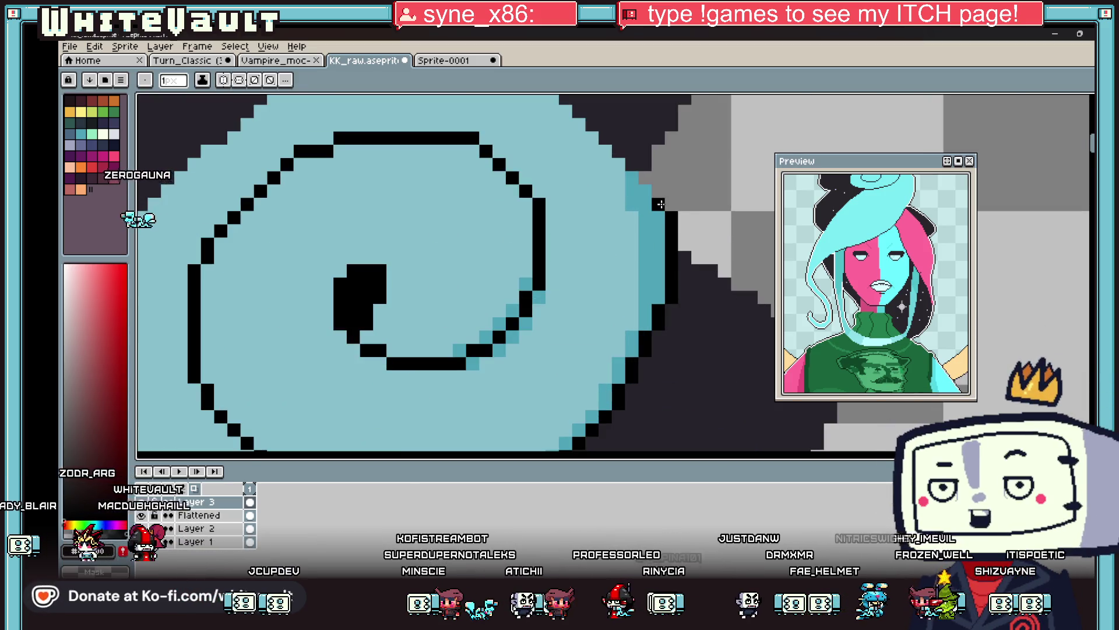
scroll(631, 157, "down", 3)
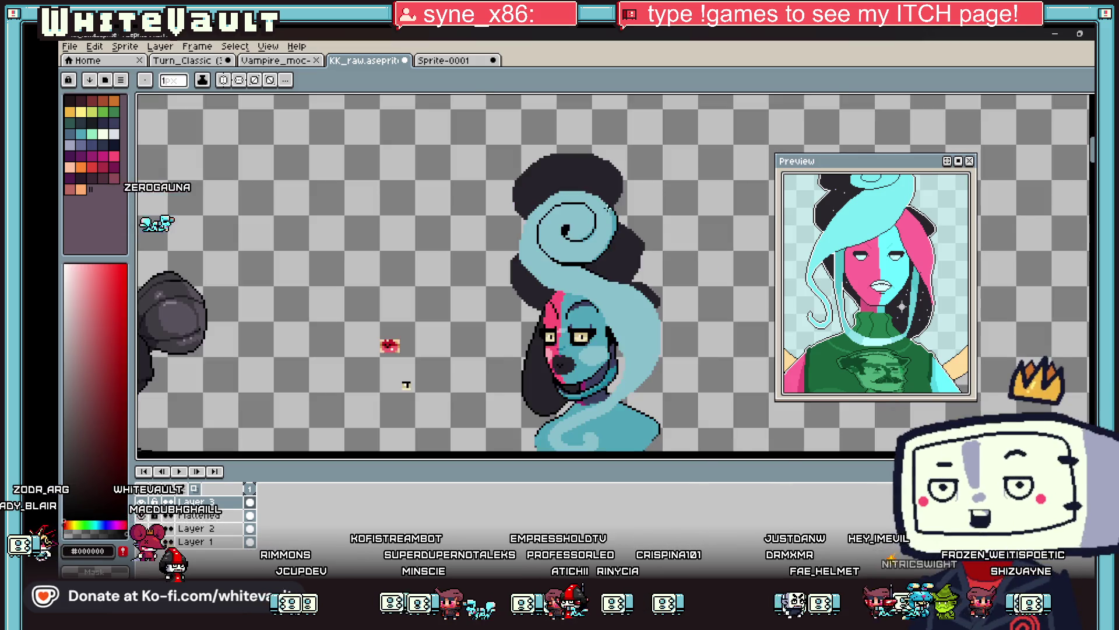
scroll(574, 183, "up", 3)
mouse_move(575, 182)
left_mouse_down()
mouse_move(617, 233)
mouse_move(543, 182)
left_mouse_up()
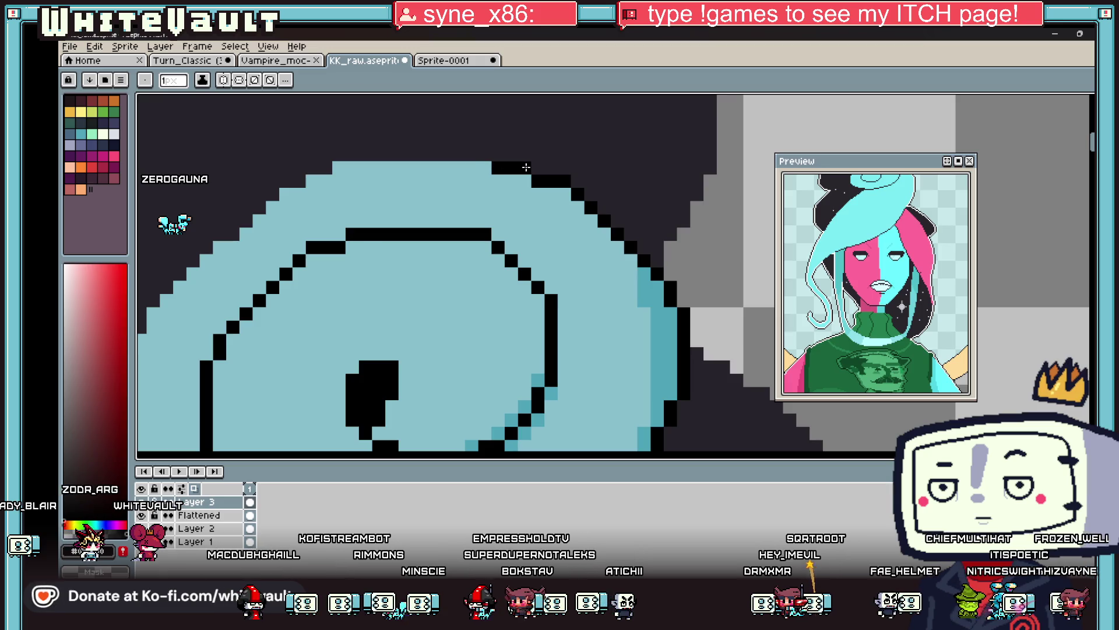
mouse_move(488, 151)
left_mouse_down()
mouse_move(326, 156)
mouse_move(257, 216)
mouse_move(138, 375)
mouse_move(327, 239)
mouse_move(253, 318)
left_mouse_up()
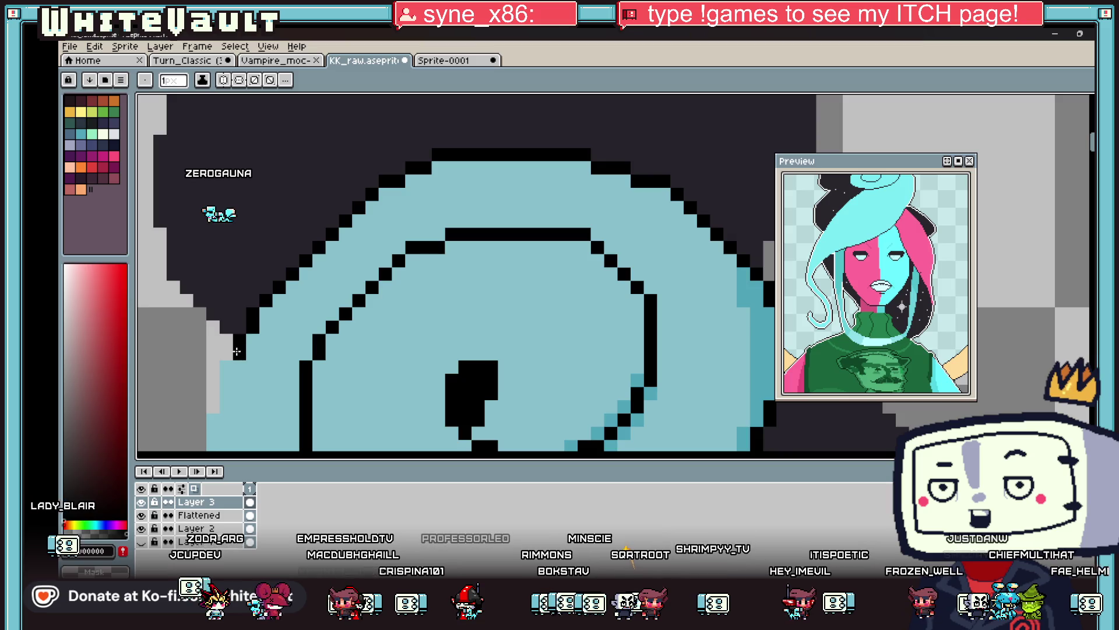
Sample the dark outline colour from the canvas and add dark pixels along the swirl's lower edge.
scroll(237, 352, "down", 2)
scroll(251, 286, "up", 2)
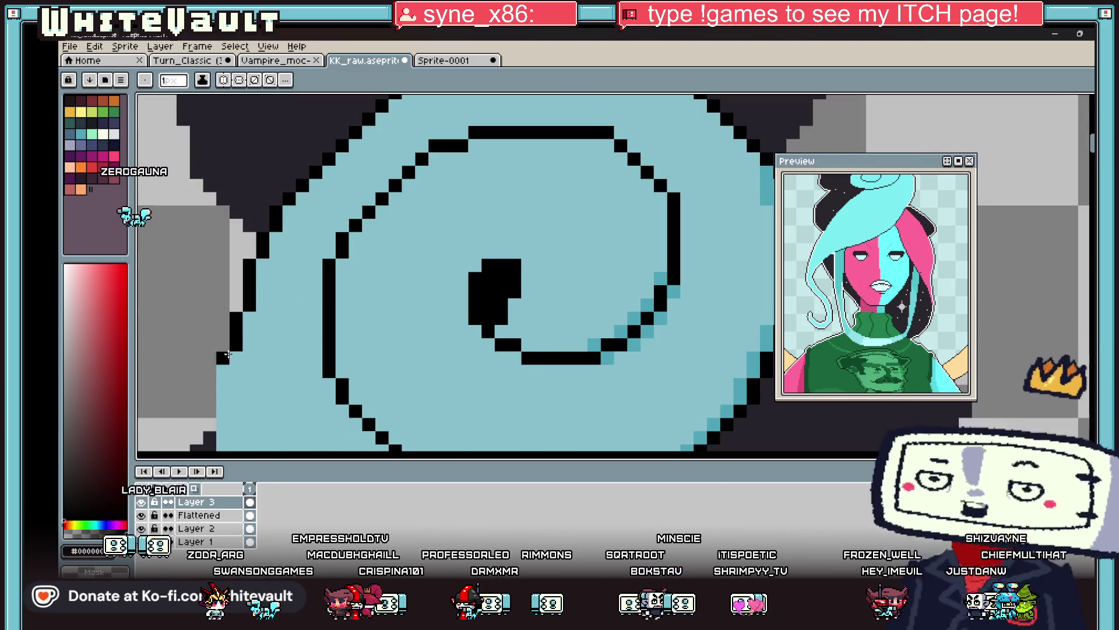
scroll(235, 337, "down", 1)
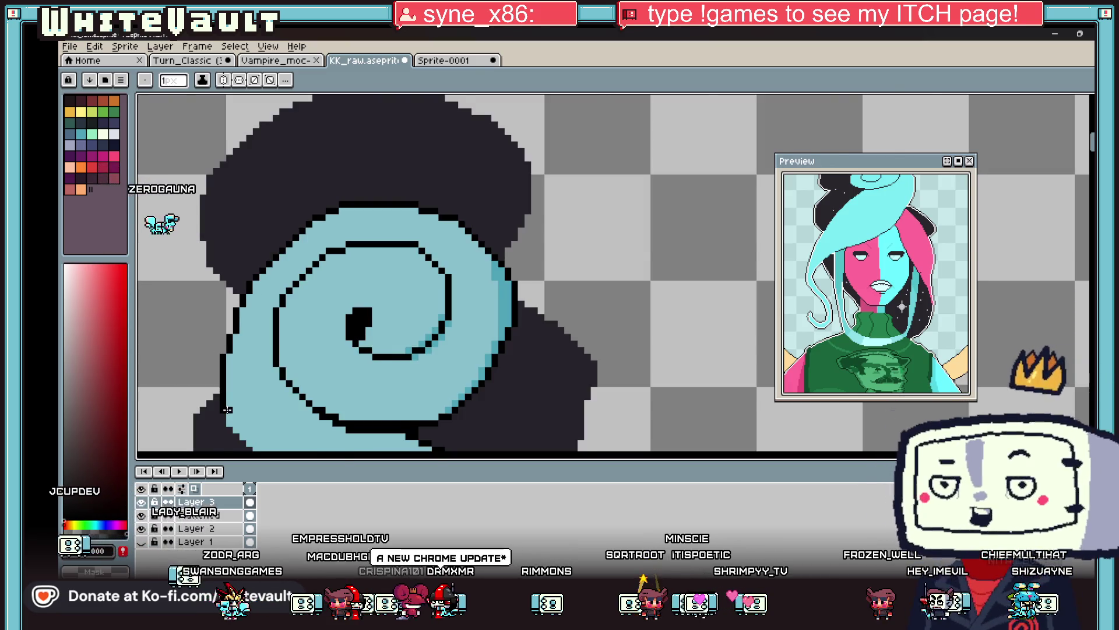
scroll(227, 415, "down", 1)
scroll(206, 294, "up", 2)
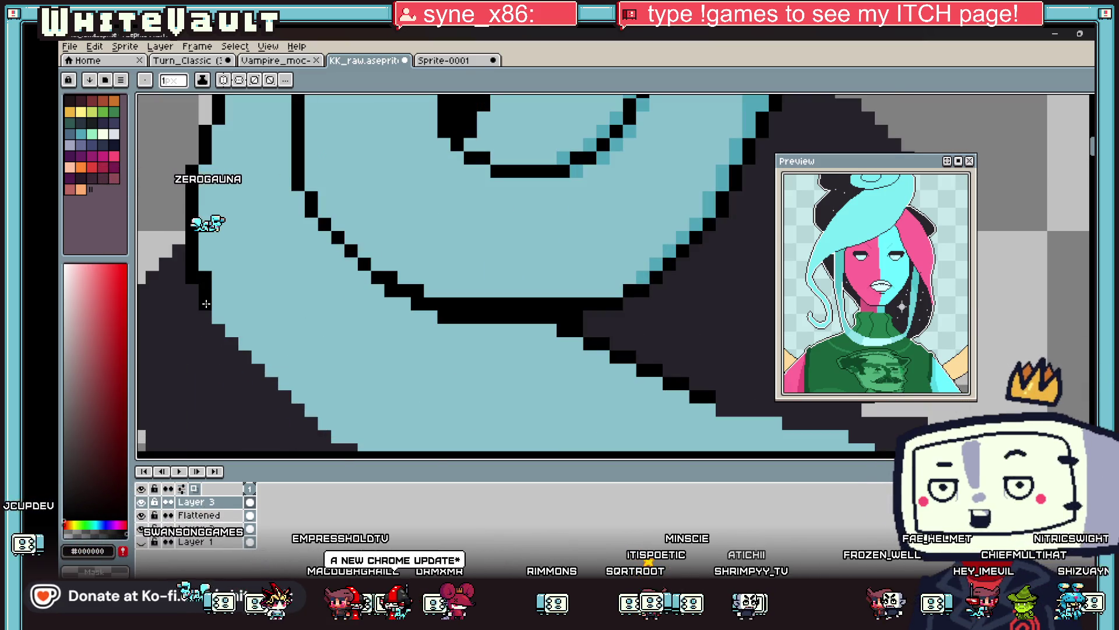
left_click(191, 270, "alt")
scroll(191, 270, "down", 2)
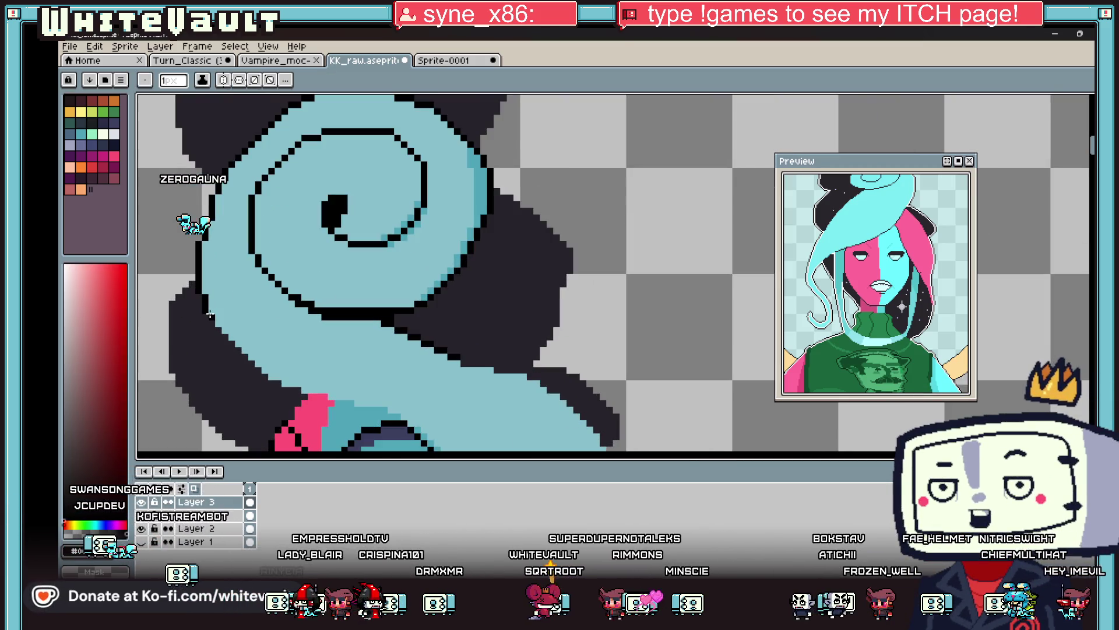
scroll(277, 378, "up", 1)
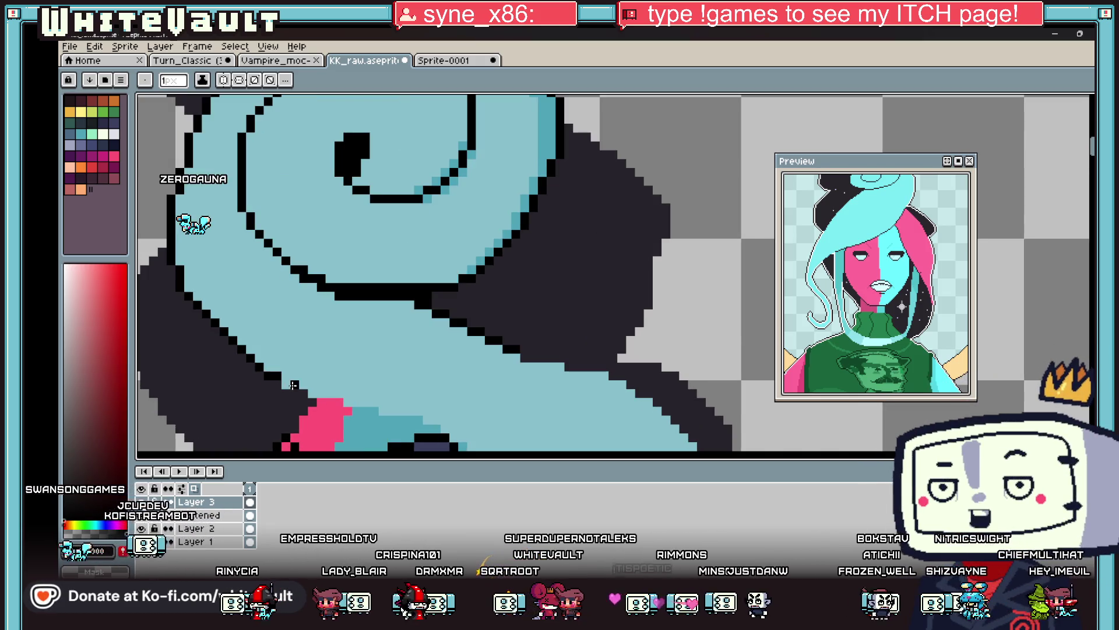
left_click_drag(303, 385, 338, 393)
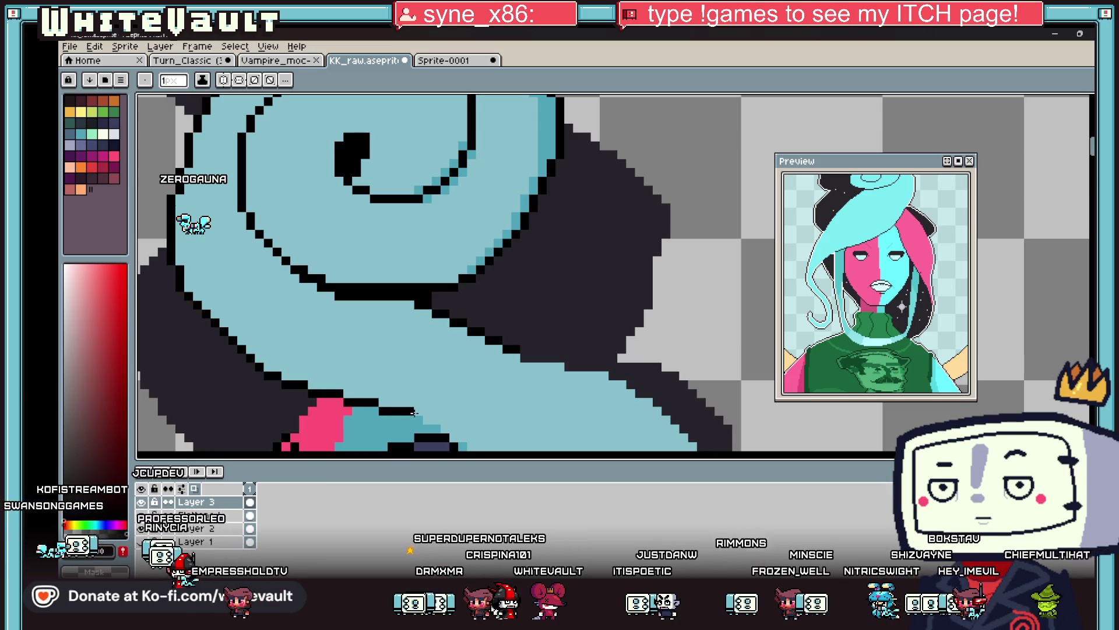
scroll(495, 408, "down", 3)
scroll(520, 415, "up", 2)
scroll(397, 345, "up", 2)
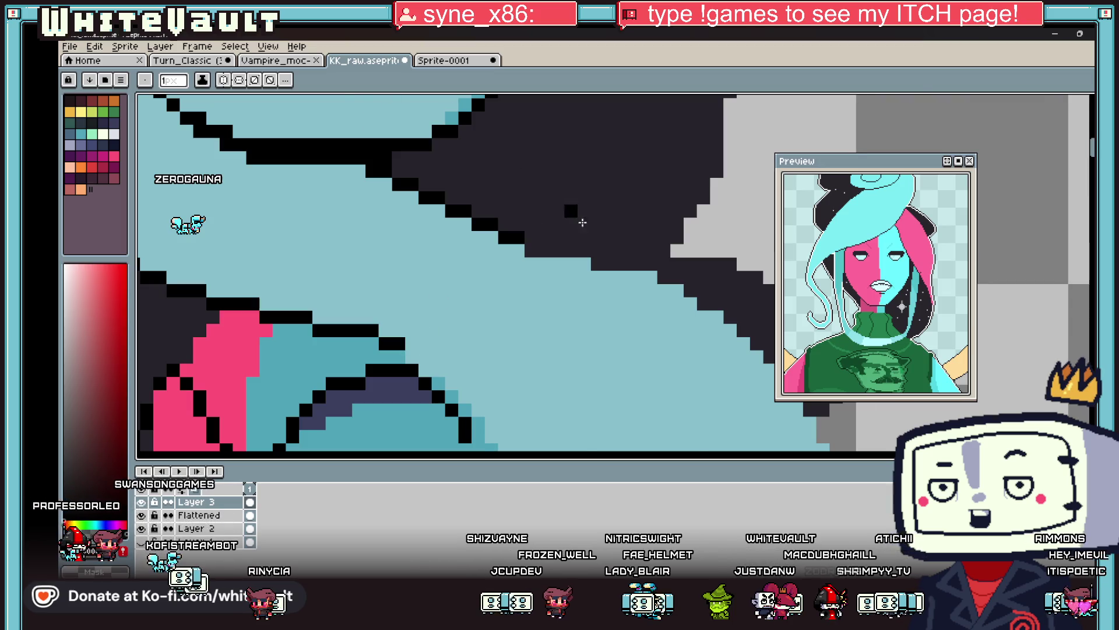
Draw a short dark line along the hair's edge.
scroll(582, 222, "down", 4)
scroll(662, 329, "up", 2)
scroll(588, 269, "up", 1)
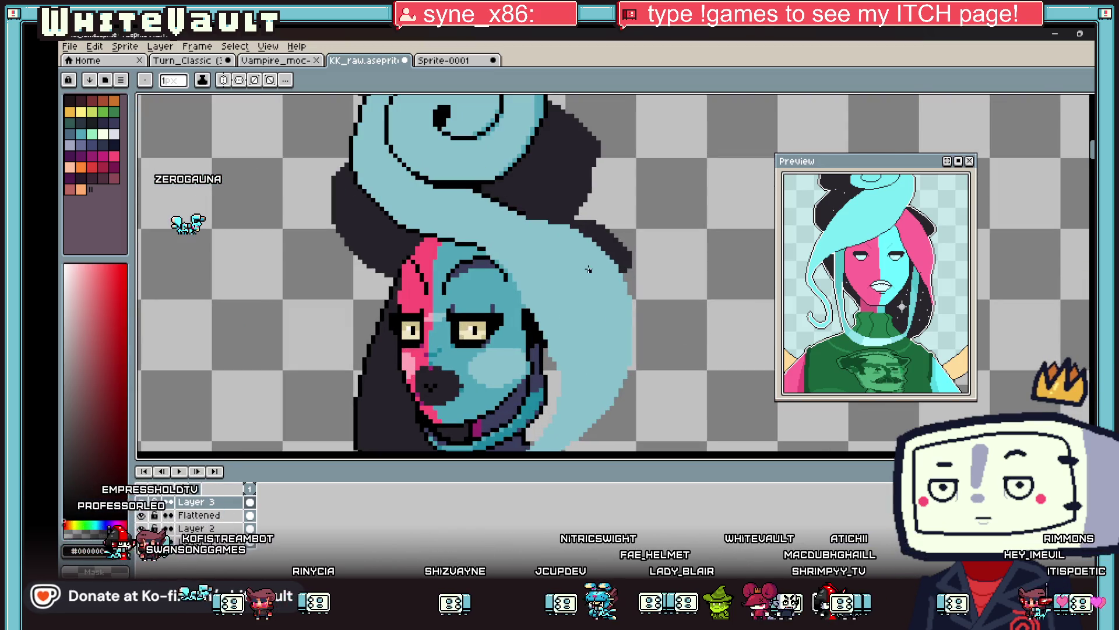
scroll(557, 219, "up", 1)
mouse_move(525, 216)
left_mouse_down()
mouse_move(547, 216)
mouse_move(570, 239)
mouse_move(645, 240)
left_mouse_up()
scroll(548, 216, "up", 2)
scroll(644, 241, "down", 2)
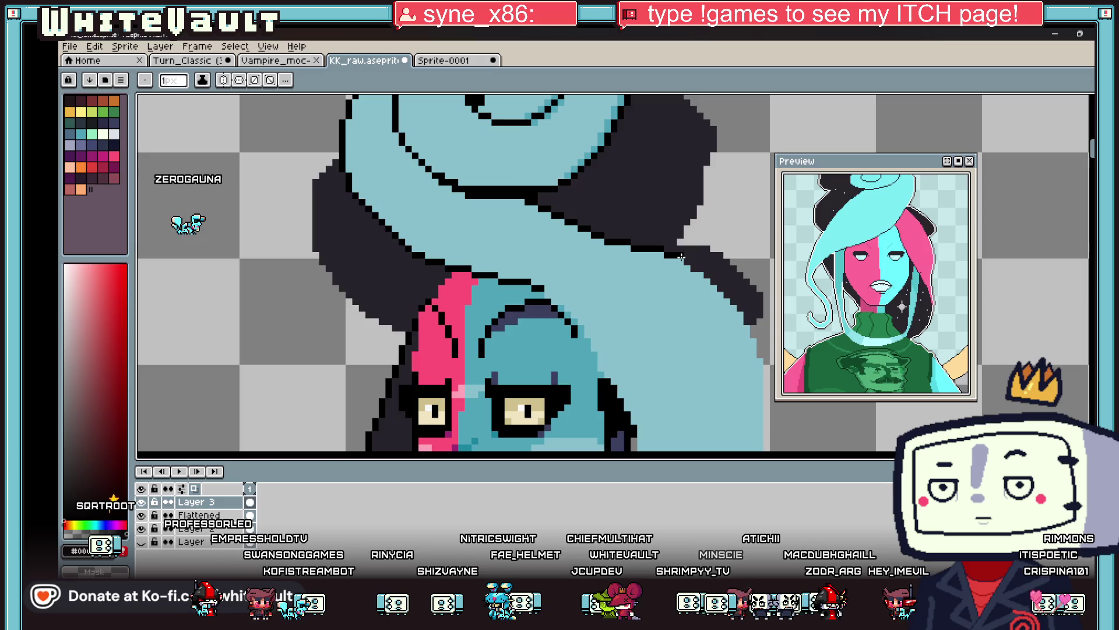
scroll(681, 257, "up", 2)
scroll(727, 284, "down", 2)
Eyedrop the dark outline colour from the canvas after briefly picking the light cyan.
left_click(717, 279, "alt")
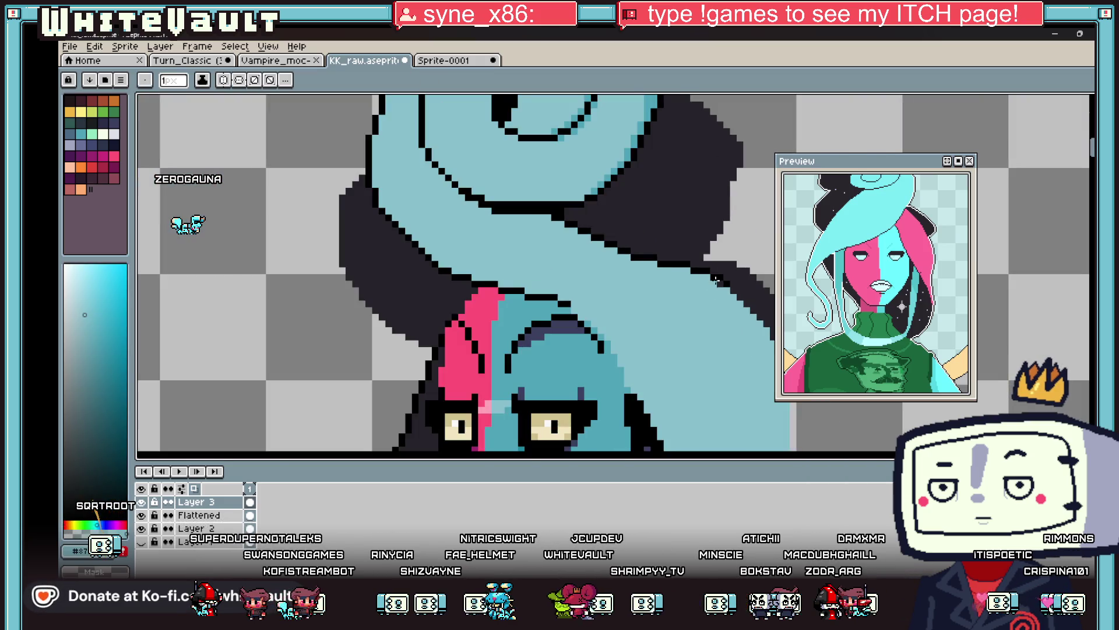
scroll(721, 283, "down", 3)
scroll(670, 233, "up", 2)
key("i")
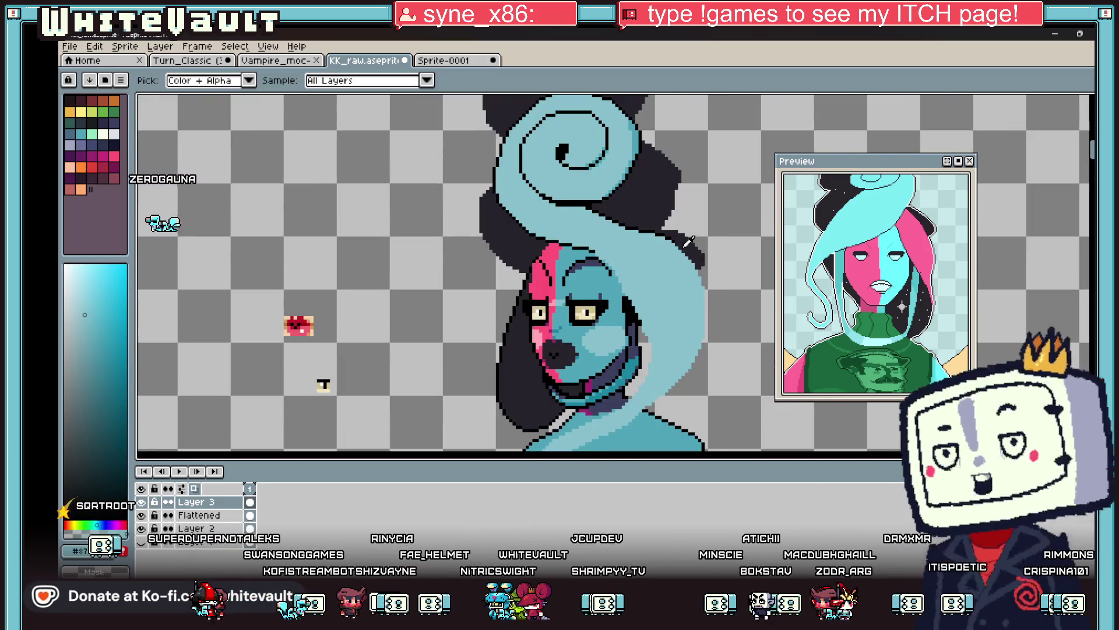
scroll(671, 233, "up", 1)
left_click(669, 236)
key("b")
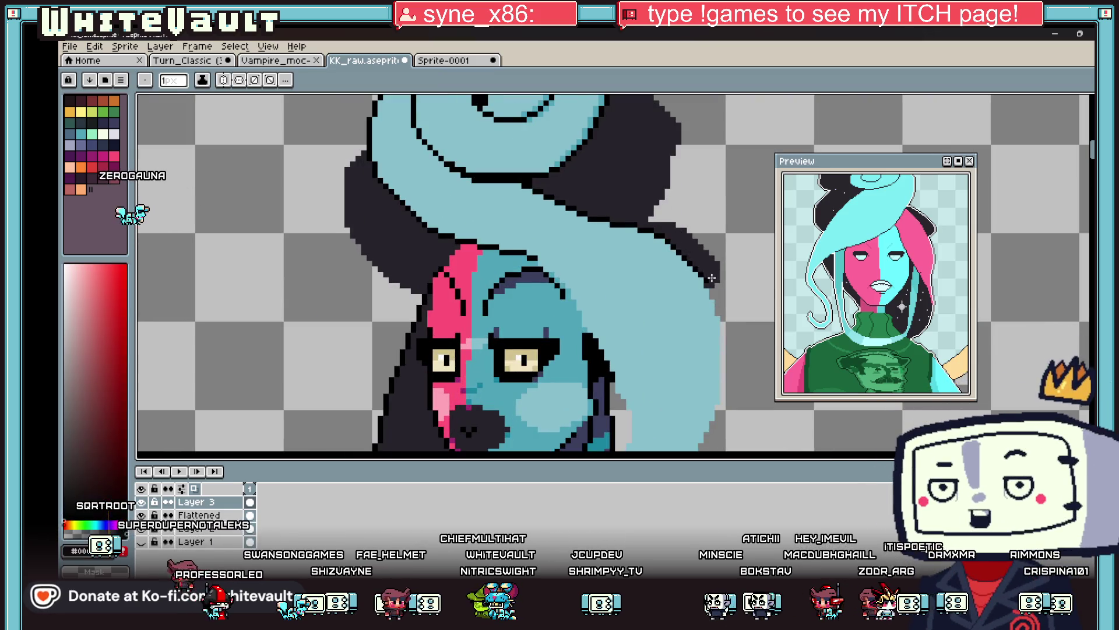
scroll(711, 284, "up", 1)
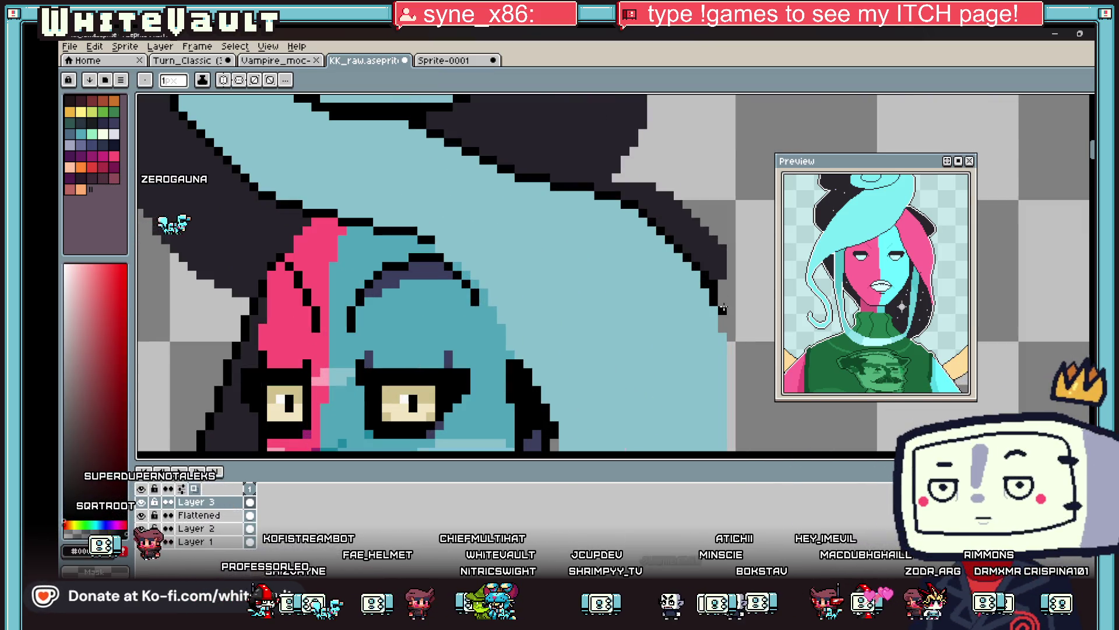
scroll(722, 309, "down", 4)
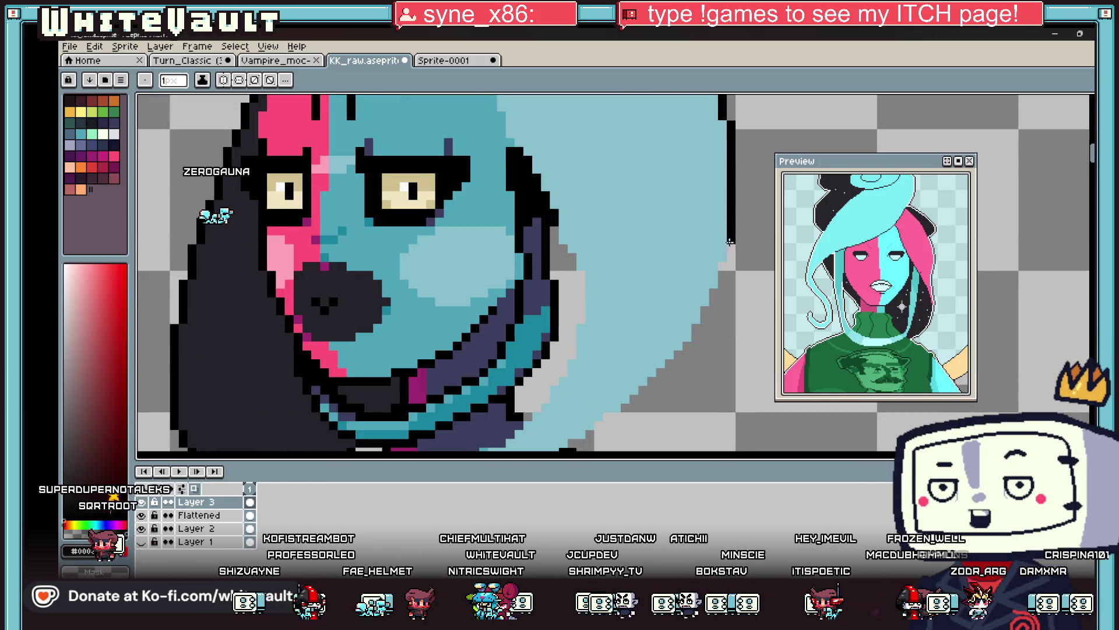
Draw a stair-stepped outline down the hair's right edge and a short stroke beside the neck.
left_click_drag(731, 251, 697, 330)
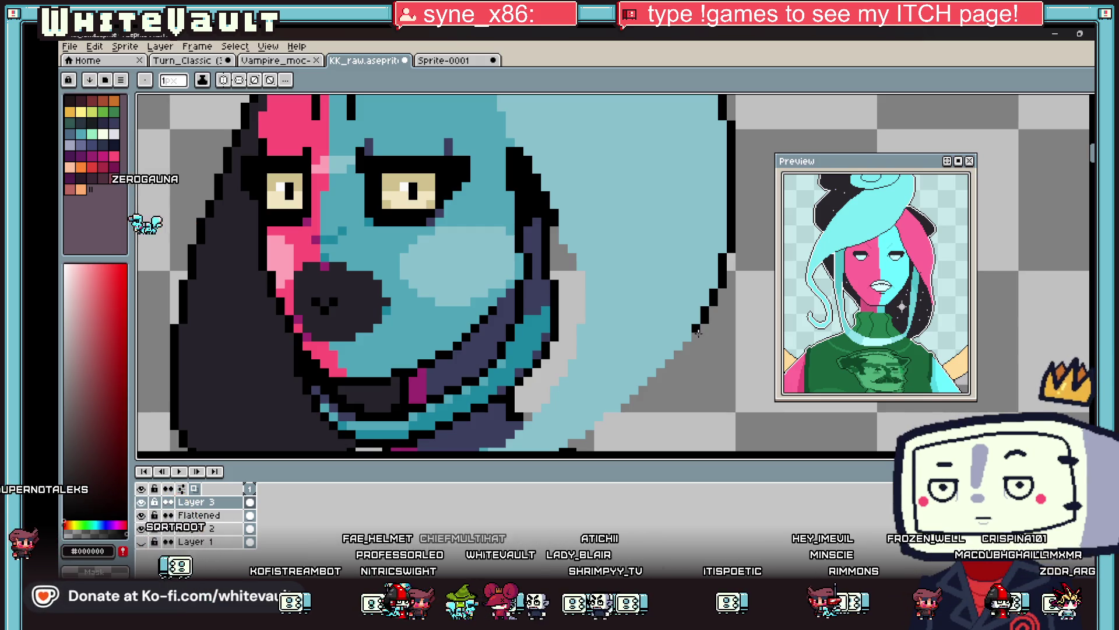
scroll(687, 346, "down", 2)
left_click_drag(695, 202, 616, 267)
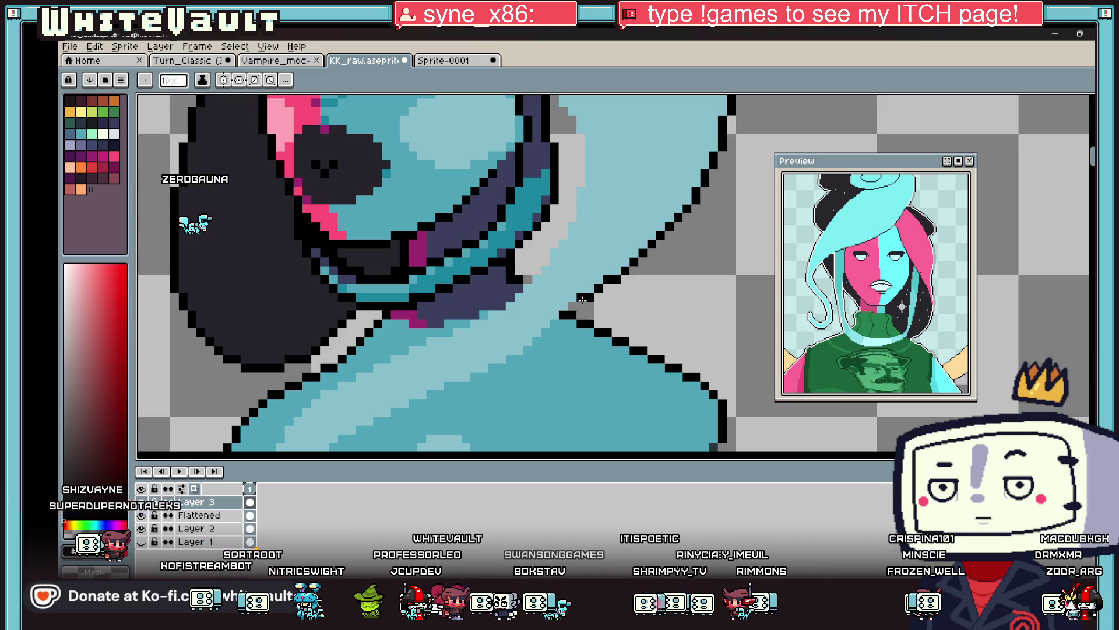
scroll(562, 302, "up", 3)
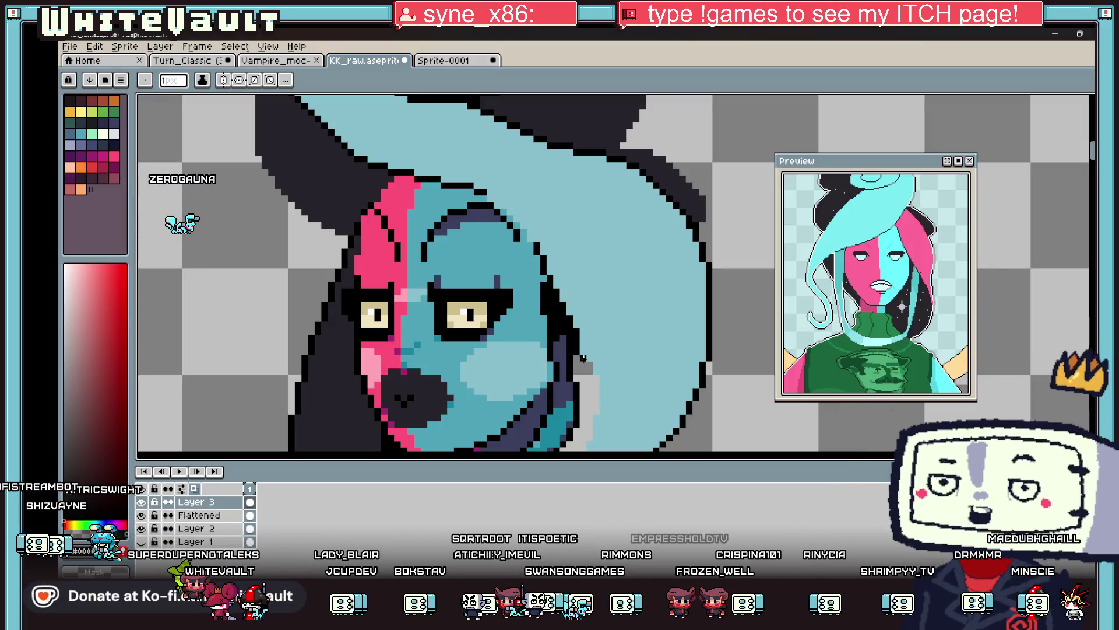
left_click_drag(589, 371, 594, 388)
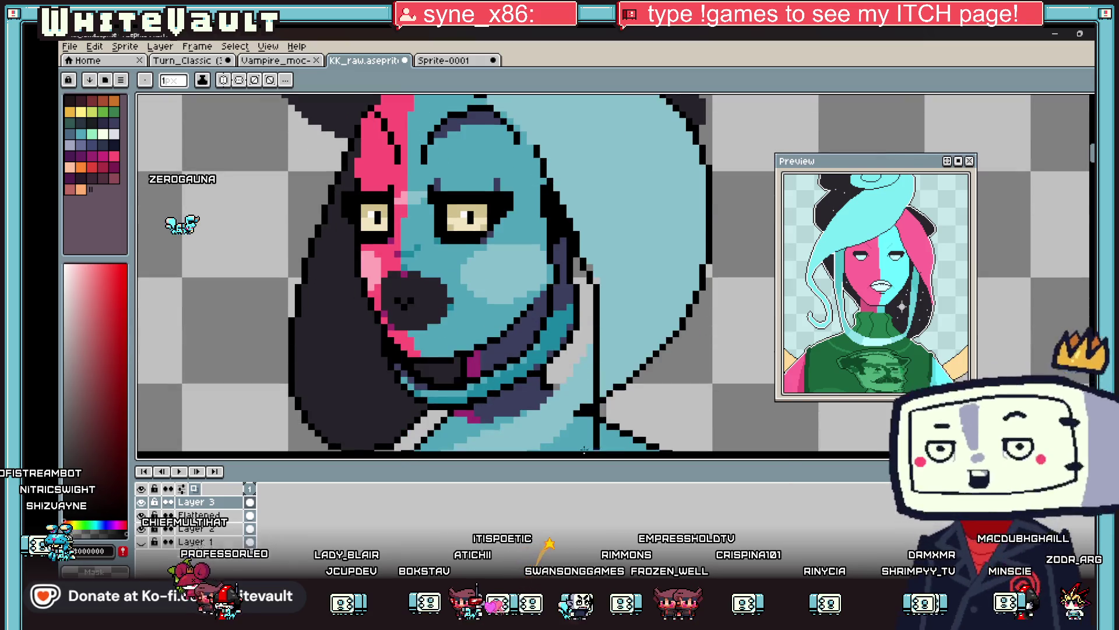
scroll(595, 387, "down", 2)
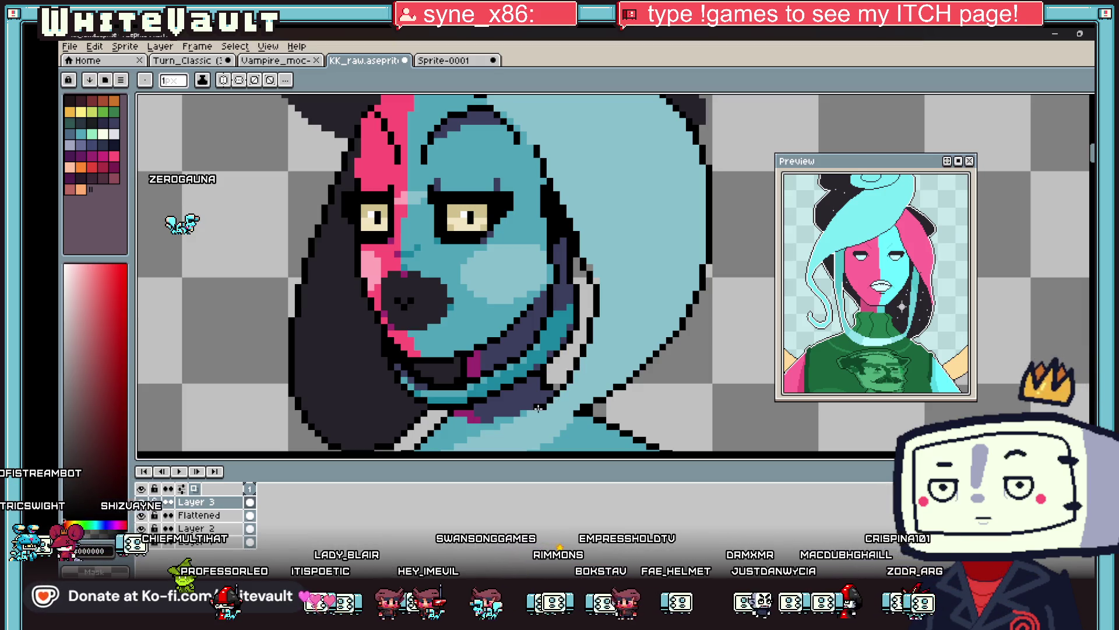
scroll(525, 413, "down", 3)
scroll(524, 412, "up", 2)
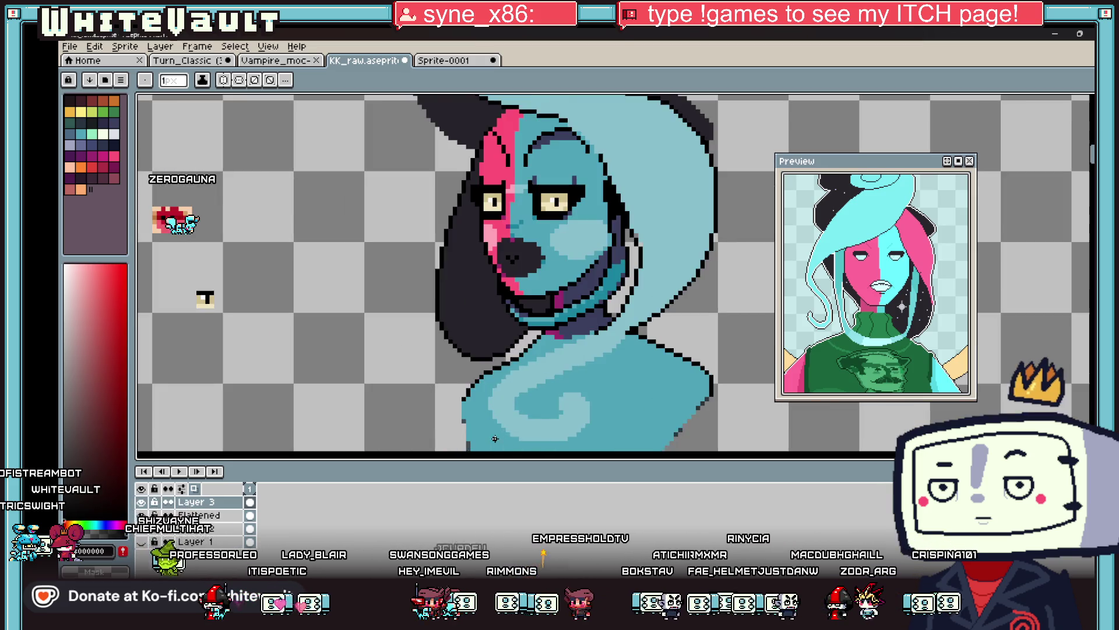
Zoom out to review the outlined hair and switch to the Eyedropper.
scroll(605, 302, "up", 3)
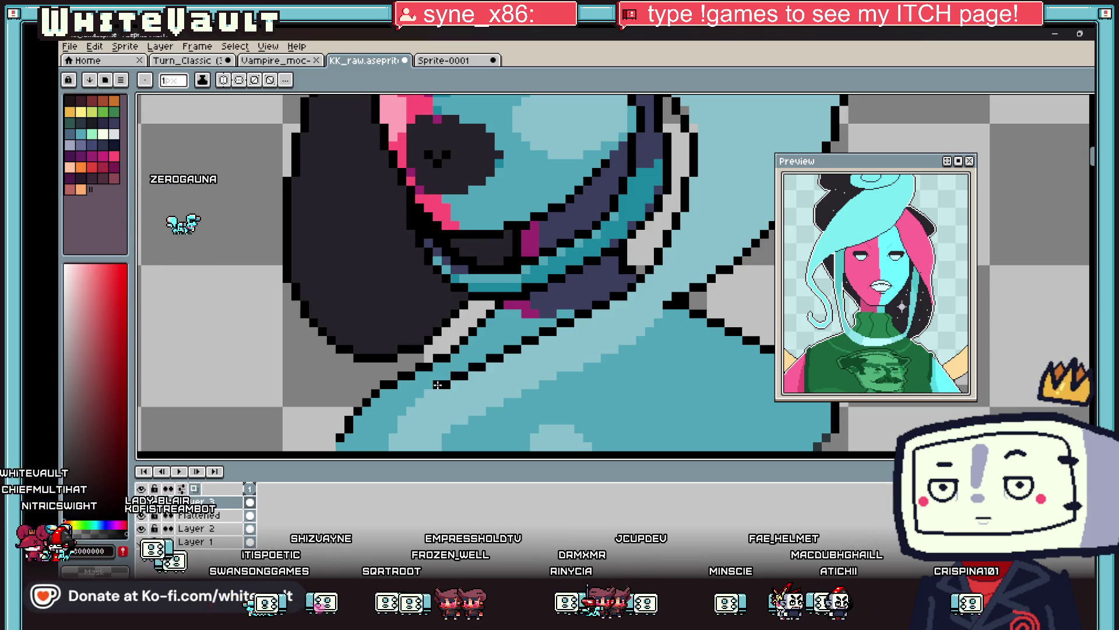
scroll(437, 385, "down", 3)
scroll(533, 336, "down", 1)
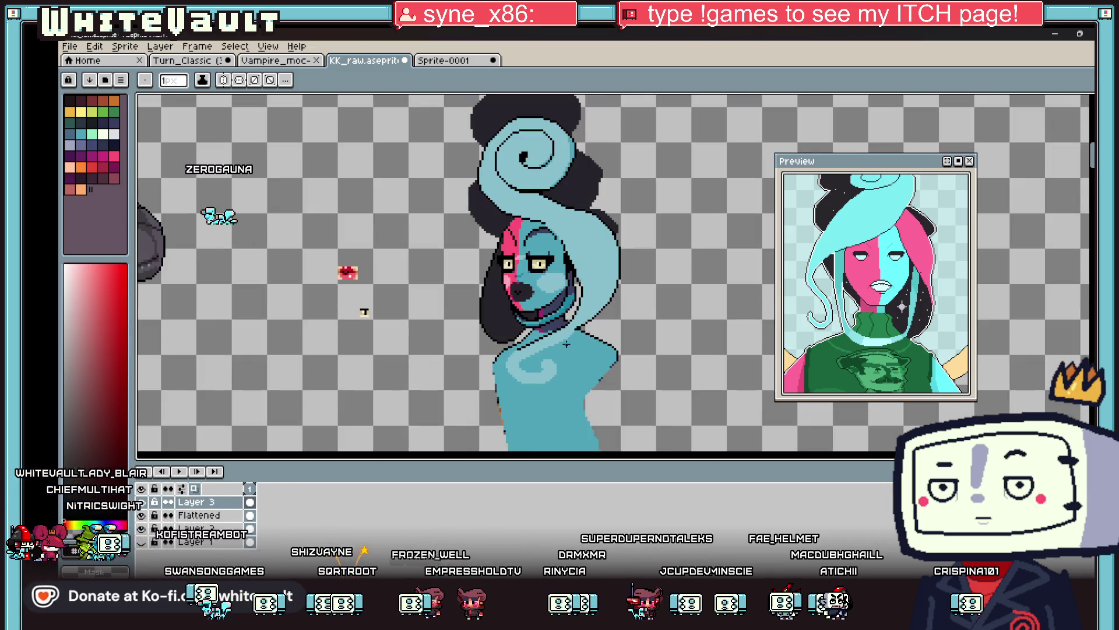
scroll(588, 335, "up", 1)
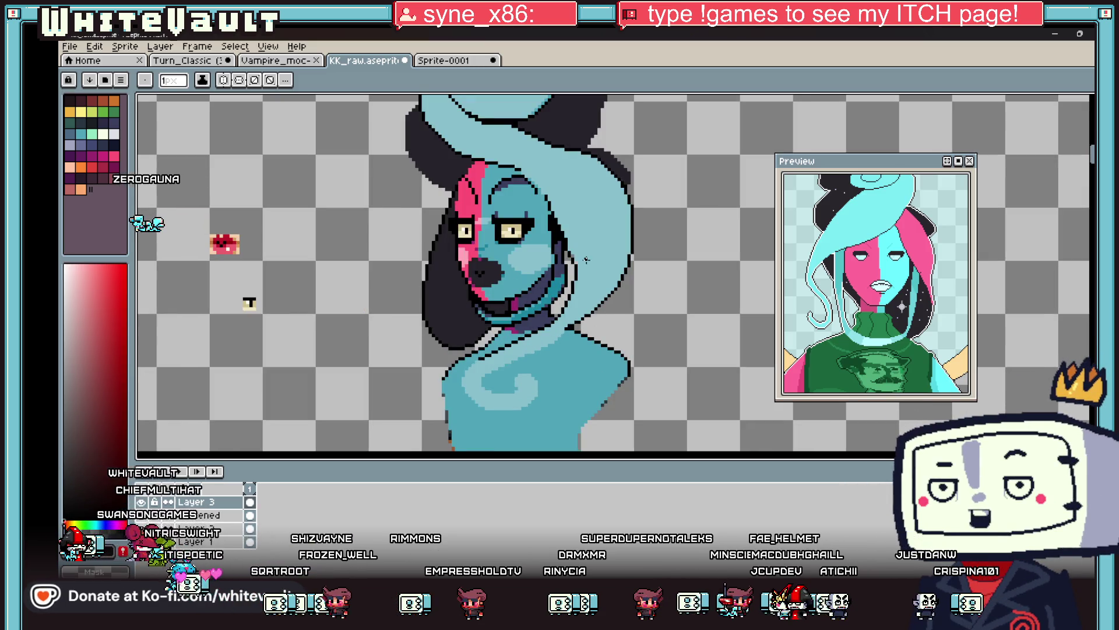
scroll(559, 336, "up", 1)
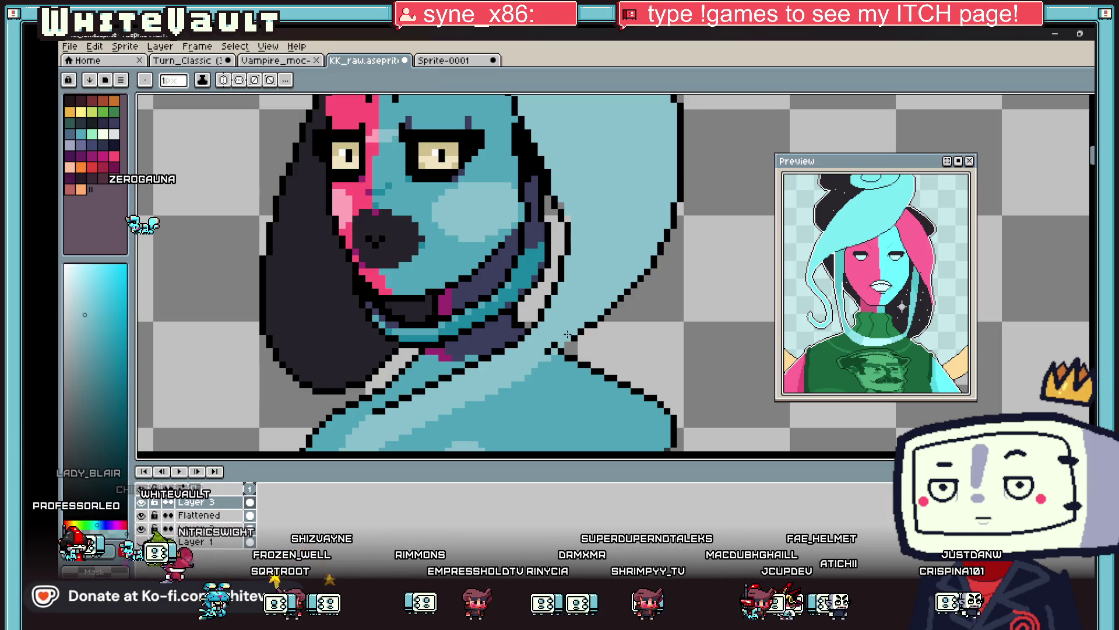
scroll(562, 337, "down", 2)
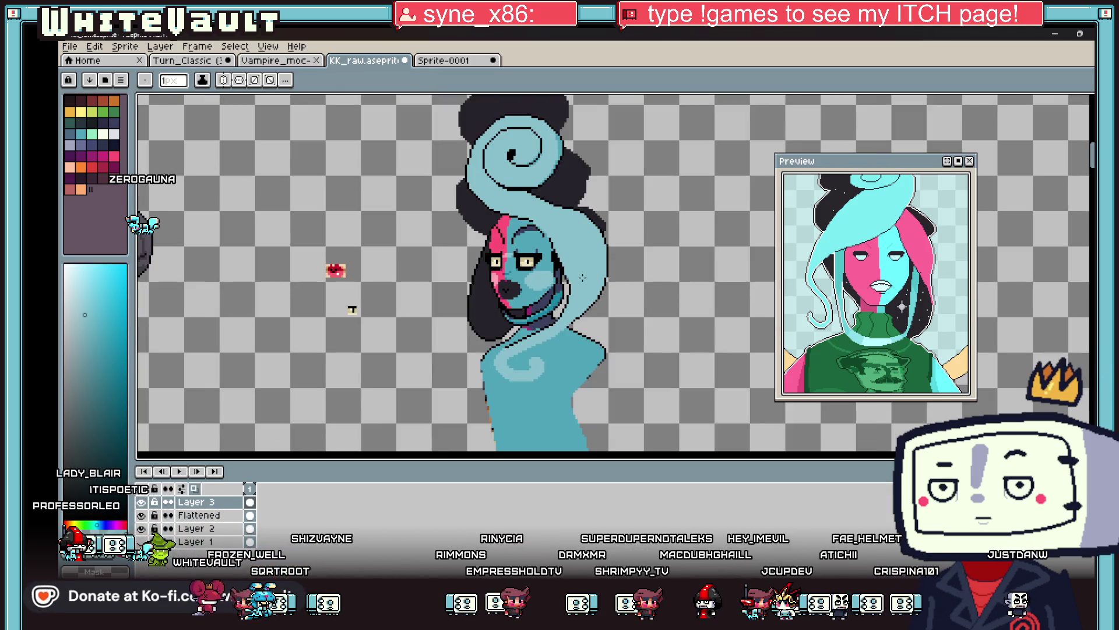
key("i")
scroll(557, 230, "up", 2)
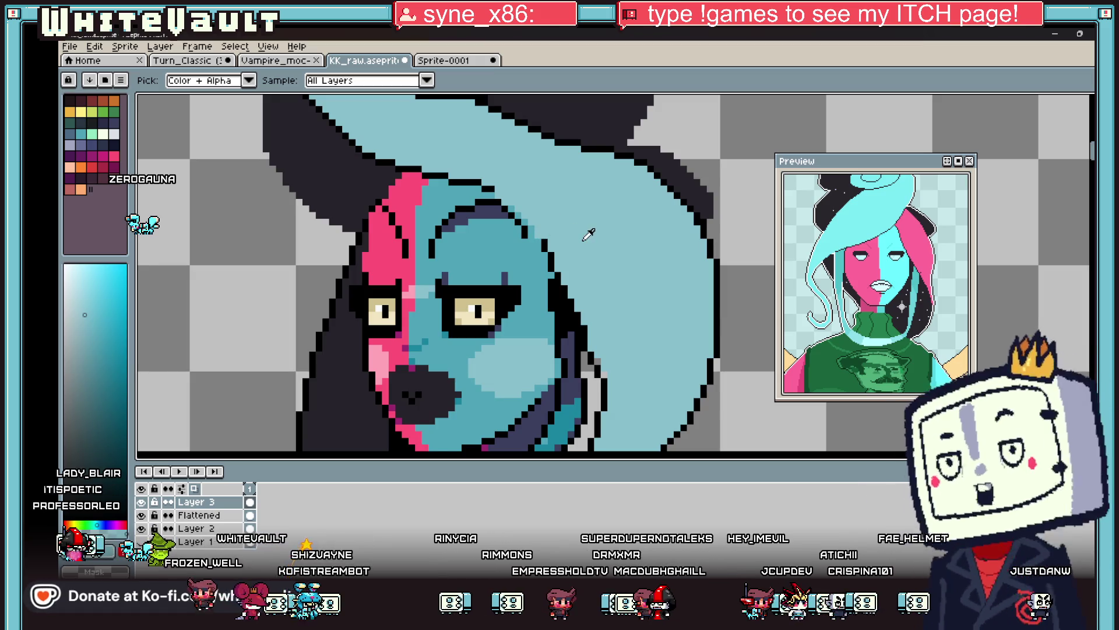
scroll(588, 234, "down", 2)
Try the Pencil at 3px and back at 1px, then take the Paint Bucket (Tolerance 0, Contiguous).
key("b")
scroll(652, 250, "down", 1)
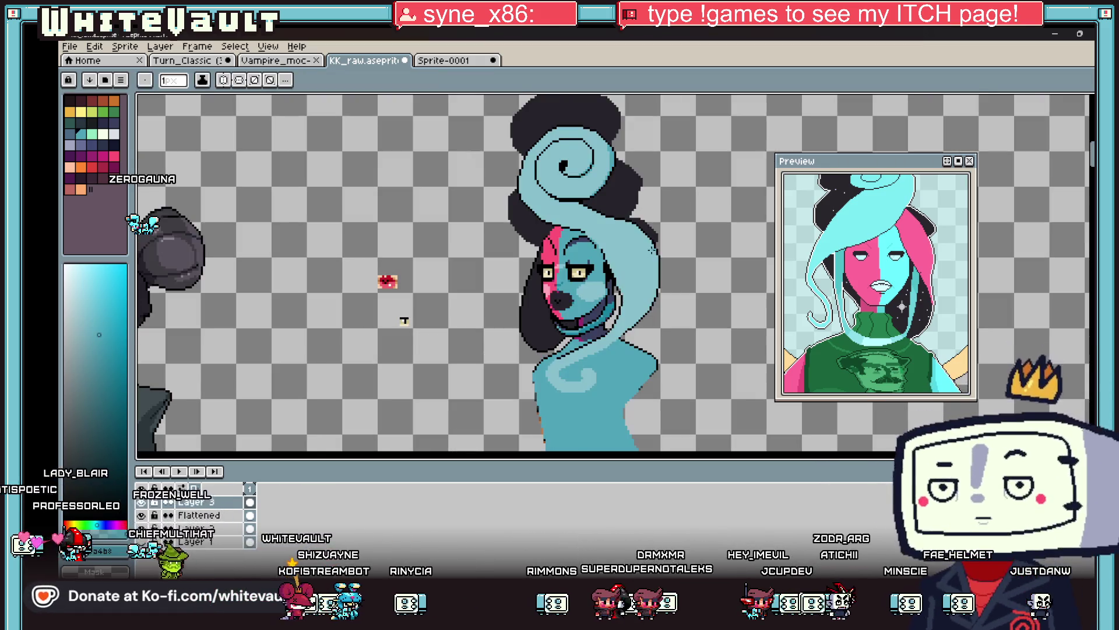
key("plus")
key("plus")
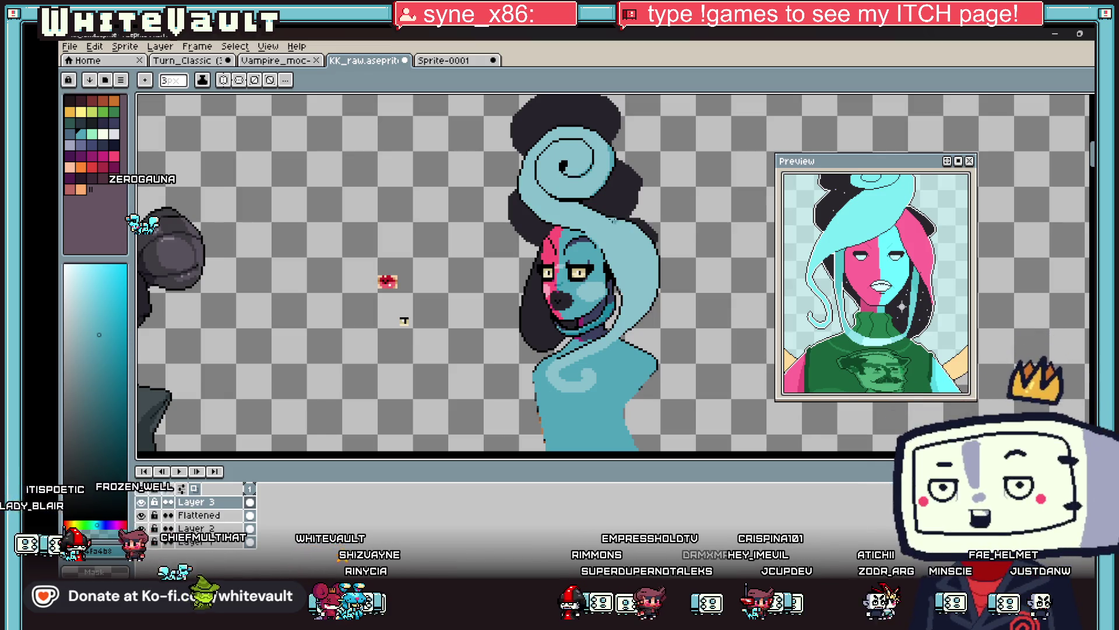
key("minus")
key("minus")
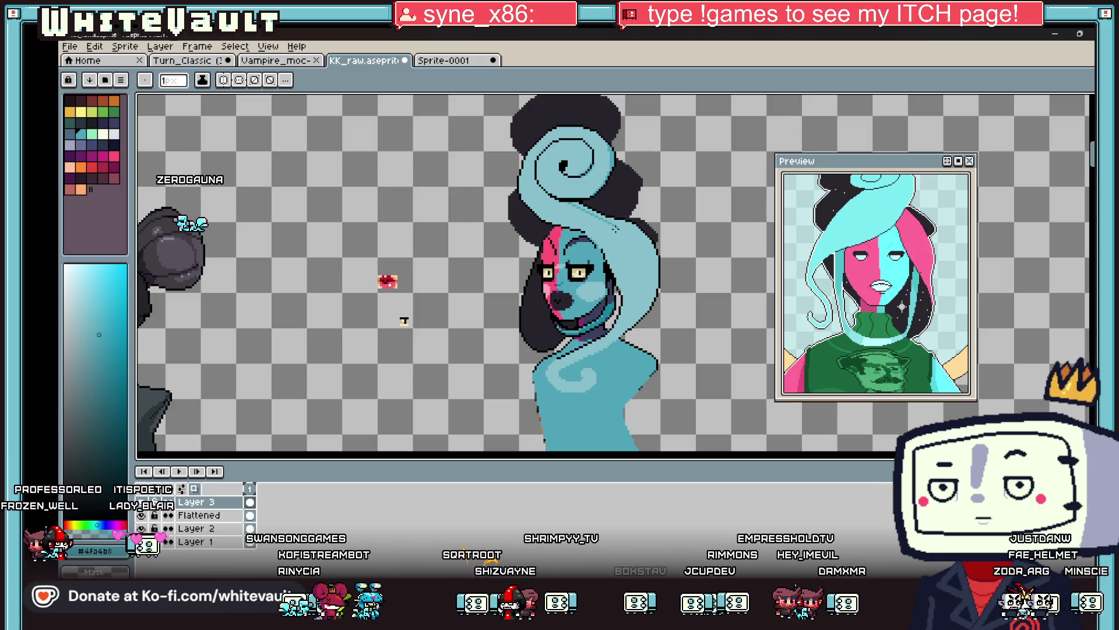
key("b")
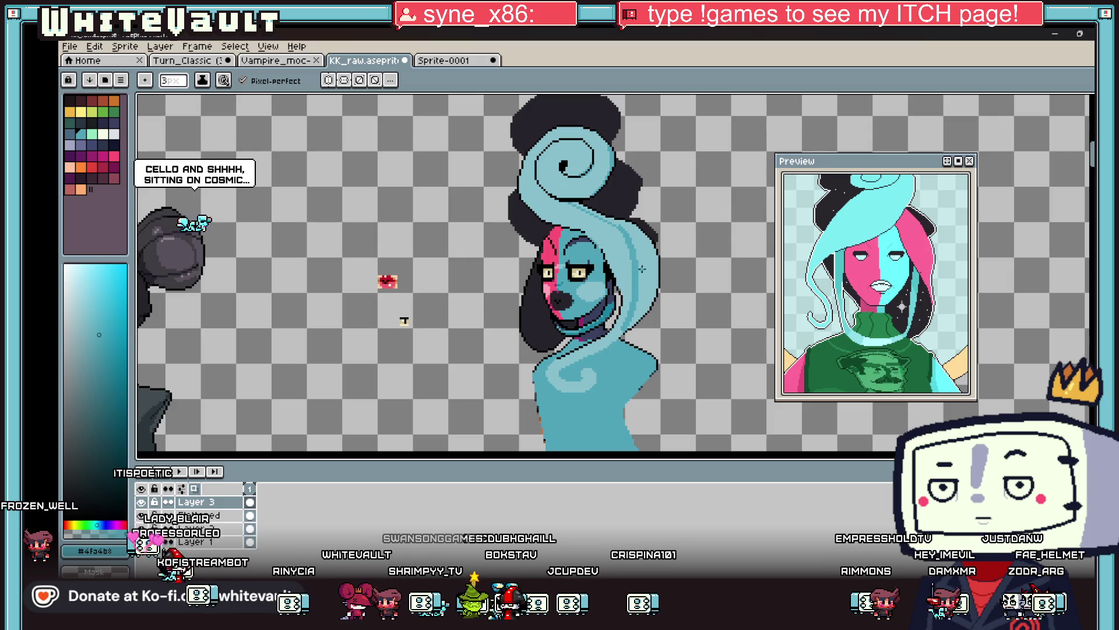
key("g")
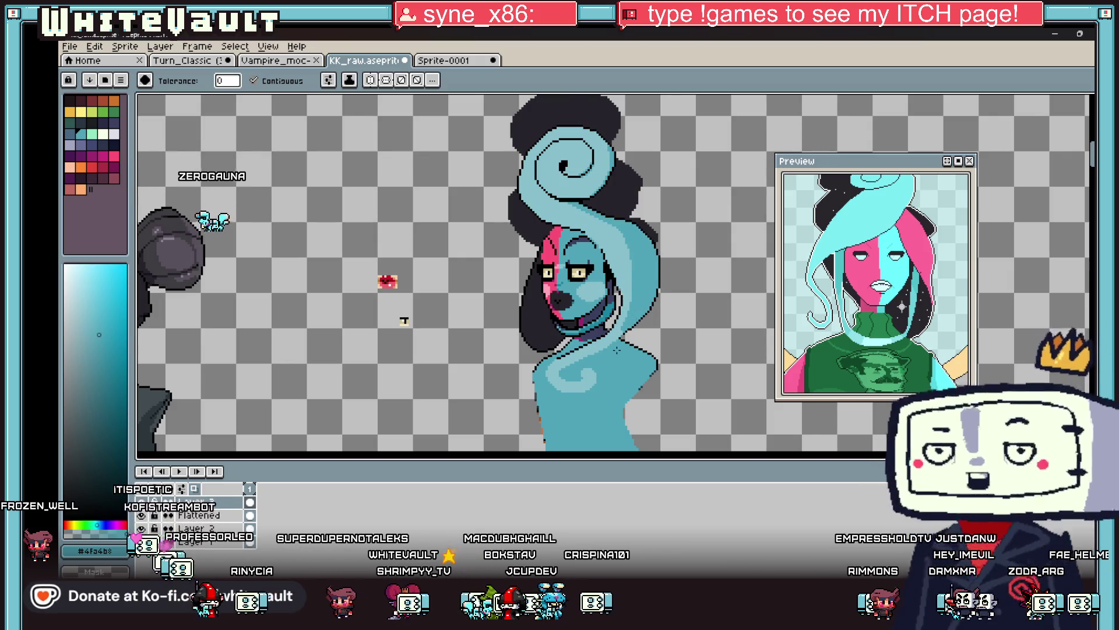
scroll(616, 349, "up", 2)
key("l")
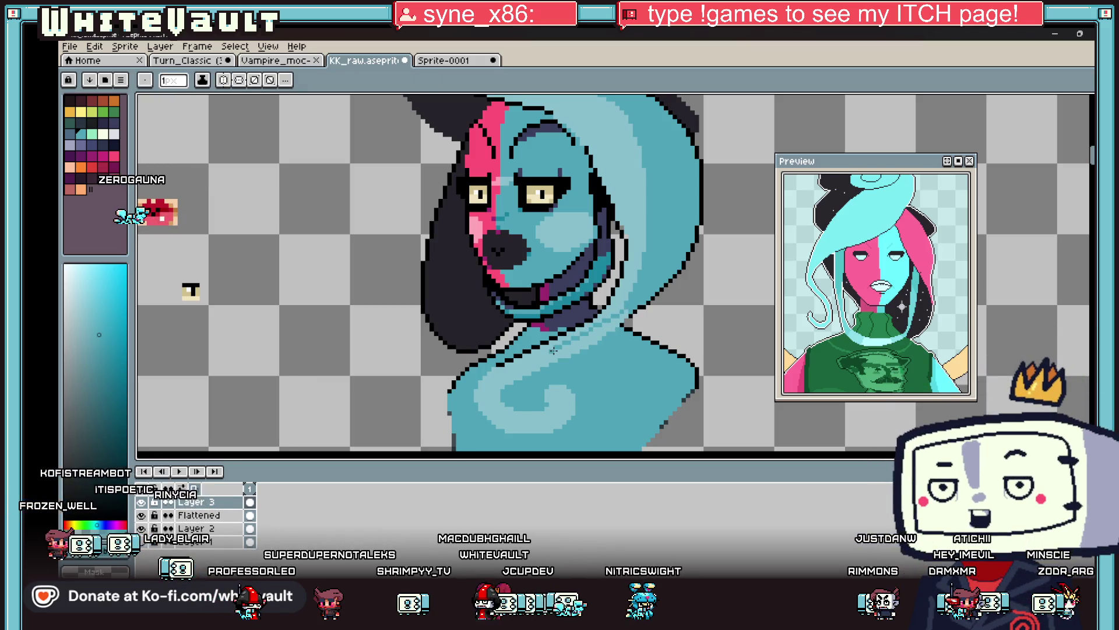
scroll(553, 350, "up", 1)
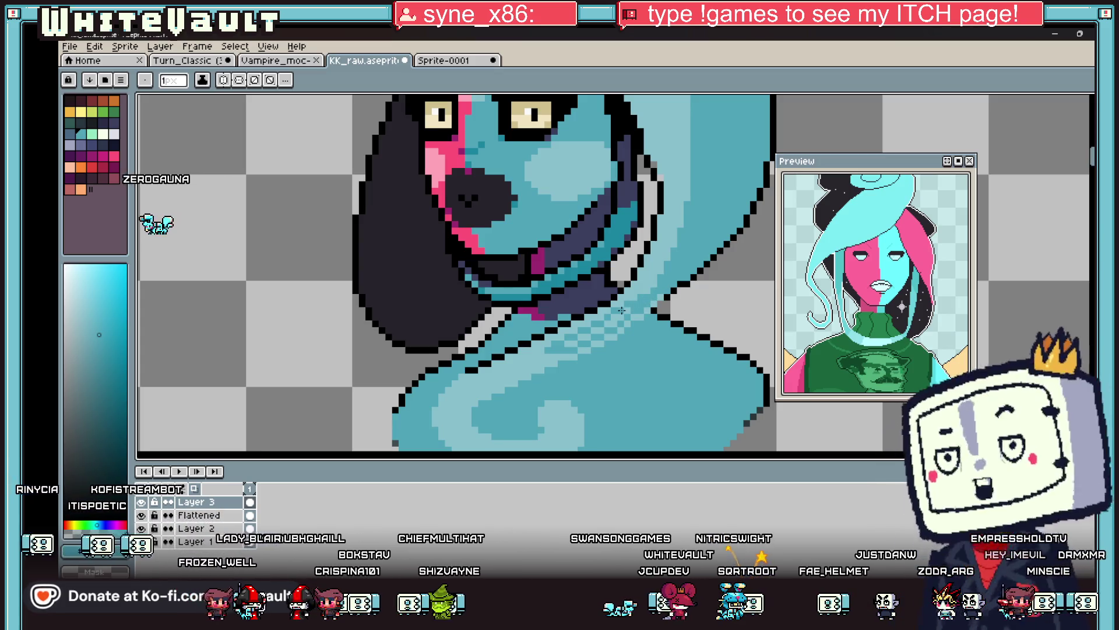
key("g")
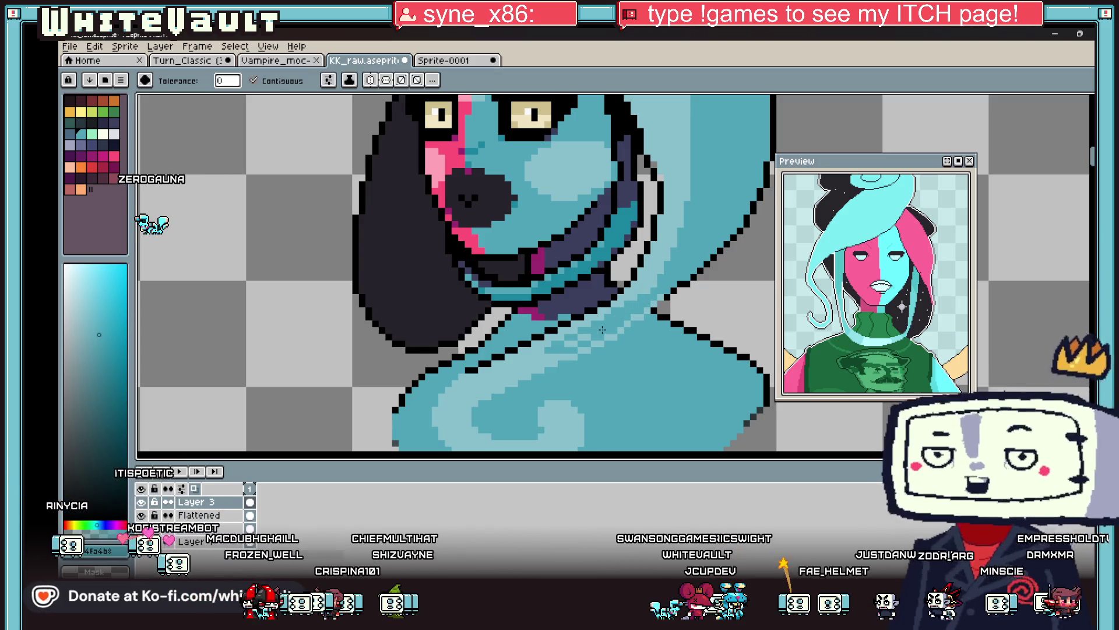
scroll(574, 345, "down", 5)
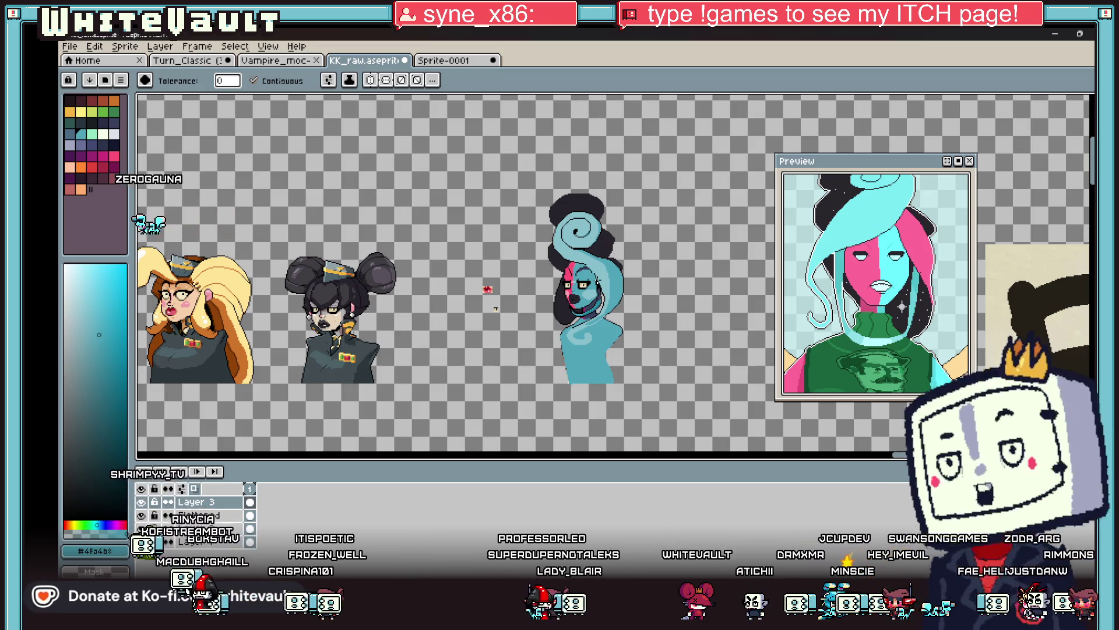
Select the 1px Pencil and zoom in on the character's pink-and-blue face.
key("b")
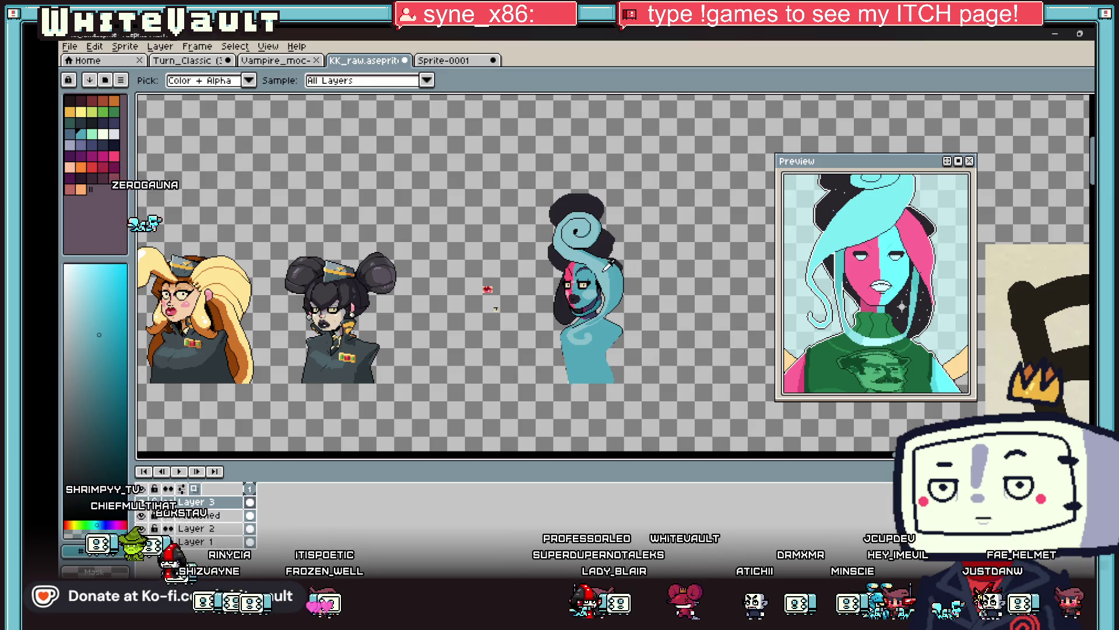
scroll(622, 246, "up", 3)
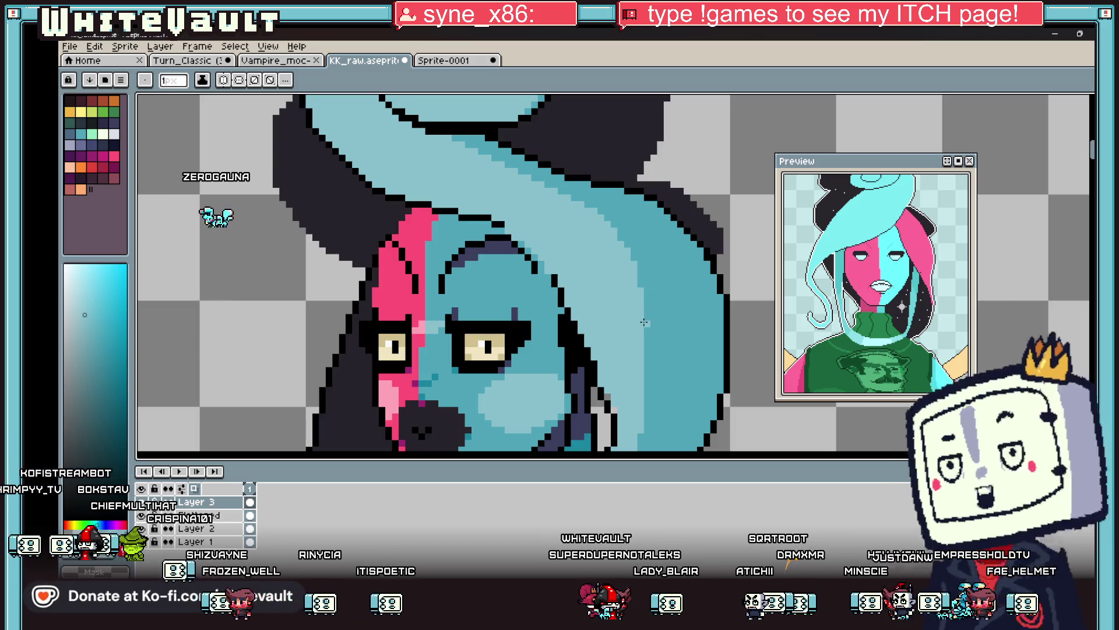
scroll(633, 404, "down", 2)
scroll(633, 403, "up", 3)
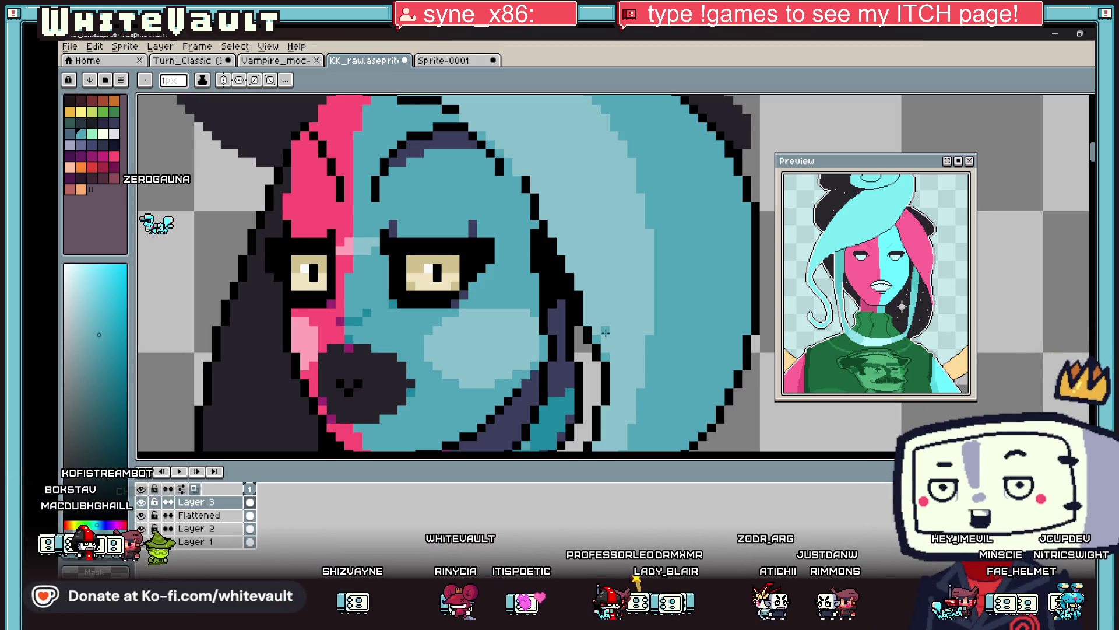
Sample dark teal from the face and pencil dark-teal pixels along the eyebrow arc, undoing one misplaced pixel.
scroll(605, 332, "down", 2)
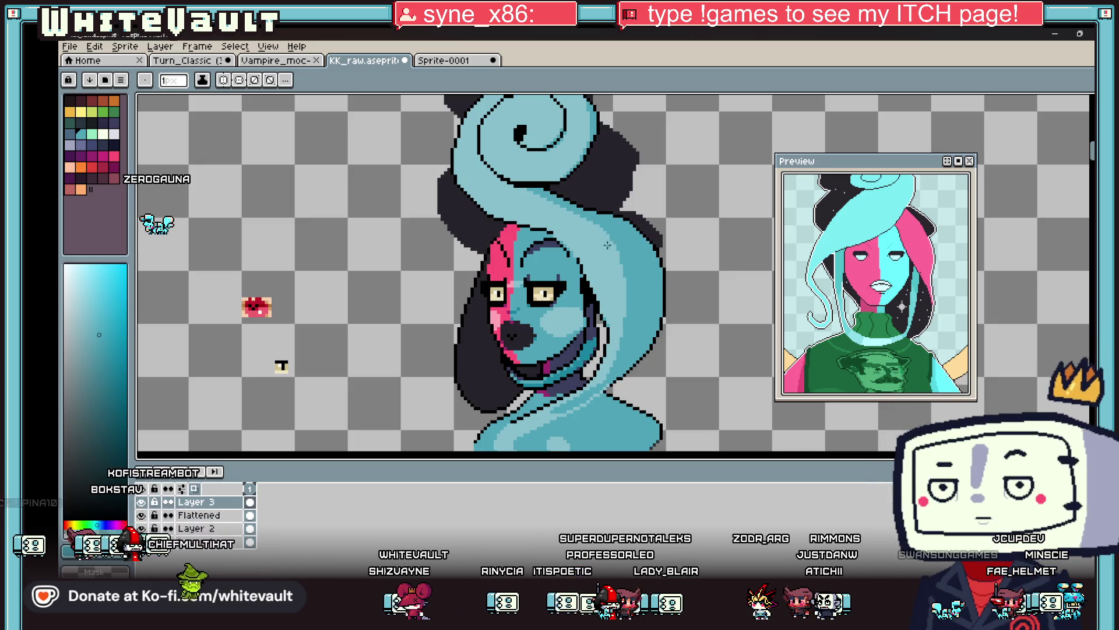
scroll(583, 237, "up", 2)
scroll(583, 238, "up", 1)
key("alt")
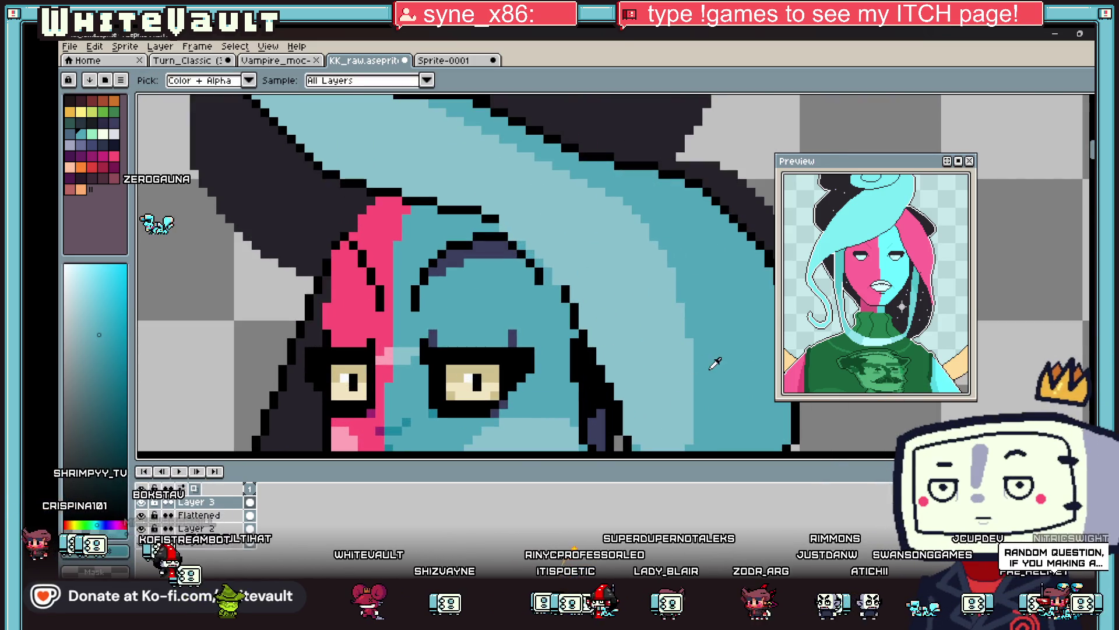
left_click(408, 425, "alt")
scroll(502, 225, "up", 3)
left_click(503, 231)
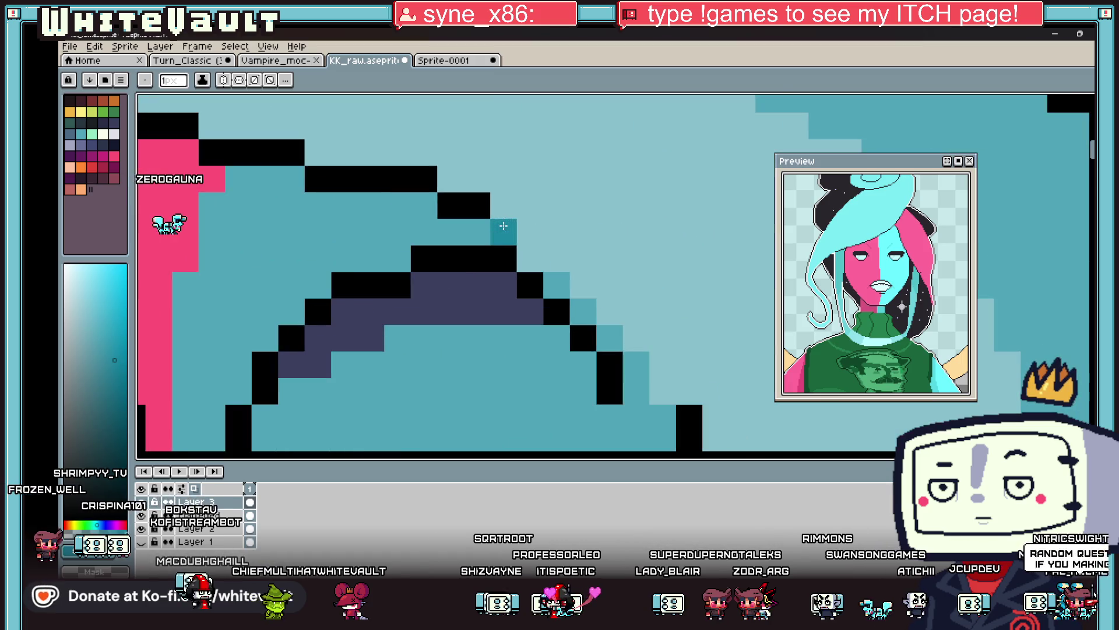
left_click(530, 259)
left_click(554, 261)
key("ctrl+z")
left_click(530, 231)
left_click(557, 259)
left_click(610, 311)
left_click(637, 338)
Recolour a stretch of the black hair outline teal.
scroll(641, 327, "down", 3)
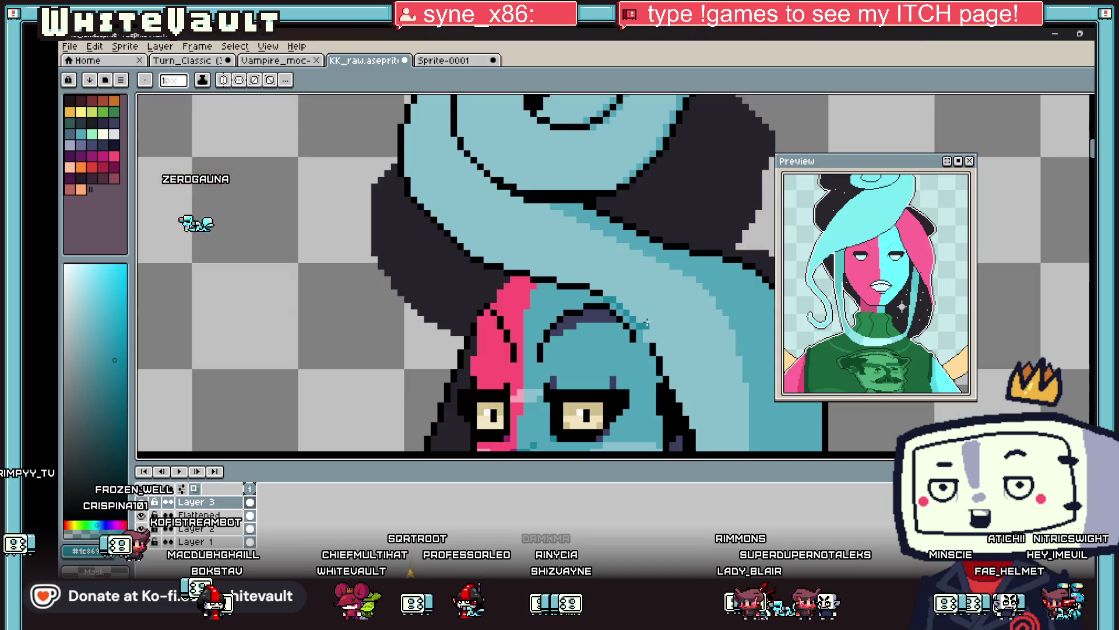
scroll(647, 333, "up", 1)
scroll(583, 285, "down", 2)
scroll(574, 280, "up", 1)
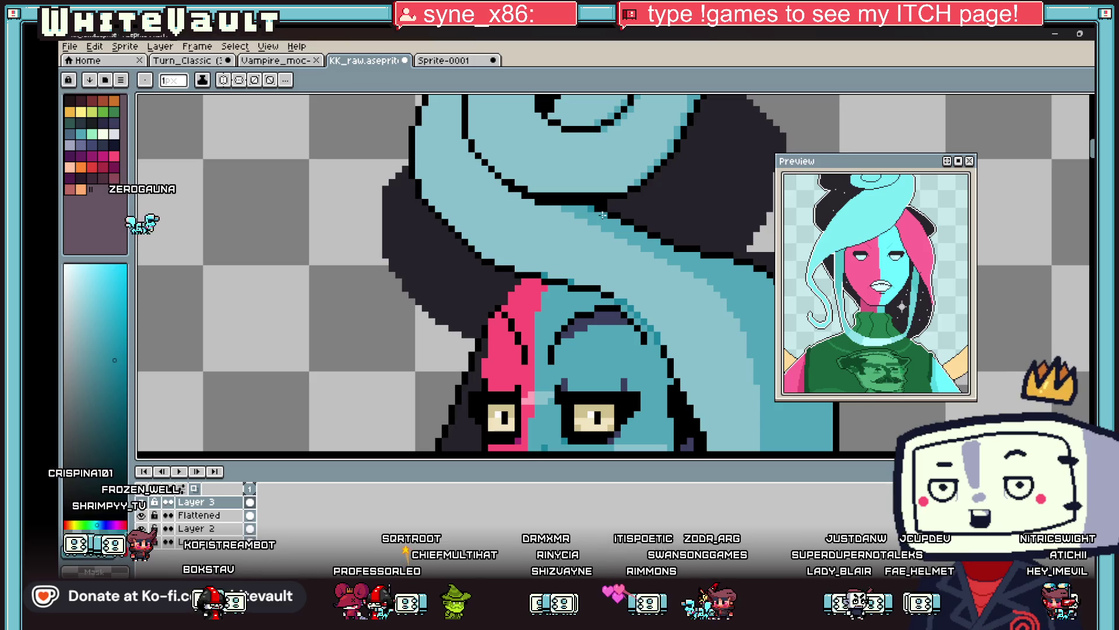
scroll(642, 222, "down", 2)
scroll(642, 223, "down", 1)
scroll(559, 245, "up", 2)
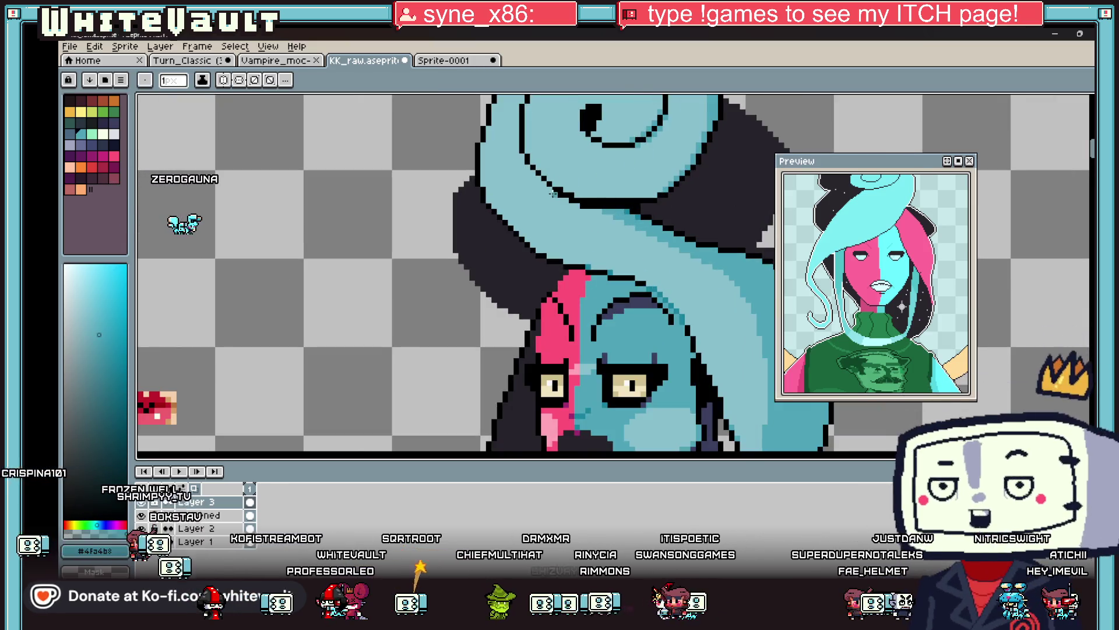
scroll(553, 196, "up", 2)
left_click_drag(553, 196, 587, 215)
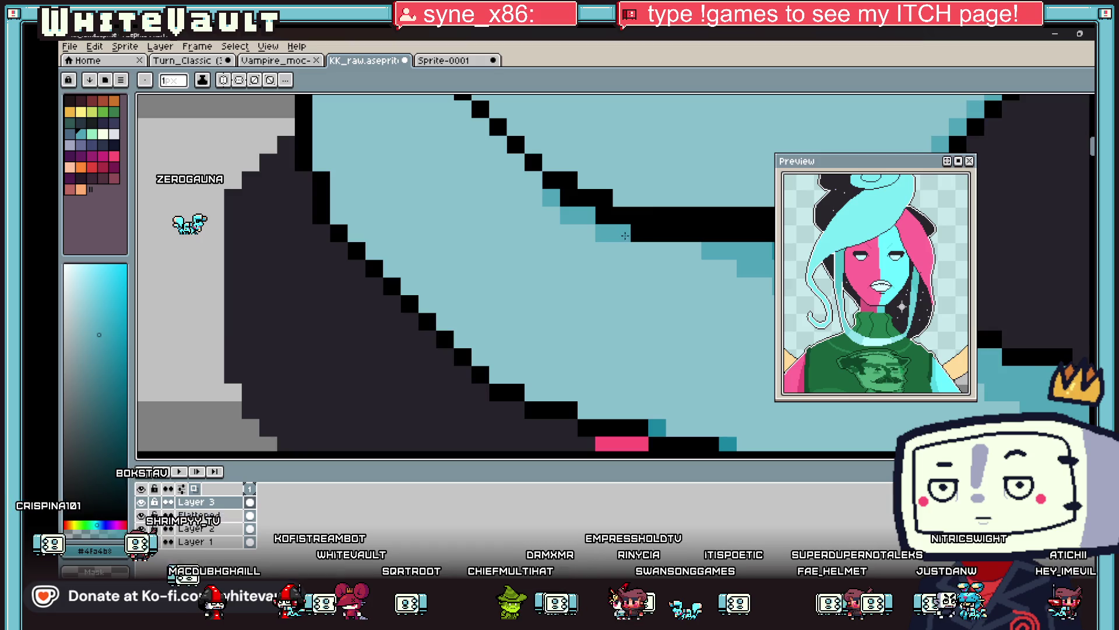
scroll(637, 250, "down", 2)
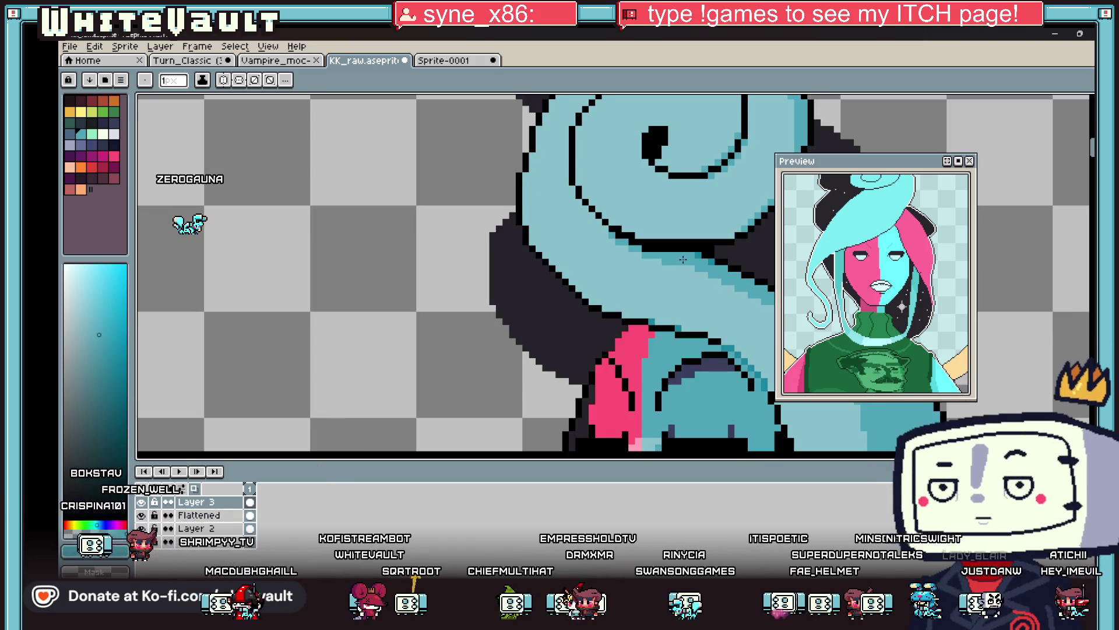
scroll(635, 333, "down", 3)
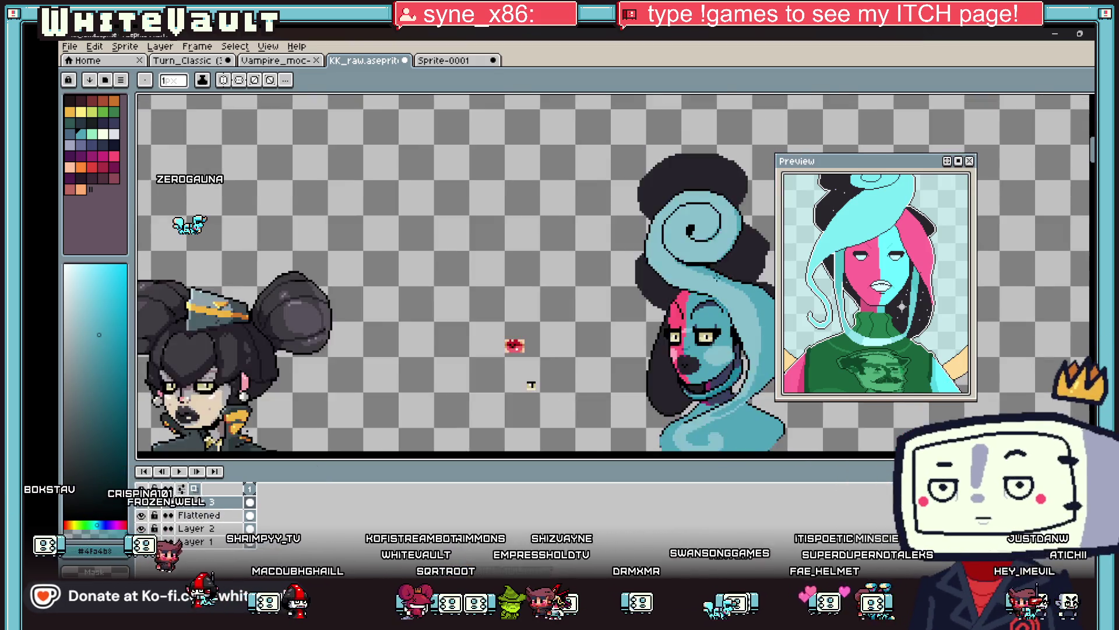
scroll(635, 333, "up", 3)
scroll(538, 396, "down", 3)
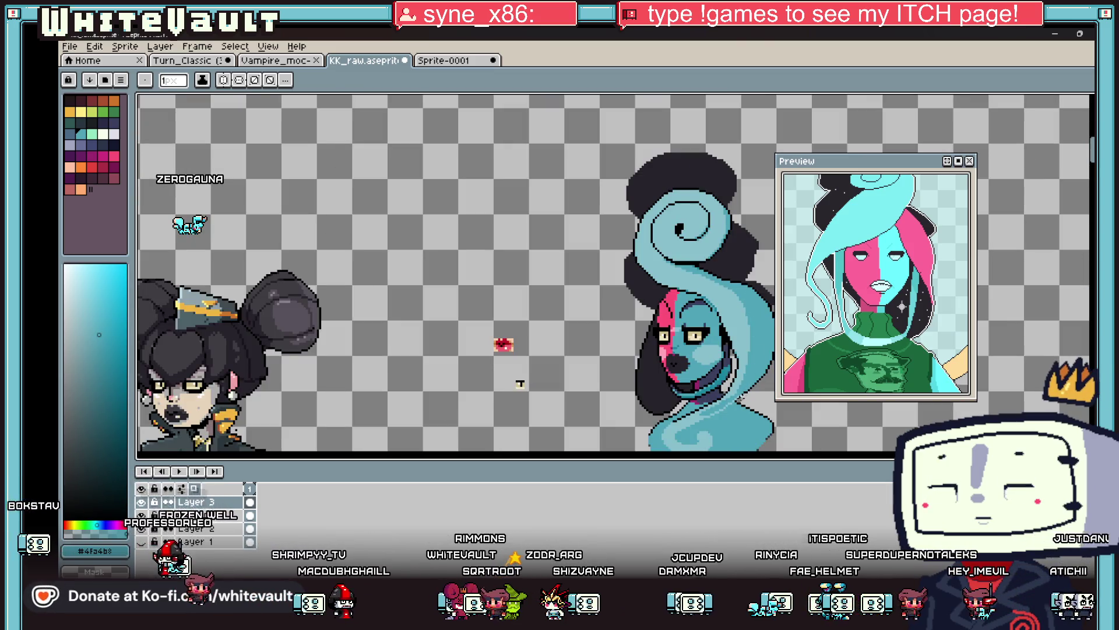
key("i")
scroll(745, 397, "up", 3)
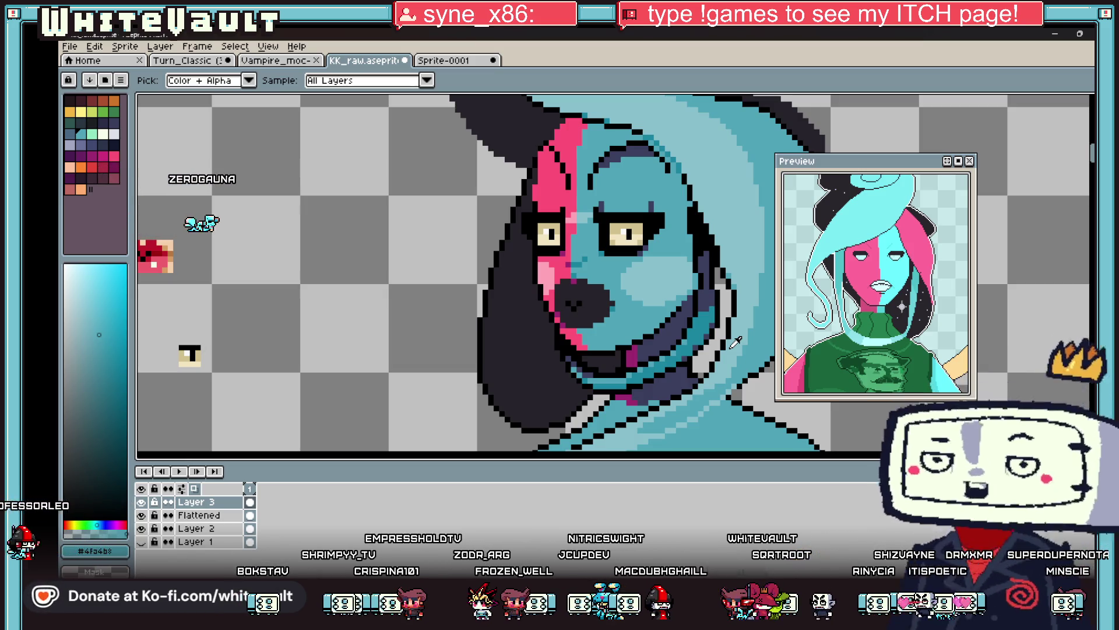
scroll(670, 329, "down", 2)
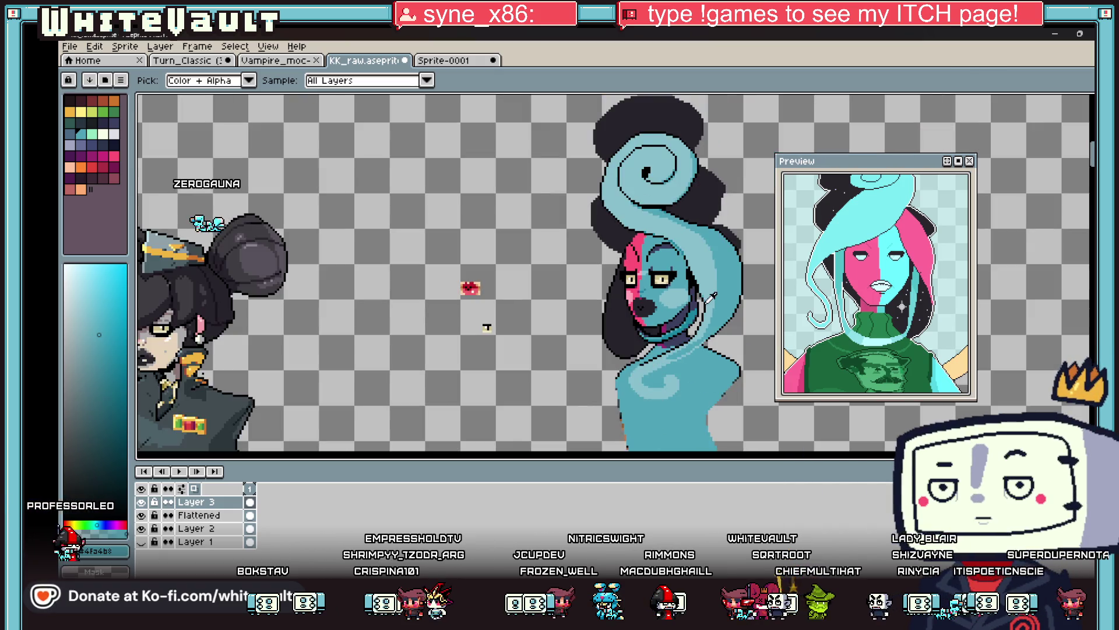
scroll(706, 312, "up", 3)
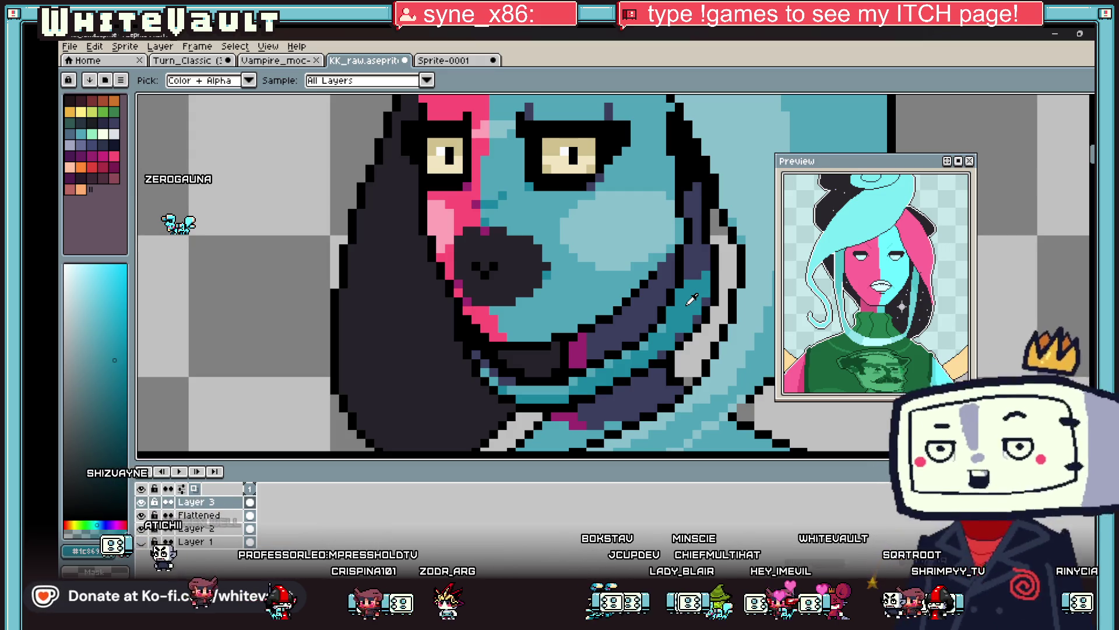
Pick black from the hair outline, try a black Paint Bucket fill on the hair, and undo it.
scroll(608, 298, "down", 5)
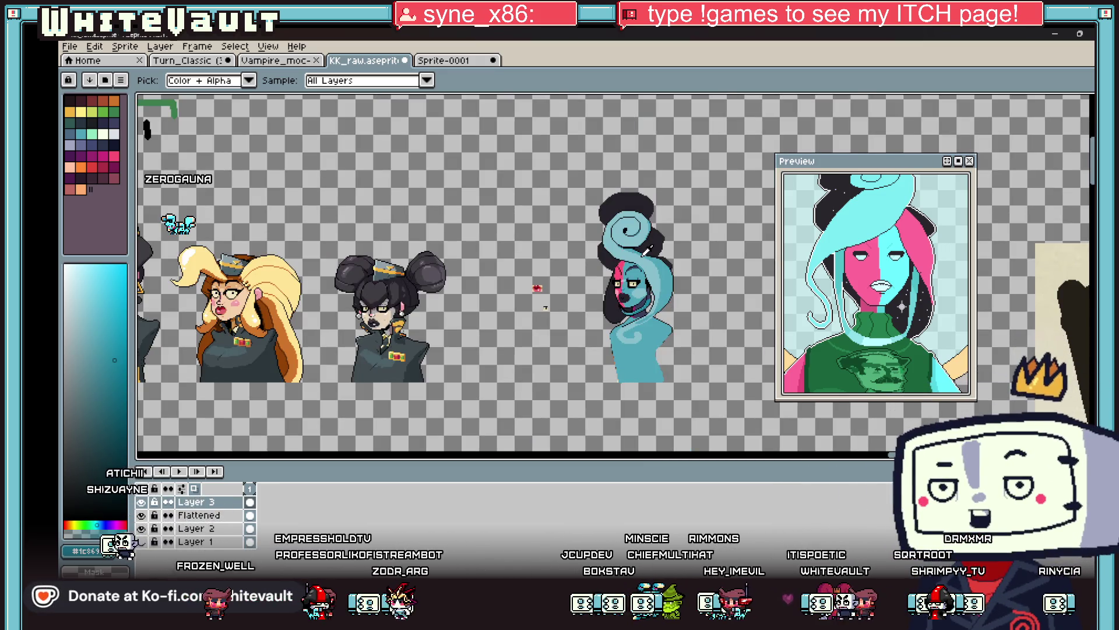
scroll(643, 250, "up", 3)
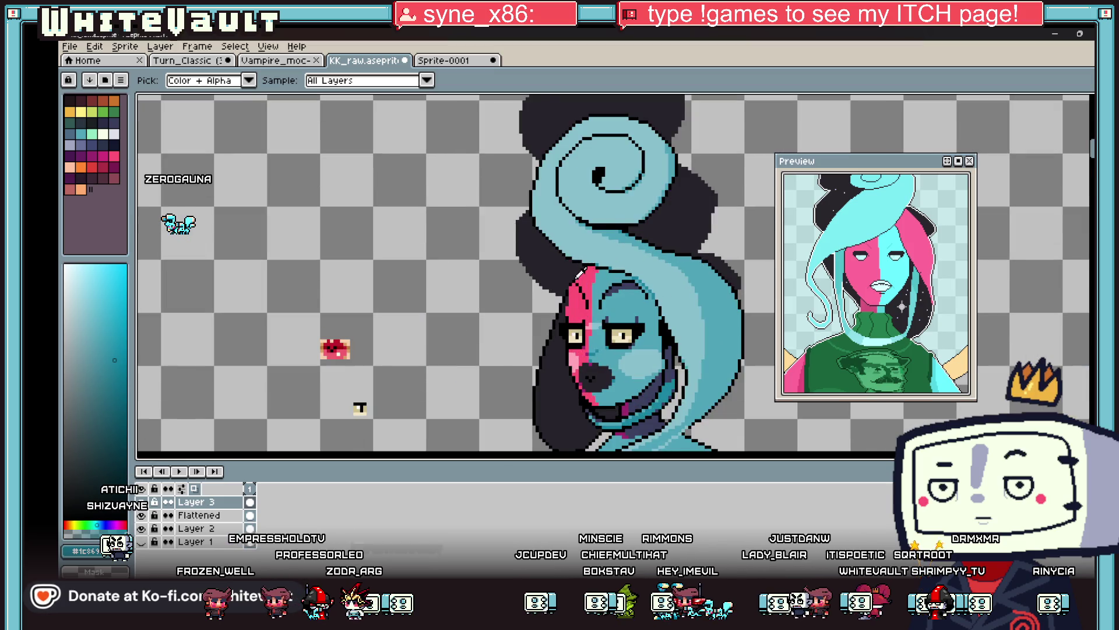
scroll(580, 273, "up", 4)
left_click(563, 297)
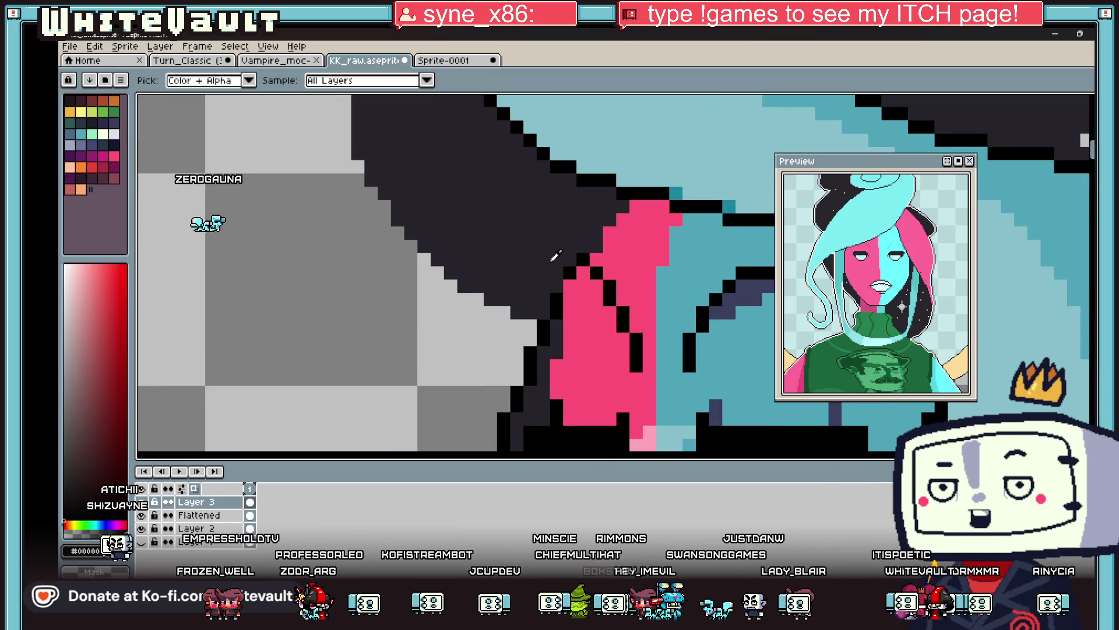
key("v")
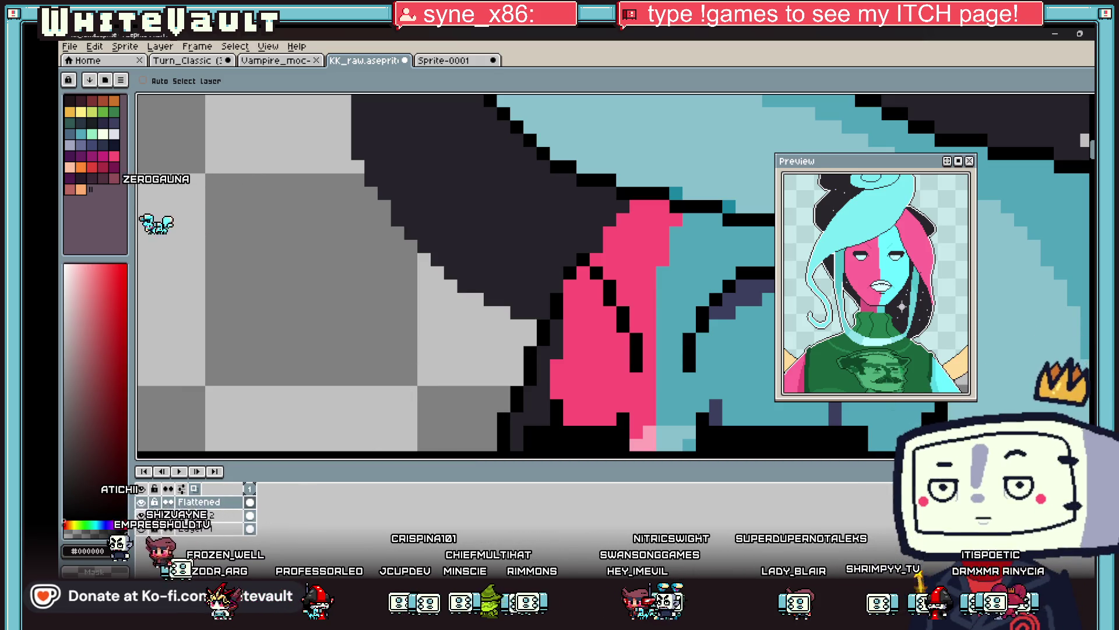
key("g")
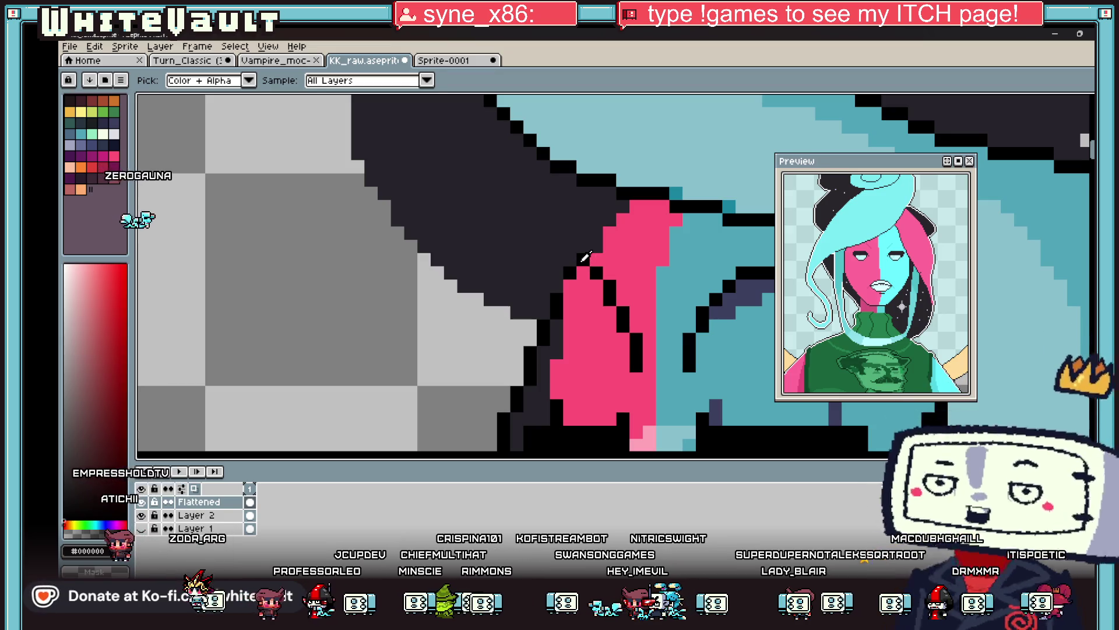
left_click(543, 241)
key("ctrl+z")
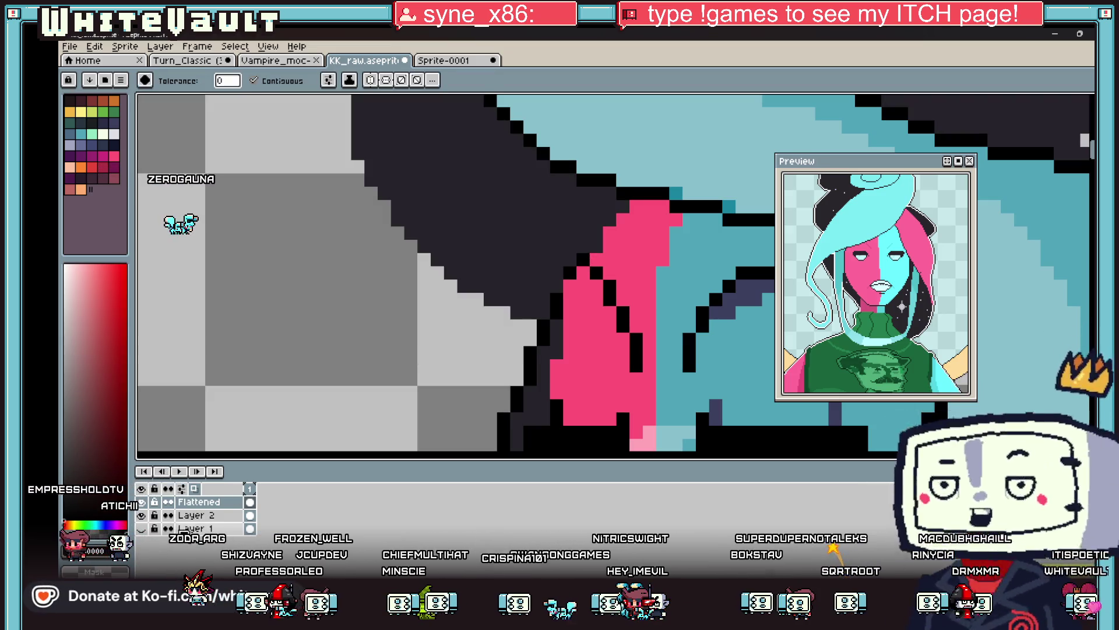
Delete the Flattened layer so only Layer 2 and Layer 1 remain.
right_click(217, 507)
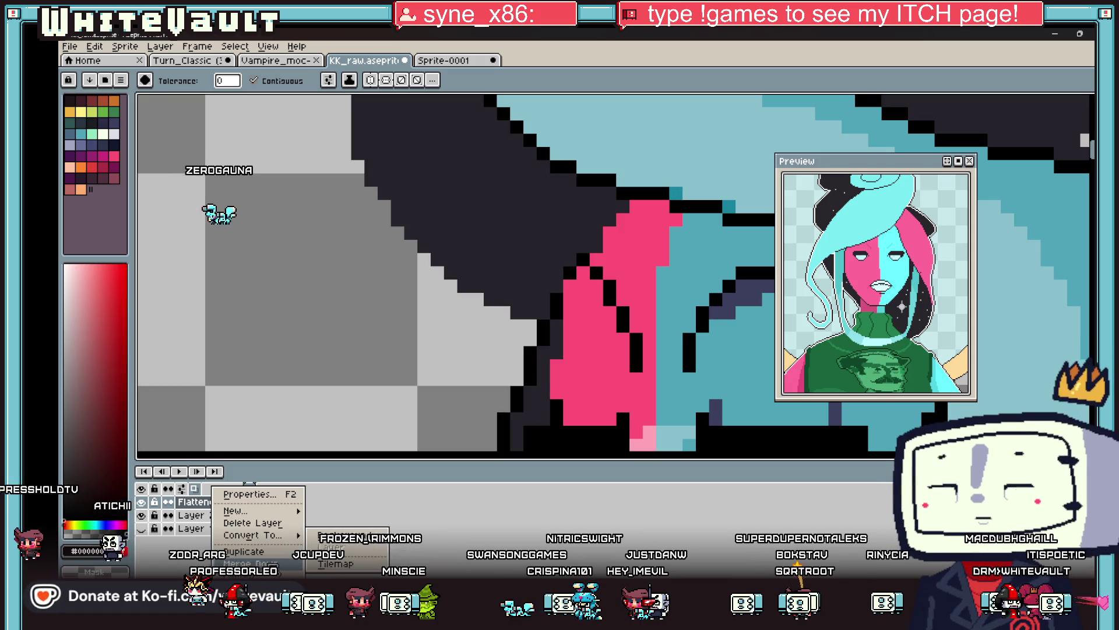
left_click(251, 517)
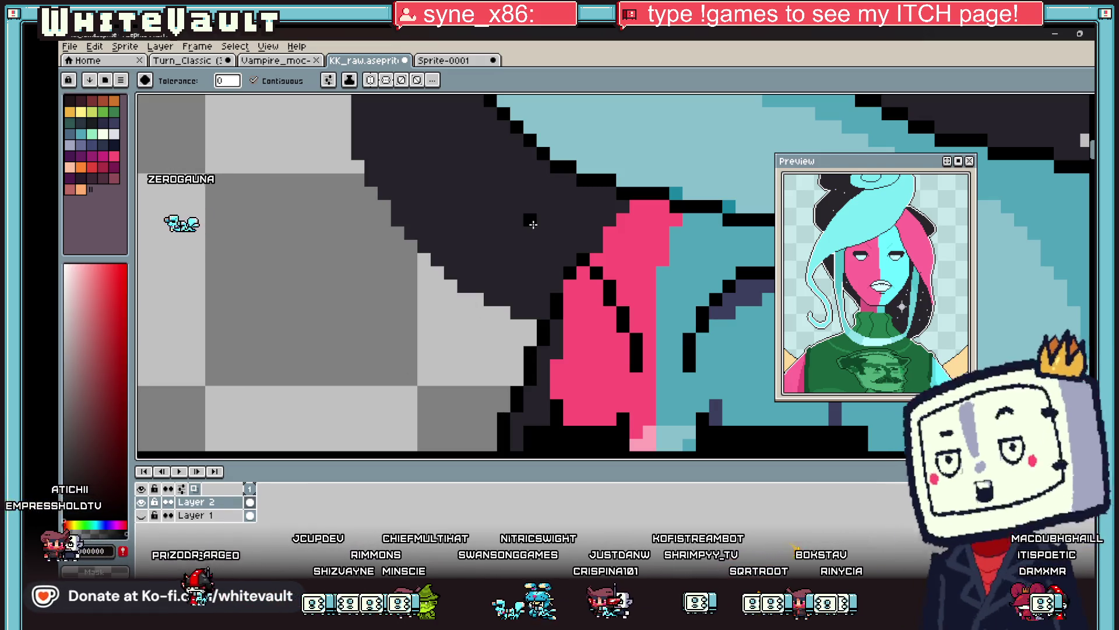
key("b")
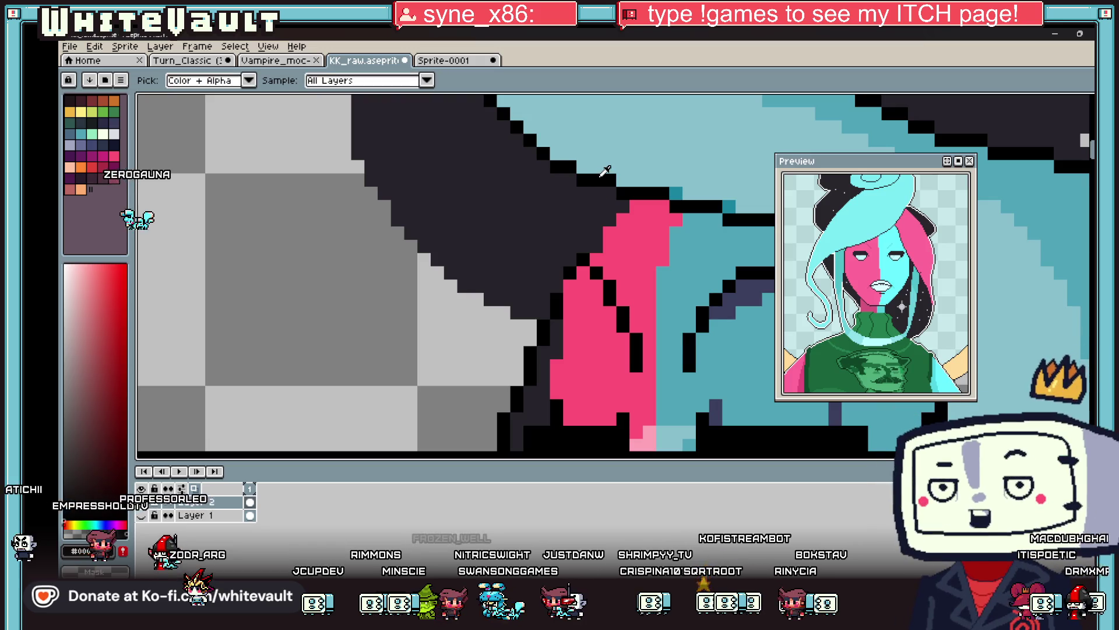
scroll(561, 207, "down", 1)
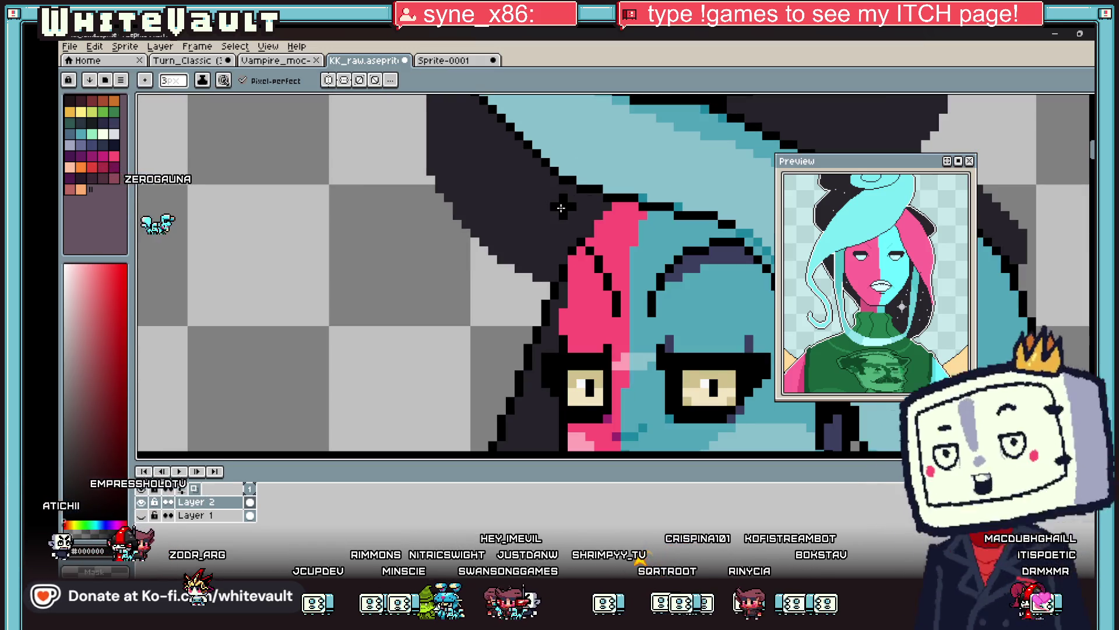
key("g")
scroll(551, 231, "down", 2)
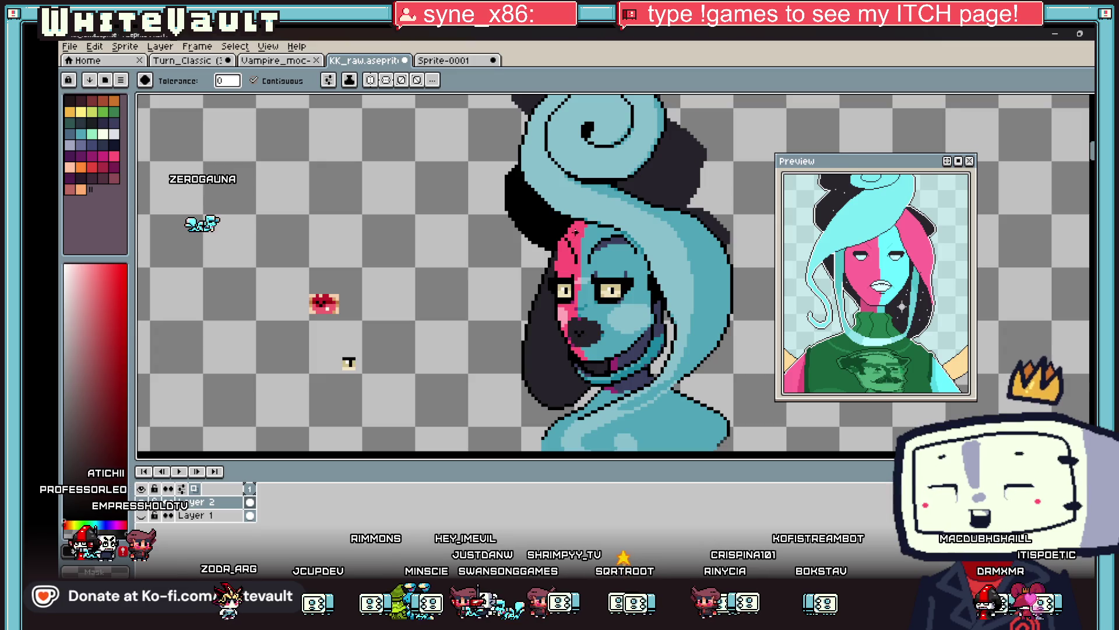
left_click(657, 176)
scroll(656, 176, "down", 2)
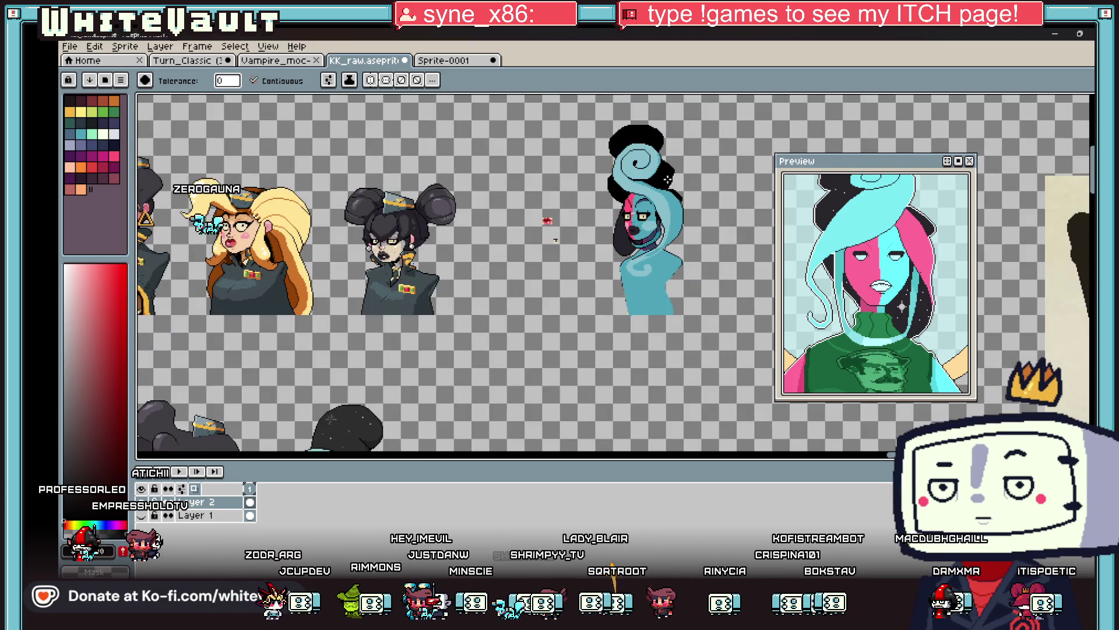
scroll(670, 200, "up", 2)
scroll(671, 200, "up", 3)
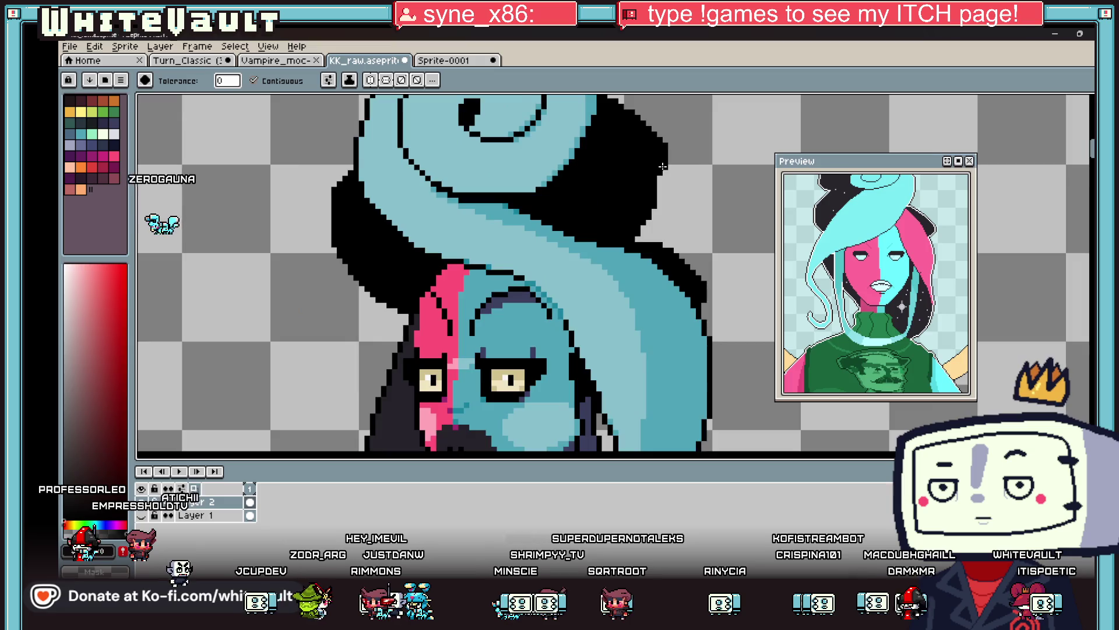
key("b")
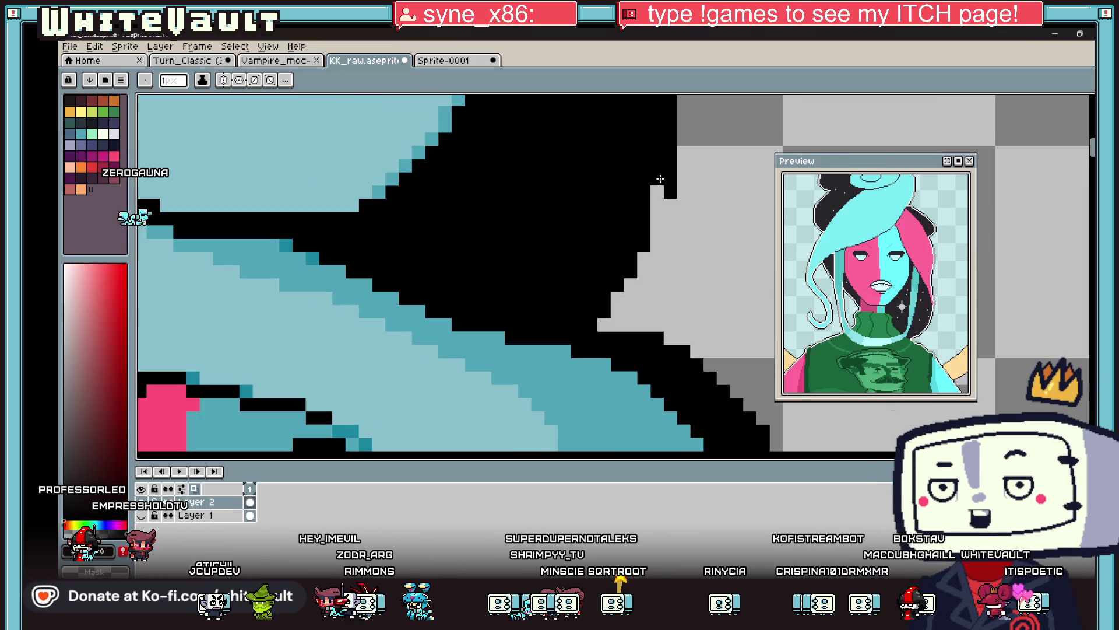
scroll(659, 192, "up", 2)
scroll(658, 222, "down", 3)
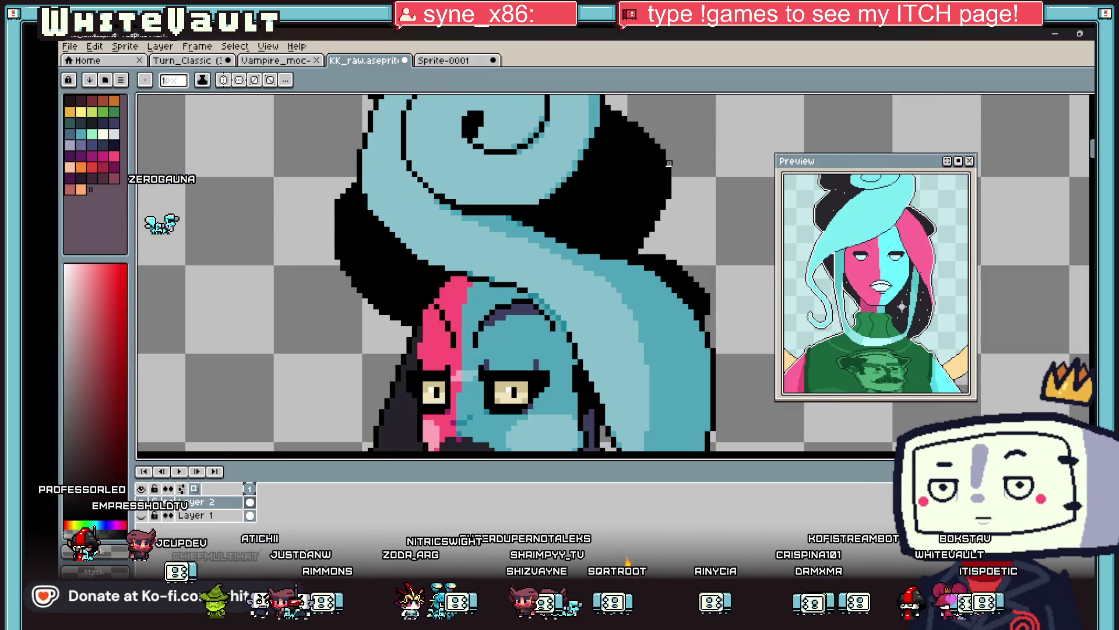
scroll(583, 198, "down", 4)
key("i")
scroll(542, 217, "up", 4)
scroll(541, 217, "down", 4)
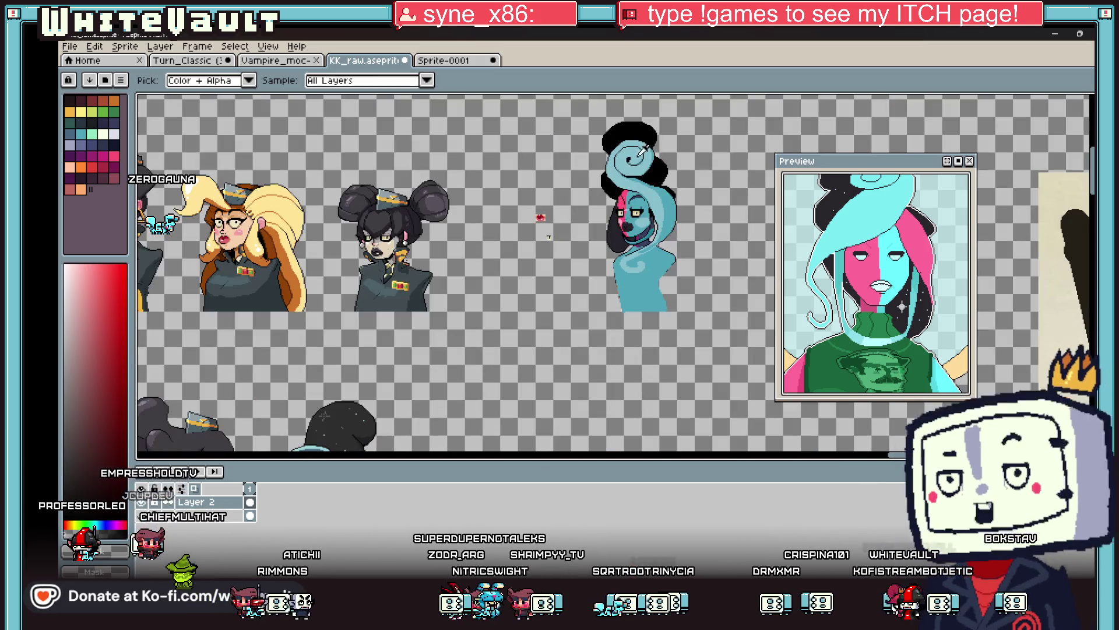
left_click(610, 143)
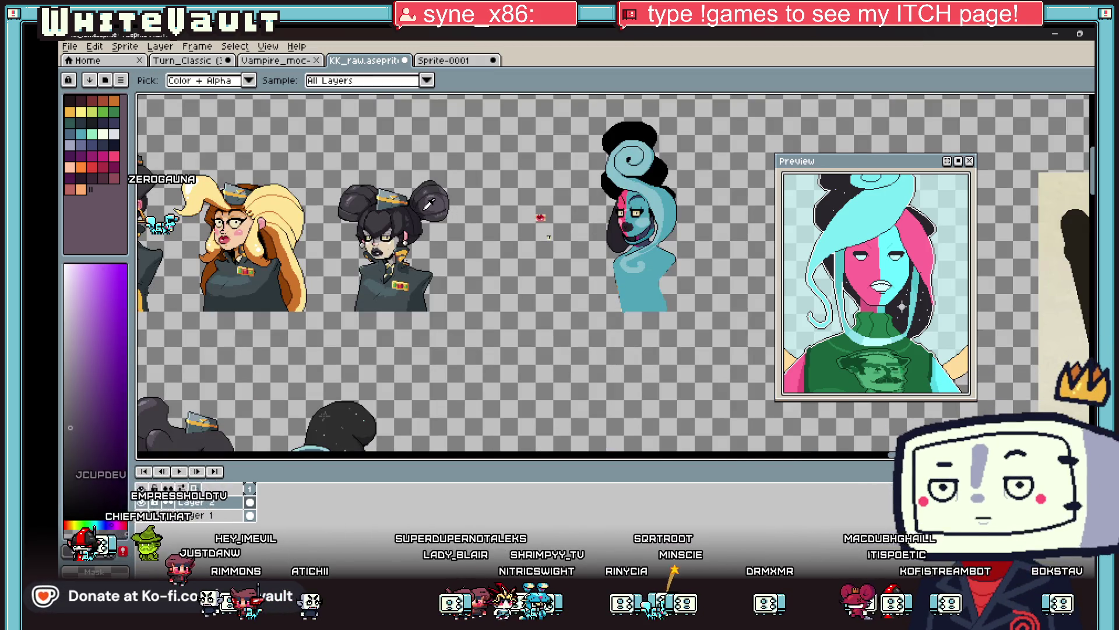
key("b")
scroll(635, 120, "up", 4)
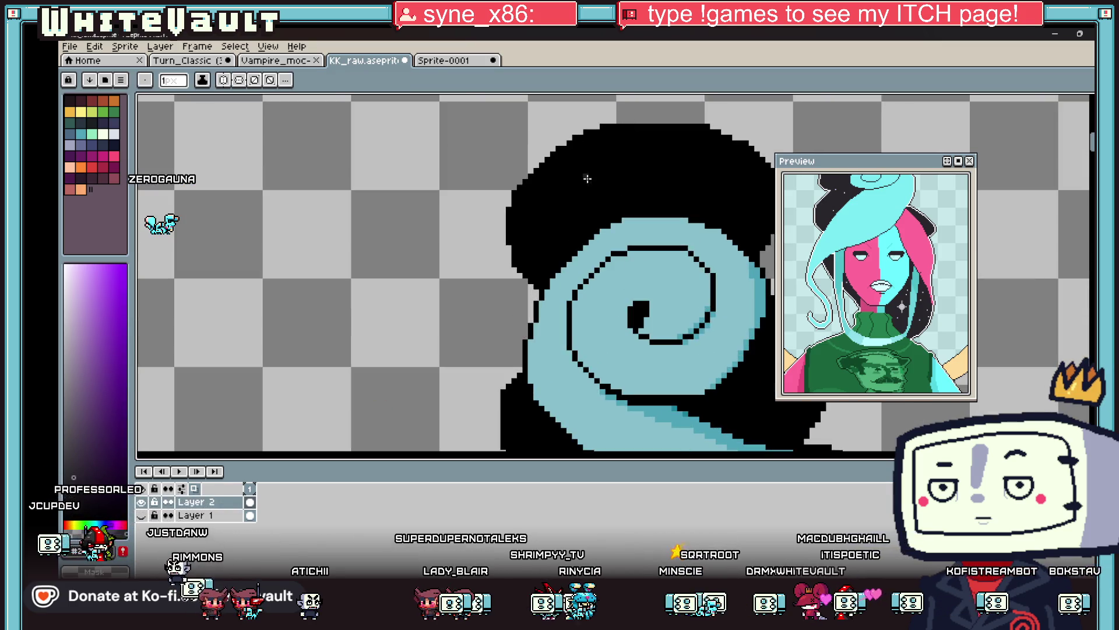
key("plus")
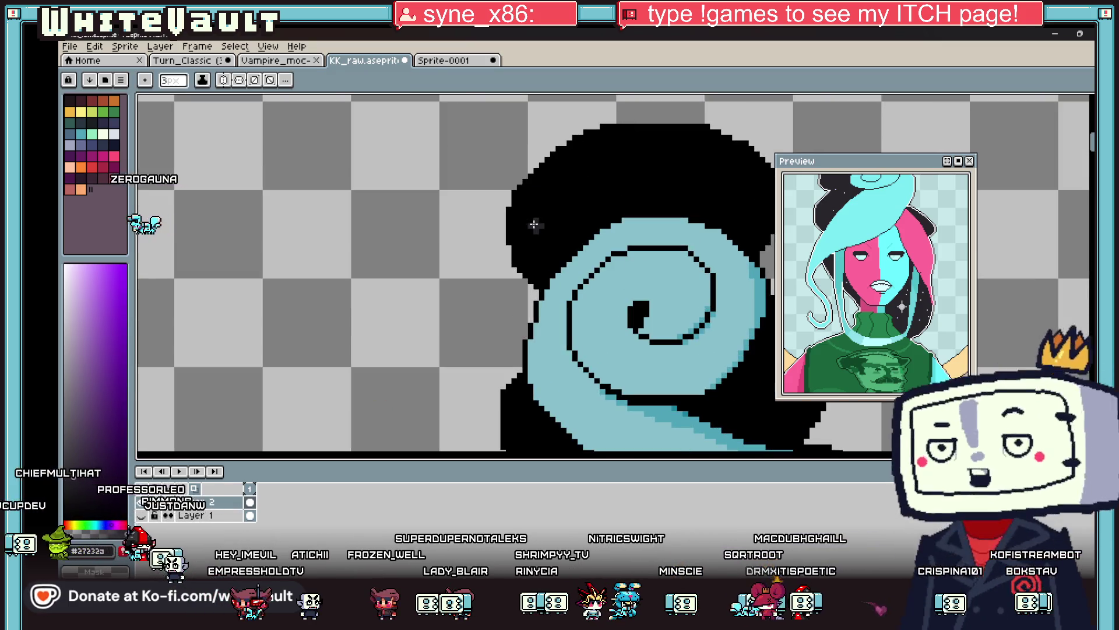
left_click_drag(526, 224, 581, 156)
key("v")
key("ctrl+z")
key("b")
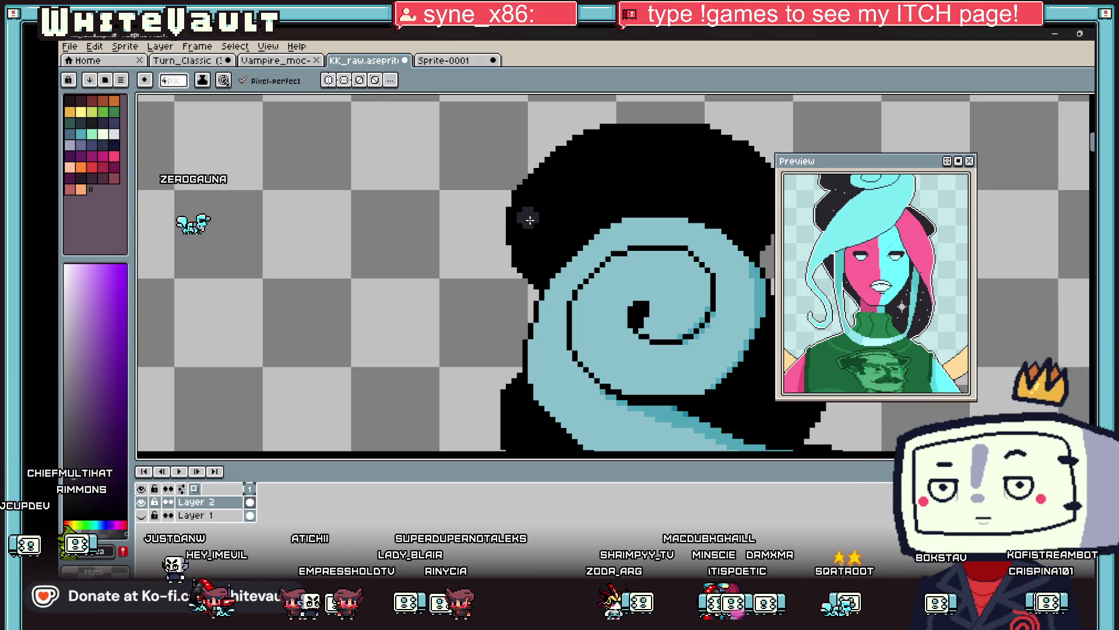
mouse_move(533, 223)
left_mouse_down()
mouse_move(597, 151)
mouse_move(671, 143)
mouse_move(723, 164)
mouse_move(702, 178)
mouse_move(630, 187)
mouse_move(549, 226)
left_mouse_up()
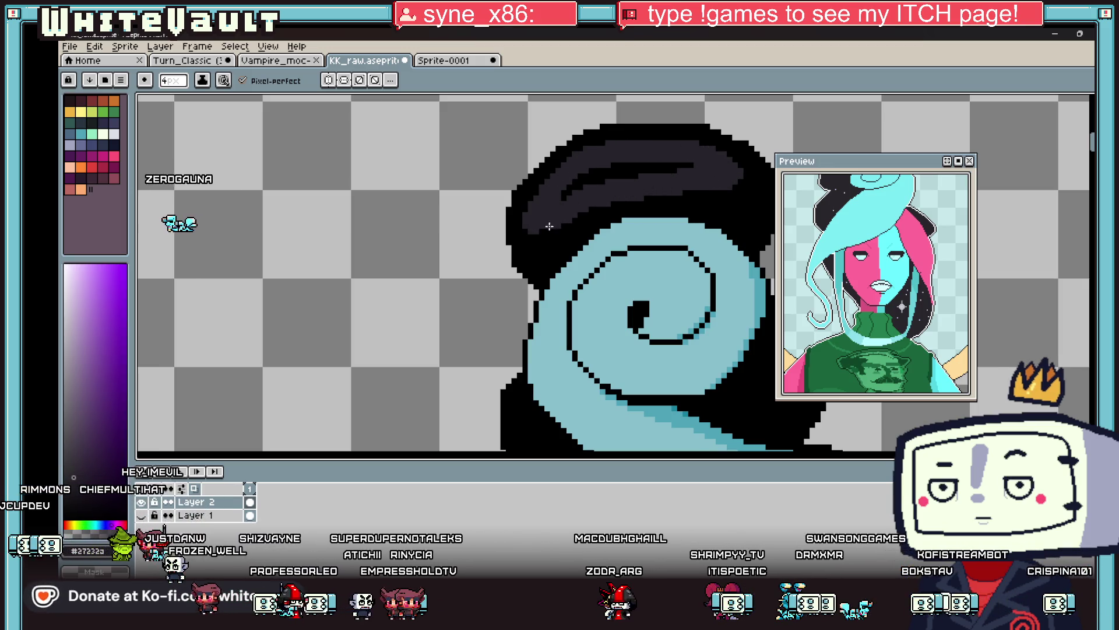
left_click_drag(606, 176, 694, 168)
scroll(694, 169, "down", 3)
scroll(637, 340, "up", 1)
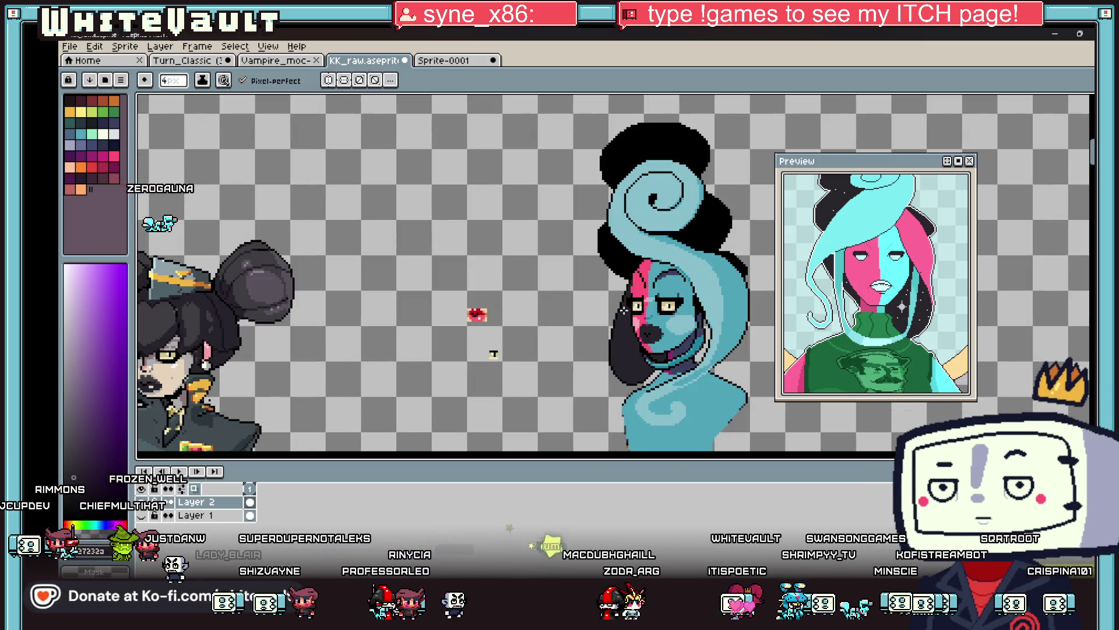
scroll(631, 330, "up", 1)
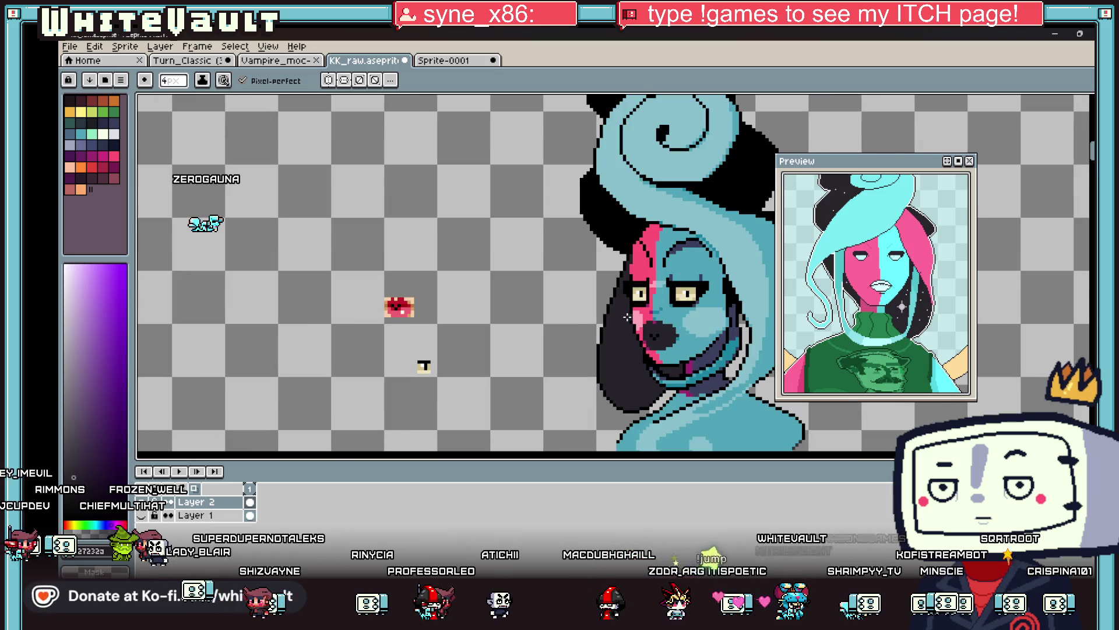
key("i")
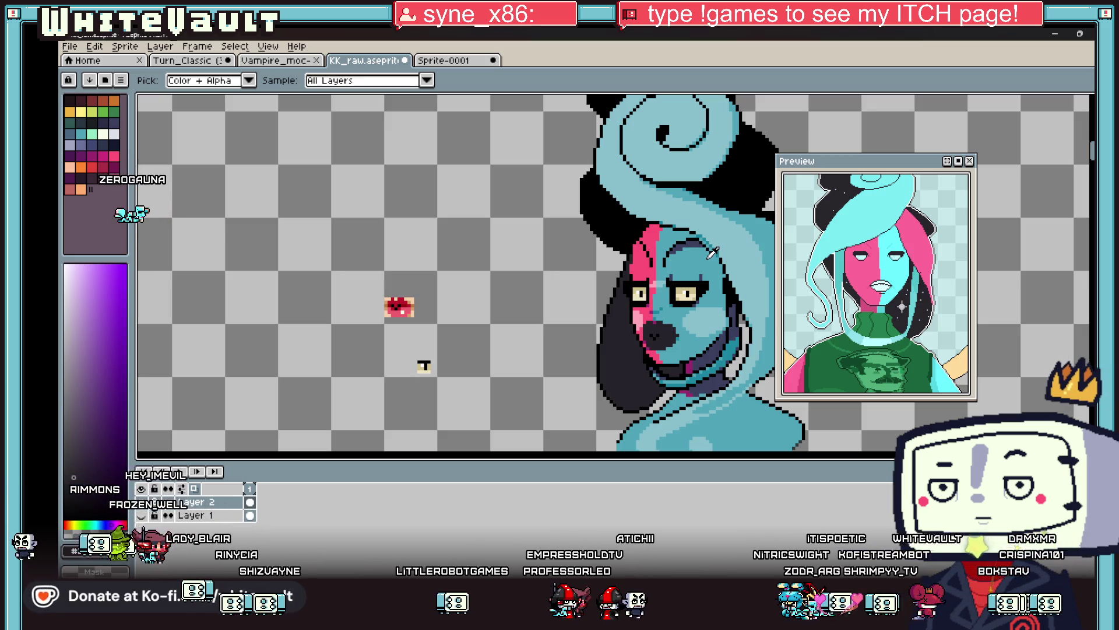
scroll(648, 321, "down", 1)
scroll(649, 327, "down", 1)
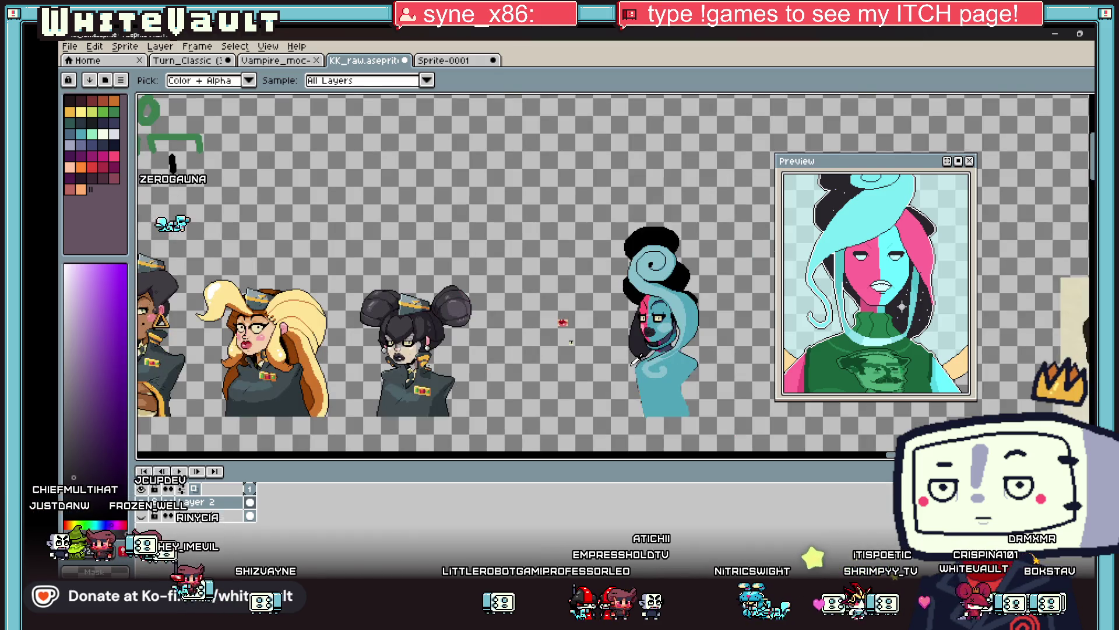
scroll(642, 339, "up", 2)
scroll(636, 252, "up", 1)
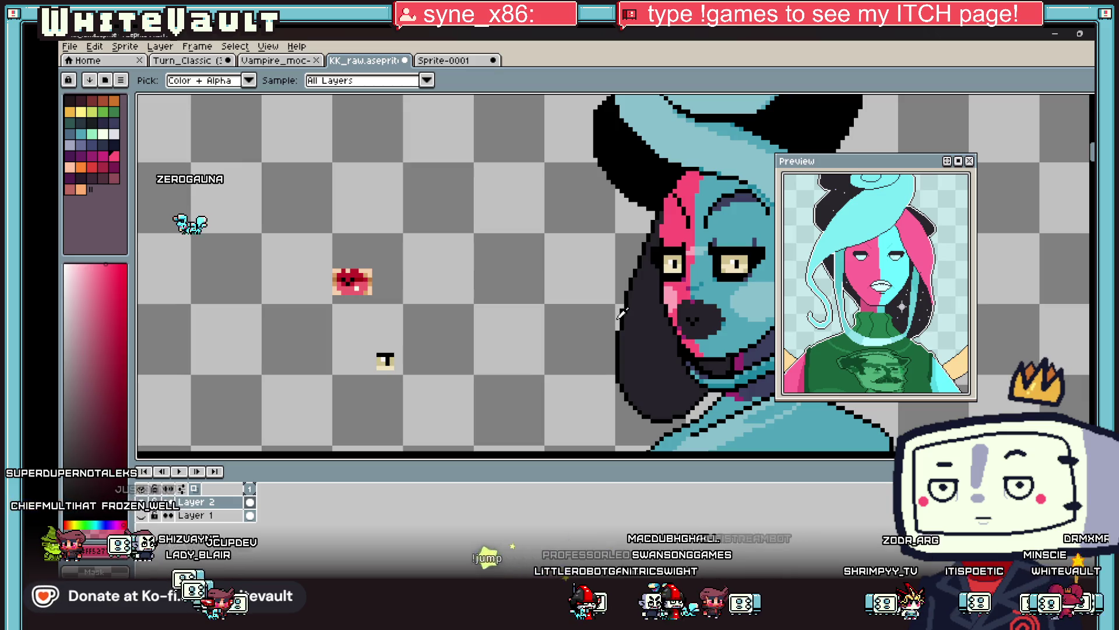
key("b")
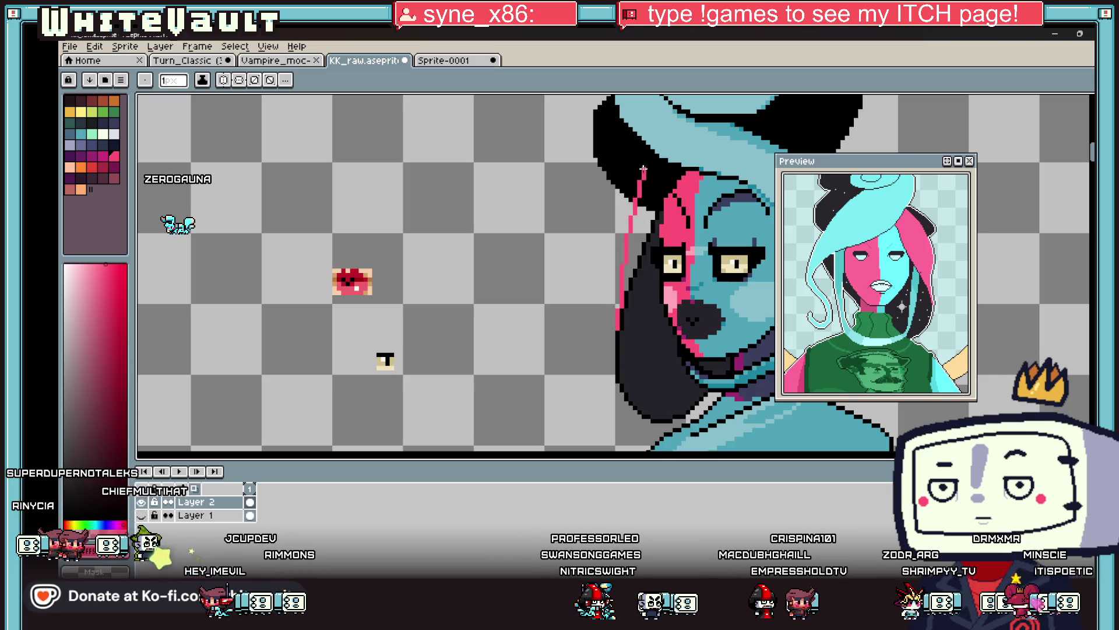
scroll(644, 150, "up", 3)
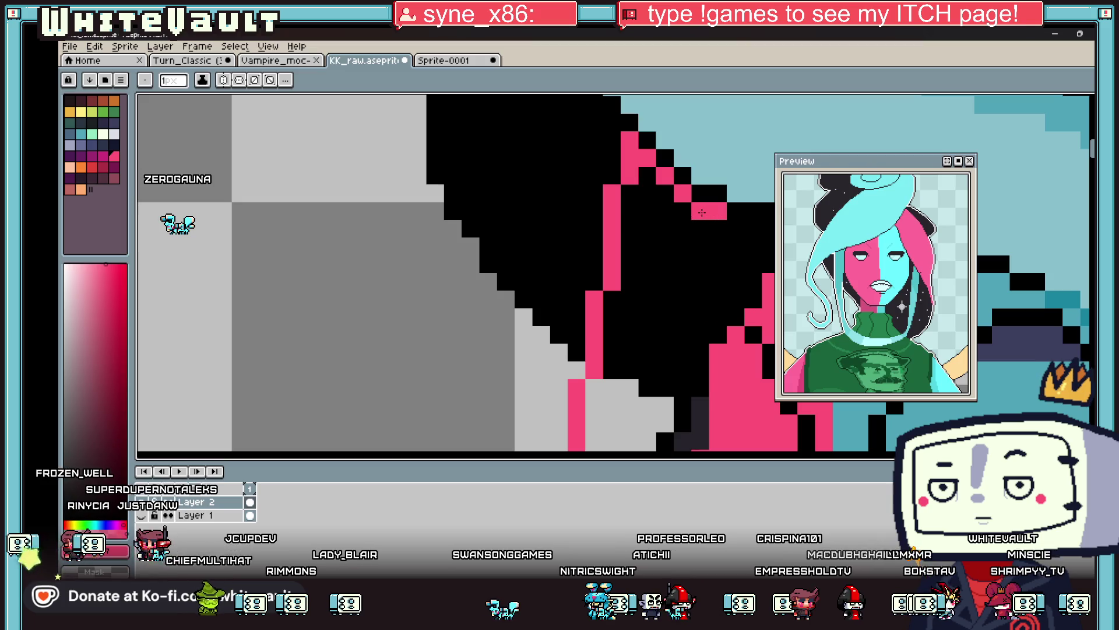
scroll(700, 210, "down", 3)
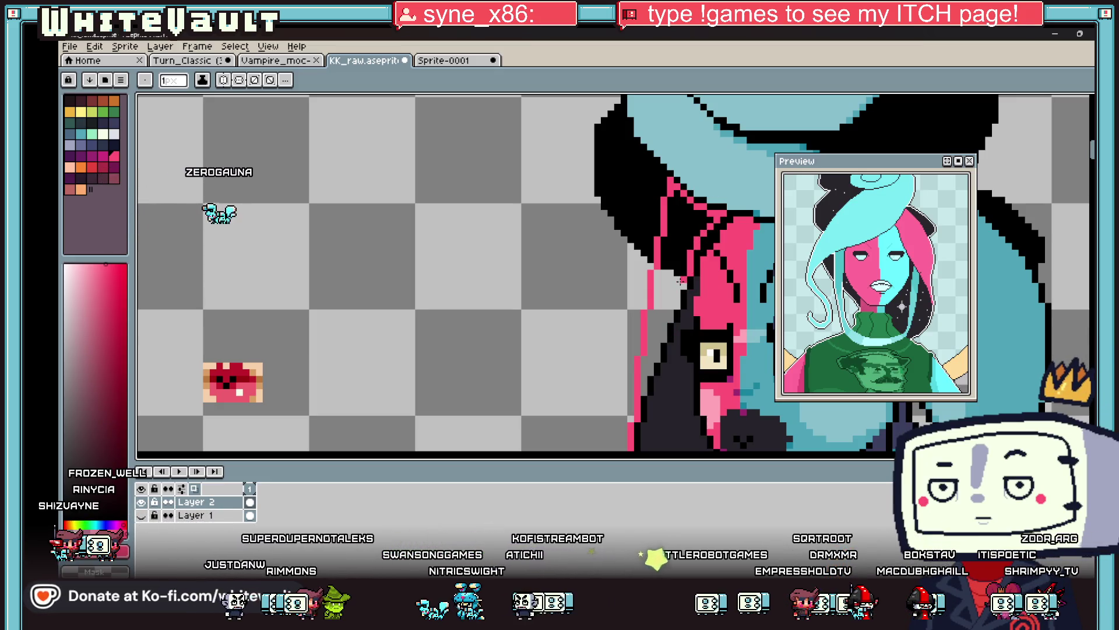
key("g")
scroll(683, 252, "down", 2)
scroll(683, 252, "down", 2)
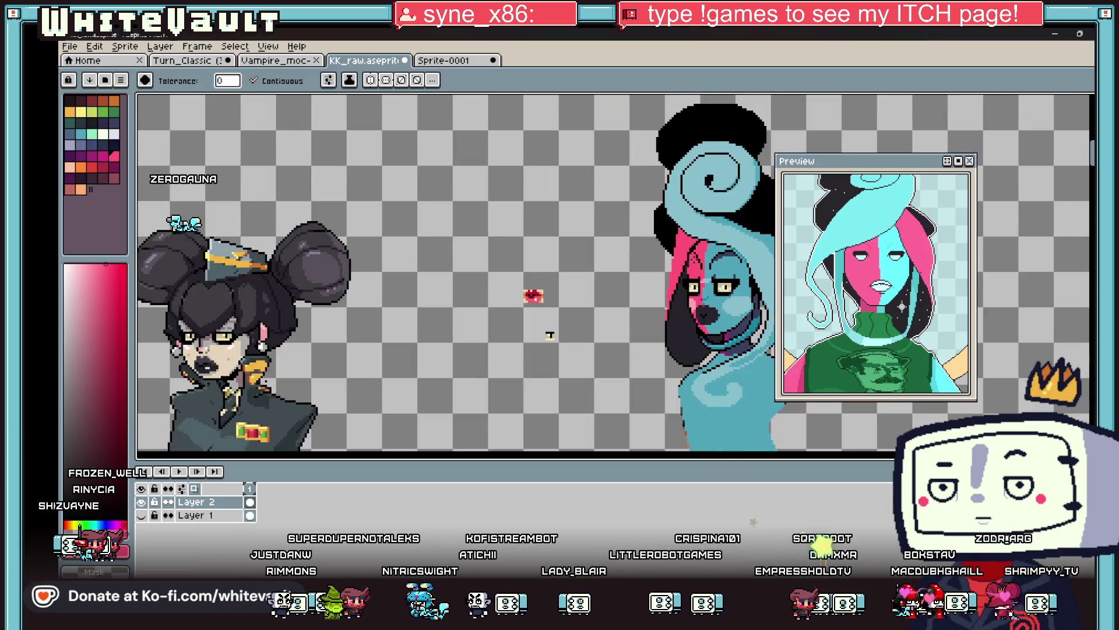
scroll(711, 257, "up", 1)
scroll(712, 286, "up", 1)
key("i")
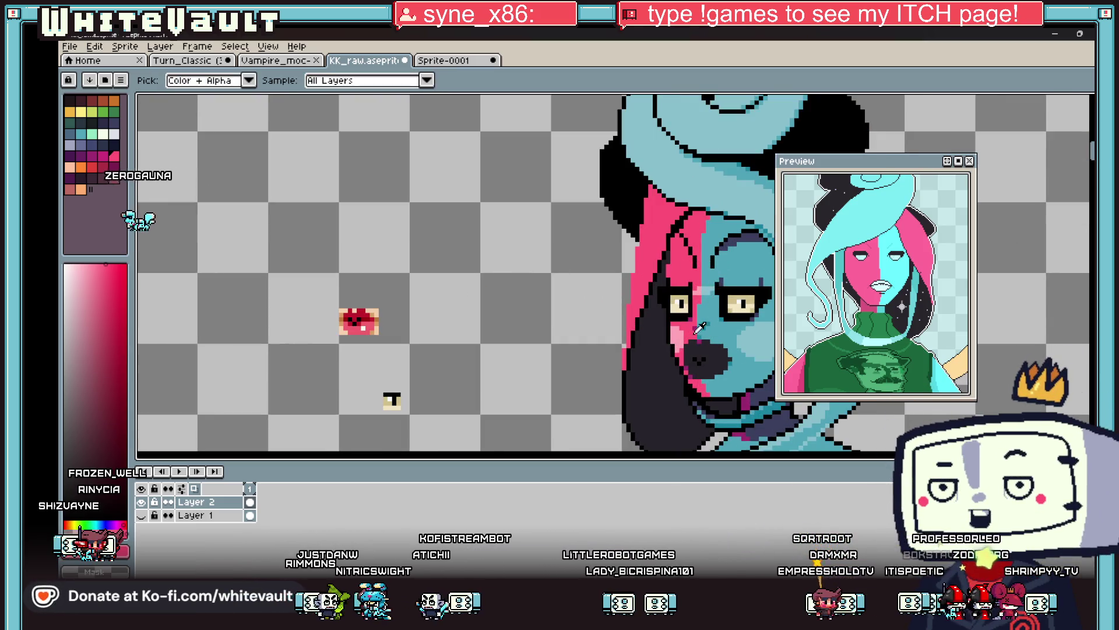
left_click(700, 324)
key("g")
left_click(628, 372)
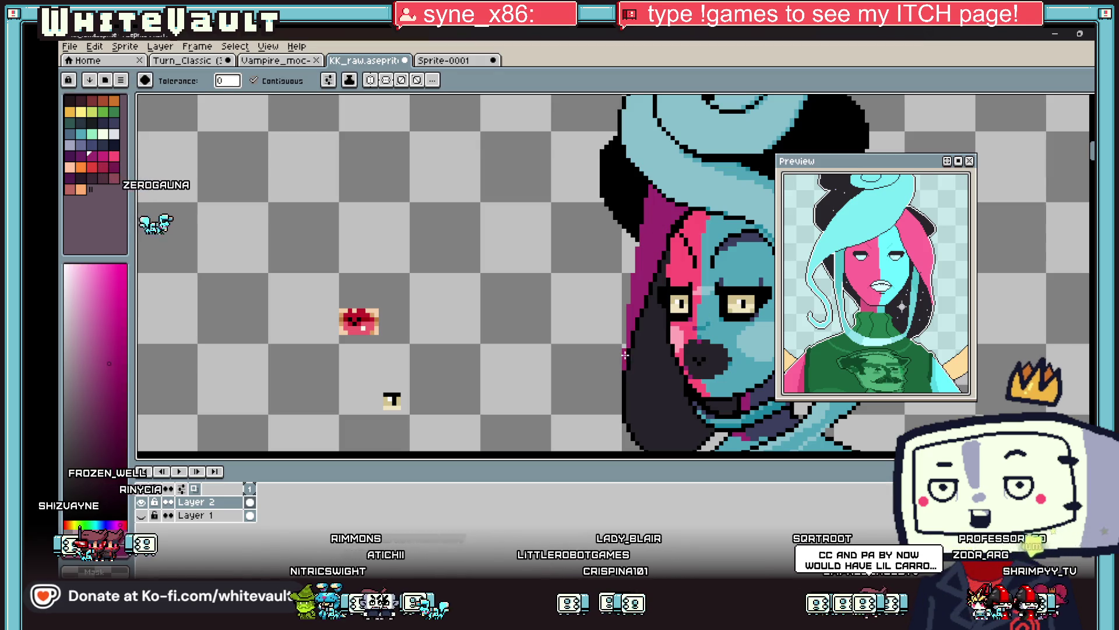
key("b")
scroll(631, 250, "up", 1)
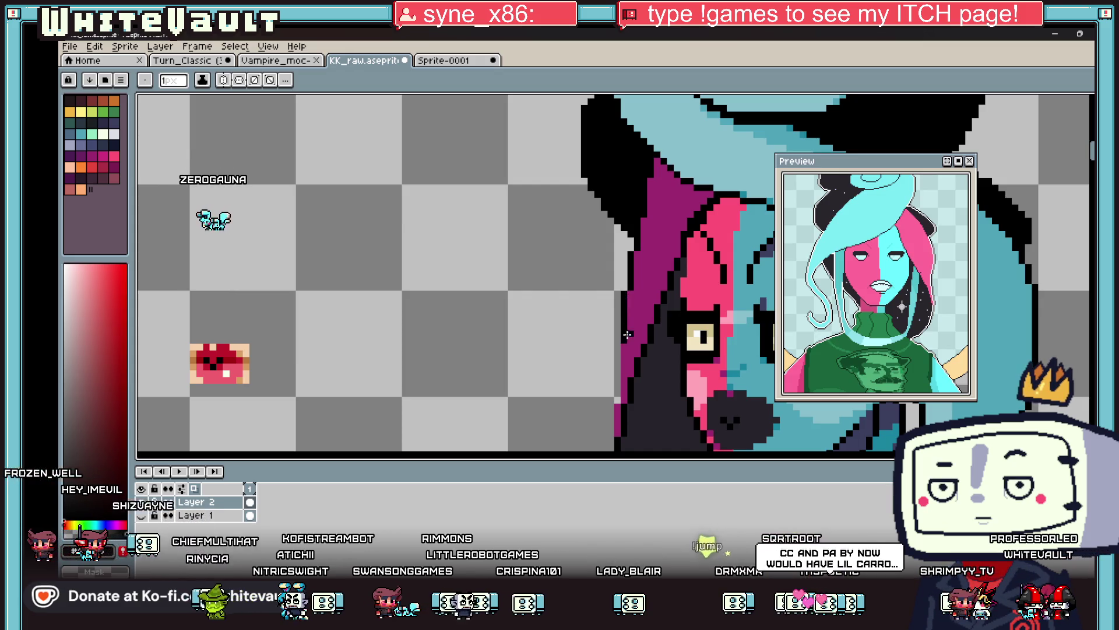
scroll(627, 334, "down", 3)
scroll(614, 290, "up", 3)
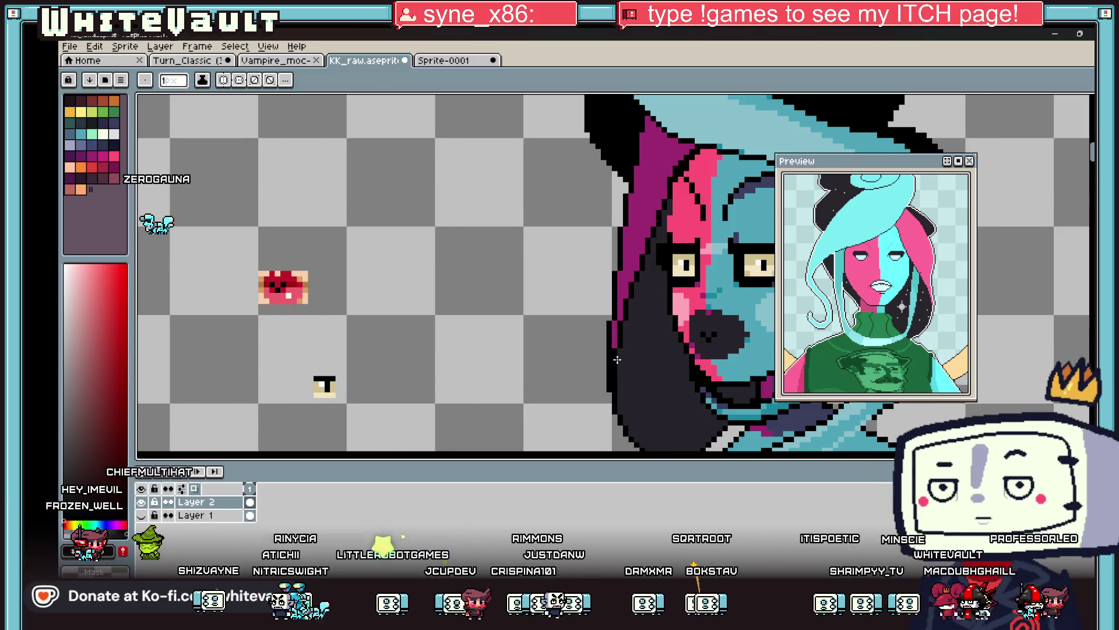
scroll(628, 333, "down", 3)
scroll(628, 330, "up", 1)
scroll(641, 329, "up", 2)
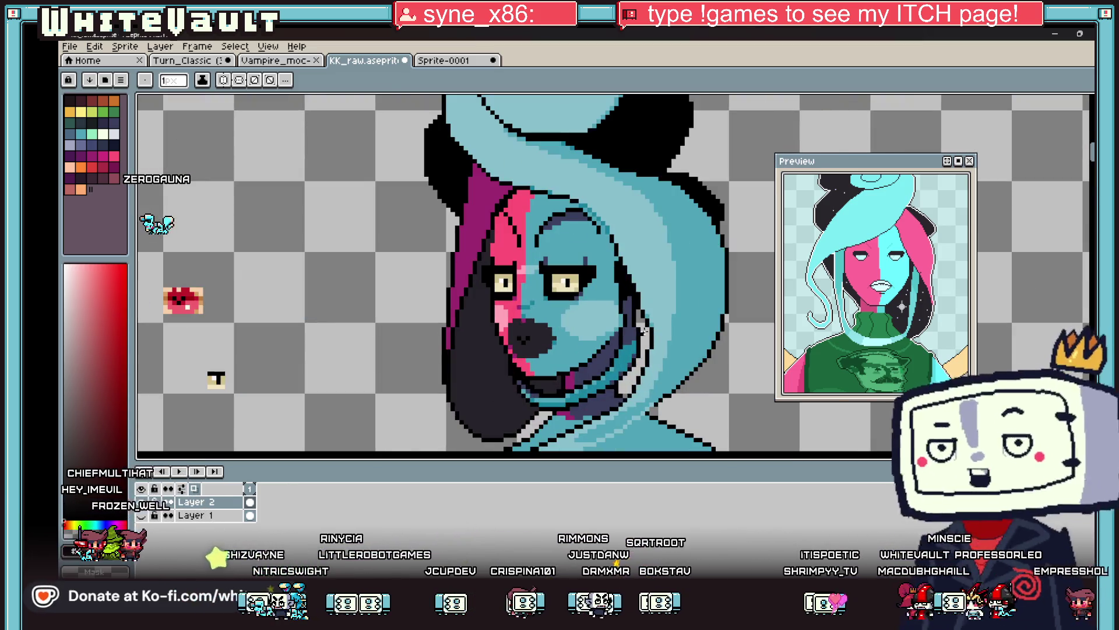
scroll(641, 330, "down", 2)
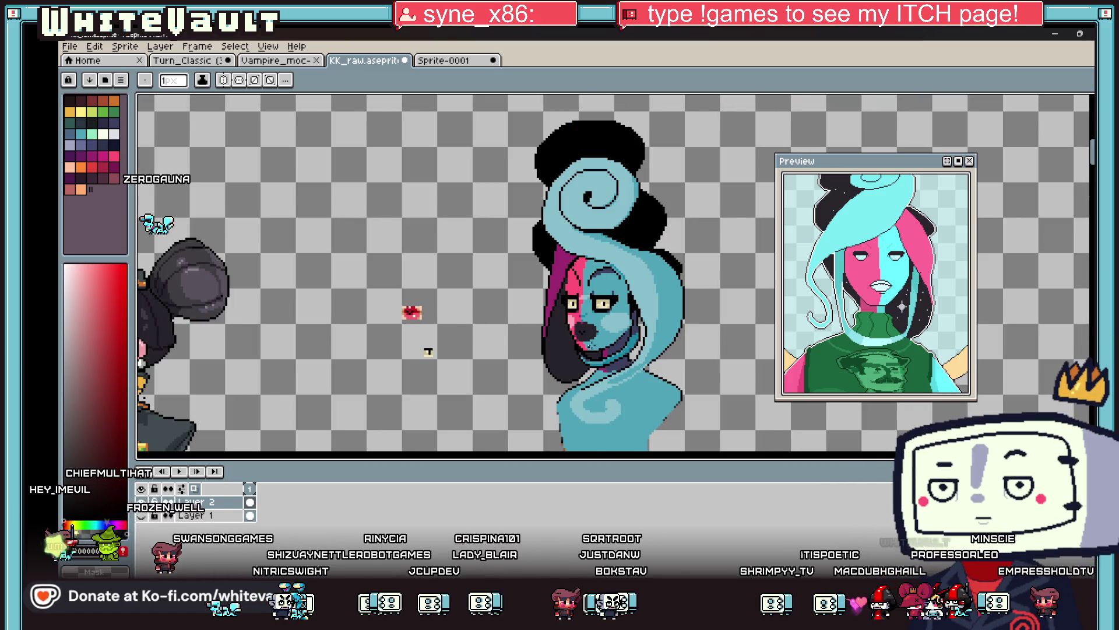
Fill the black hair mass at the top with dark purple.
left_click(638, 224, "alt")
key("g")
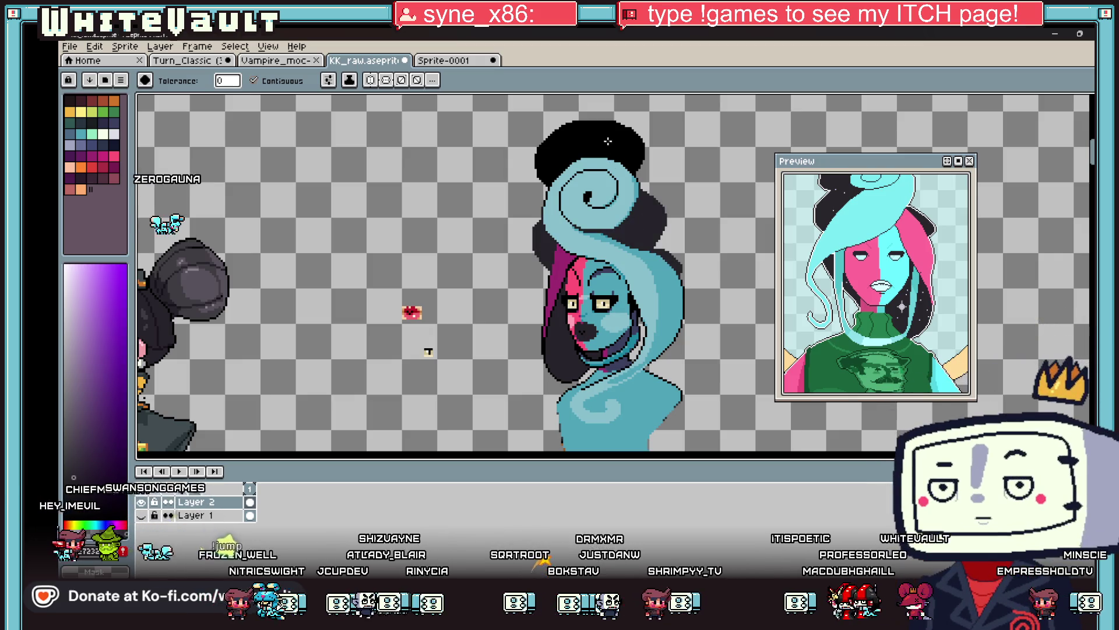
left_click(594, 188)
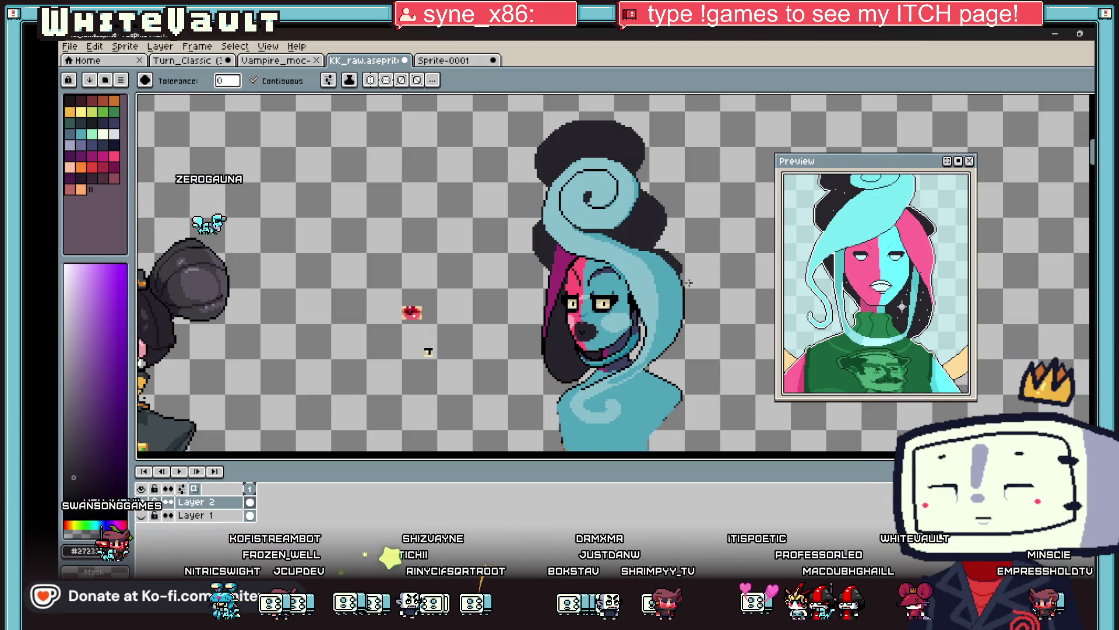
scroll(674, 259, "up", 5)
Pick the outline colour and redraw the black outline along the hair's top and right edges.
left_click(675, 291, "alt")
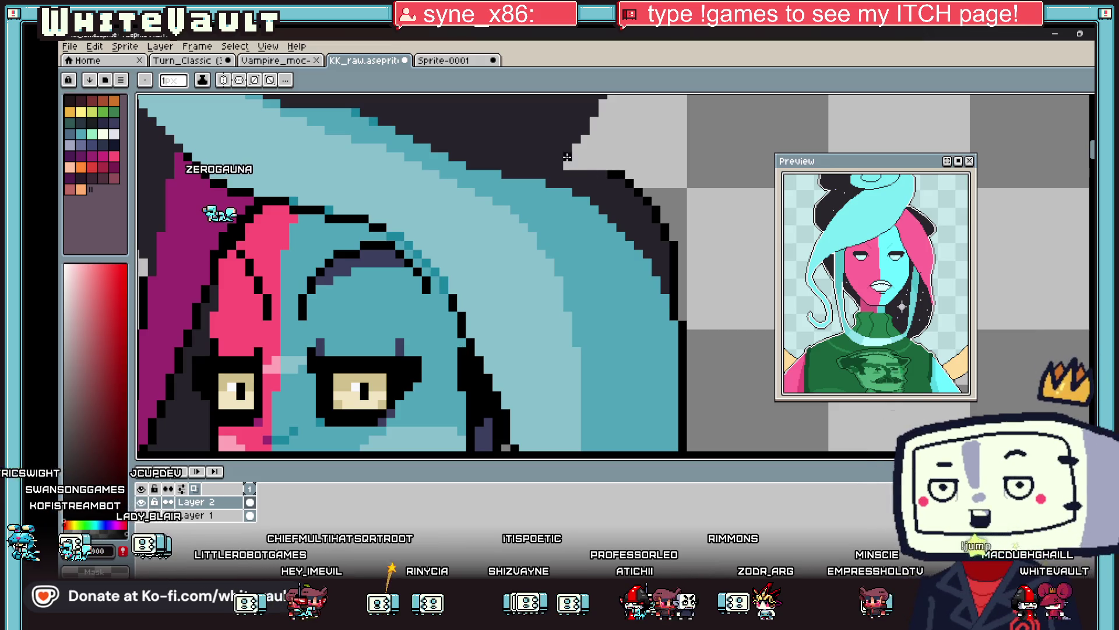
left_click_drag(568, 165, 601, 165)
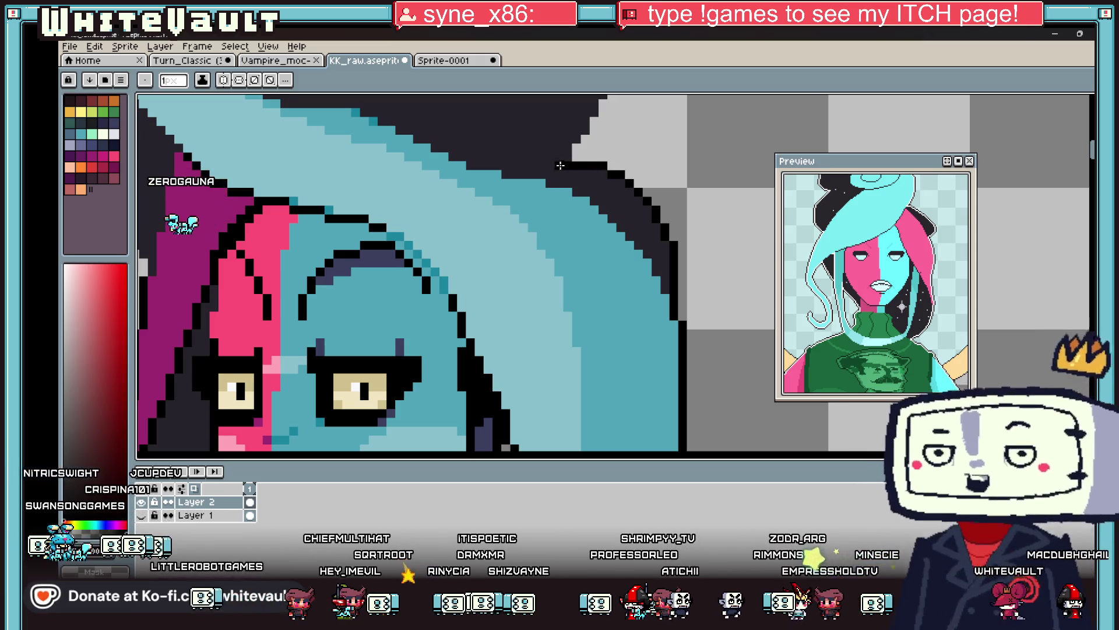
scroll(557, 167, "down", 2)
scroll(558, 161, "up", 3)
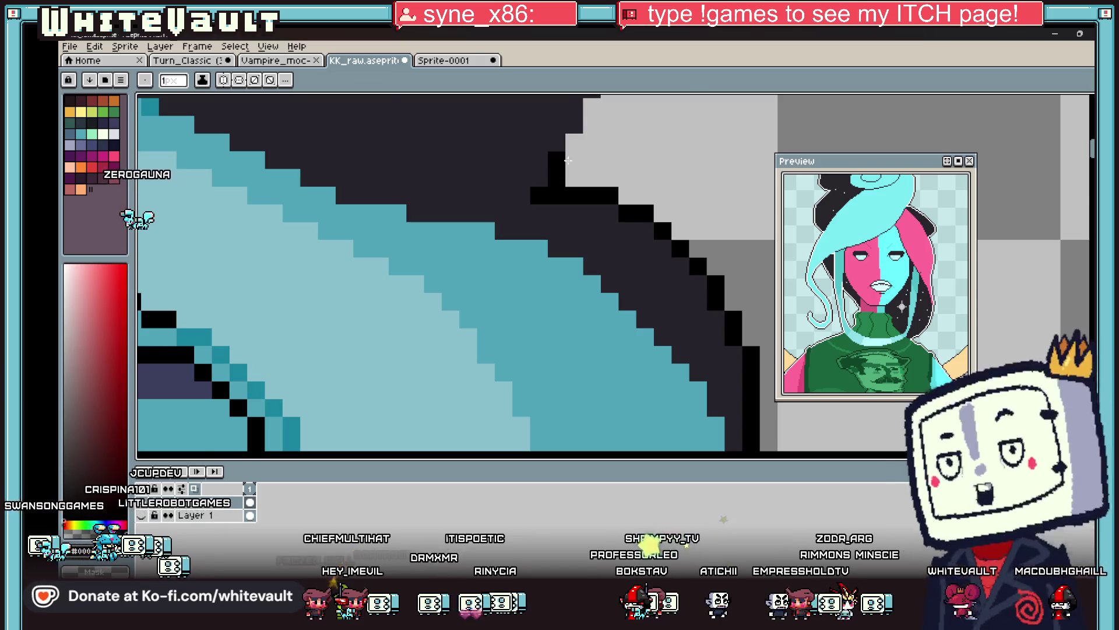
scroll(559, 161, "down", 1)
scroll(576, 96, "up", 1)
left_click_drag(576, 94, 581, 160)
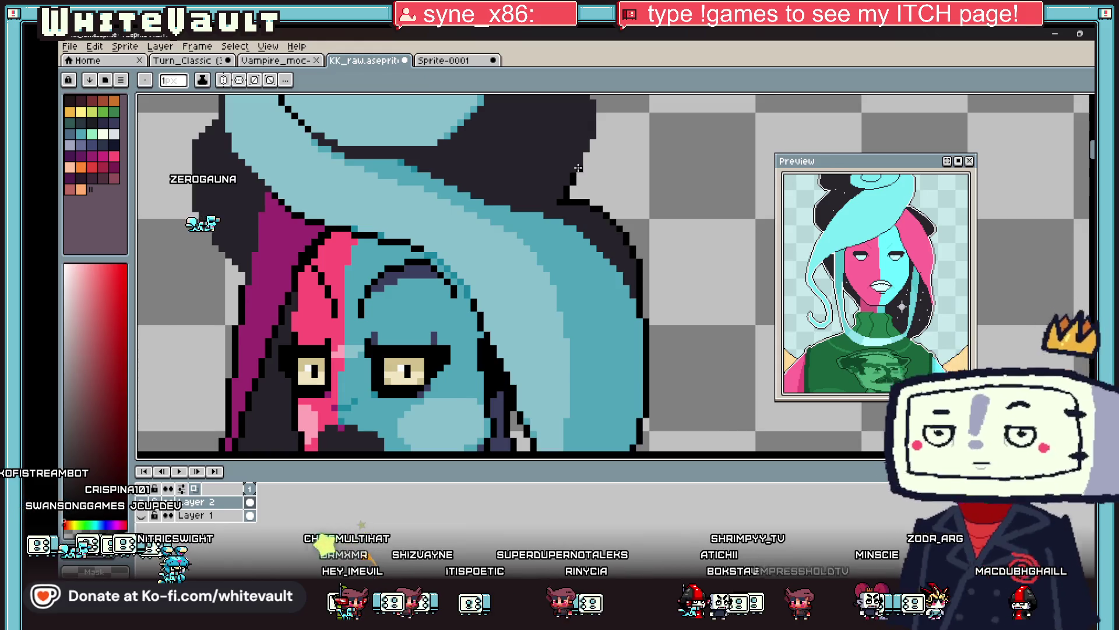
scroll(580, 161, "up", 2)
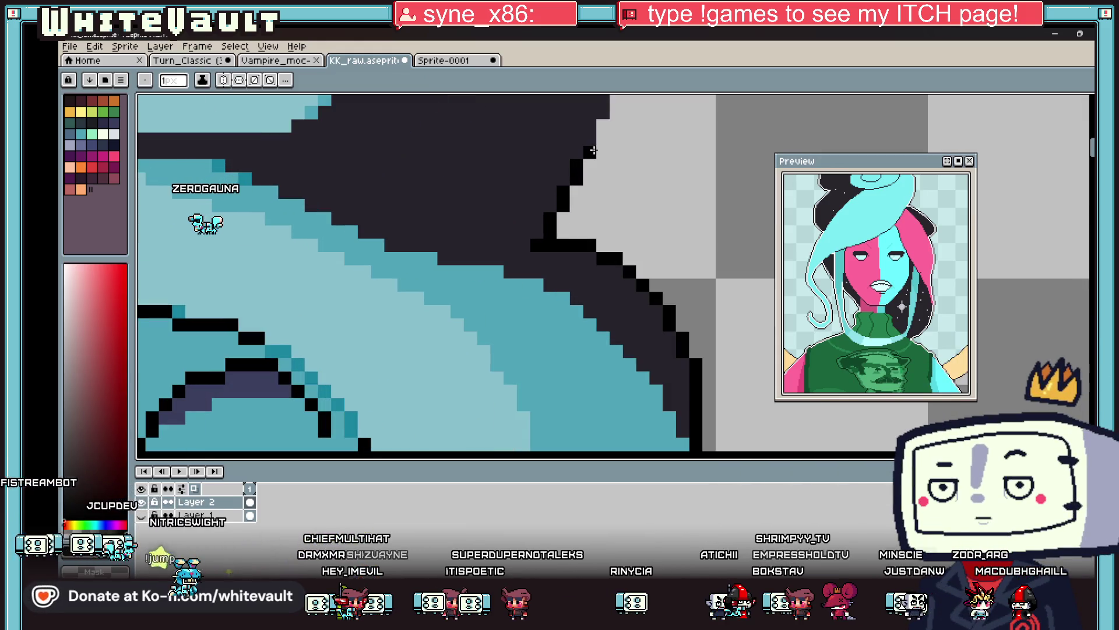
scroll(593, 129, "down", 4)
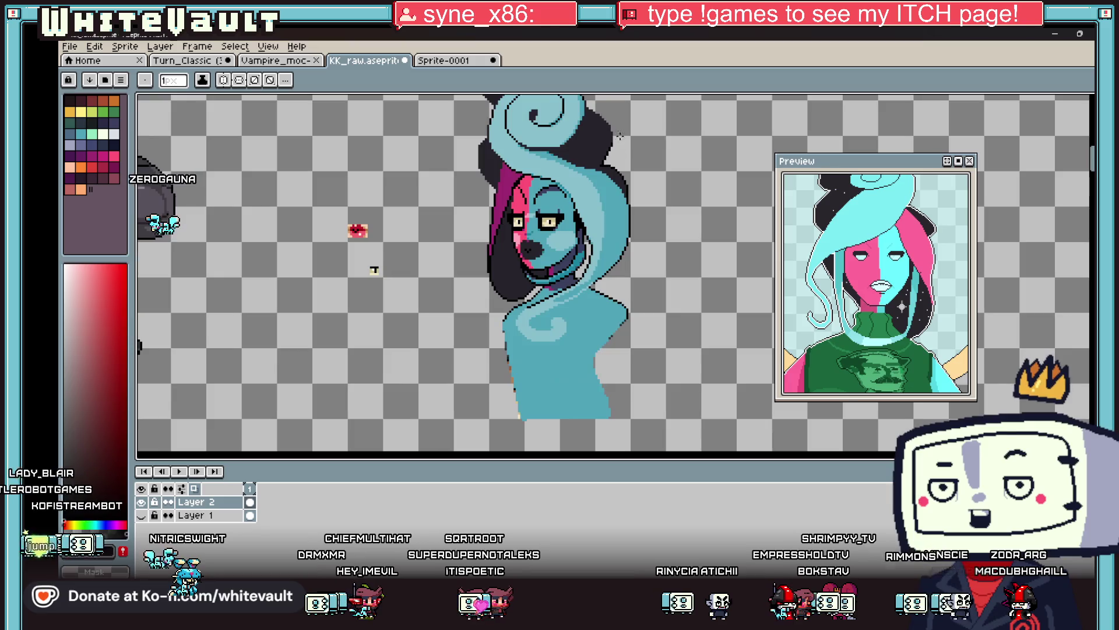
scroll(611, 122, "up", 3)
scroll(628, 193, "up", 1)
left_click_drag(620, 165, 618, 154)
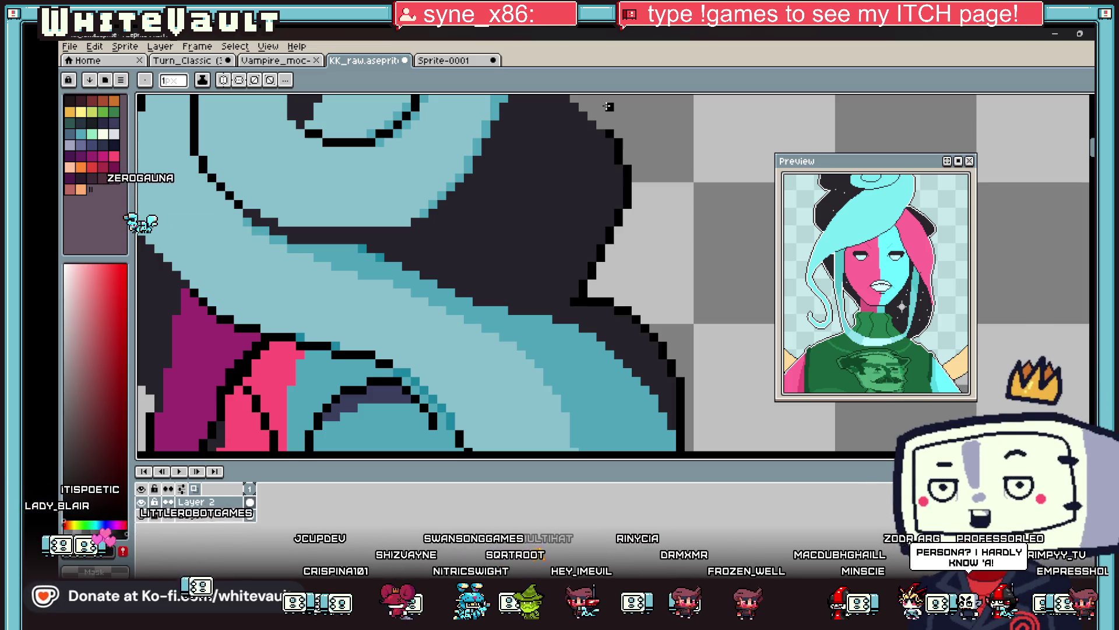
Sample black from the outline and pencil a staircase of black pixels along the dark hair.
scroll(649, 138, "down", 5)
scroll(601, 123, "up", 5)
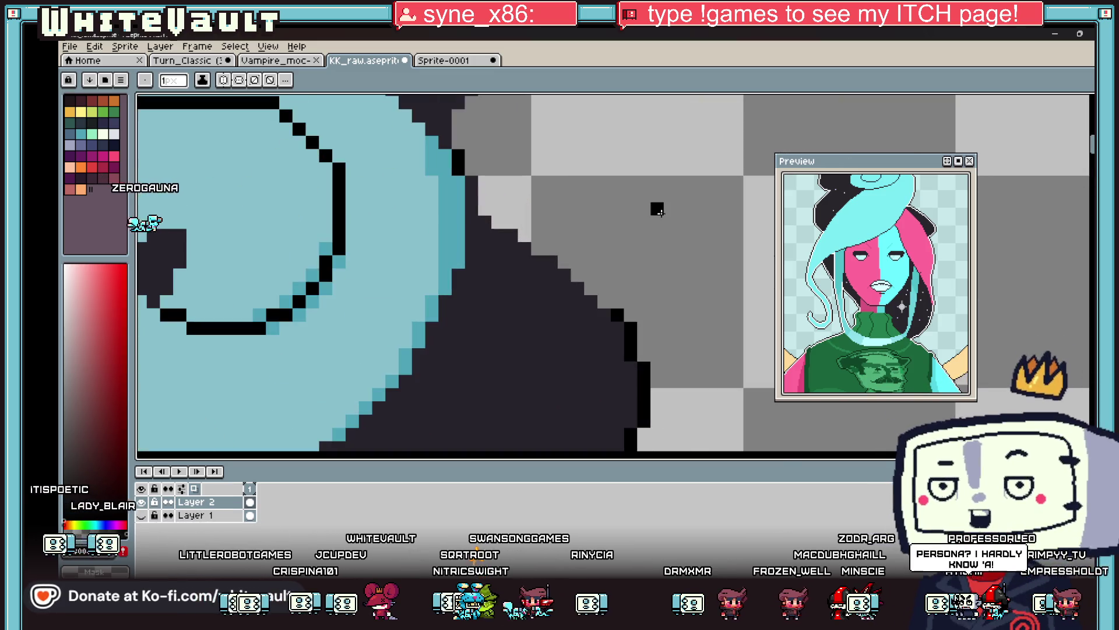
key("i")
key("b")
left_click(606, 304)
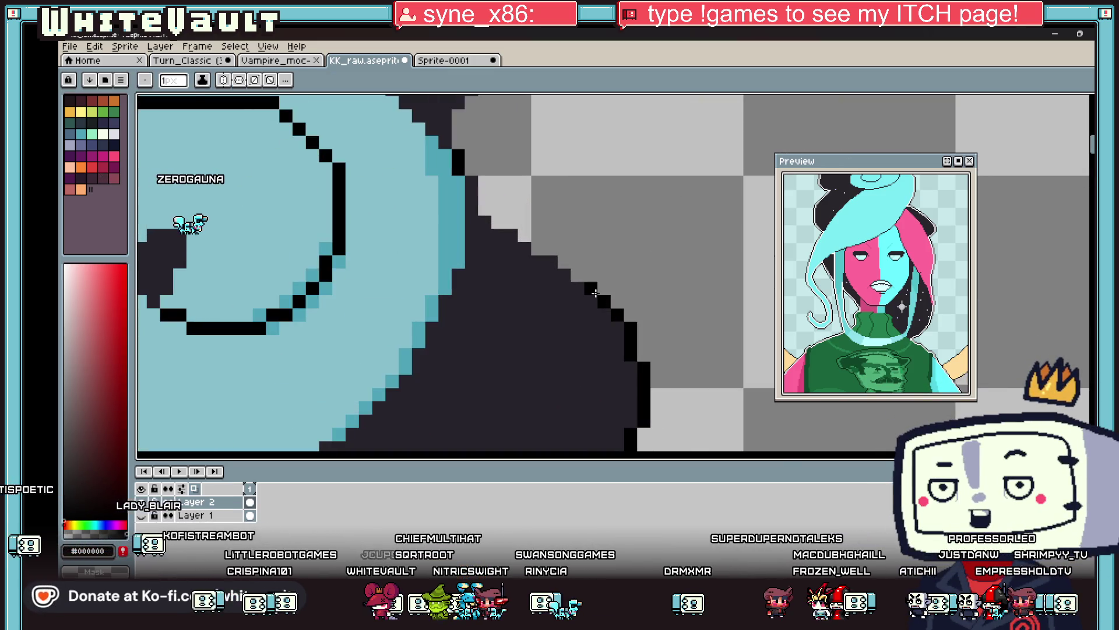
left_click_drag(577, 273, 480, 206)
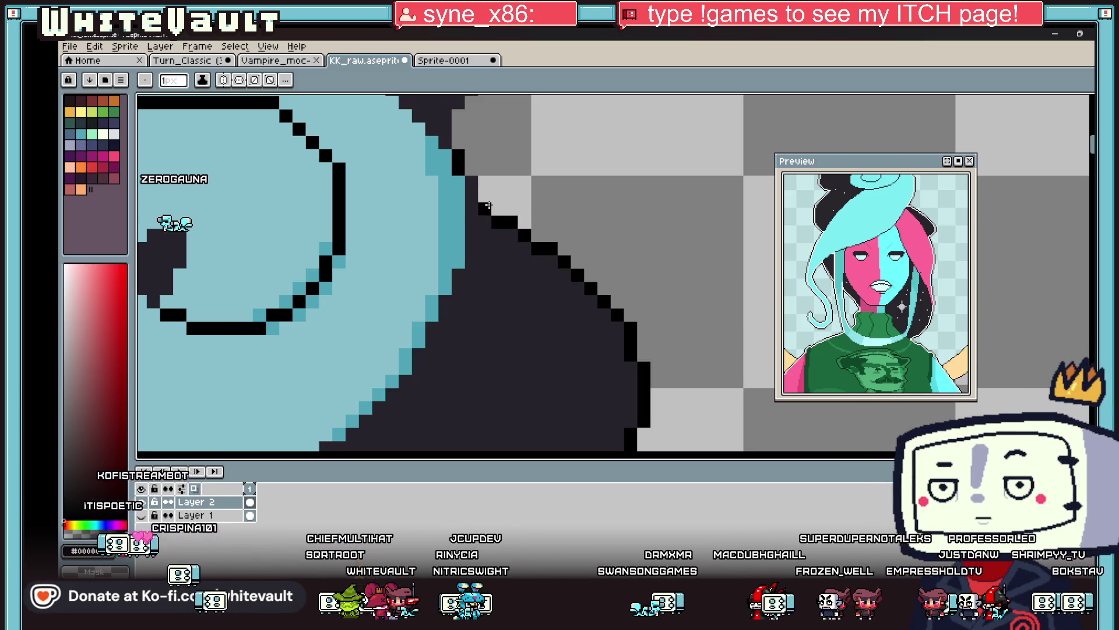
Fill gaps and extend the black outline along the dark hair's edge.
scroll(480, 206, "down", 3)
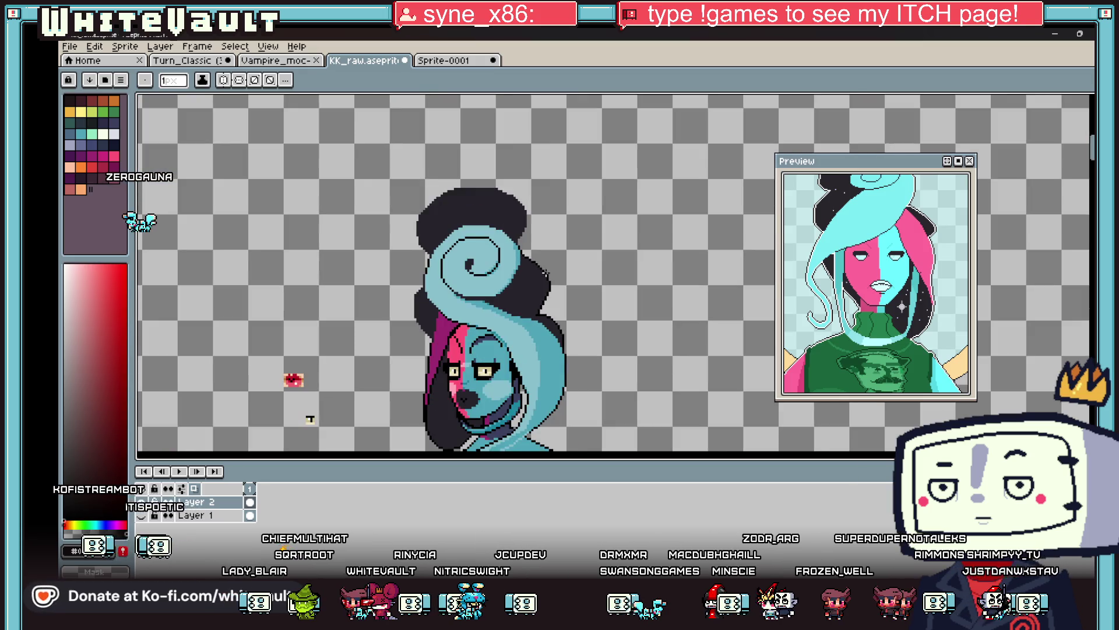
key("alt")
scroll(544, 315, "up", 3)
scroll(501, 289, "down", 2)
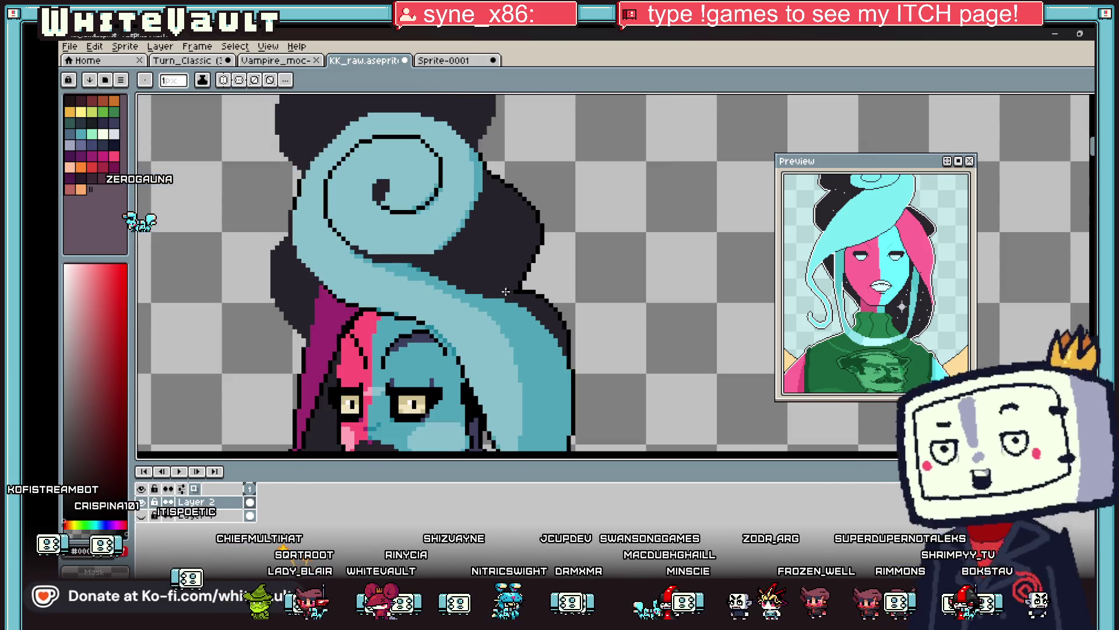
scroll(383, 249, "up", 2)
left_click_drag(335, 247, 351, 259)
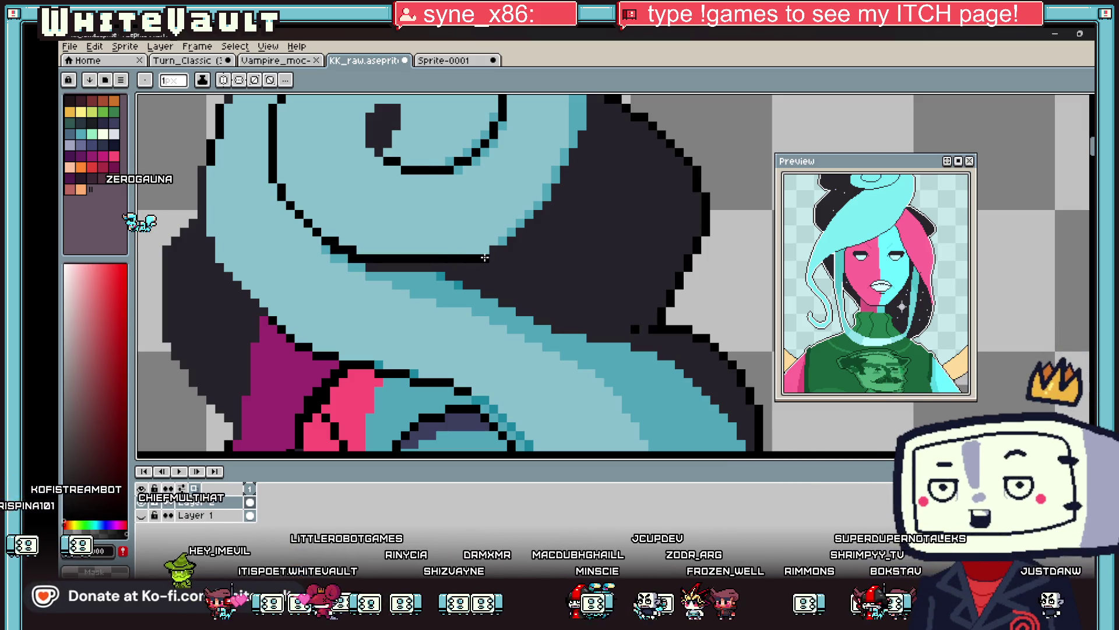
mouse_move(498, 250)
left_mouse_down()
mouse_move(522, 241)
mouse_move(585, 137)
left_mouse_up()
left_click(564, 197)
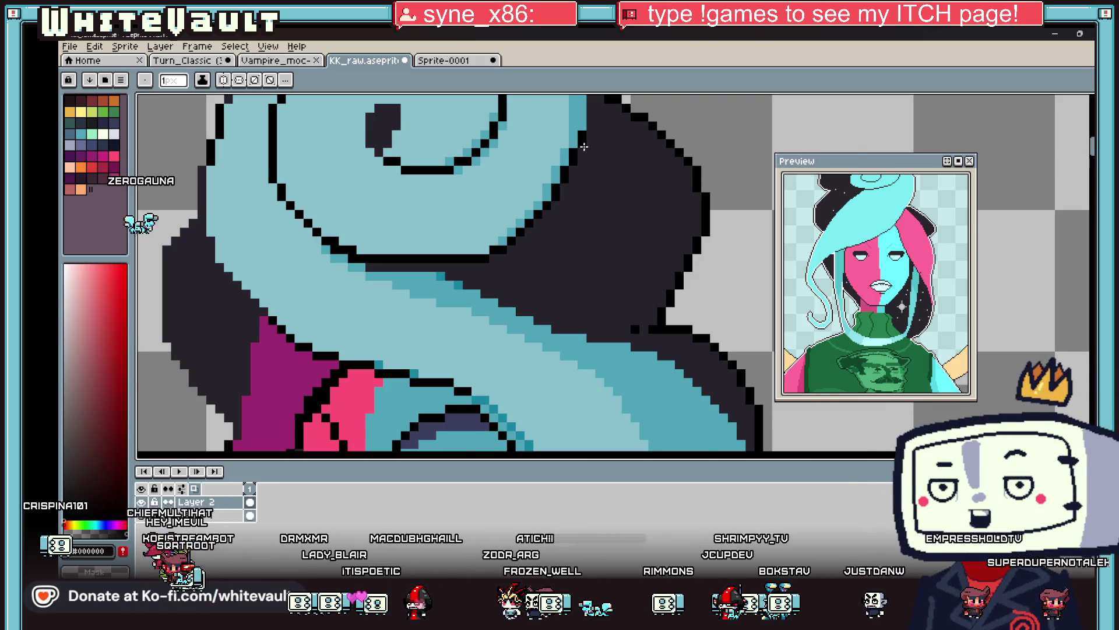
Outline the bottom edge of the dark hair, then sample a light orange from the artwork.
scroll(584, 147, "down", 3)
scroll(591, 154, "up", 3)
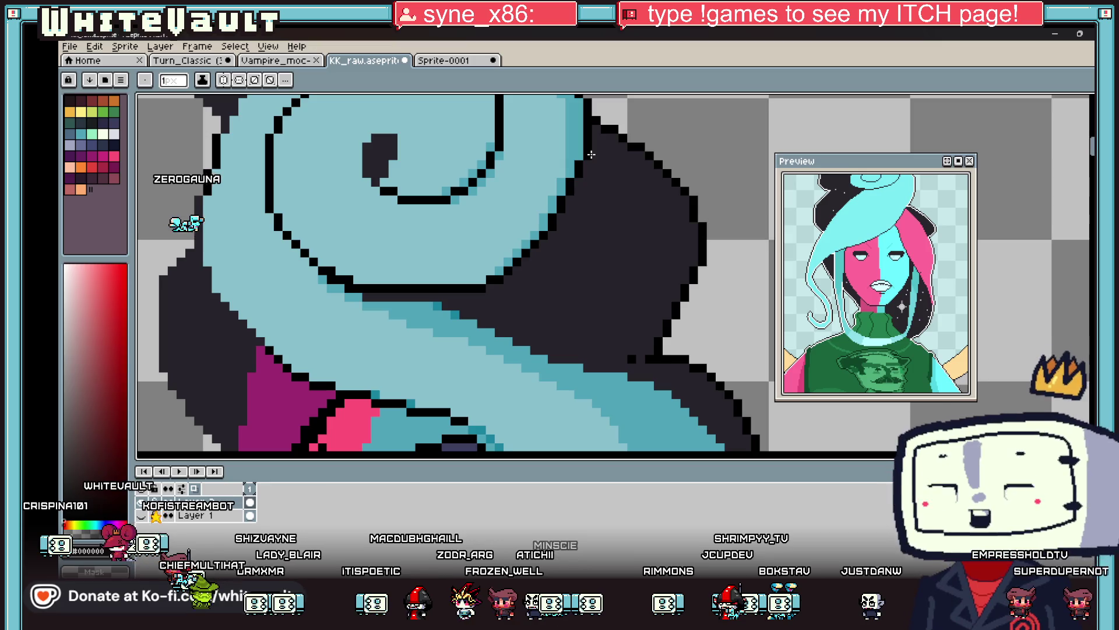
mouse_move(365, 297)
left_mouse_down()
mouse_move(450, 300)
mouse_move(497, 332)
left_mouse_up()
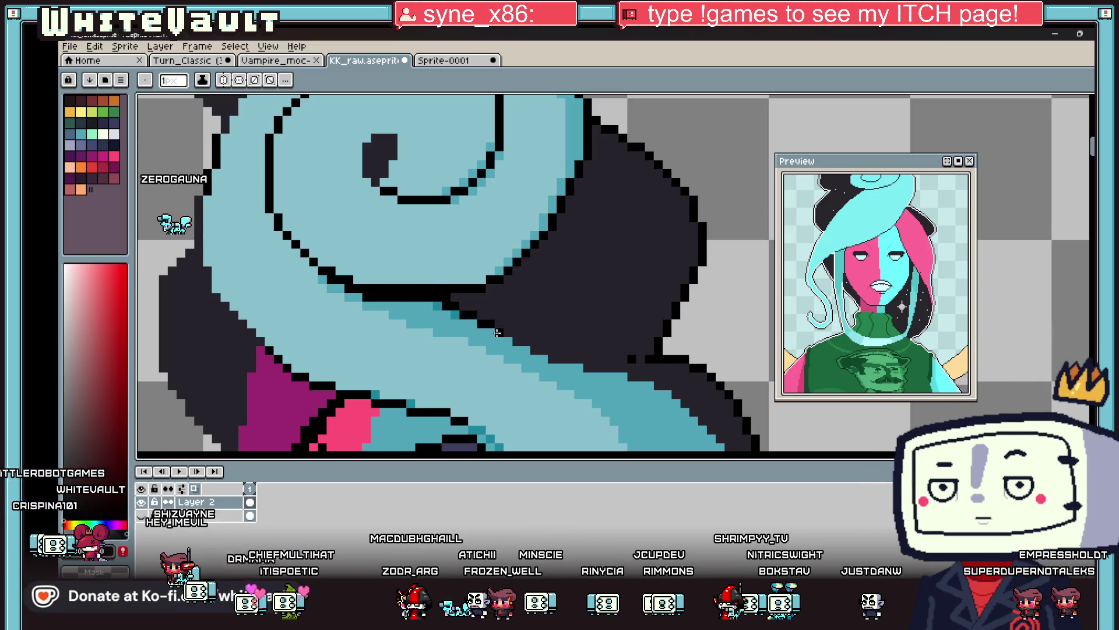
left_click_drag(534, 349, 590, 362)
scroll(621, 369, "down", 4)
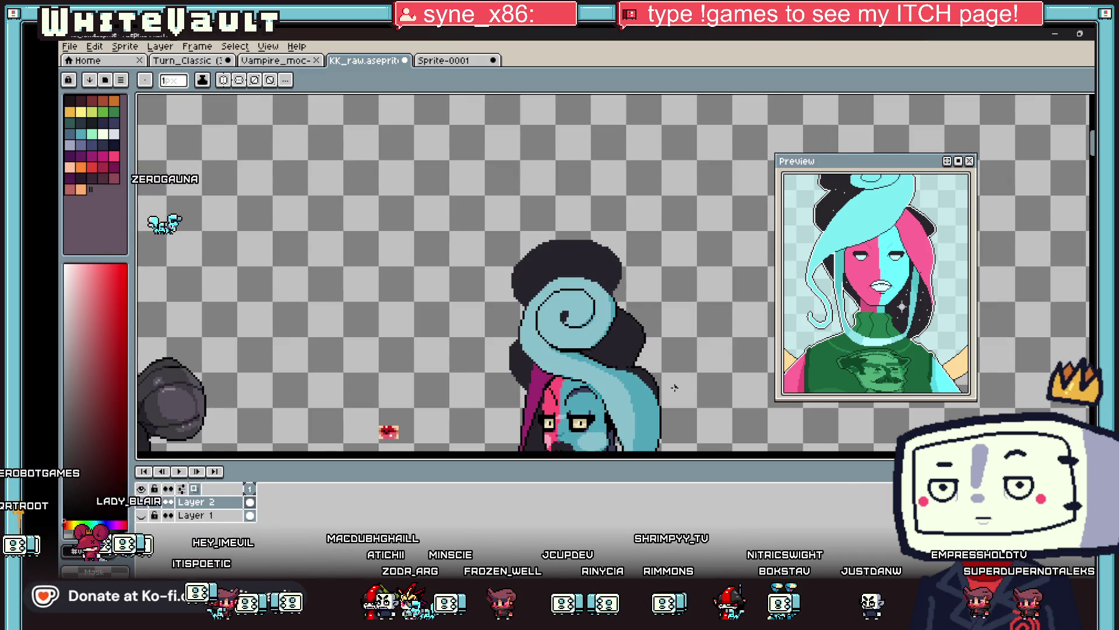
scroll(671, 388, "up", 2)
scroll(540, 348, "down", 1)
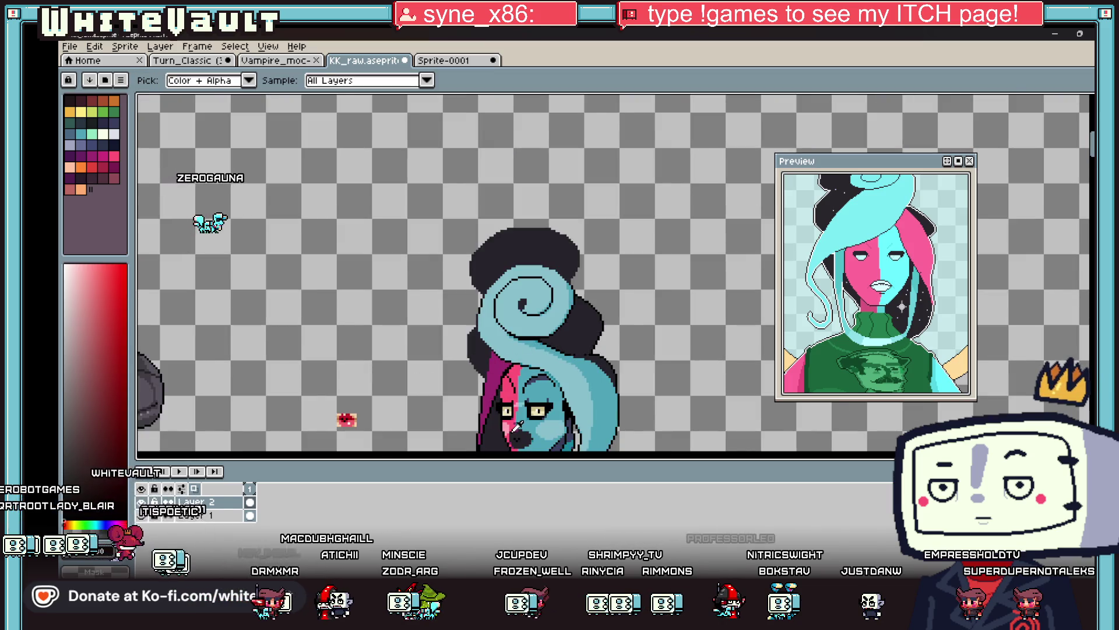
scroll(524, 411, "down", 1)
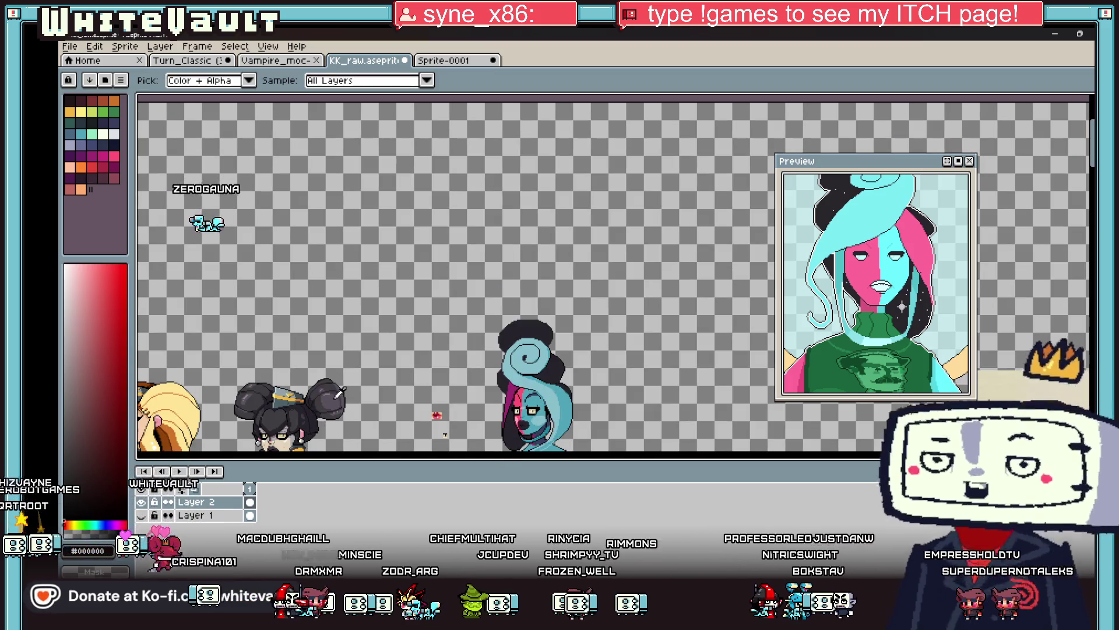
scroll(550, 343, "up", 3)
scroll(550, 342, "down", 3)
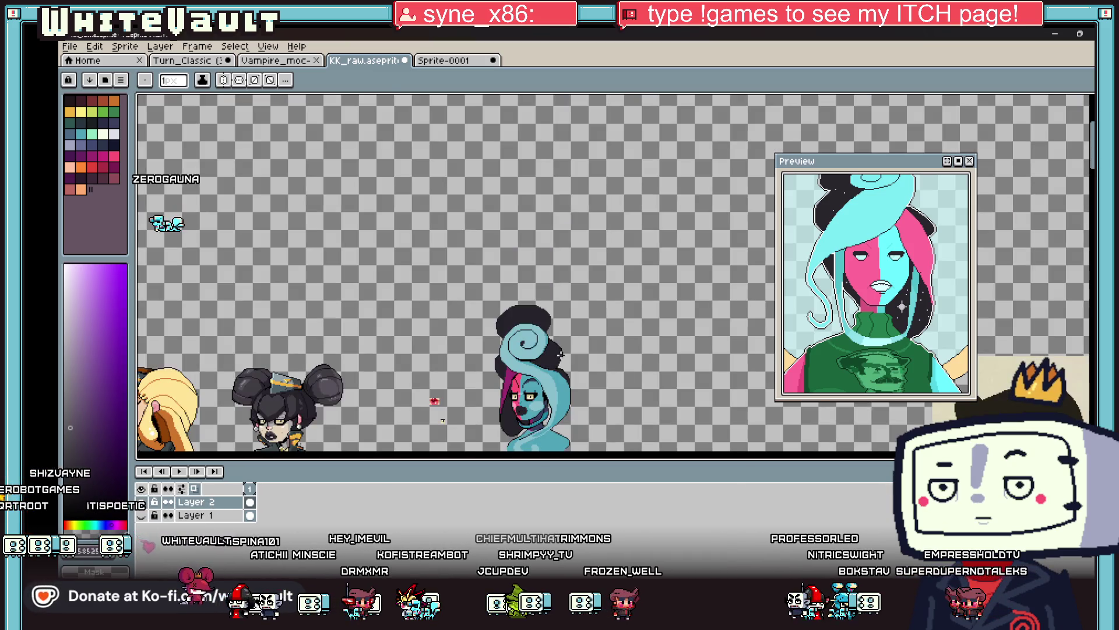
left_click(551, 302, "alt")
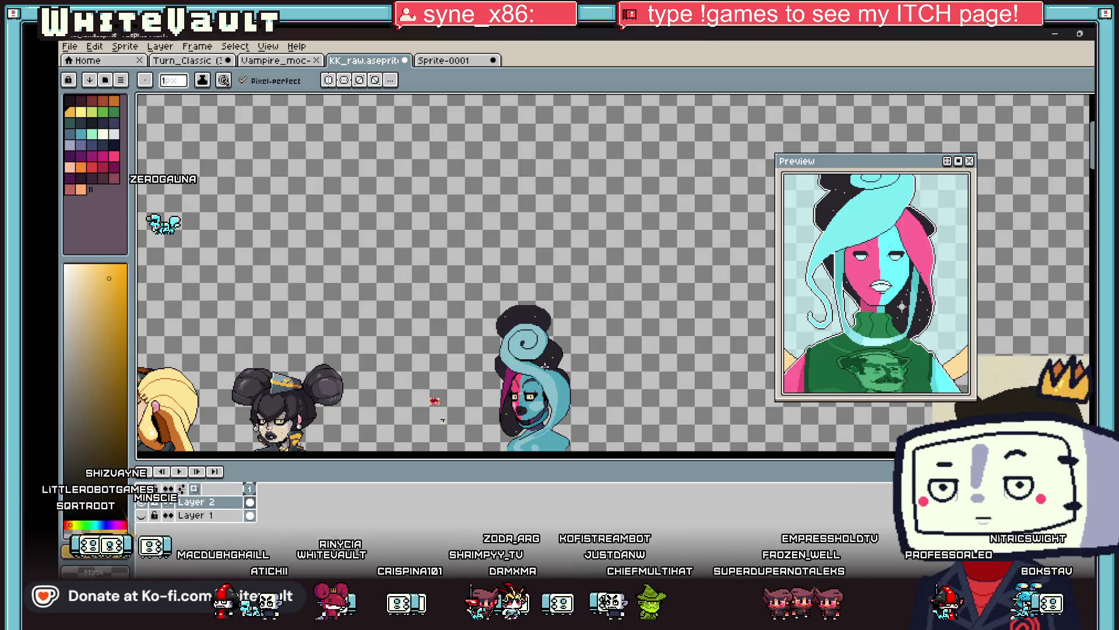
Pick yellow from the palette and paint the bottom arm of the sparkle.
scroll(549, 362, "up", 5)
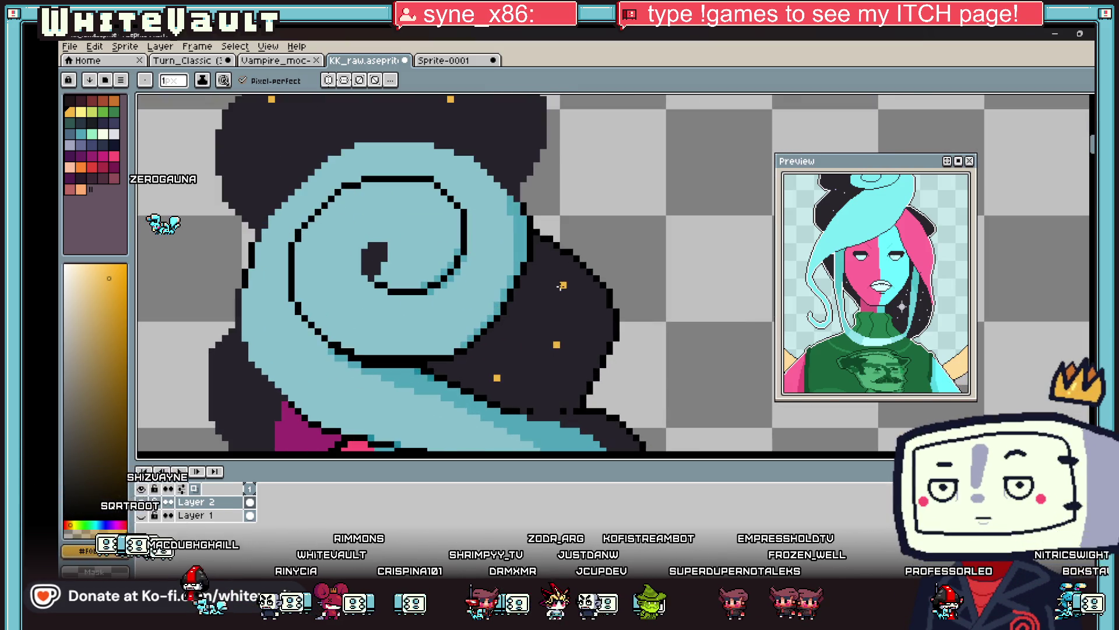
left_click(92, 112)
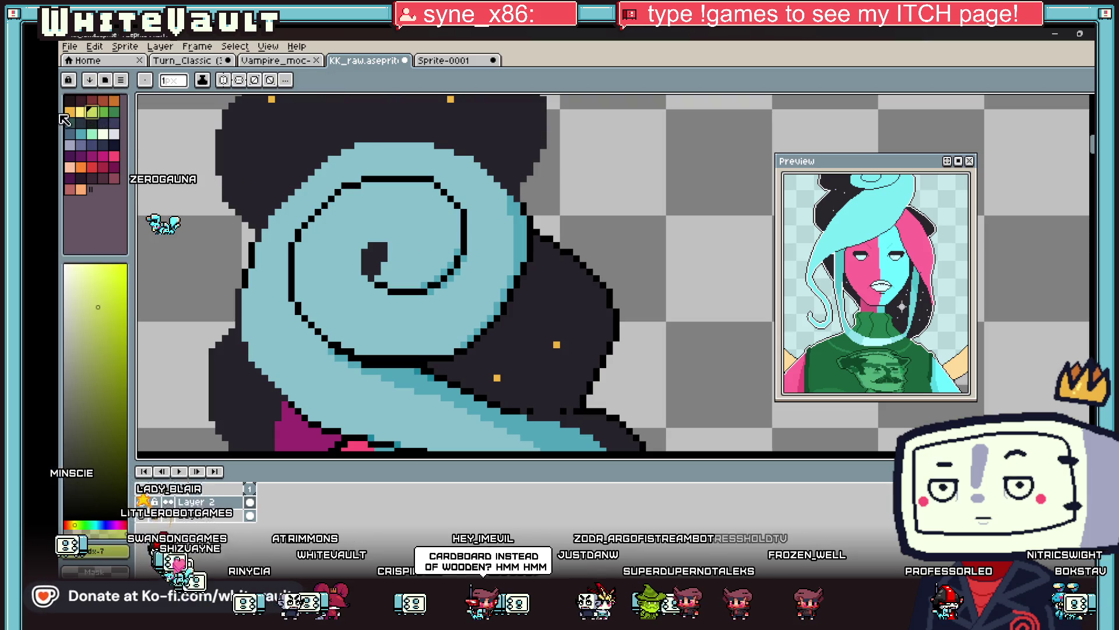
left_click(81, 112)
scroll(553, 282, "up", 3)
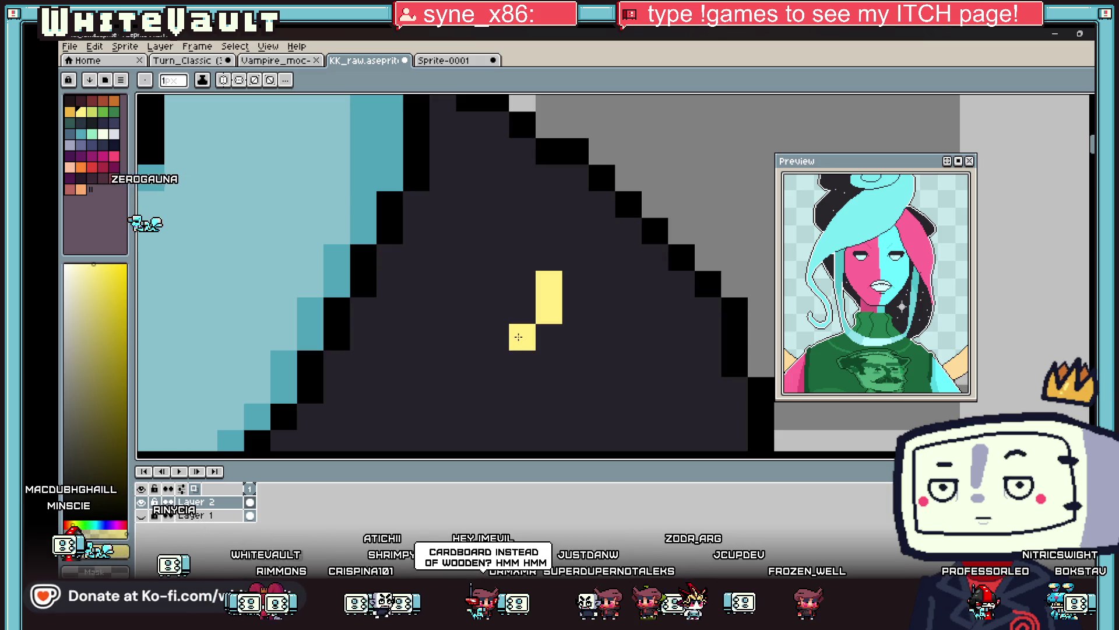
left_click_drag(549, 363, 549, 390)
Sample orange and dot orange sparkle pixels around the gold star.
key("i")
scroll(581, 357, "down", 4)
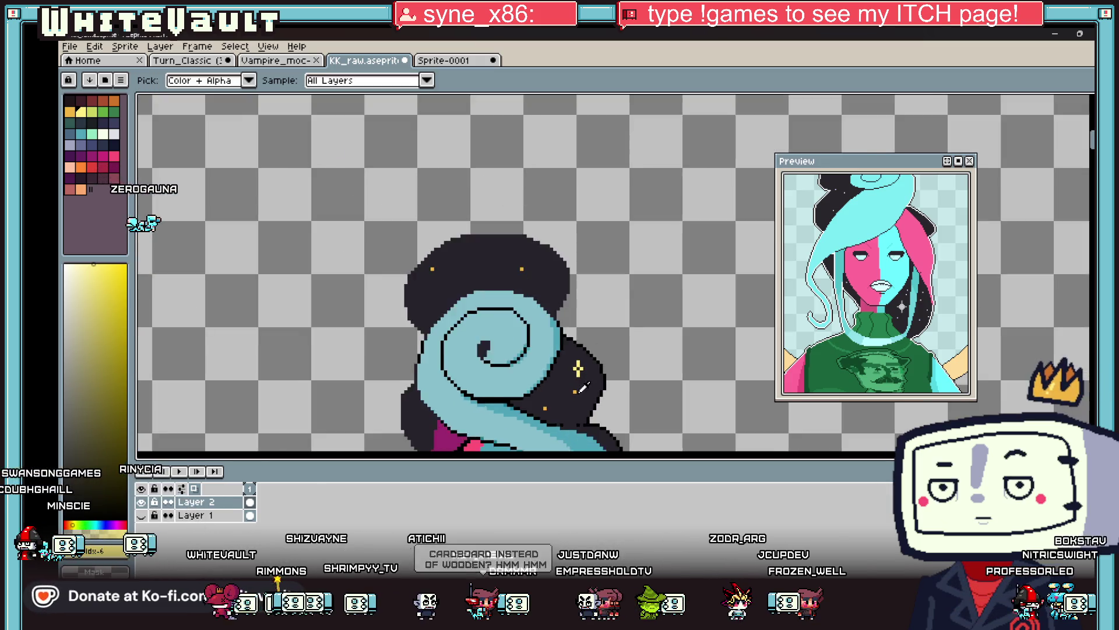
scroll(576, 385, "up", 2)
left_click(572, 389)
key("b")
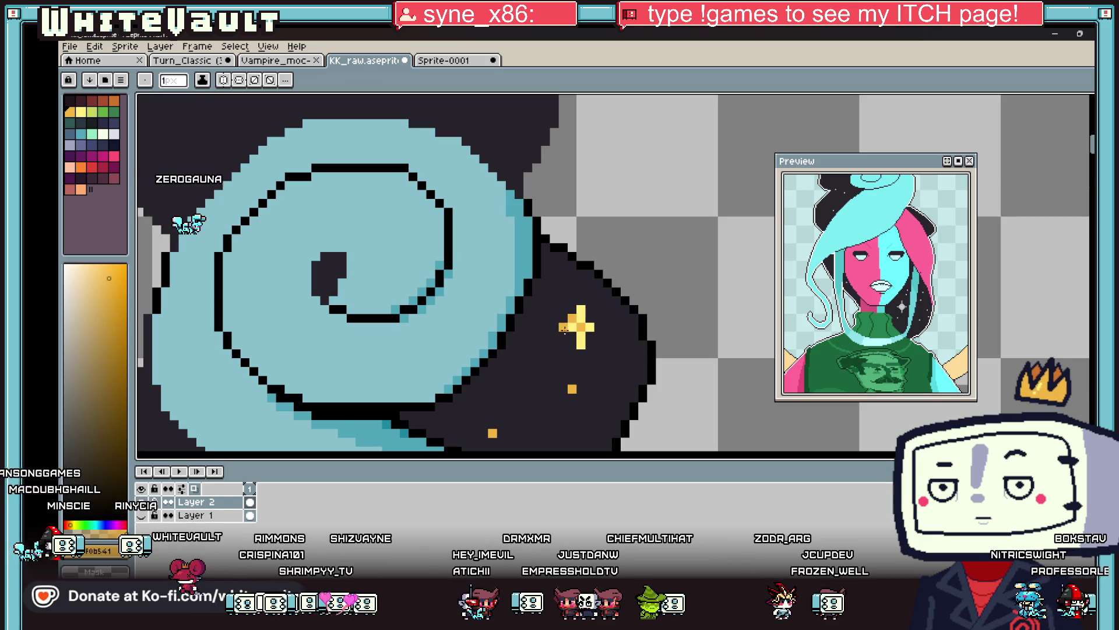
left_click(554, 327)
left_click(581, 291)
left_click(608, 319)
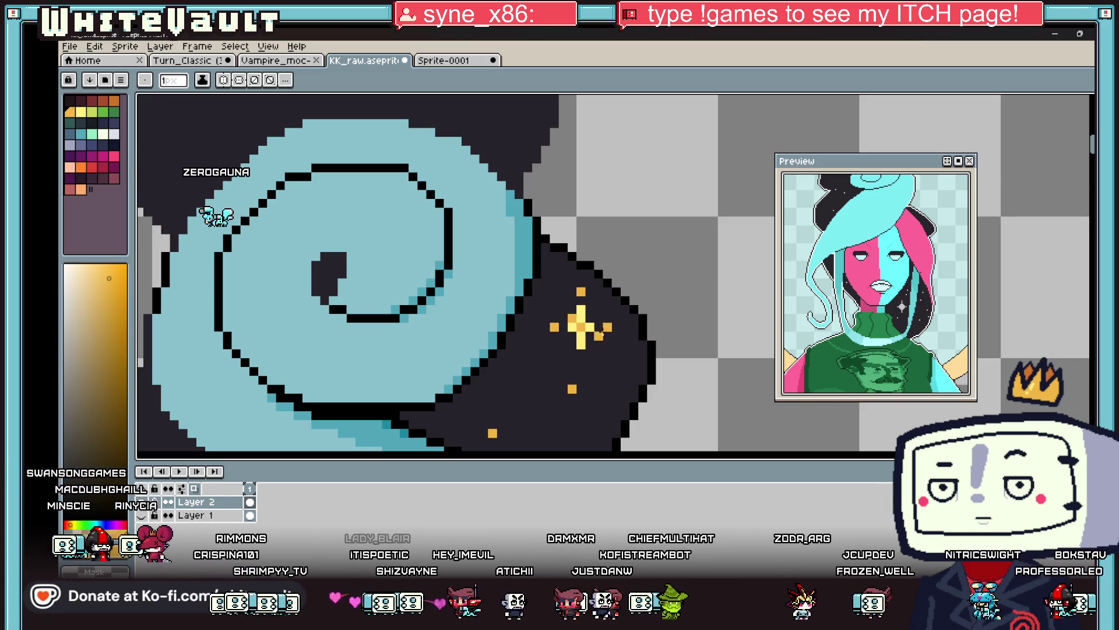
scroll(591, 316, "down", 5)
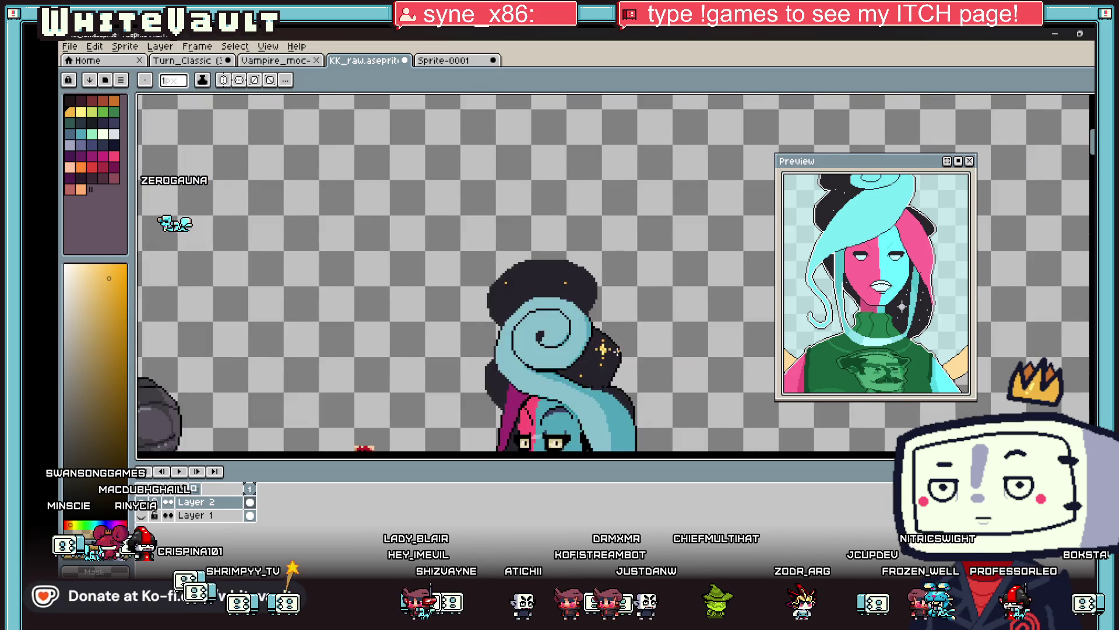
scroll(642, 412, "up", 4)
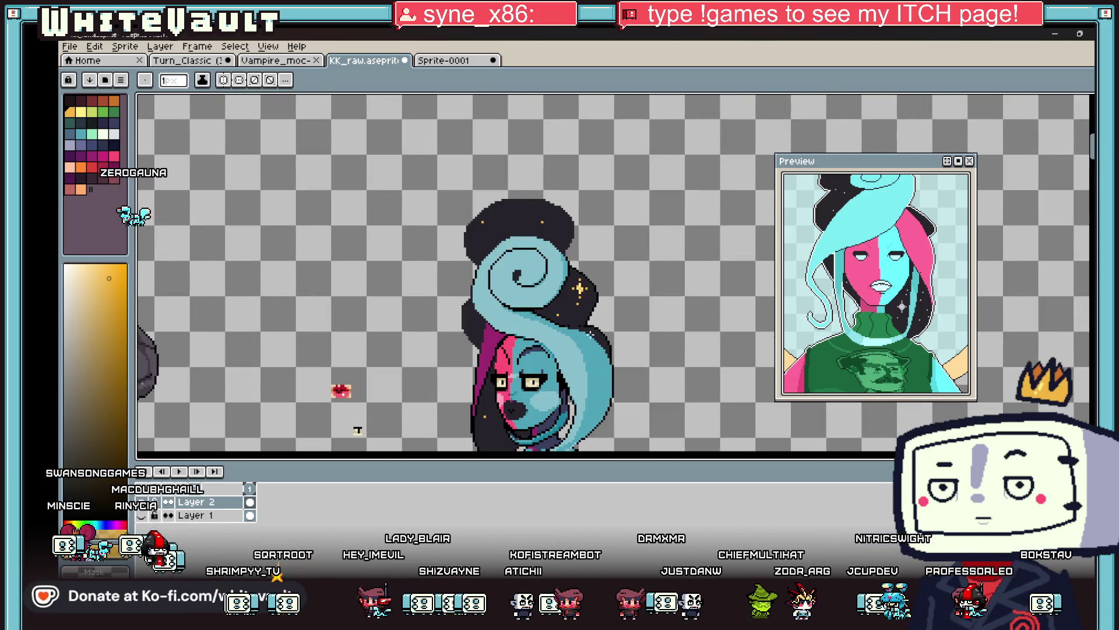
Sample a purple-grey from the canvas and ready the Paint Bucket to shade the hair bun.
key("i")
scroll(584, 383, "down", 6)
scroll(584, 383, "up", 3)
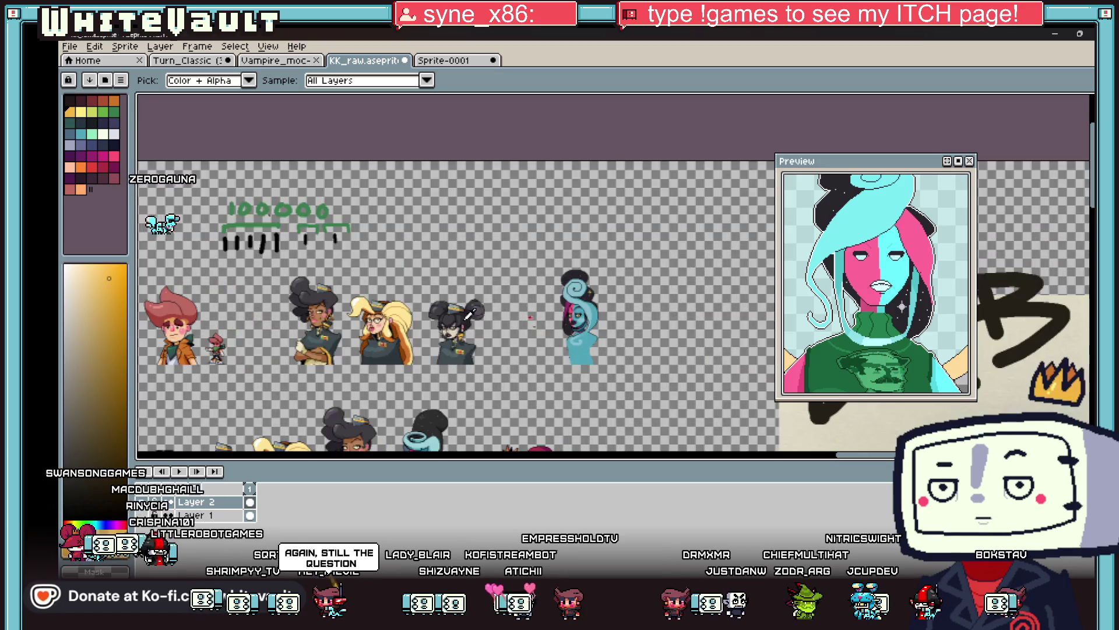
left_click(482, 316)
key("g")
scroll(745, 269, "up", 4)
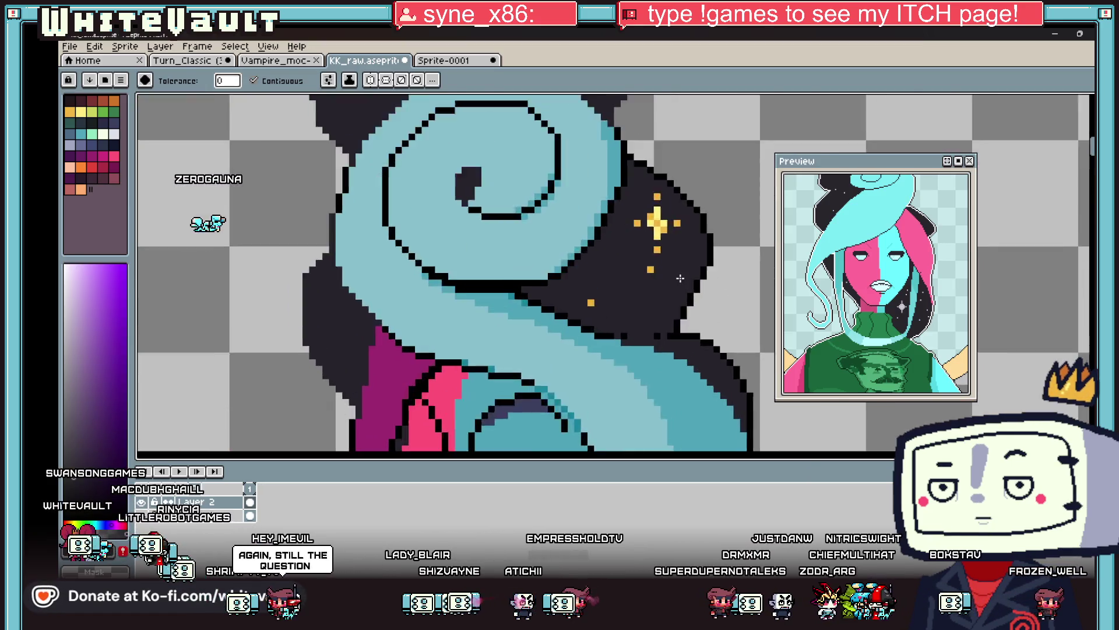
key("i")
scroll(427, 363, "down", 4)
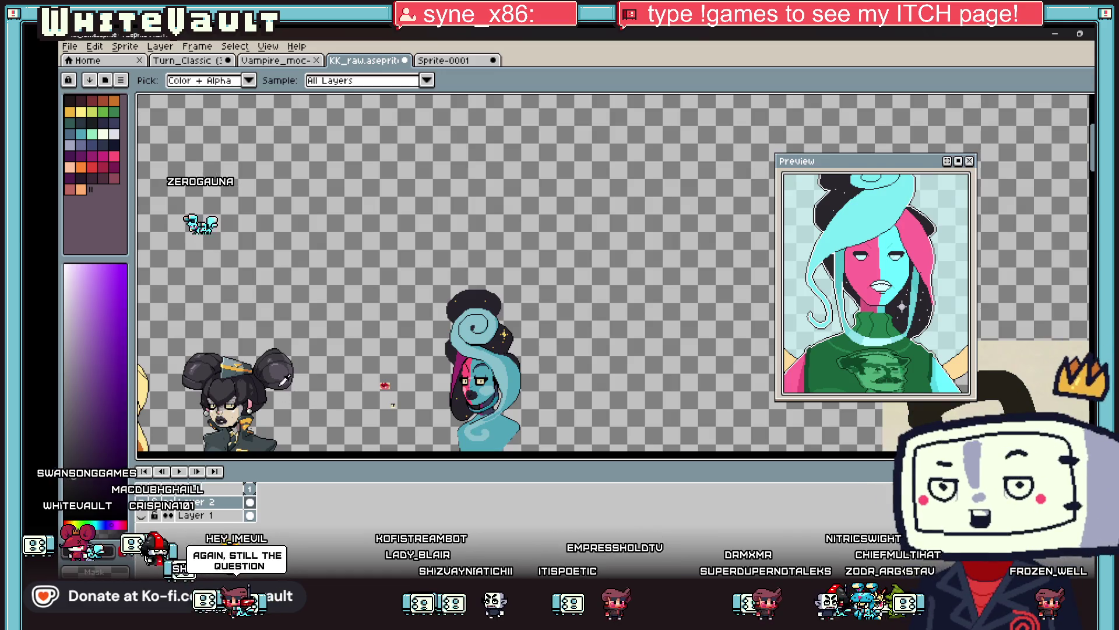
key("b")
scroll(471, 329, "up", 4)
scroll(471, 329, "up", 2)
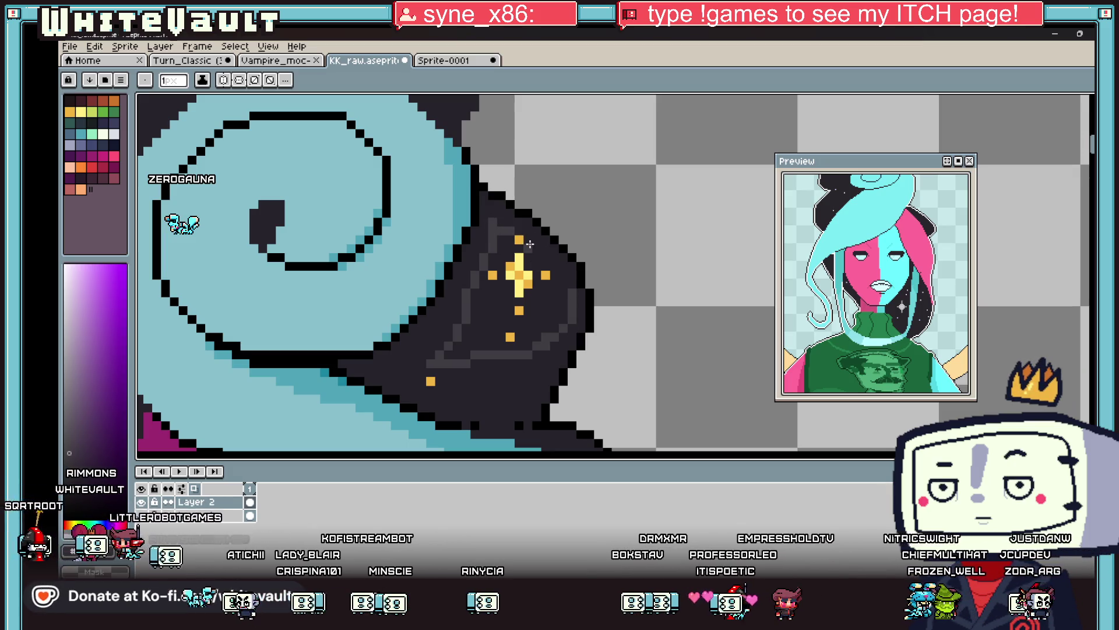
key("g")
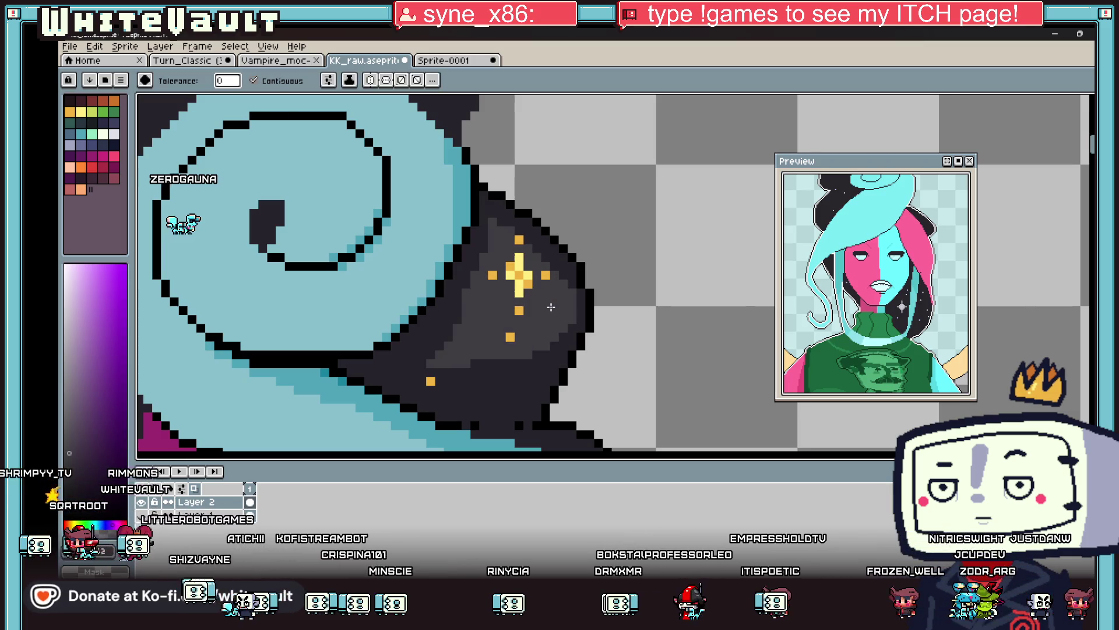
scroll(577, 309, "down", 4)
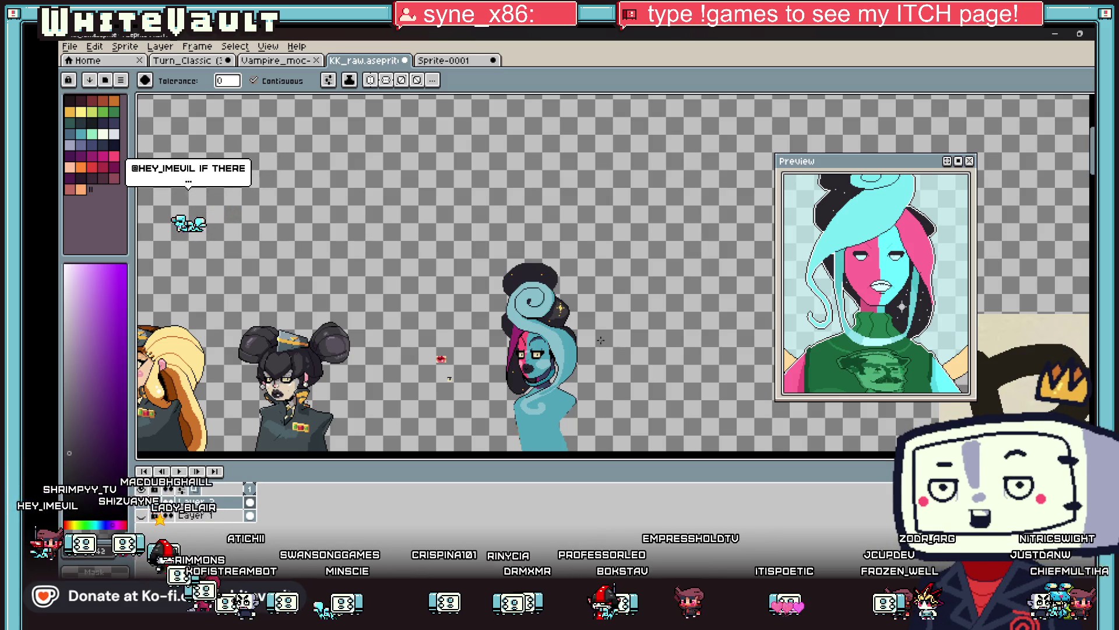
key("v")
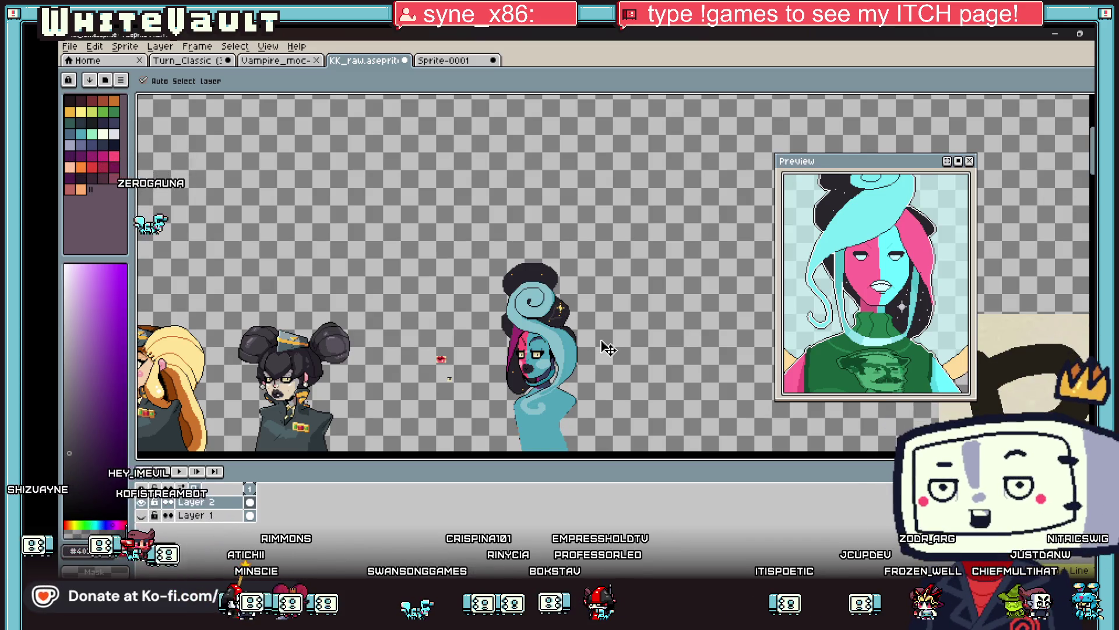
key("g")
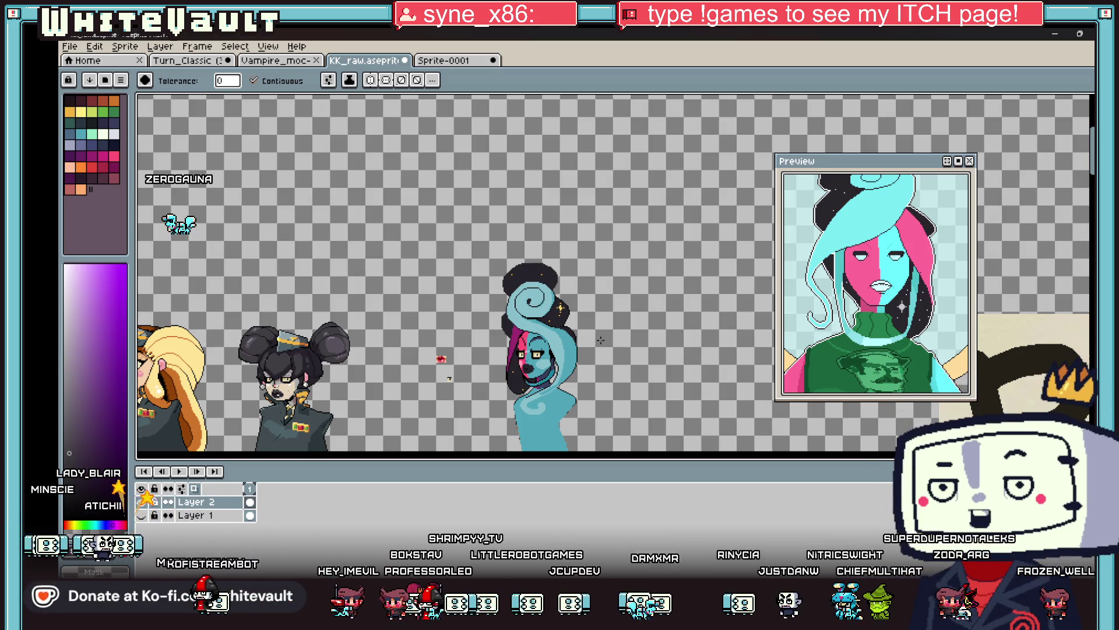
scroll(558, 365, "up", 5)
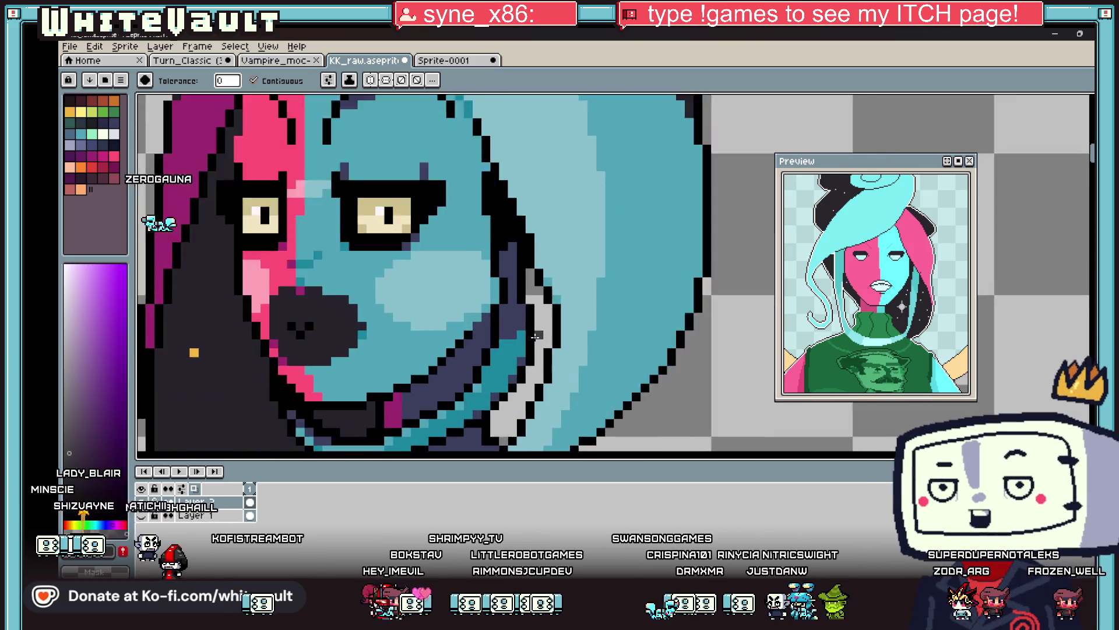
key("i")
Sample the other sprite's sweater green and pencil collar pixels on the neck under the mouth.
left_click(558, 284, "alt")
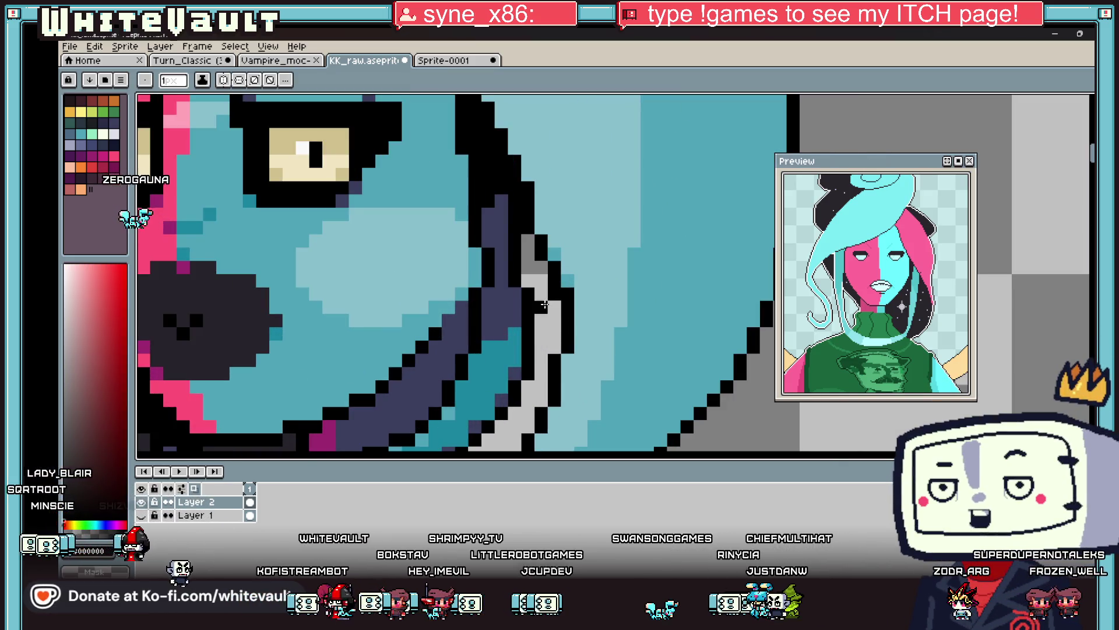
scroll(527, 253, "down", 5)
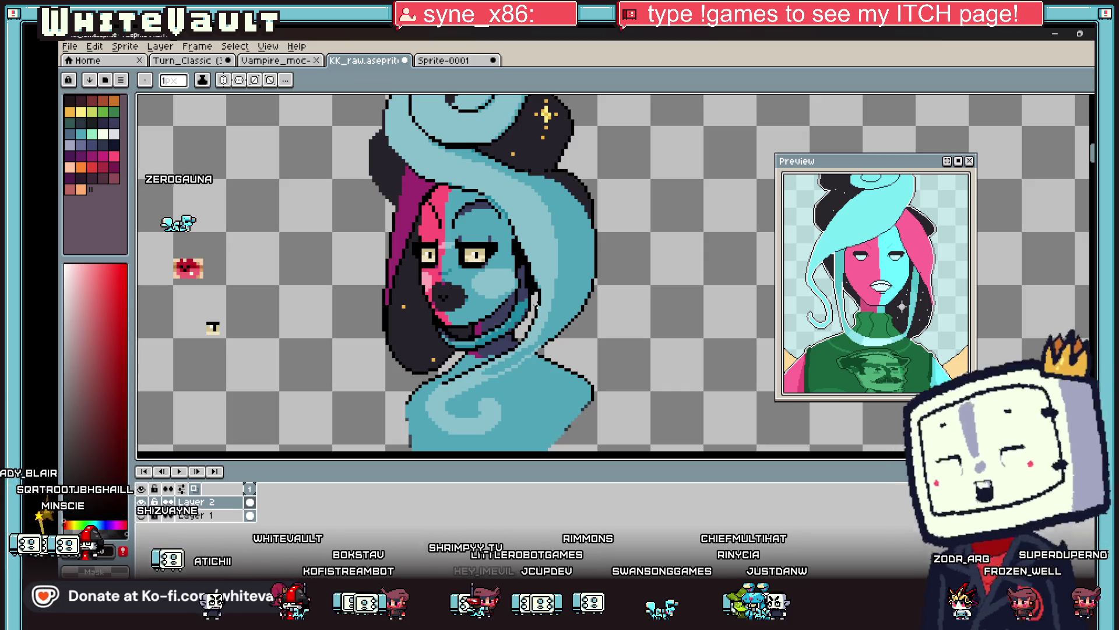
key("i")
scroll(535, 306, "down", 5)
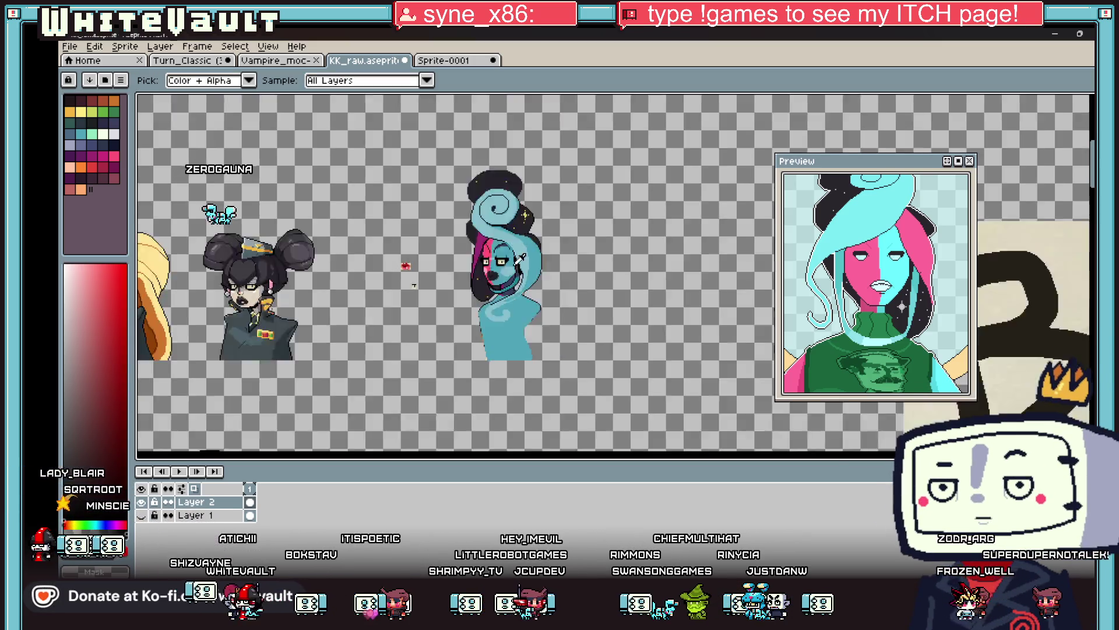
scroll(356, 414, "up", 1)
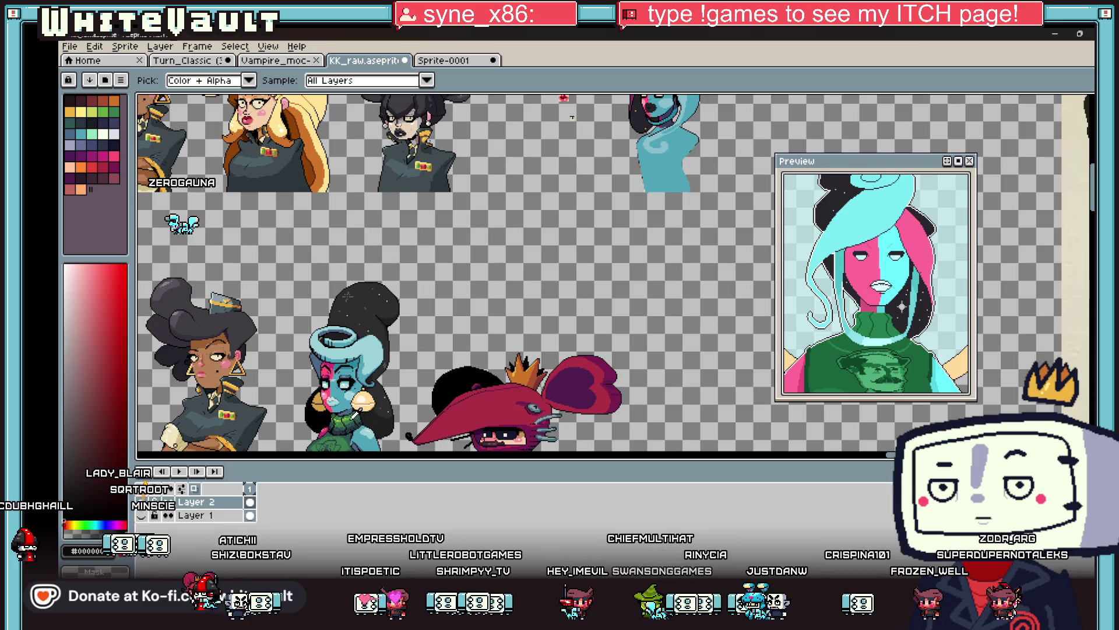
left_click(352, 414)
scroll(598, 201, "down", 1)
scroll(632, 153, "up", 3)
scroll(618, 186, "up", 2)
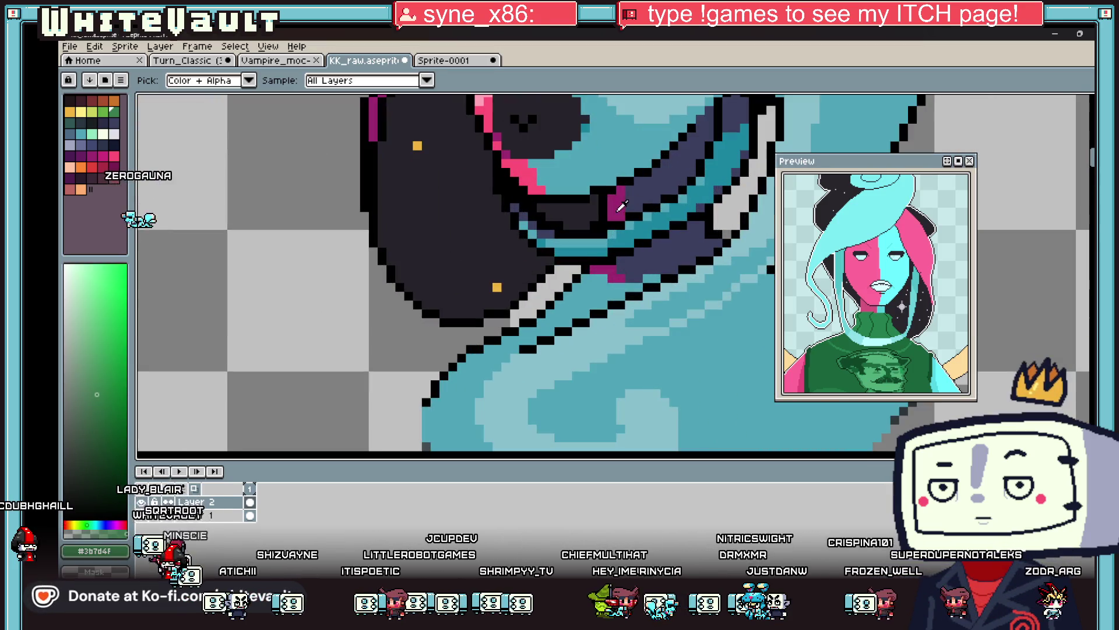
key("b")
scroll(607, 210, "up", 2)
left_click(632, 224)
left_click_drag(605, 213, 587, 212)
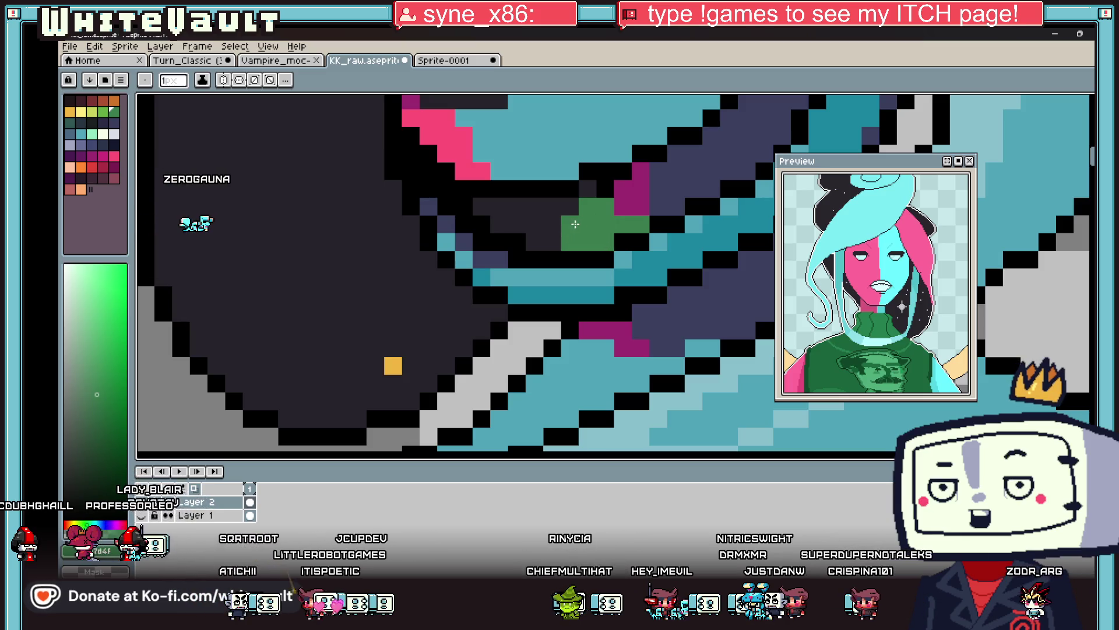
left_click(570, 224)
Blacken a dark grey outline pixel beside the collar.
left_click(570, 208, "alt")
left_click(587, 188)
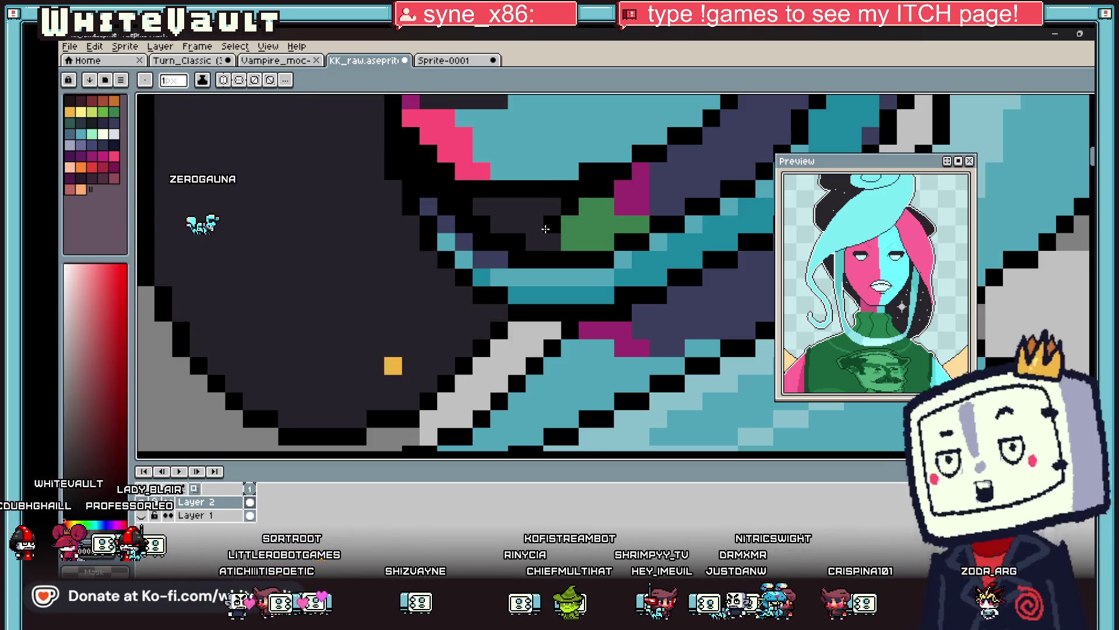
scroll(579, 233, "down", 3)
key("i")
left_click(576, 237)
scroll(577, 234, "up", 2)
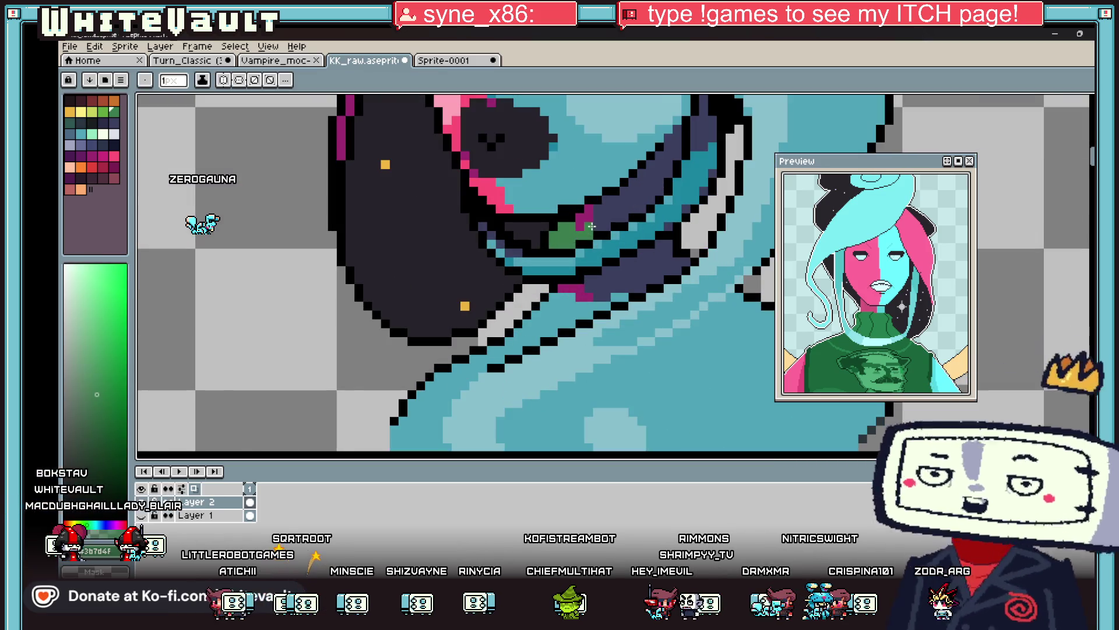
Add a short dark-green stroke to the collar.
left_click(647, 191, "alt")
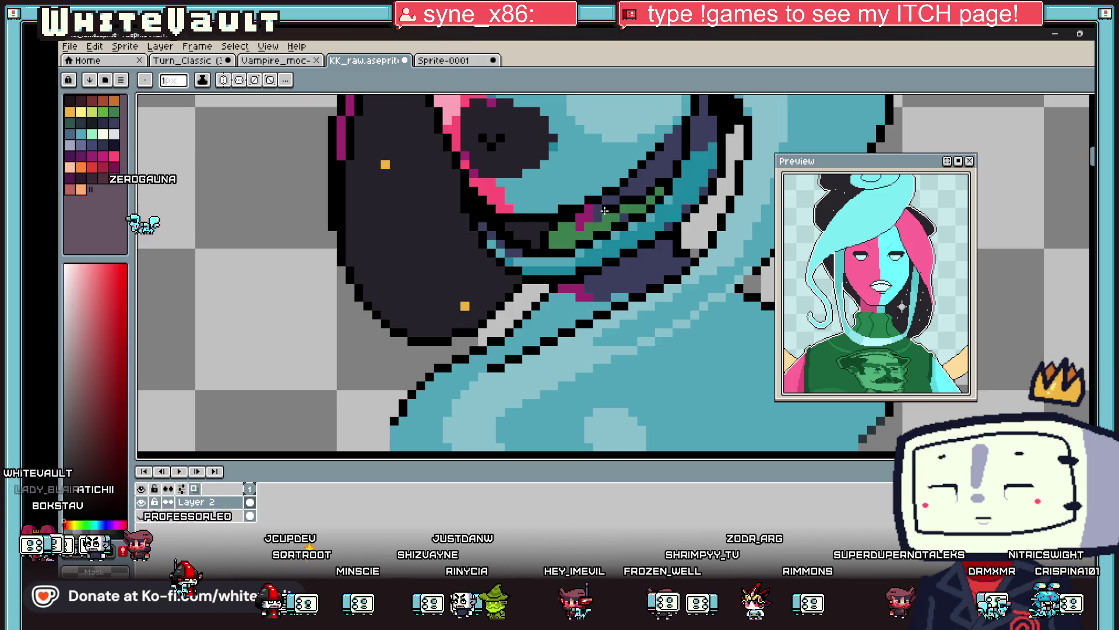
scroll(588, 224, "down", 3)
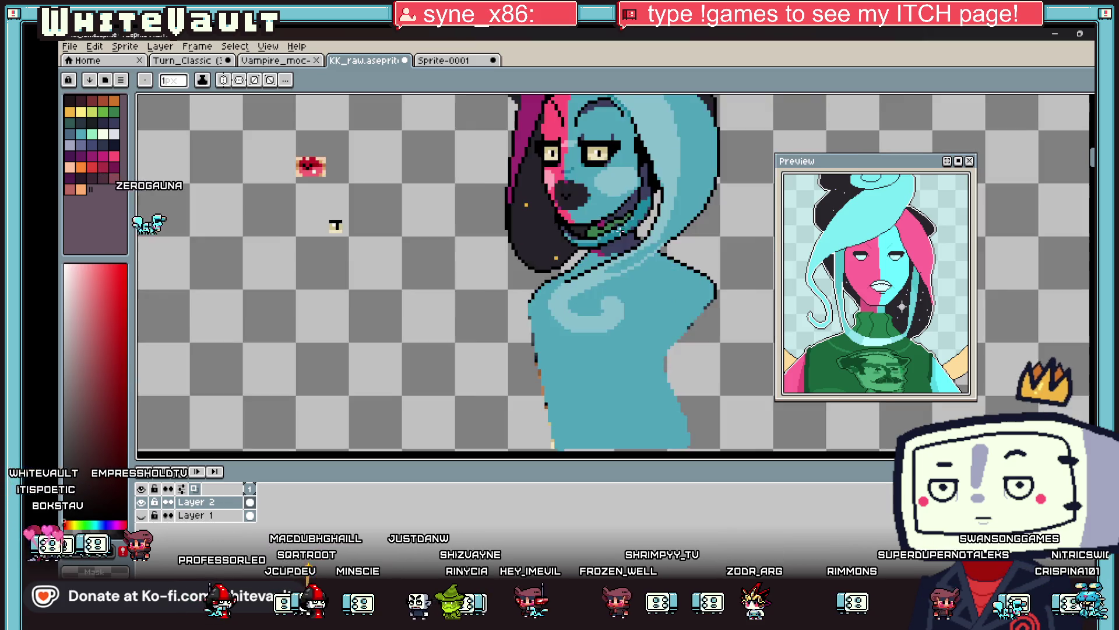
scroll(620, 221, "up", 3)
scroll(620, 221, "up", 1)
left_click(623, 236, "alt")
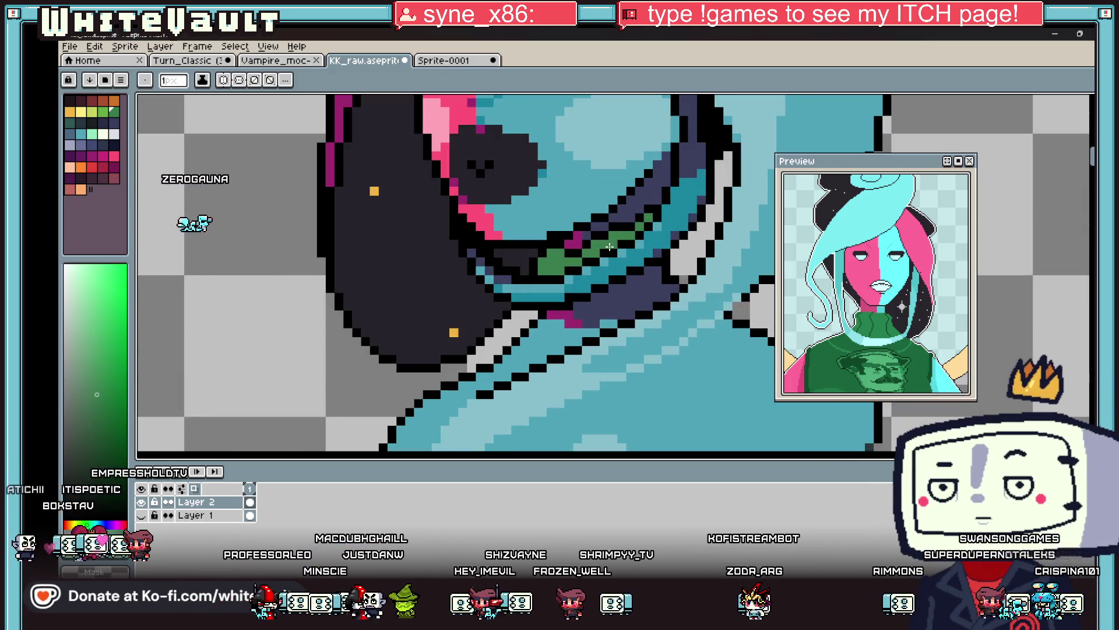
scroll(681, 240, "up", 2)
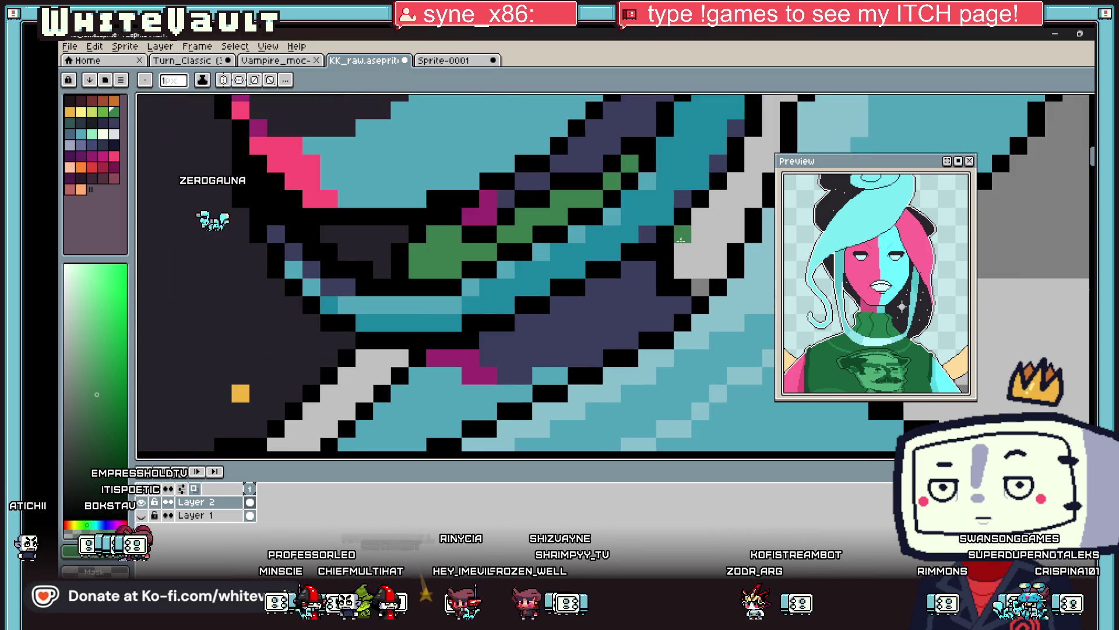
mouse_move(696, 226)
left_mouse_down()
mouse_move(698, 217)
mouse_move(691, 260)
left_mouse_up()
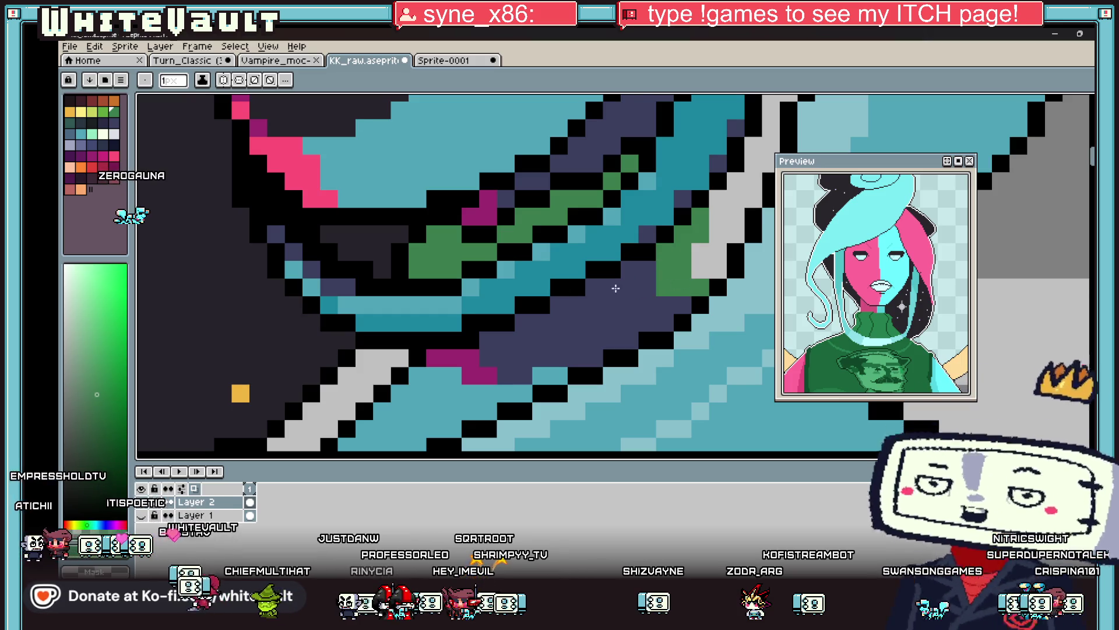
scroll(502, 276, "down", 3)
scroll(501, 276, "up", 3)
Add a green collar pixel and bucket-fill the remaining collar band green.
left_click(474, 360)
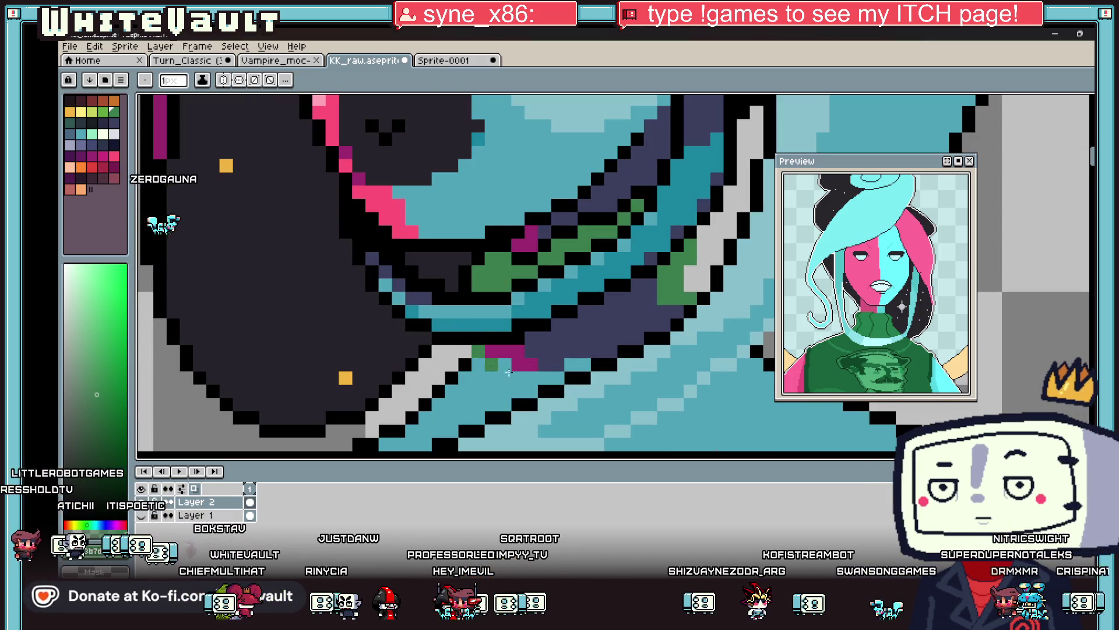
key("g")
left_click(554, 366)
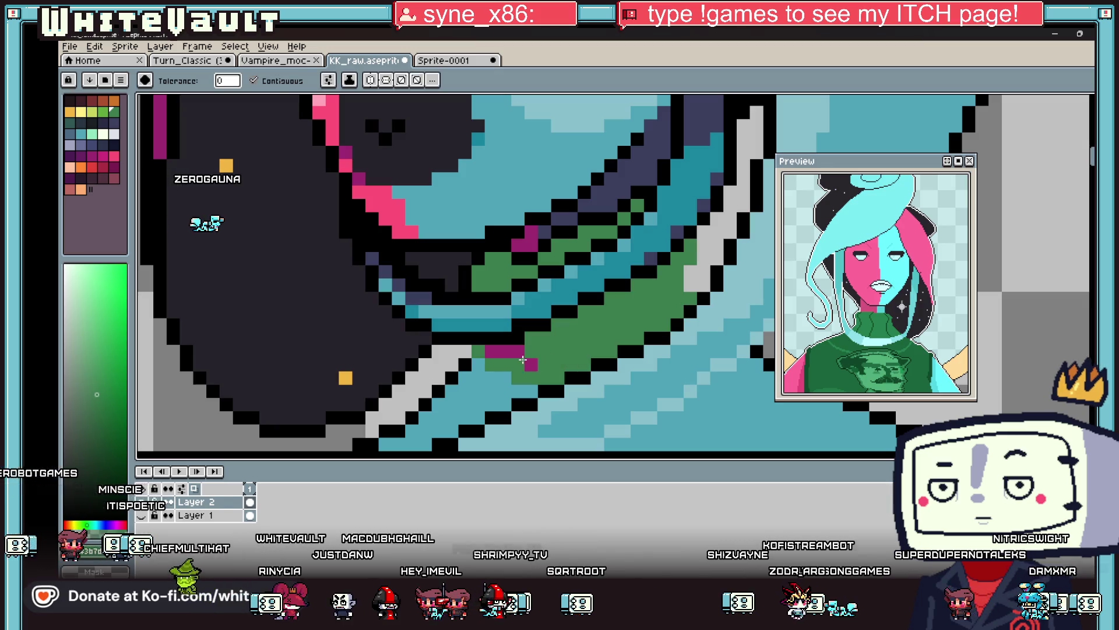
left_click(513, 358)
scroll(572, 354, "down", 3)
scroll(571, 354, "down", 2)
scroll(564, 395, "up", 2)
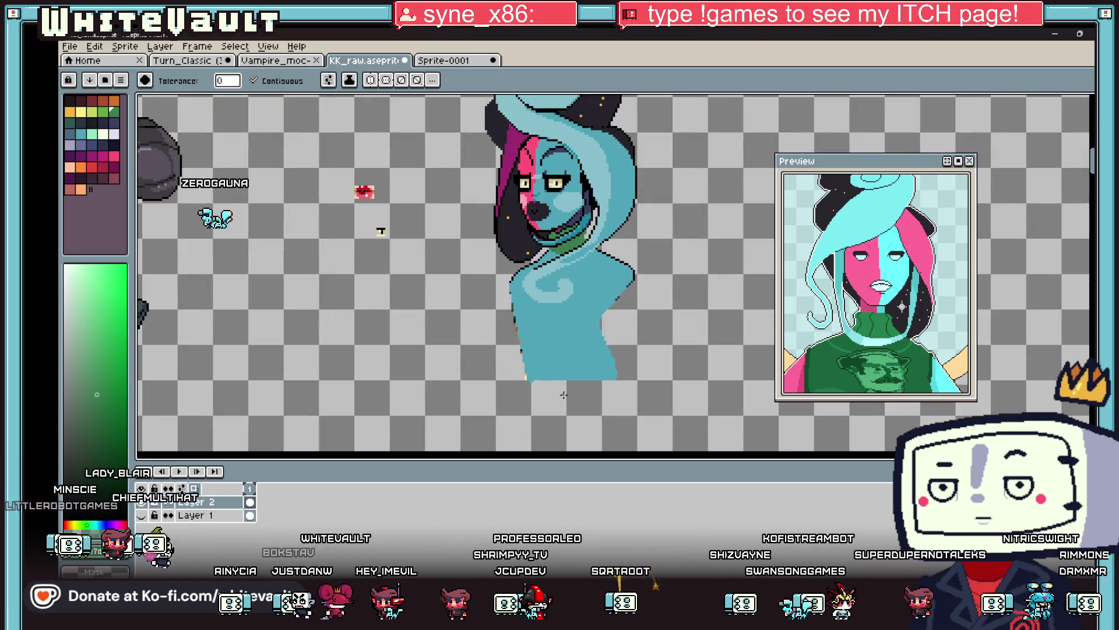
Choose dark blue, enlarge the brush to 8 px and sketch the arm beside the body.
left_click_drag(867, 343, 856, 272)
key("b")
left_click(619, 268, "alt")
key("plus")
key("plus")
key("plus")
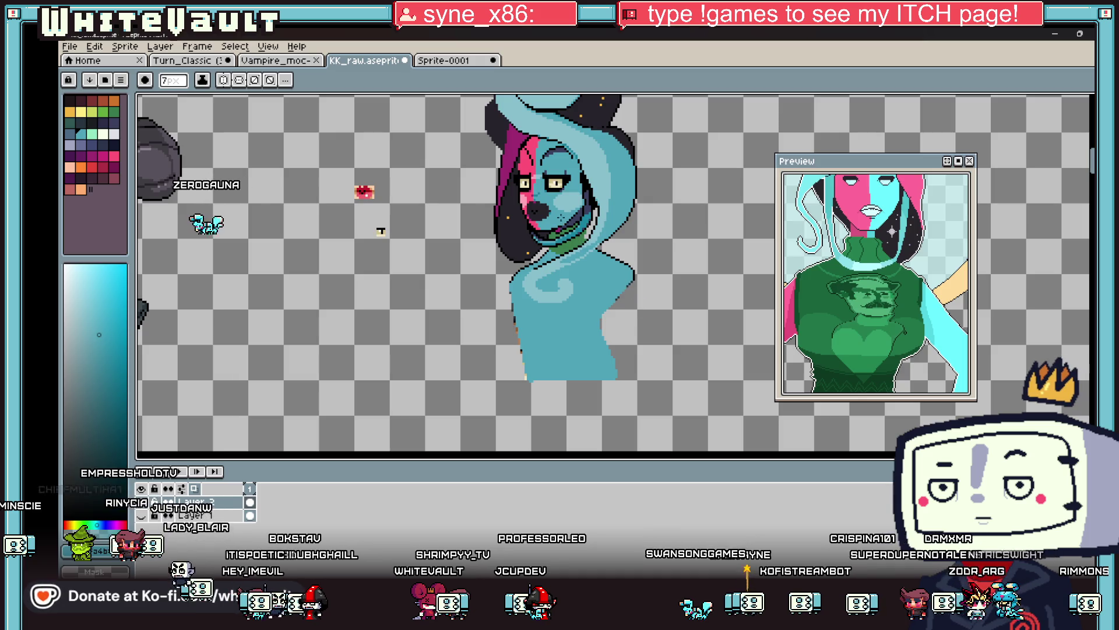
left_click(114, 122)
key("plus")
mouse_move(619, 267)
left_mouse_down()
mouse_move(664, 309)
mouse_move(686, 301)
mouse_move(616, 357)
left_mouse_up()
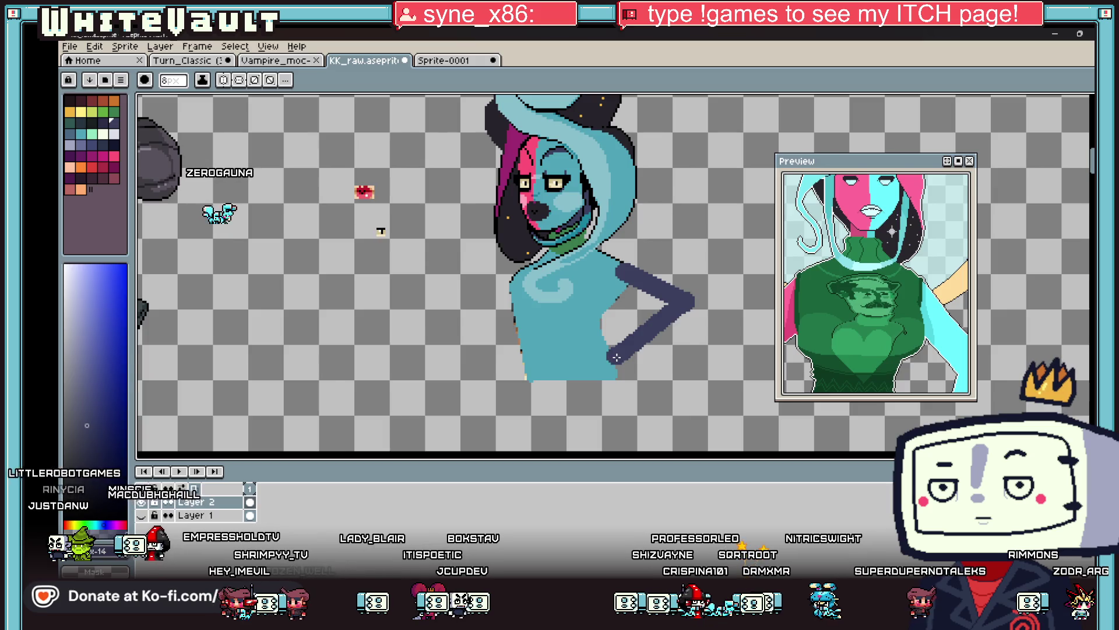
scroll(616, 358, "down", 3)
scroll(481, 263, "up", 4)
Undo that stroke and try a dark blue arm across the chest with a slightly larger brush.
key("ctrl+z")
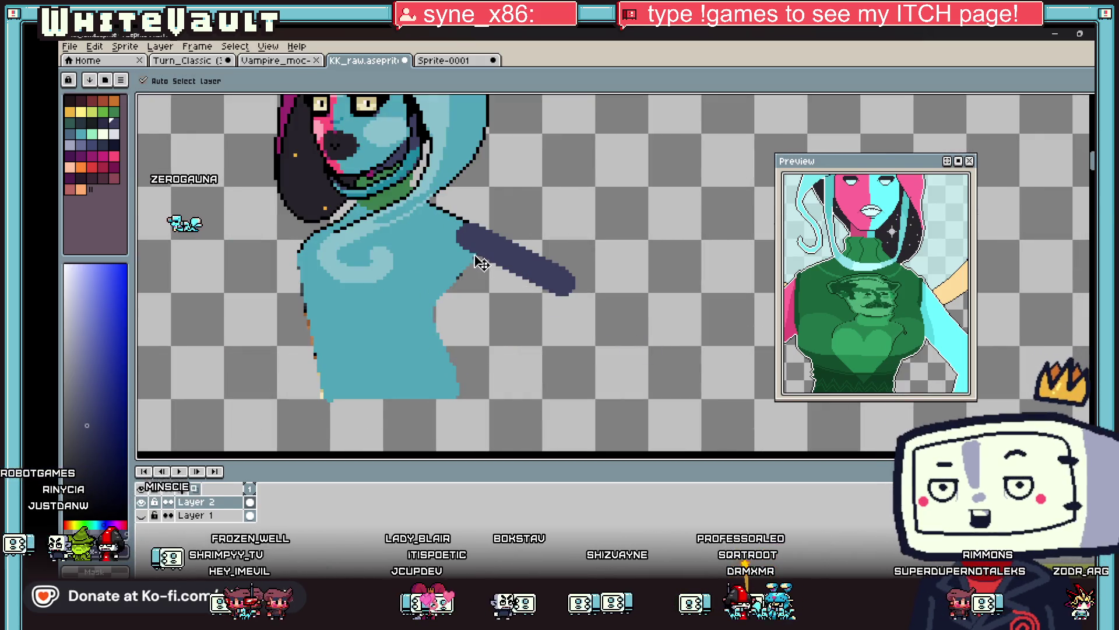
key("ctrl+z")
scroll(481, 264, "down", 1)
key("plus")
mouse_move(457, 259)
left_mouse_down()
mouse_move(431, 308)
mouse_move(334, 307)
mouse_move(347, 318)
mouse_move(344, 280)
mouse_move(338, 295)
mouse_move(411, 287)
left_mouse_up()
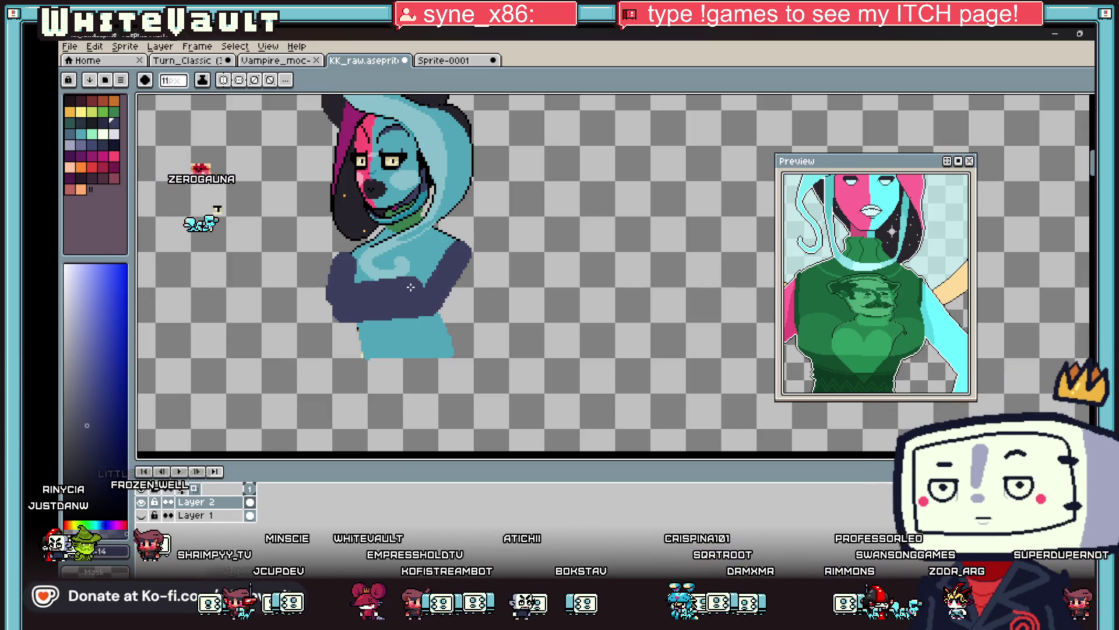
scroll(411, 287, "down", 2)
scroll(460, 283, "up", 1)
Undo the crossed arm and repaint it bending down to the hip.
key("v")
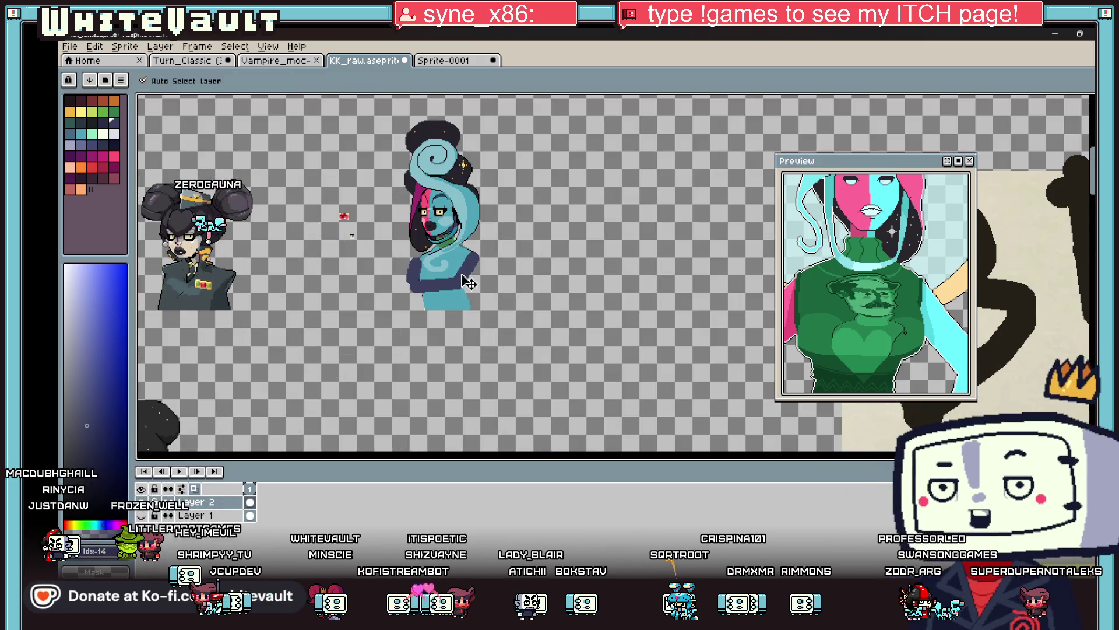
key("ctrl+z")
key("ctrl+z")
key("ctrl+z")
key("b")
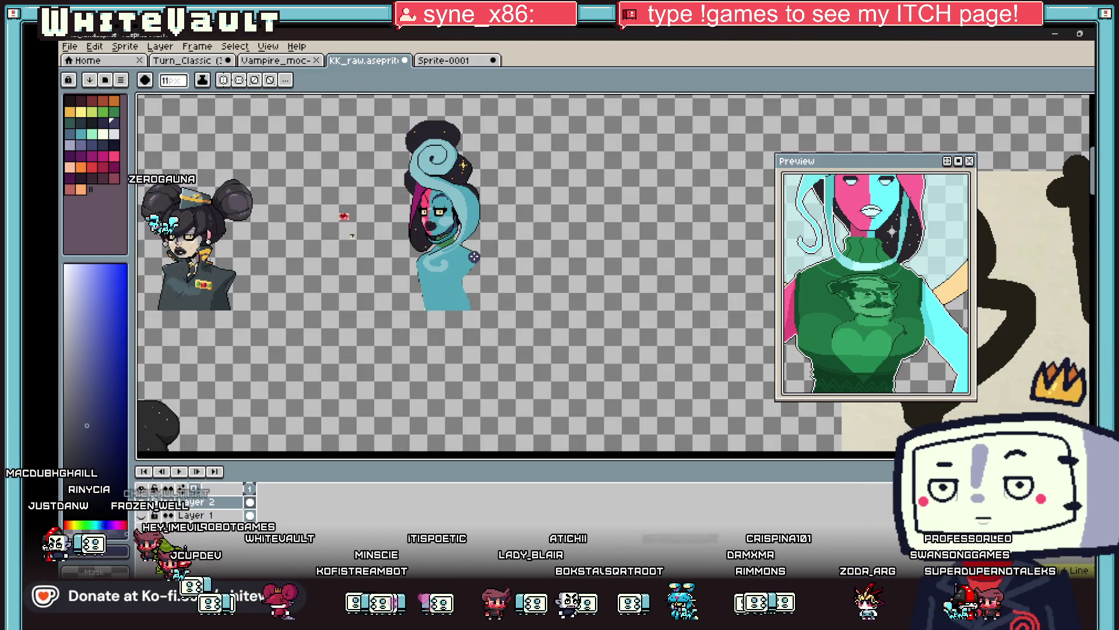
left_click_drag(474, 256, 489, 272)
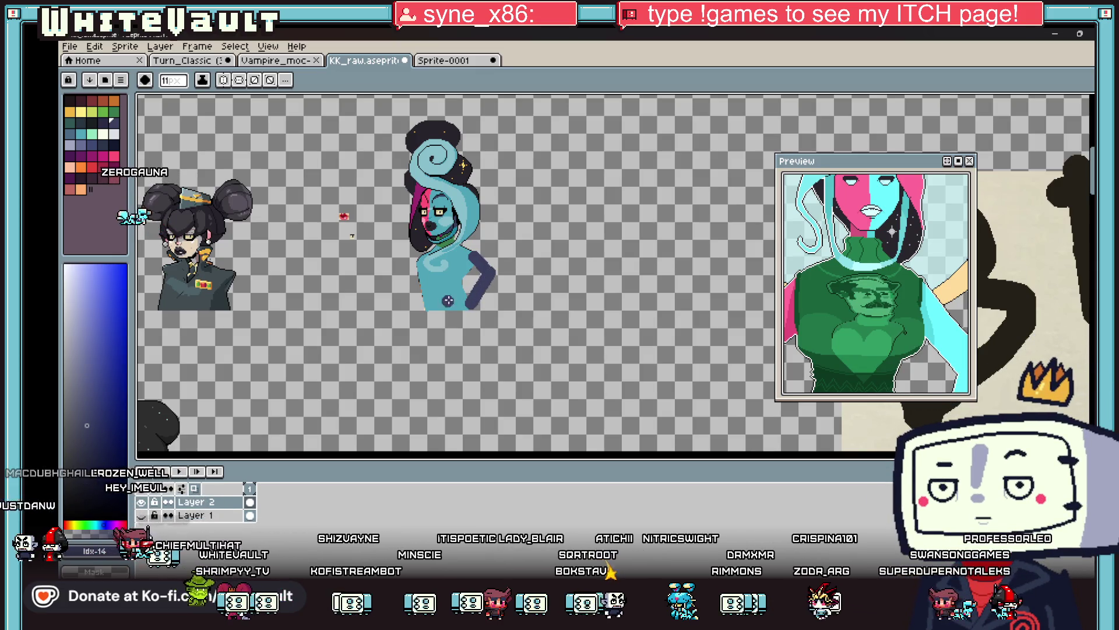
scroll(416, 286, "up", 1)
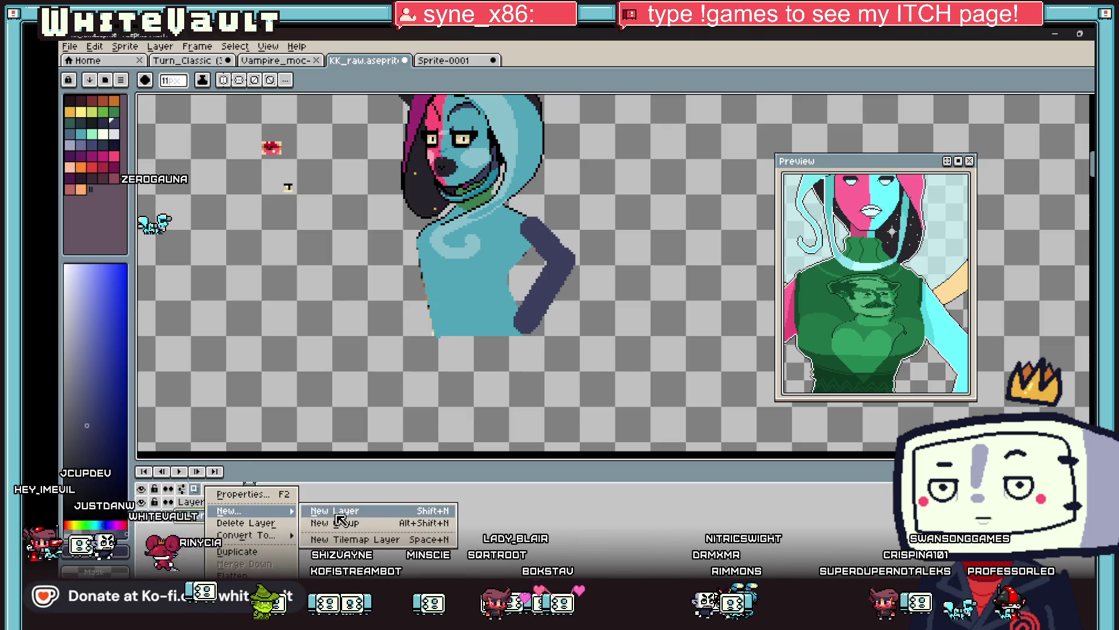
Add a new layer and brush a dark blue left arm, redrawing it to reach lower.
left_click(337, 515)
left_click_drag(415, 245, 420, 344)
key("ctrl+z")
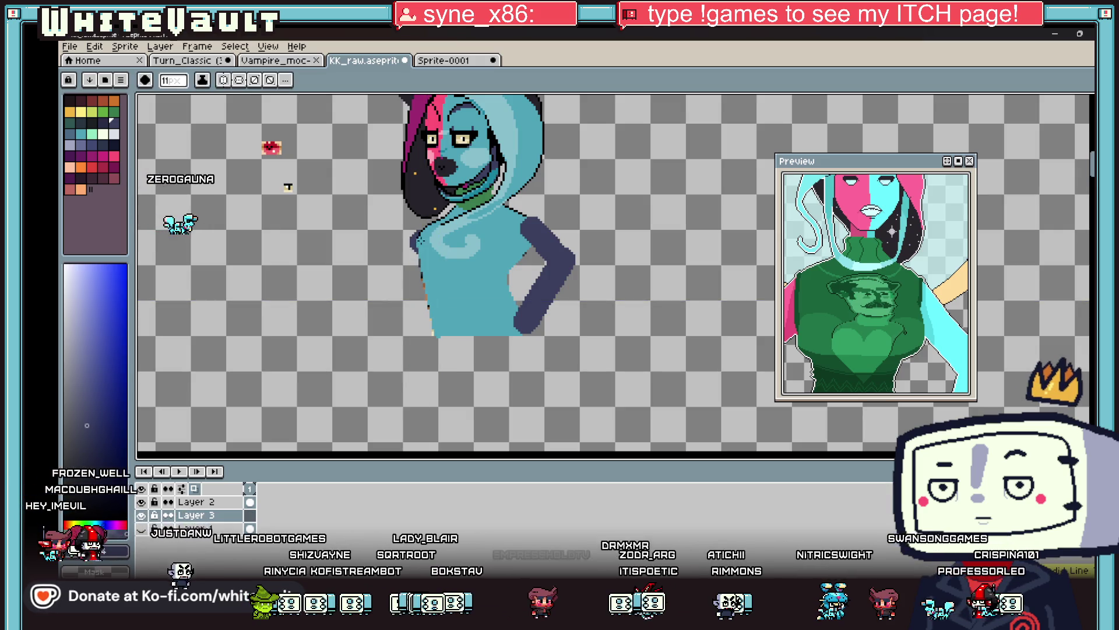
left_click_drag(415, 245, 418, 366)
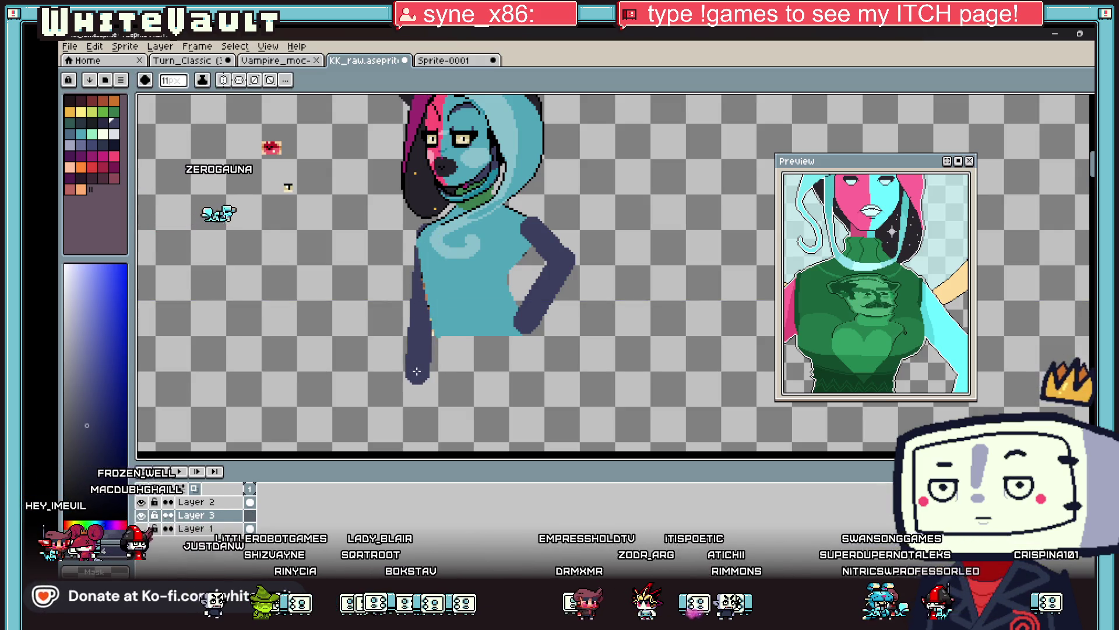
scroll(466, 312, "down", 3)
scroll(467, 315, "up", 3)
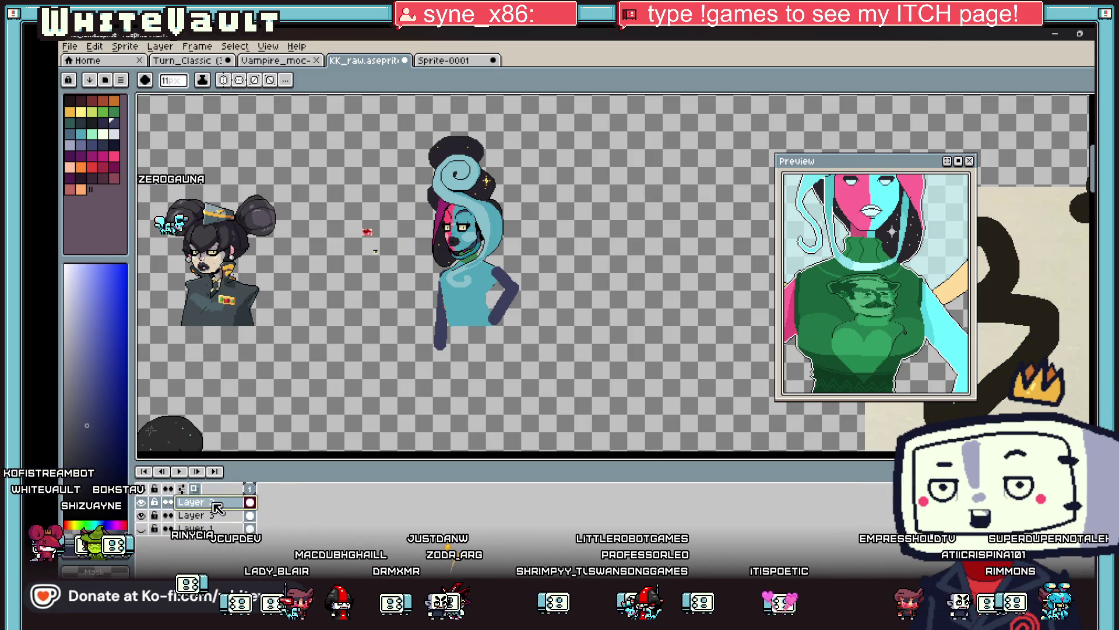
Sample the sweater green and bucket-fill the torso with it.
scroll(438, 280, "up", 2)
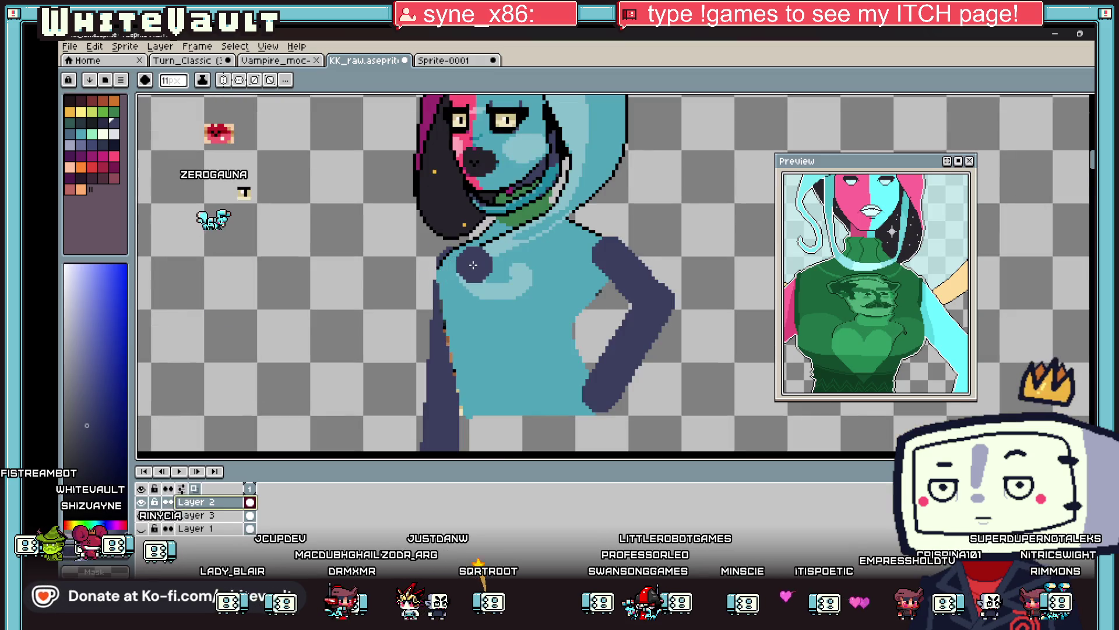
key("alt")
left_click(509, 218)
left_click(519, 233)
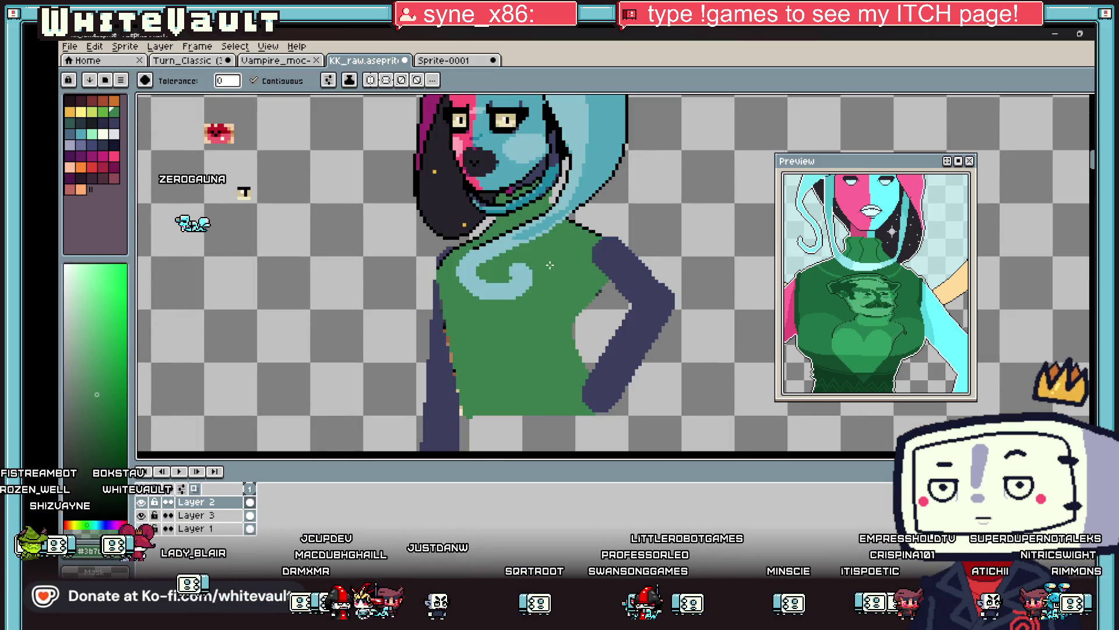
Pick black, shrink the brush to 1 px and outline the swirl's outer curve.
key("alt")
scroll(466, 241, "up", 2)
scroll(467, 242, "up", 2)
left_click(452, 239, "alt")
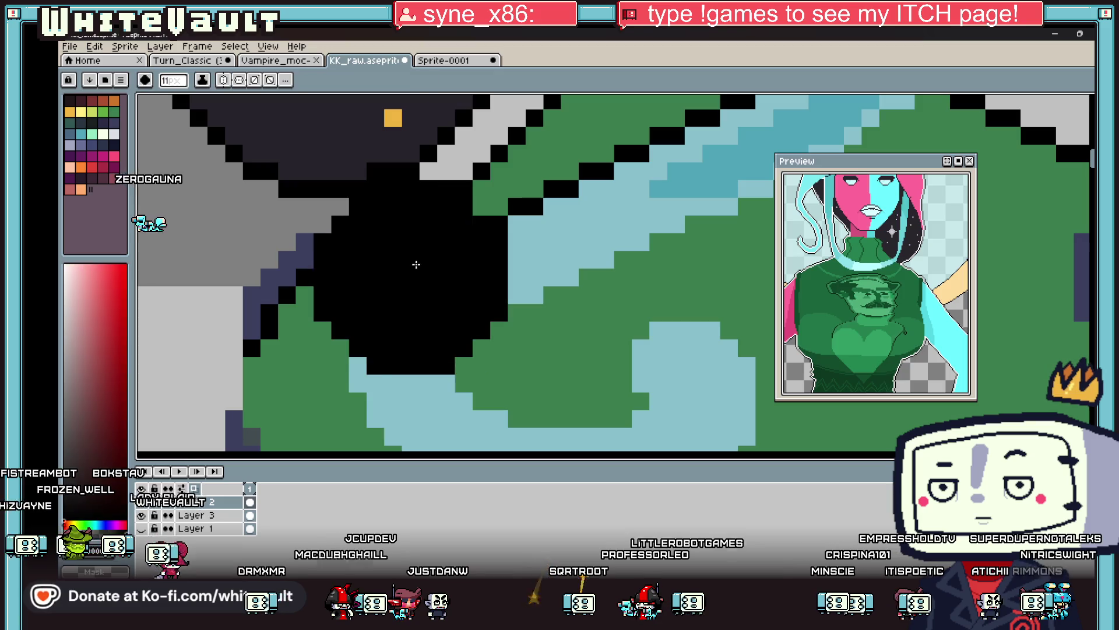
key("minus")
key("minus")
key("minus")
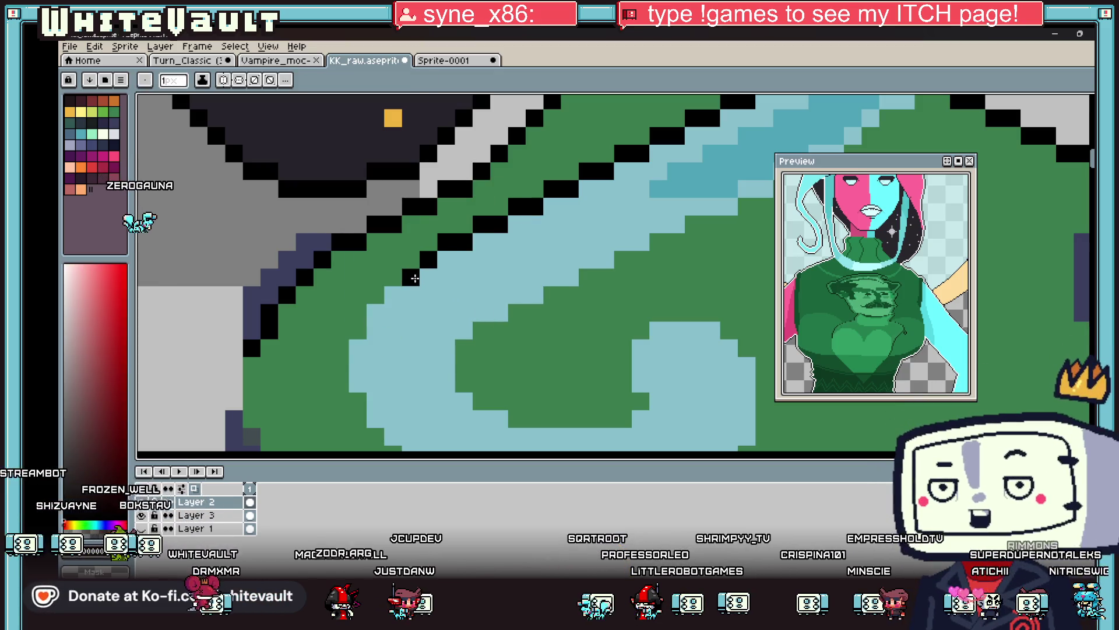
left_click_drag(464, 241, 364, 335)
scroll(364, 334, "down", 3)
left_click(374, 329, "shift")
mouse_move(374, 329)
left_mouse_down()
mouse_move(376, 347)
mouse_move(441, 403)
left_mouse_up()
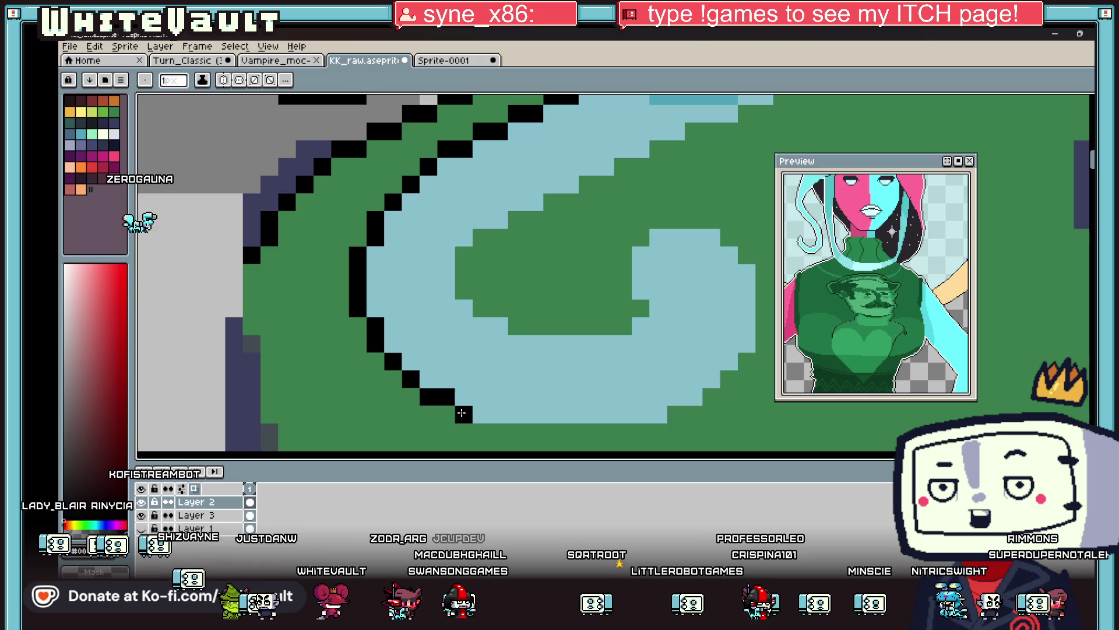
Outline the bottom edge and inner curl of the chest swirl in black.
mouse_move(507, 432)
left_mouse_down()
mouse_move(647, 438)
mouse_move(715, 394)
mouse_move(765, 337)
mouse_move(771, 277)
mouse_move(747, 269)
mouse_move(712, 220)
mouse_move(649, 224)
mouse_move(623, 256)
mouse_move(642, 310)
mouse_move(676, 308)
mouse_move(694, 291)
left_mouse_up()
left_click(634, 322)
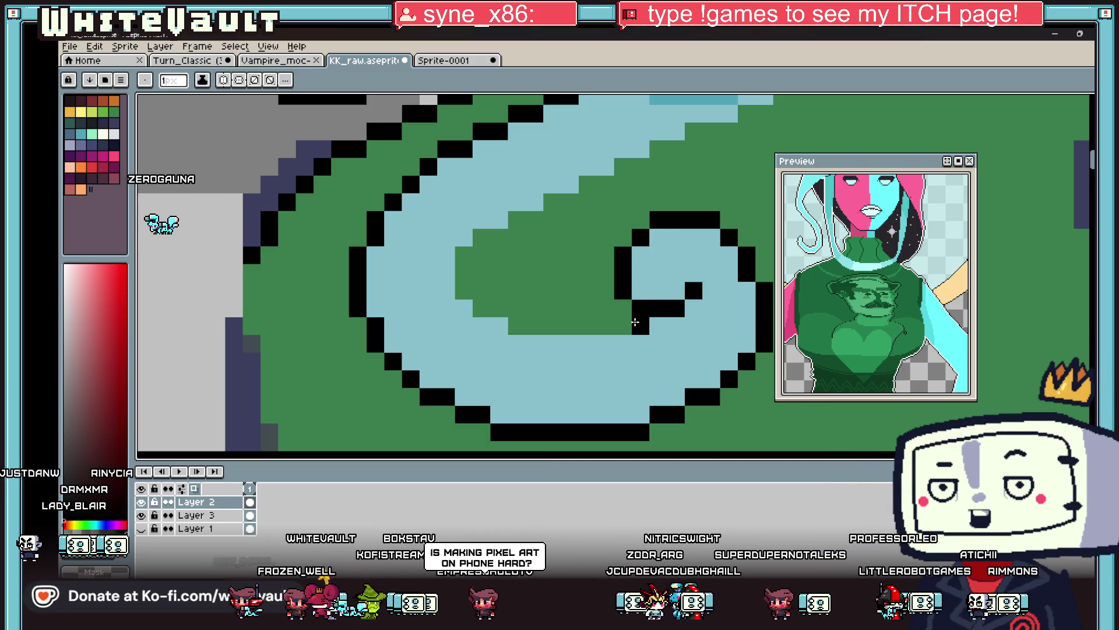
mouse_move(627, 322)
left_mouse_down()
mouse_move(516, 325)
mouse_move(498, 309)
left_mouse_up()
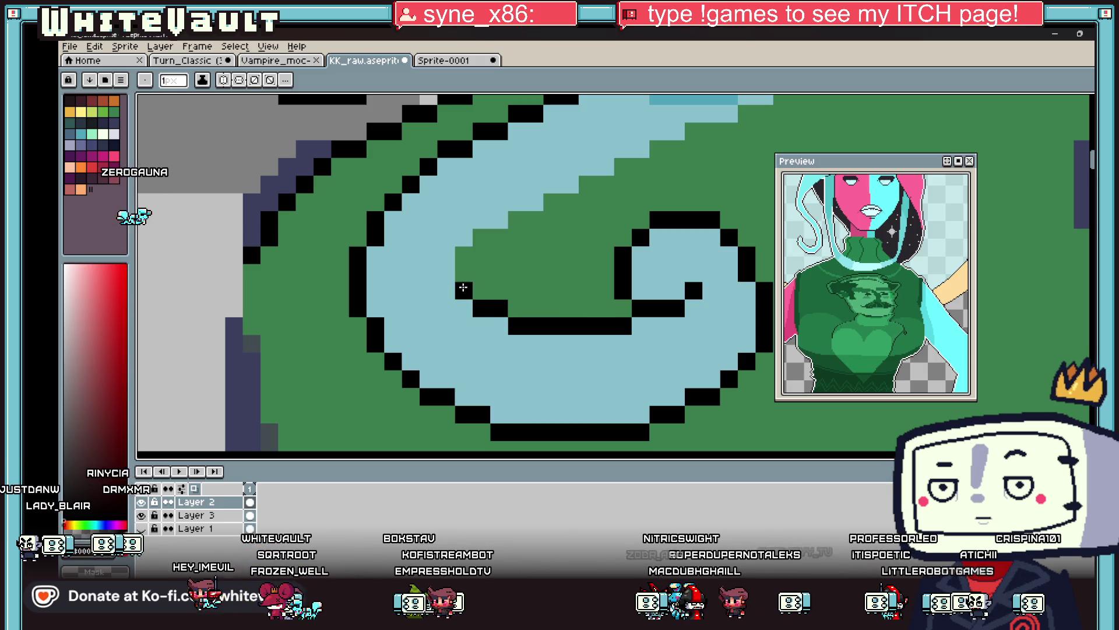
scroll(464, 255, "down", 3)
scroll(579, 192, "up", 2)
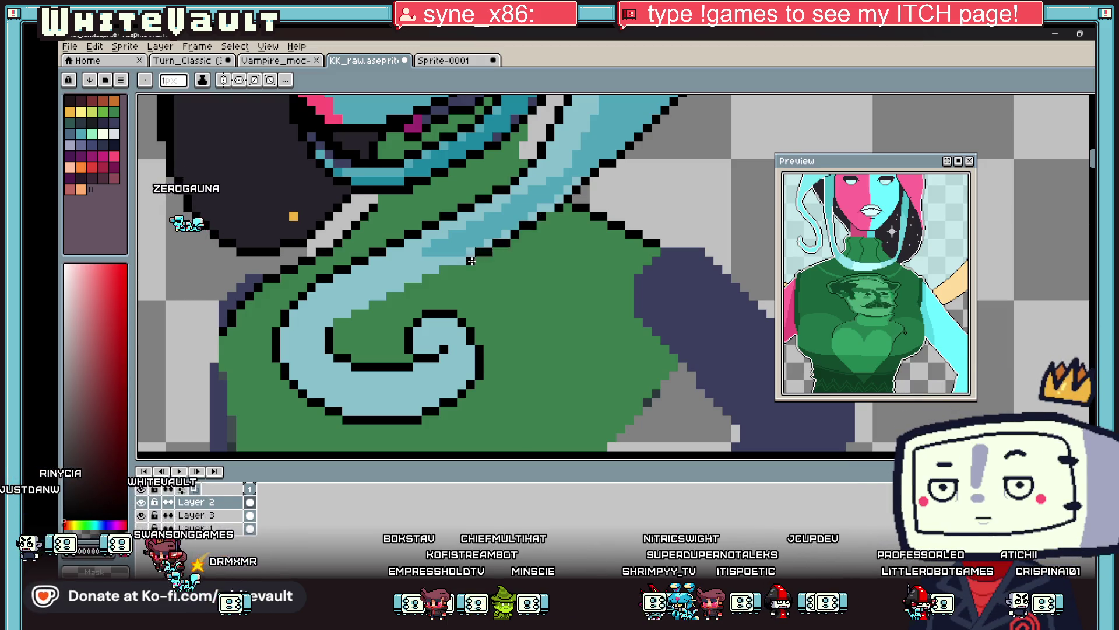
scroll(610, 181, "down", 1)
scroll(611, 181, "up", 2)
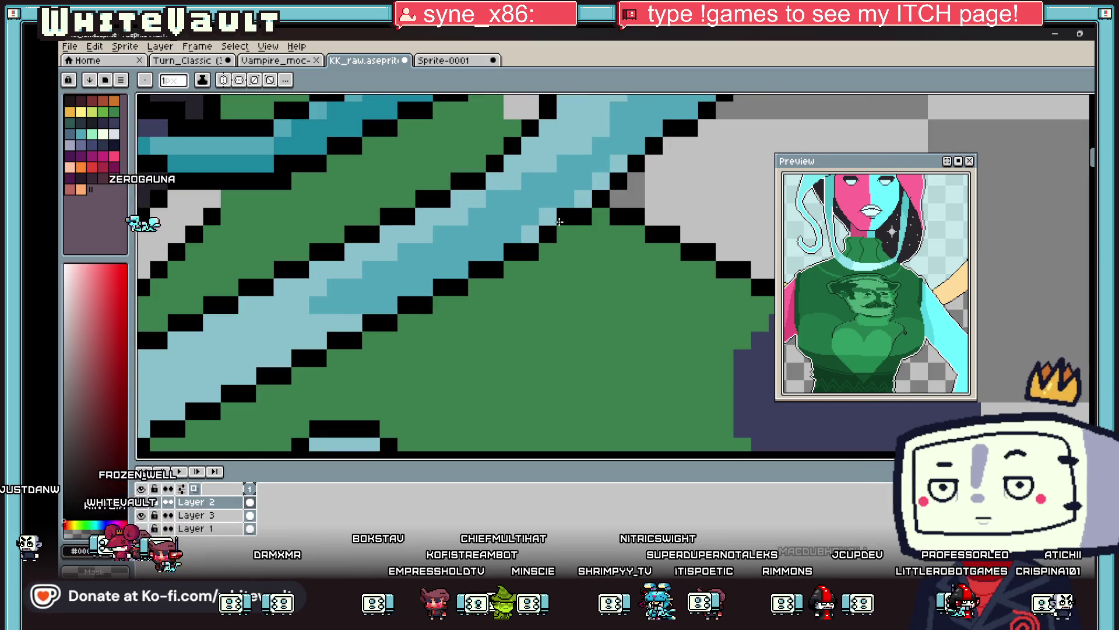
scroll(591, 215, "down", 6)
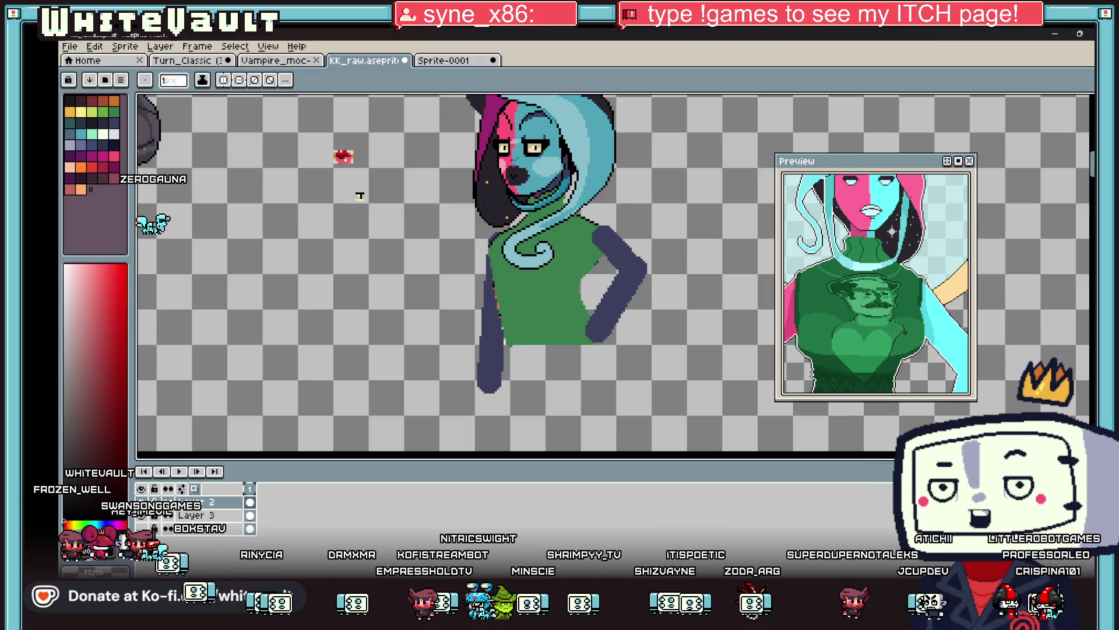
Eyedrop the dark teal from the hair and bucket-fill the gap between the hip arm and torso.
scroll(700, 145, "up", 2)
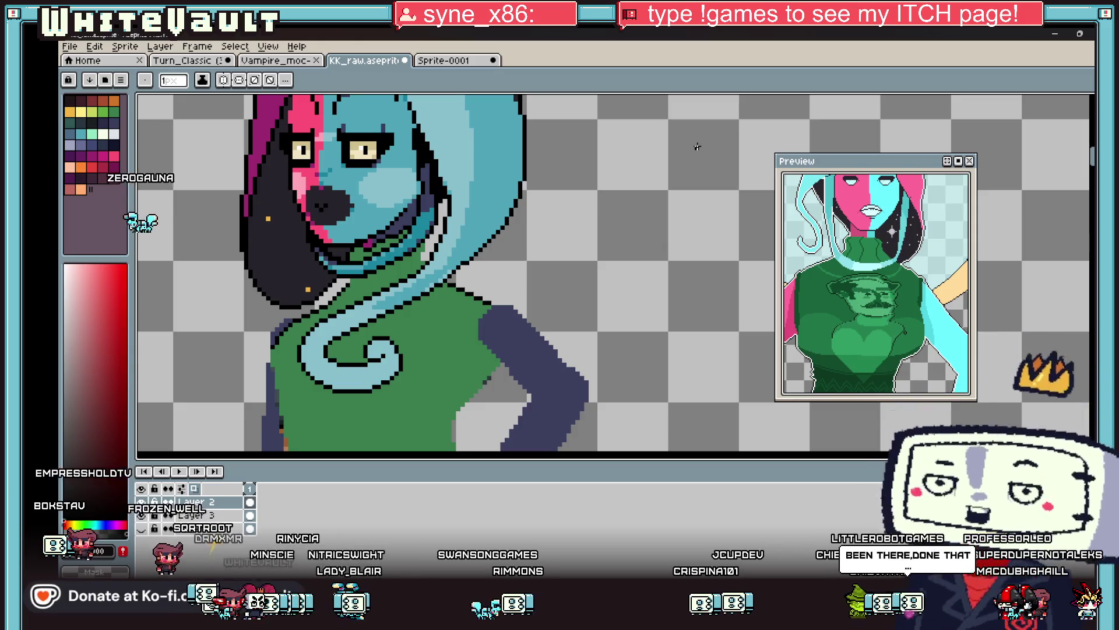
scroll(568, 272, "down", 3)
scroll(551, 319, "up", 3)
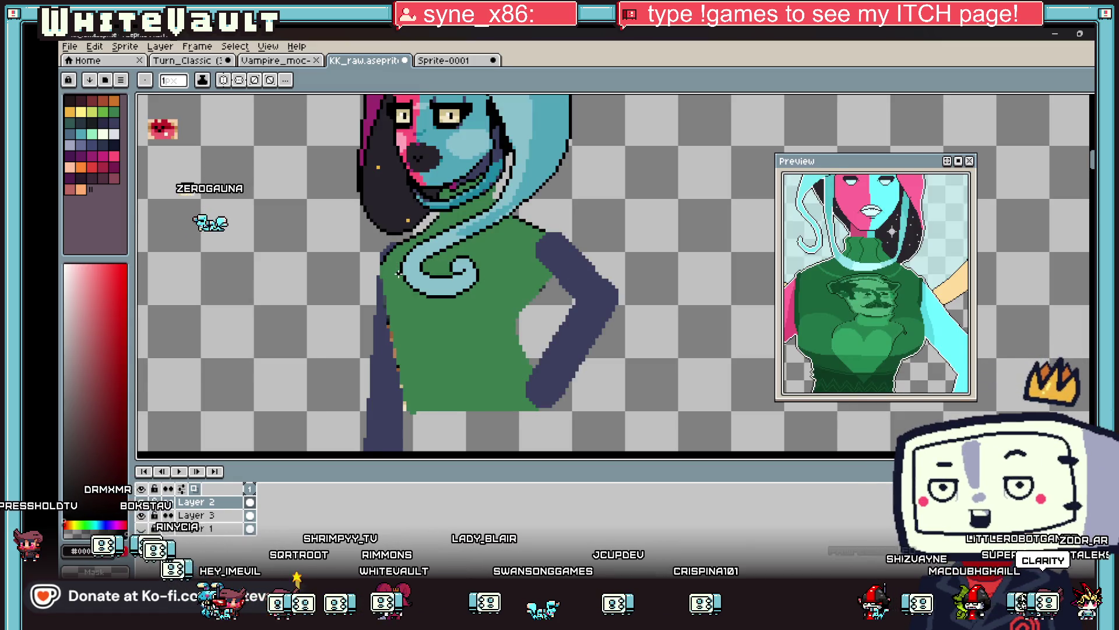
key("i")
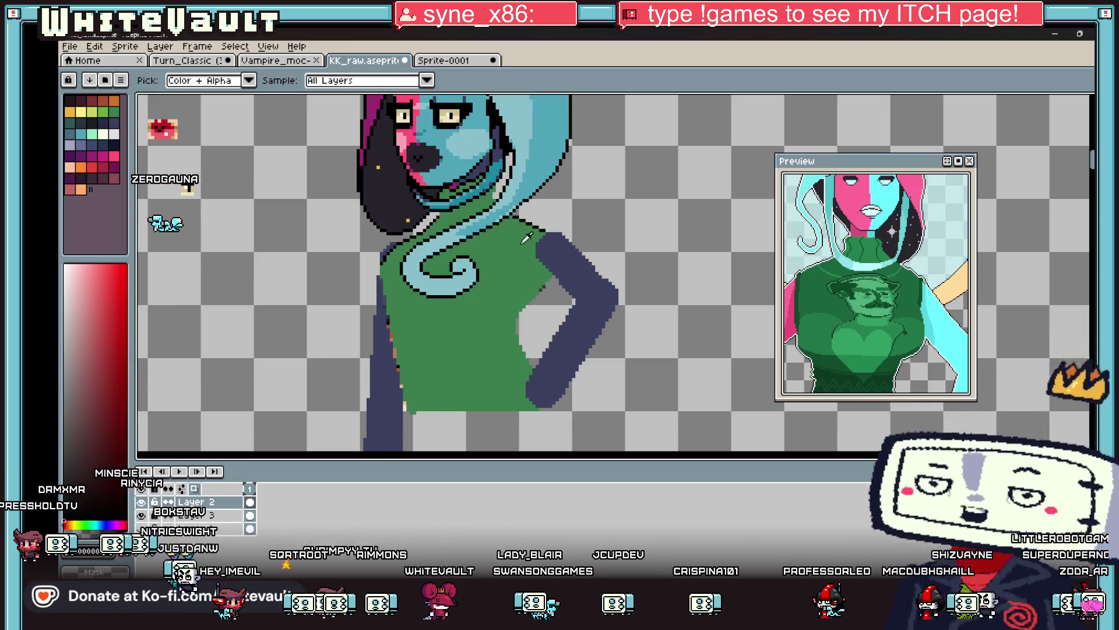
scroll(539, 244, "up", 1)
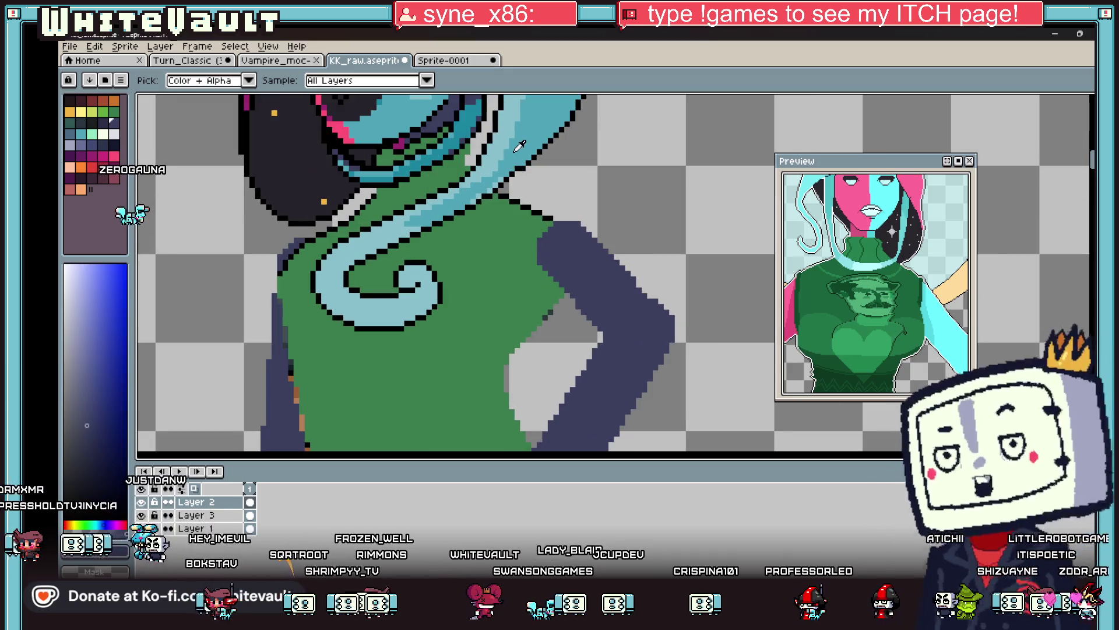
left_click(552, 251)
key("b")
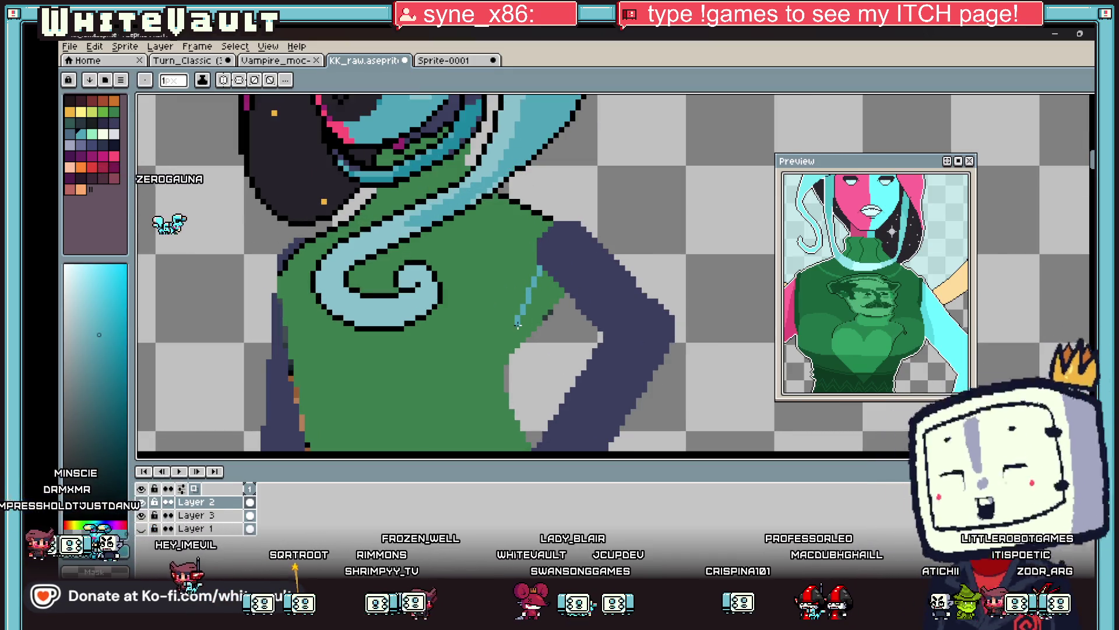
scroll(522, 319, "up", 1)
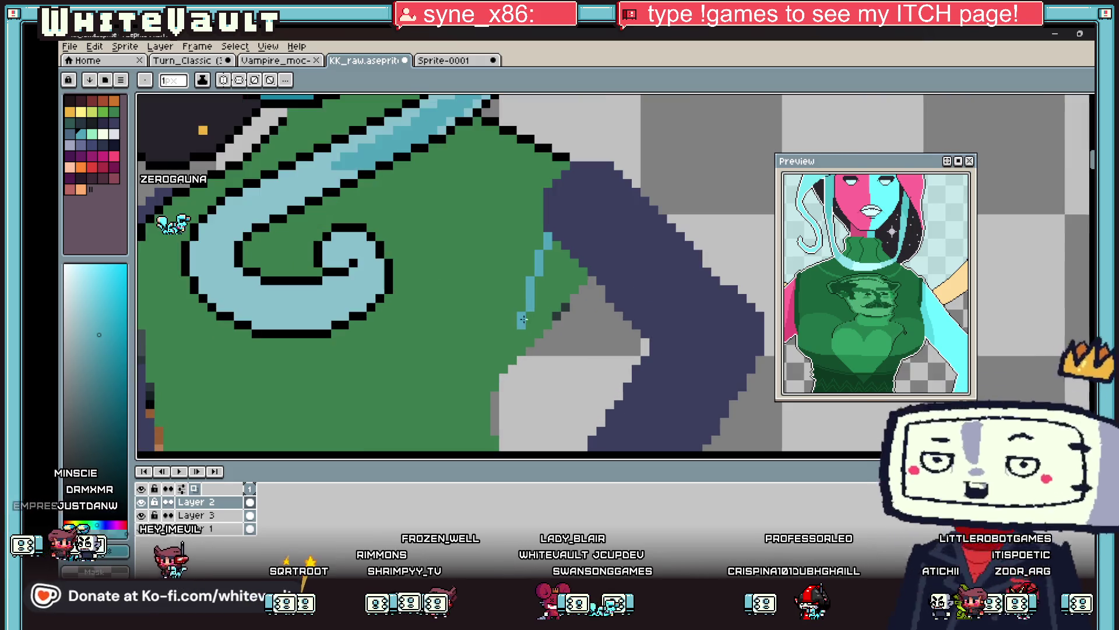
key("g")
left_click(562, 266)
scroll(583, 270, "down", 4)
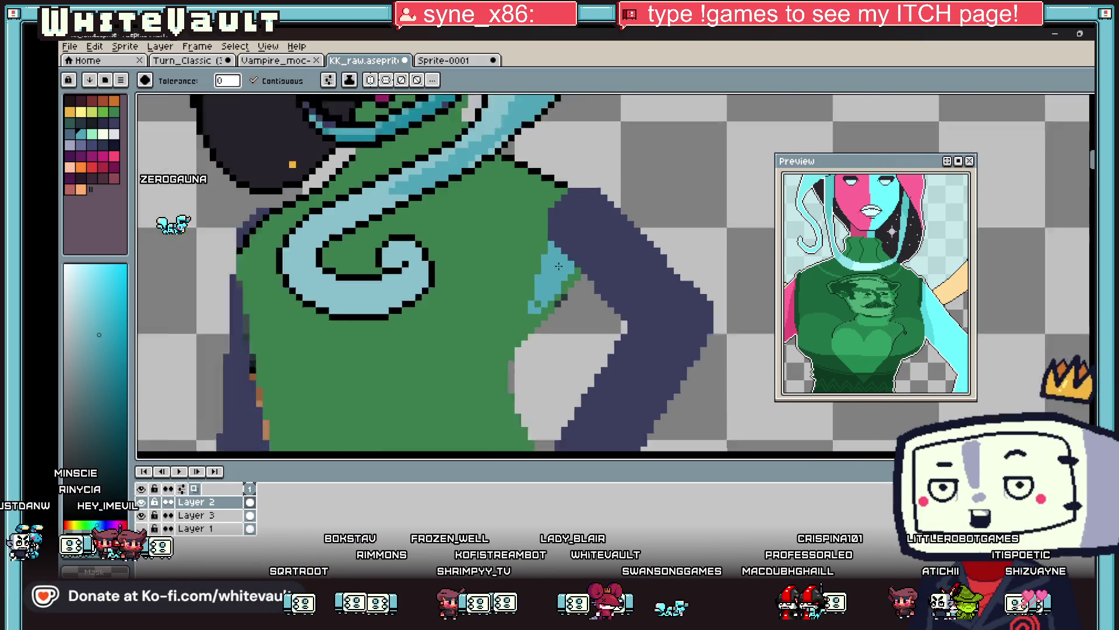
scroll(614, 272, "down", 2)
key("v")
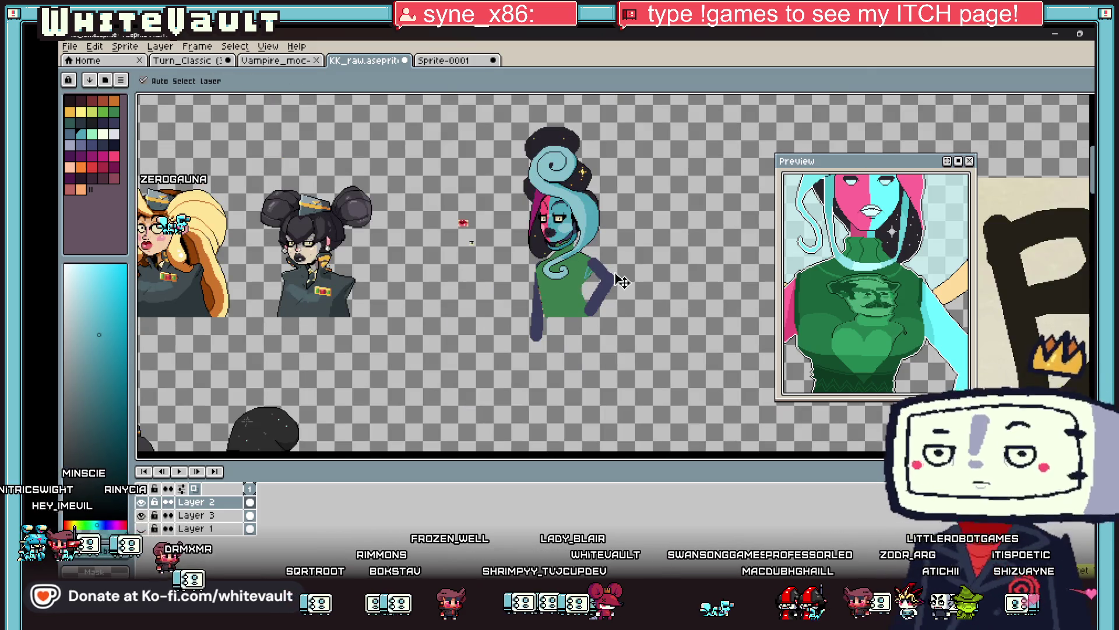
key("g")
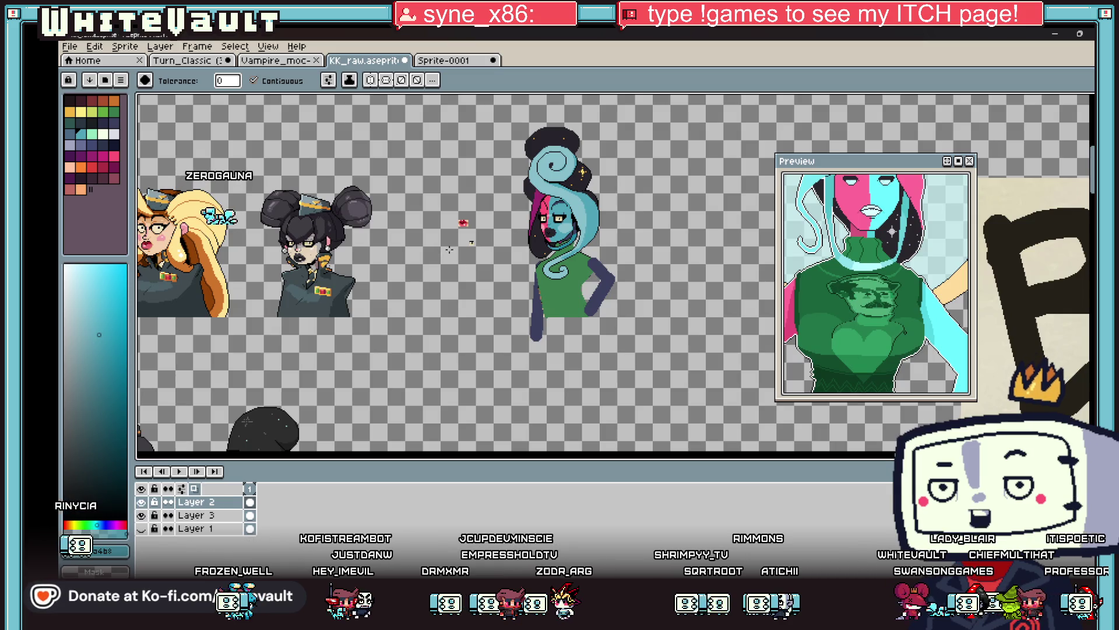
scroll(603, 260, "up", 2)
scroll(603, 260, "up", 2)
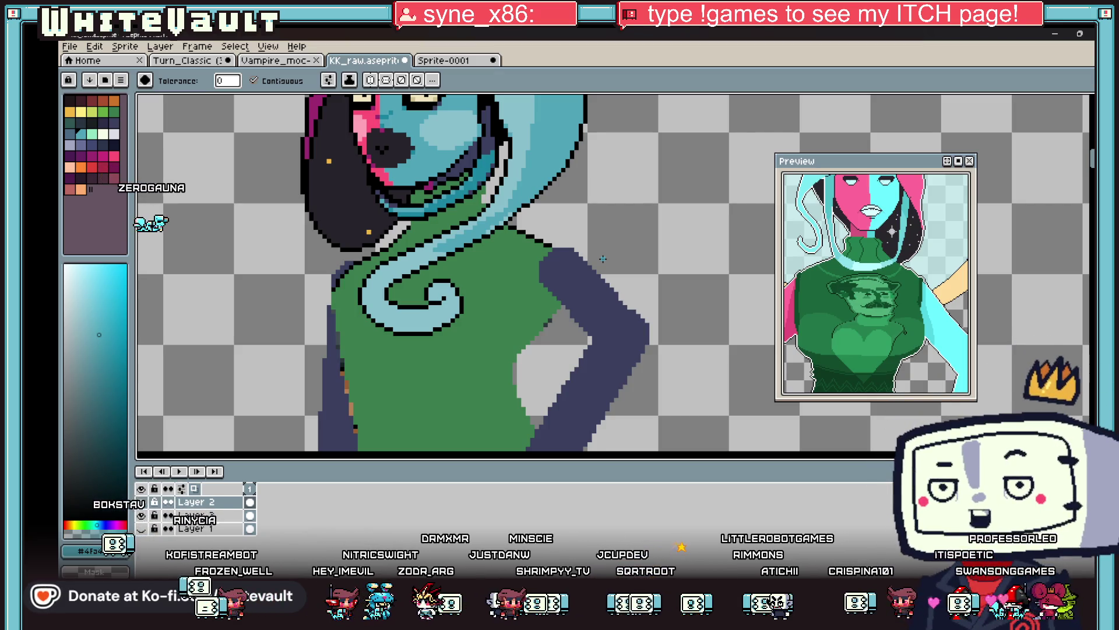
scroll(554, 248, "up", 1)
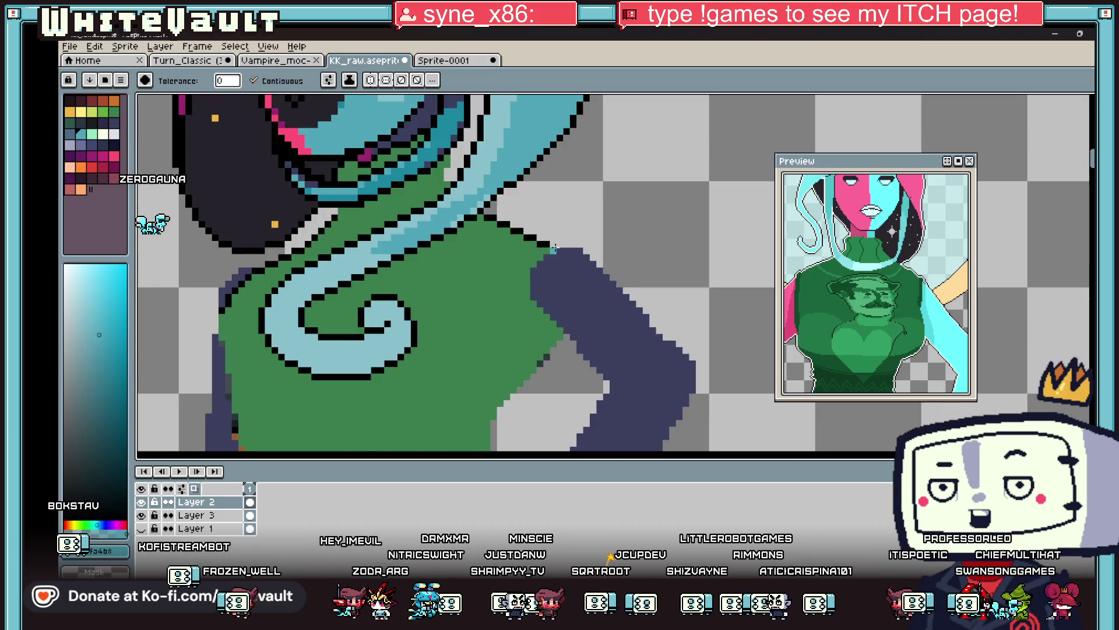
Draw black outline pixels along the navy arm's top and diagonally down its outer edge.
key("b")
scroll(556, 247, "up", 2)
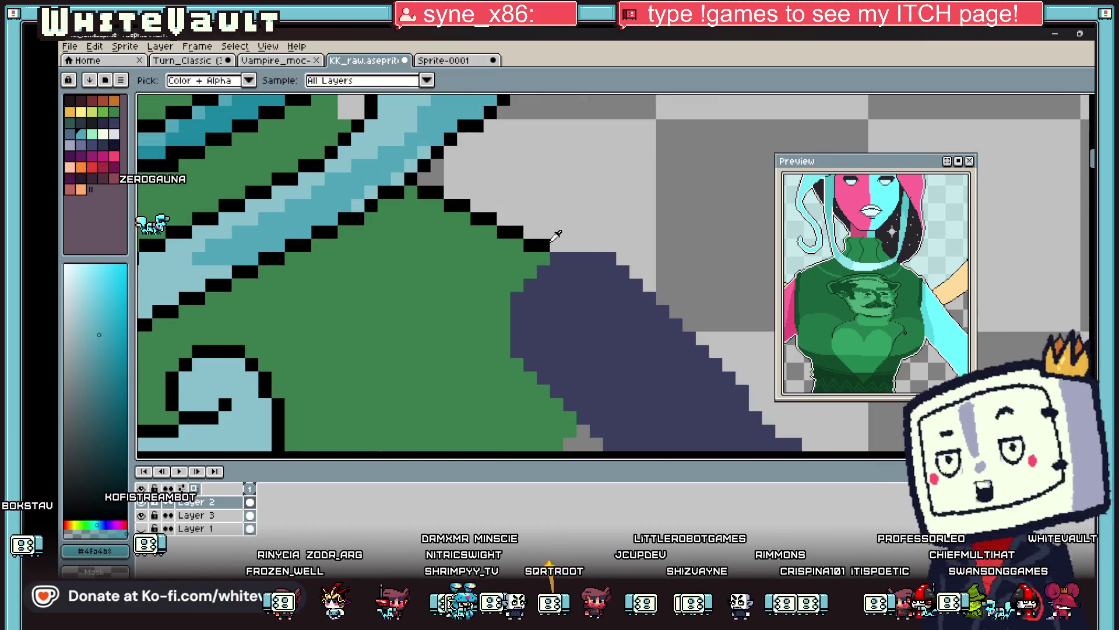
left_click_drag(557, 245, 606, 258)
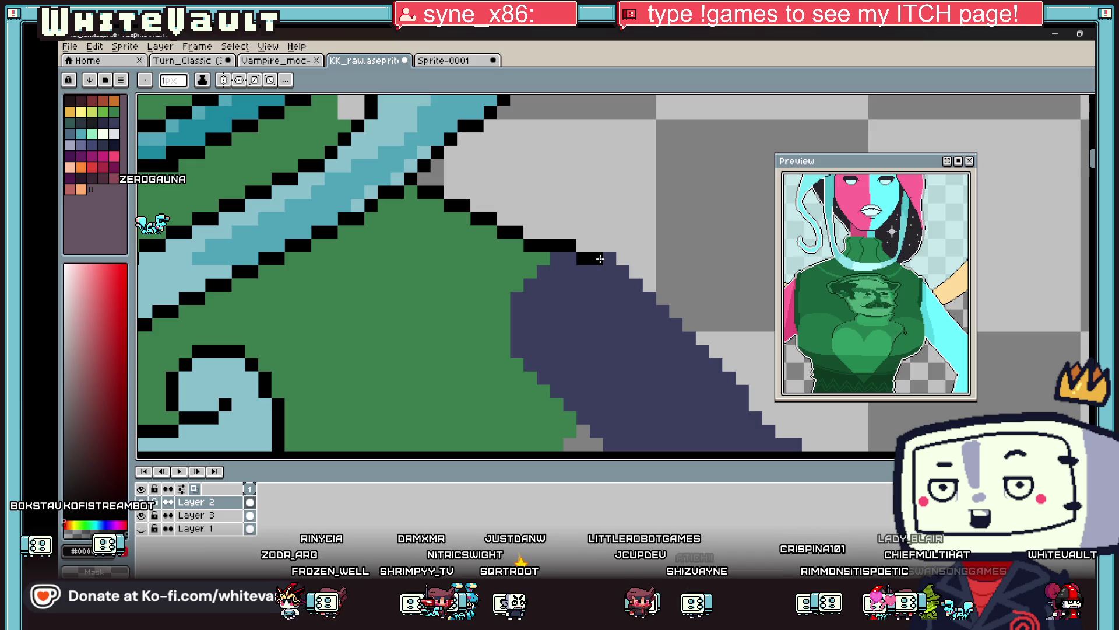
scroll(607, 258, "down", 3)
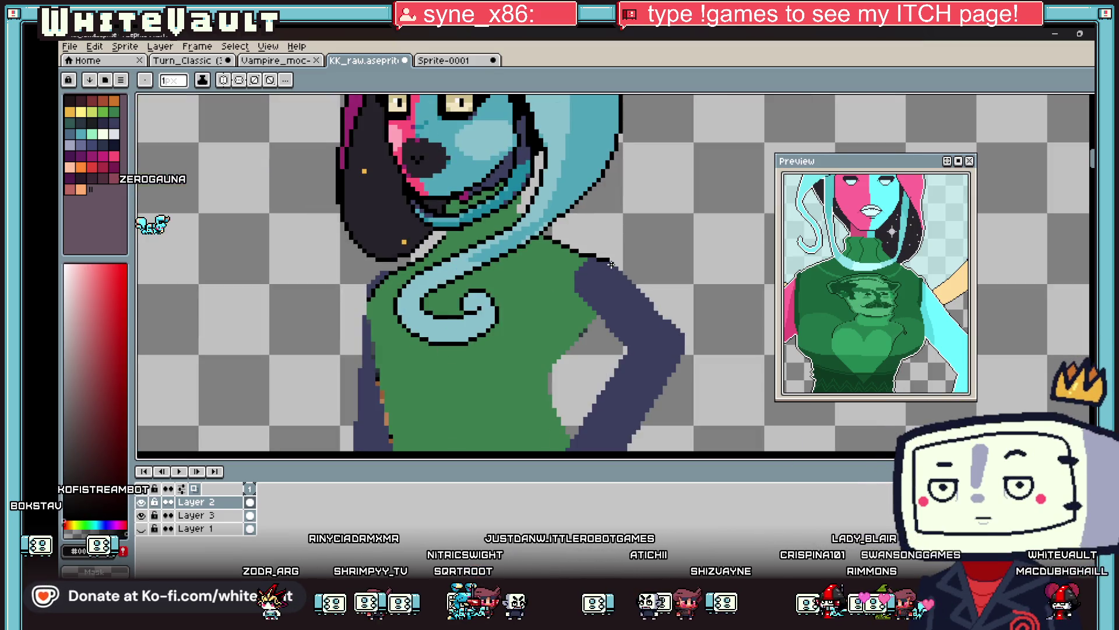
scroll(685, 331, "up", 2)
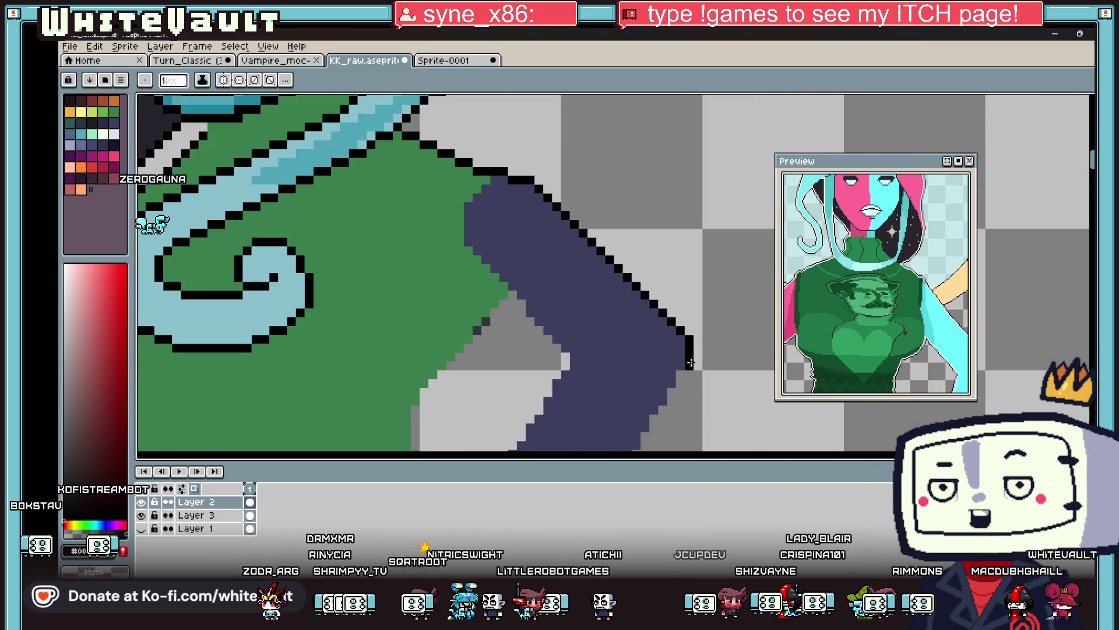
scroll(690, 362, "down", 2)
scroll(676, 397, "up", 2)
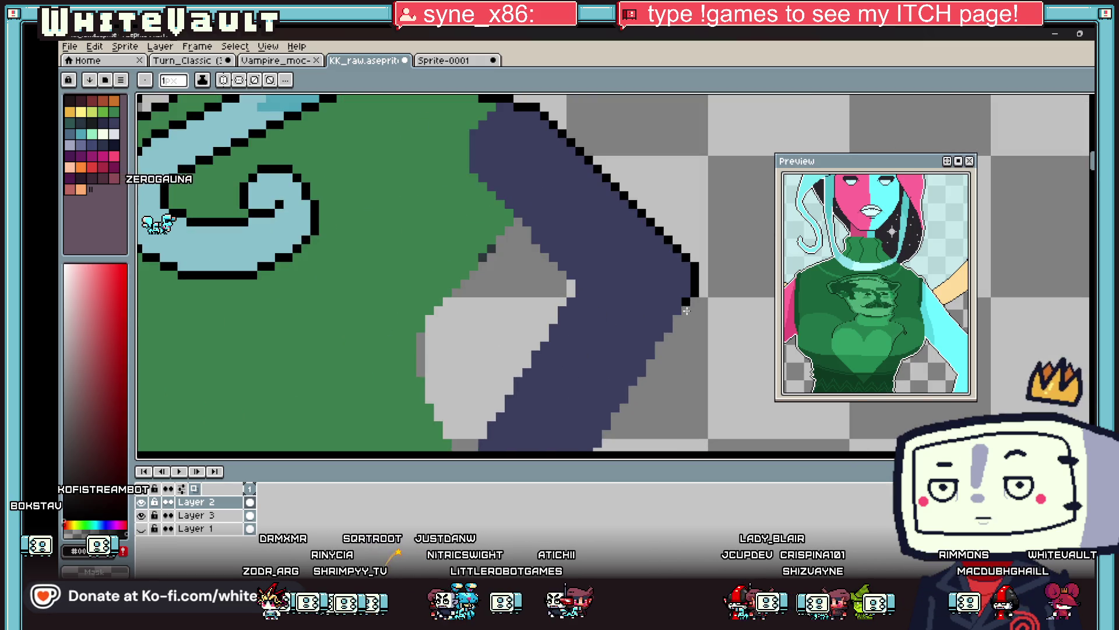
scroll(645, 375, "down", 2)
left_click(530, 348, "shift")
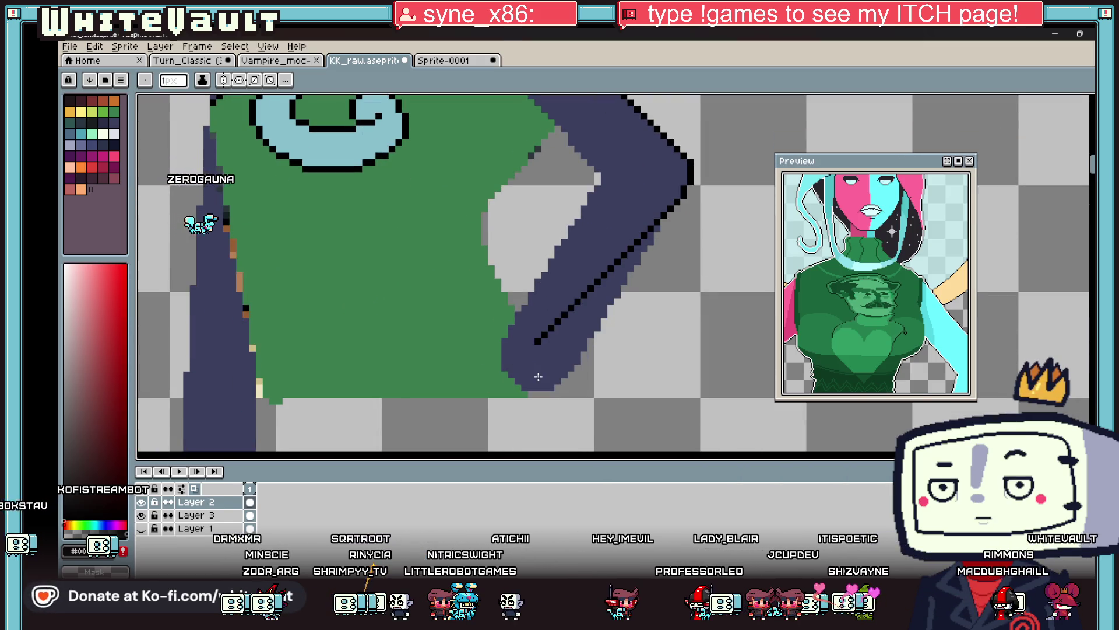
left_click(505, 366, "shift")
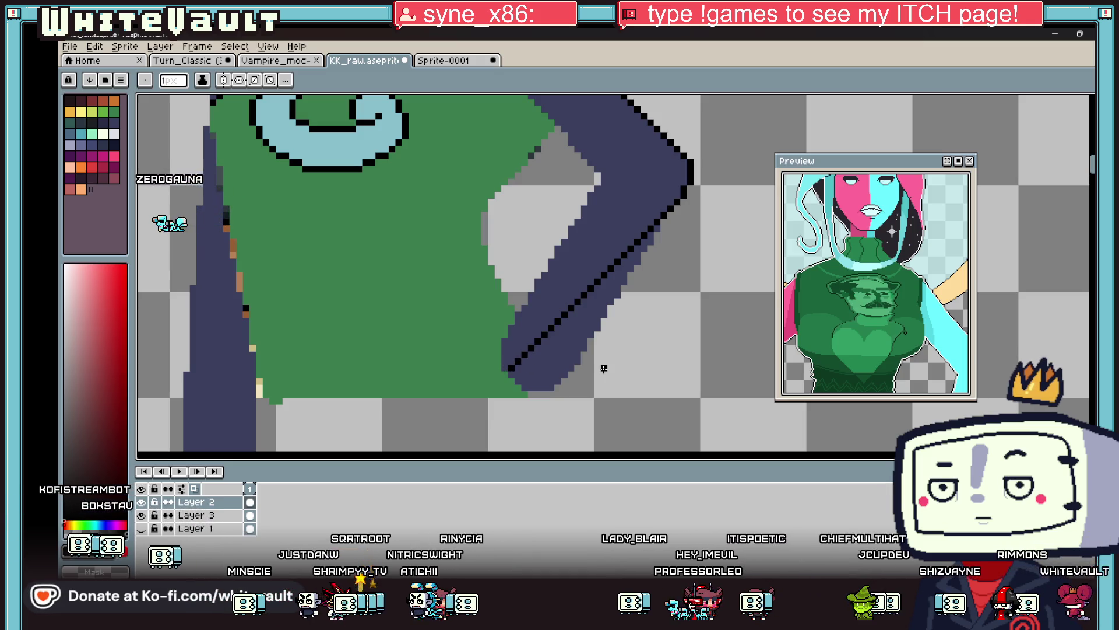
Outline the inner edge of the bent elbow in black, undoing and redoing to compare.
key("g")
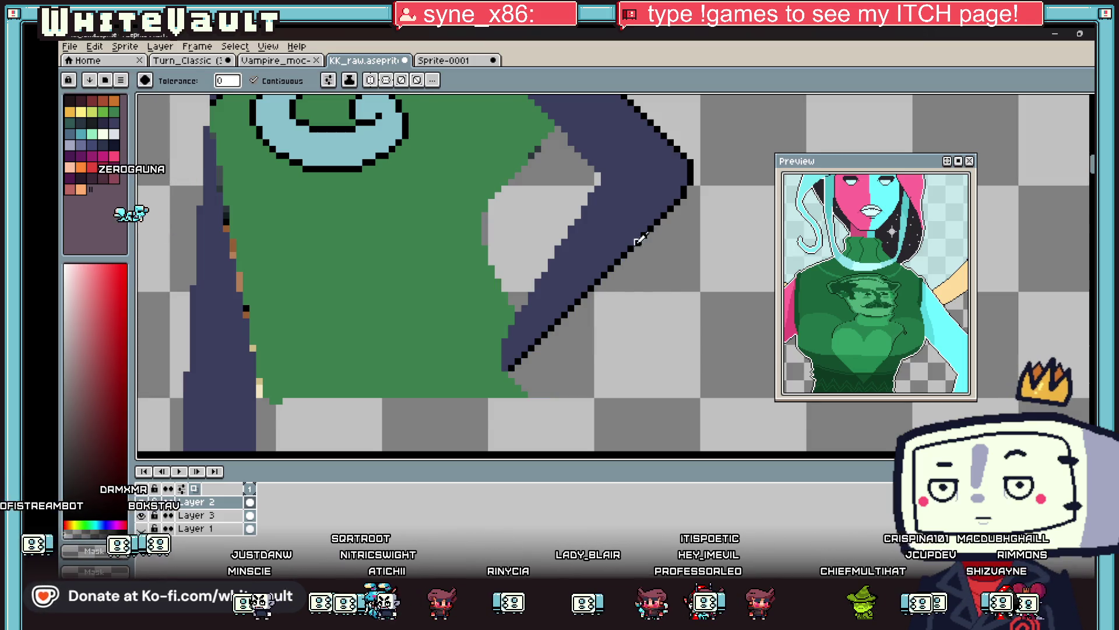
scroll(640, 239, "down", 1)
key("i")
scroll(600, 98, "up", 1)
key("b")
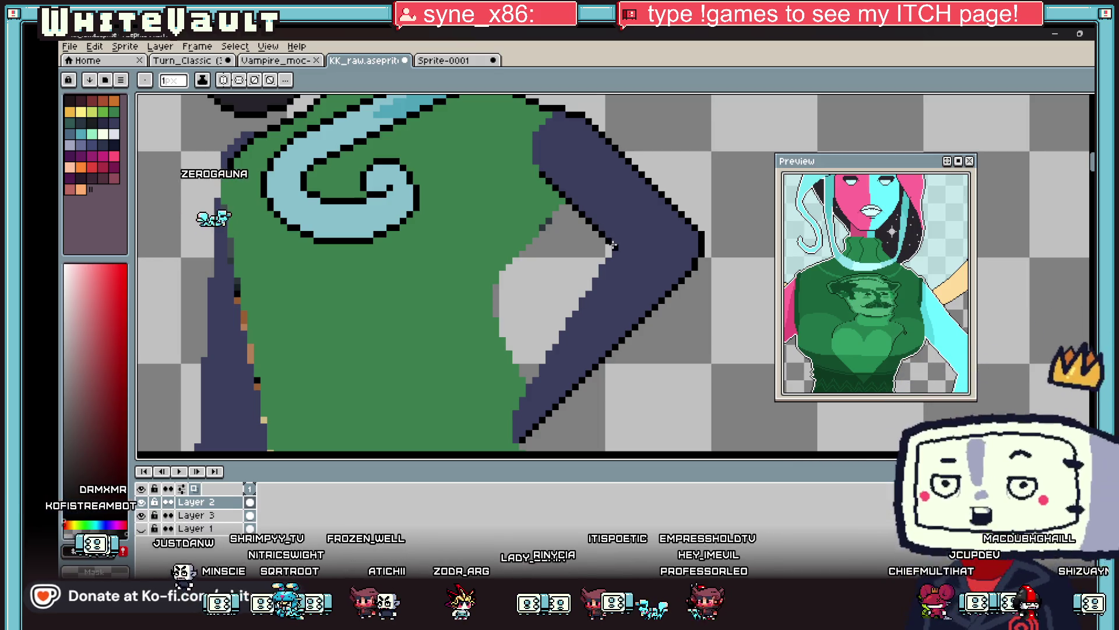
left_click_drag(608, 253, 519, 398)
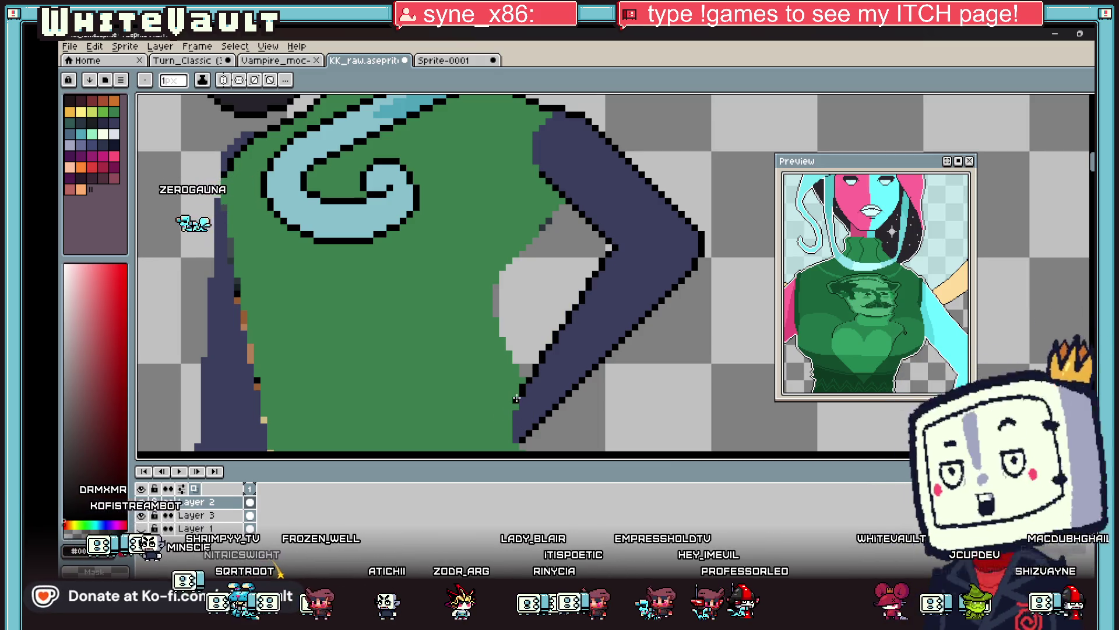
key("ctrl+z")
key("ctrl+y")
key("ctrl+z")
key("ctrl+y")
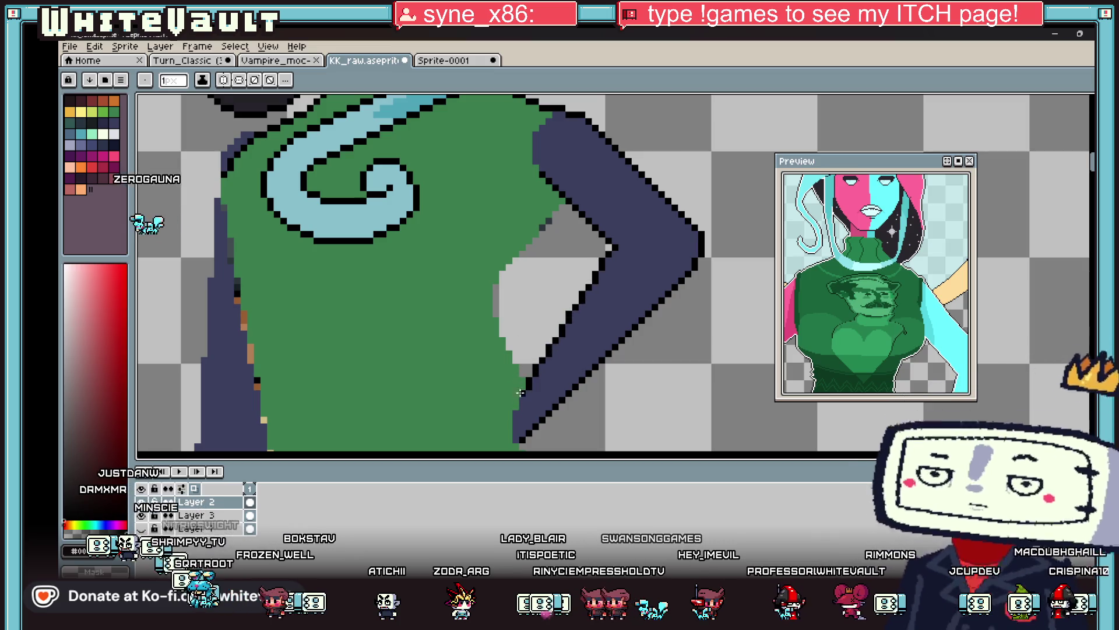
scroll(610, 273, "down", 2)
scroll(597, 203, "up", 2)
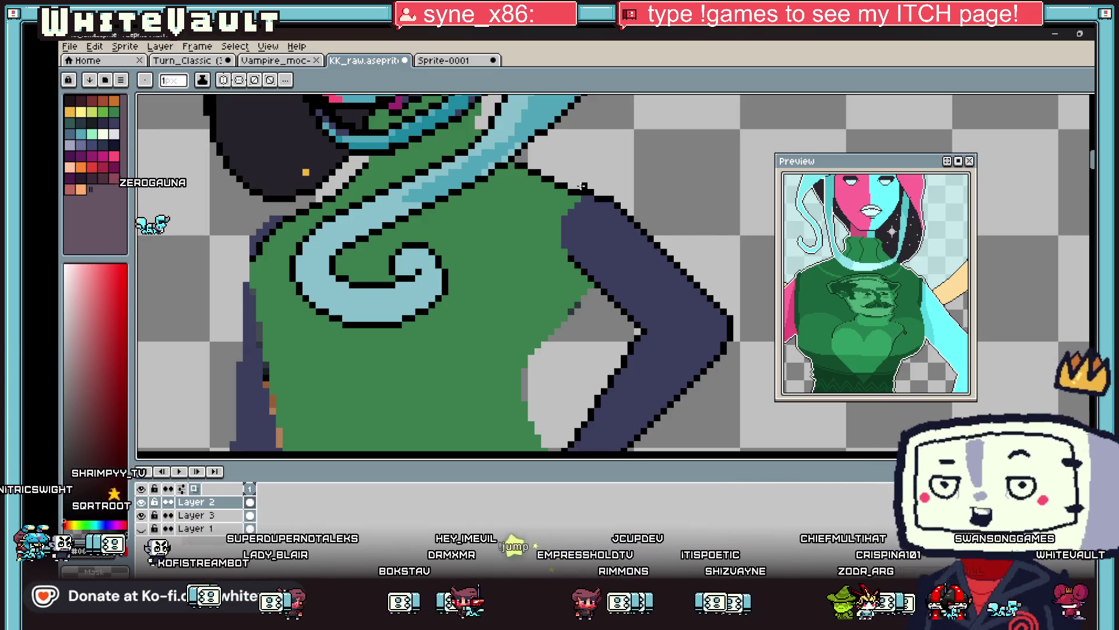
Add black outline pixels along the grey gap's edge between the arm and sweater.
scroll(551, 183, "down", 3)
scroll(623, 237, "up", 2)
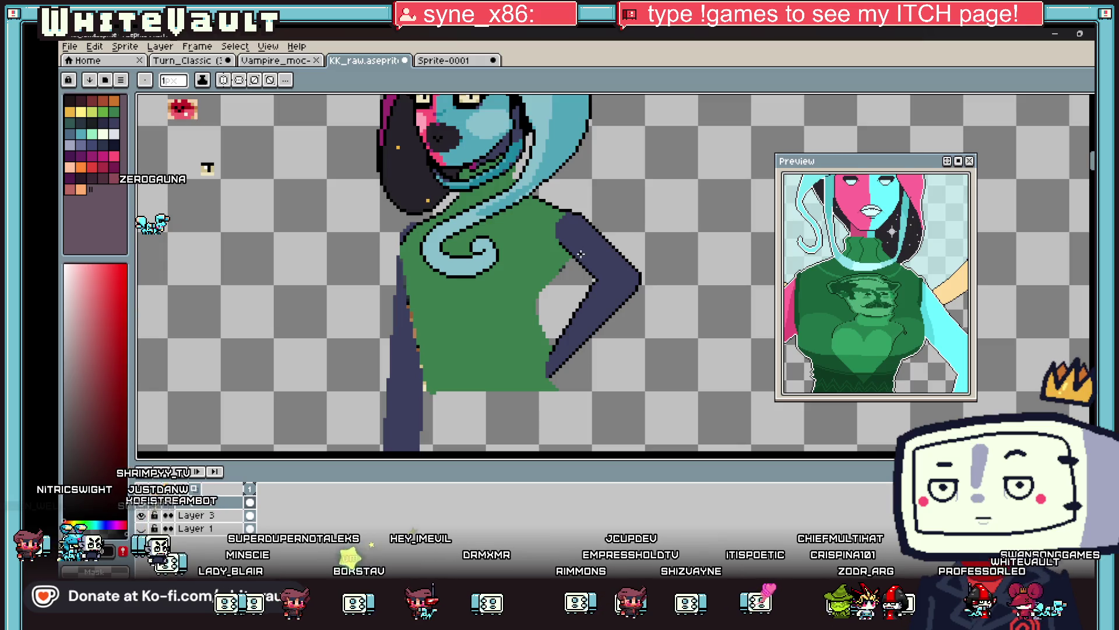
scroll(580, 254, "up", 4)
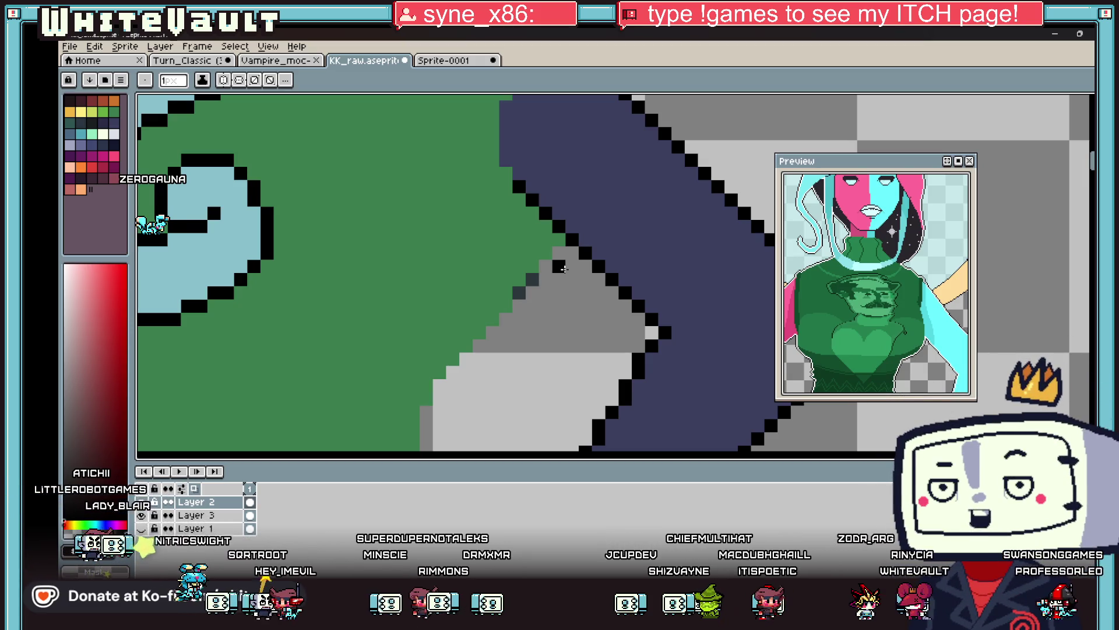
scroll(561, 268, "down", 2)
scroll(577, 267, "up", 2)
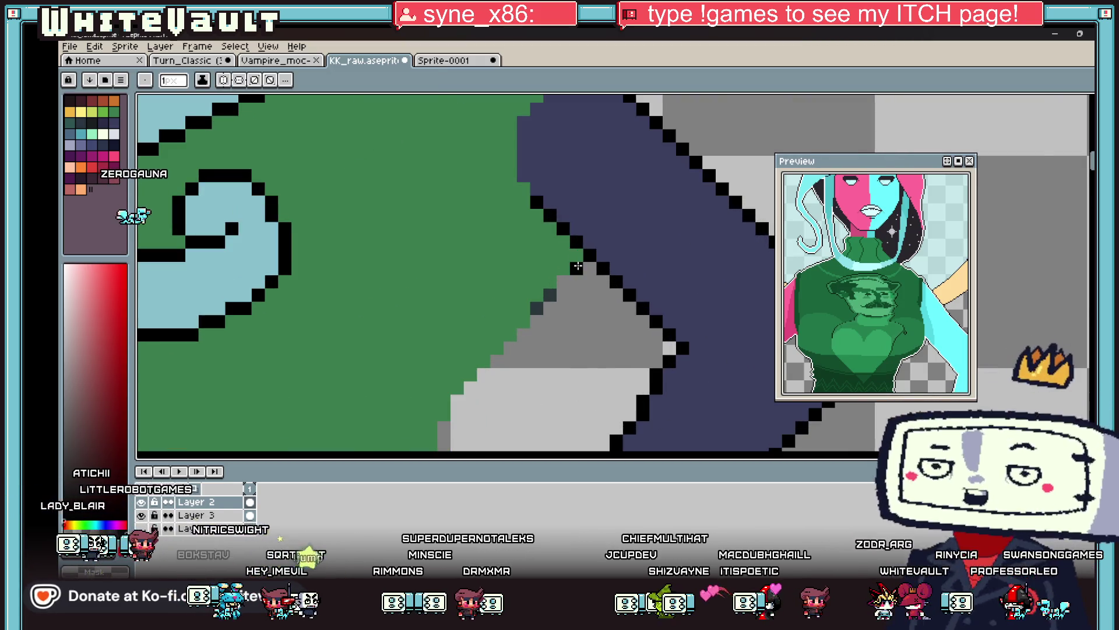
scroll(577, 267, "down", 2)
scroll(510, 327, "up", 2)
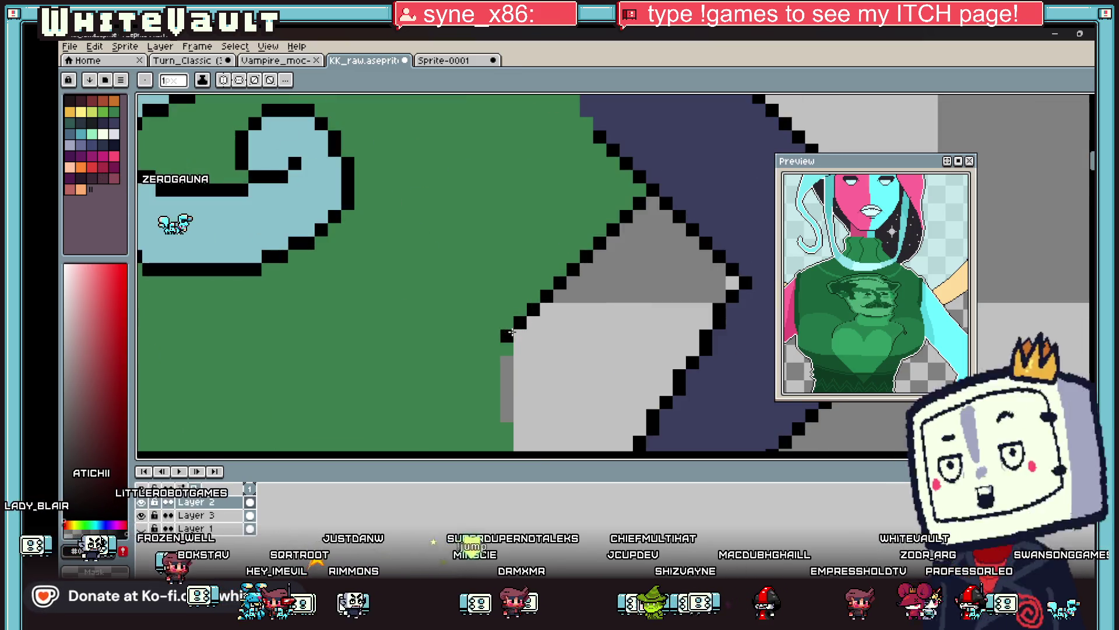
left_click_drag(494, 361, 507, 403)
scroll(503, 350, "down", 3)
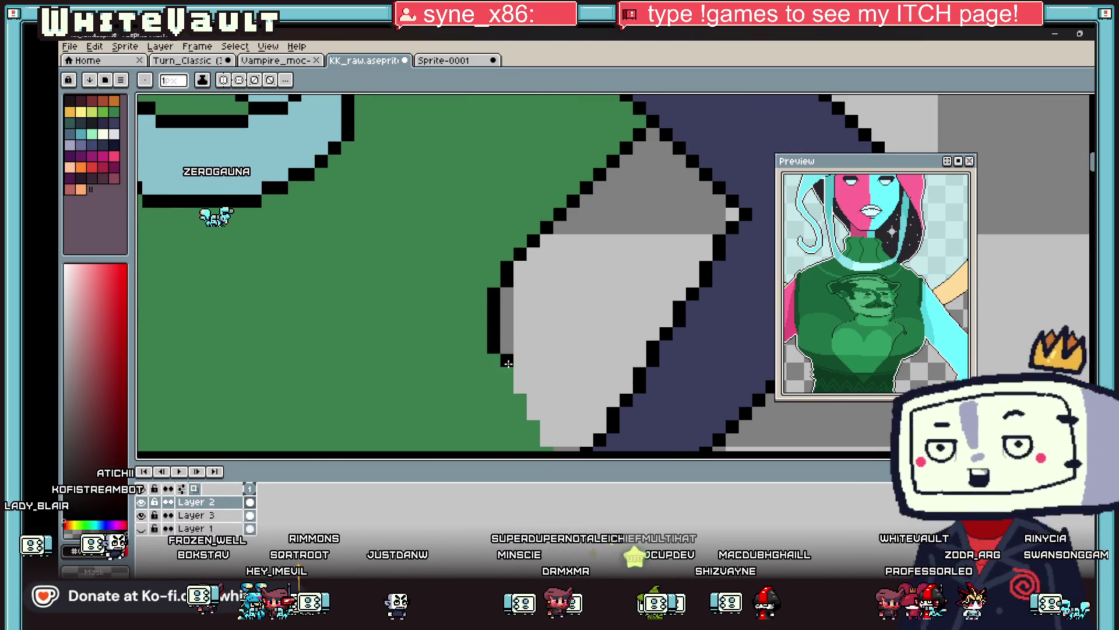
left_click(532, 430)
scroll(533, 397, "down", 3)
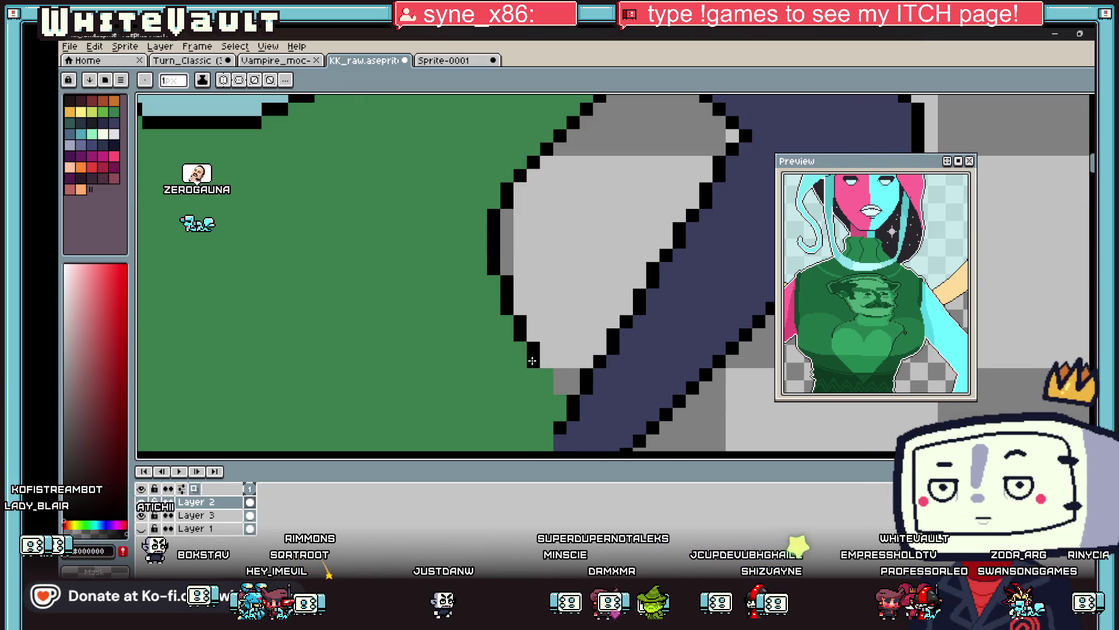
scroll(548, 384, "down", 4)
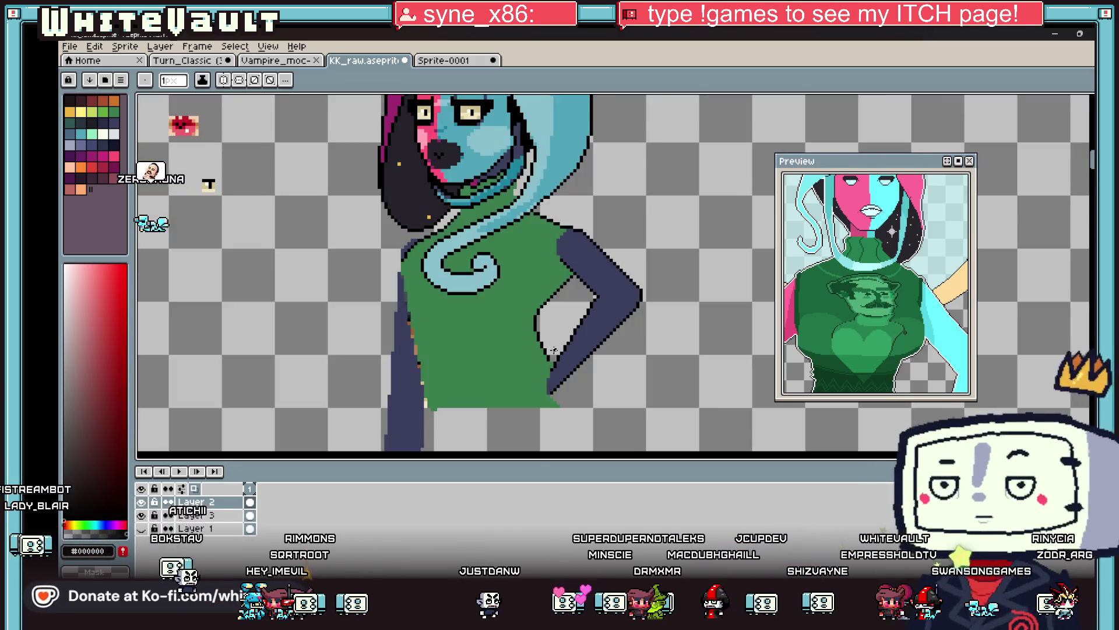
scroll(548, 362, "up", 2)
scroll(548, 363, "up", 1)
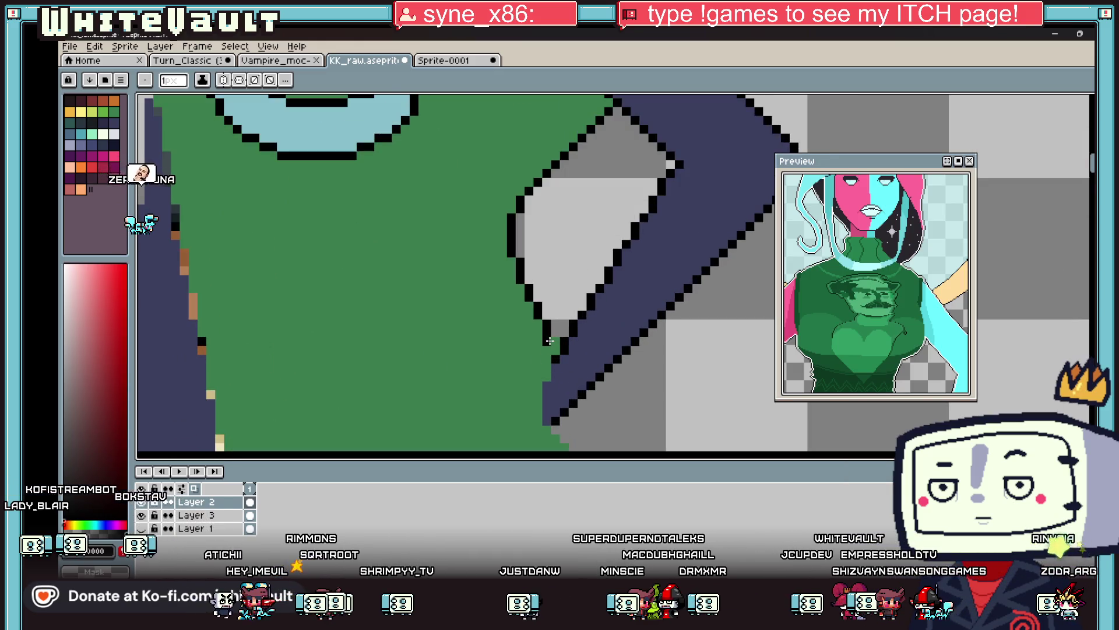
left_click(555, 340)
scroll(555, 340, "down", 3)
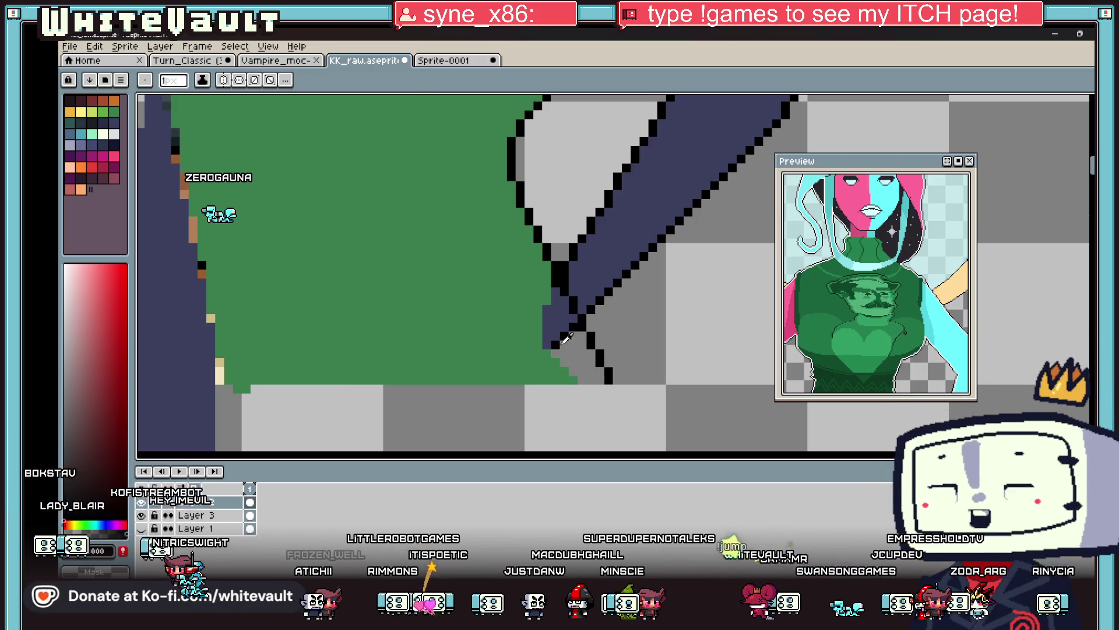
Pick the sweater green and bucket-fill the stray navy patch and grey pixels below.
left_click(550, 293, "alt")
key("g")
left_click(561, 315)
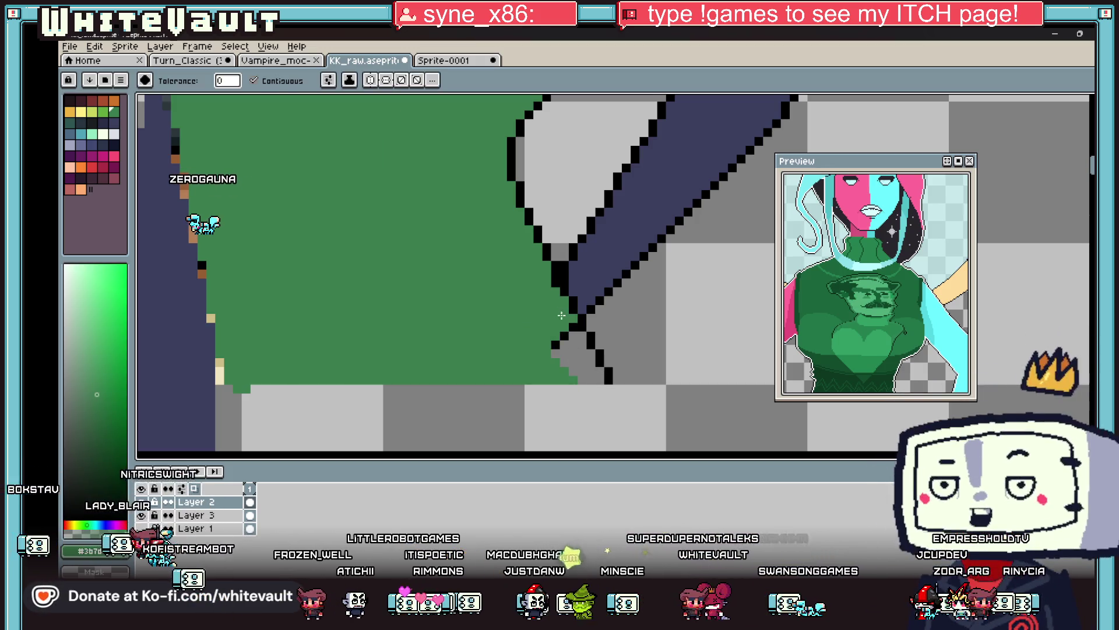
left_click(589, 381)
left_click(577, 350)
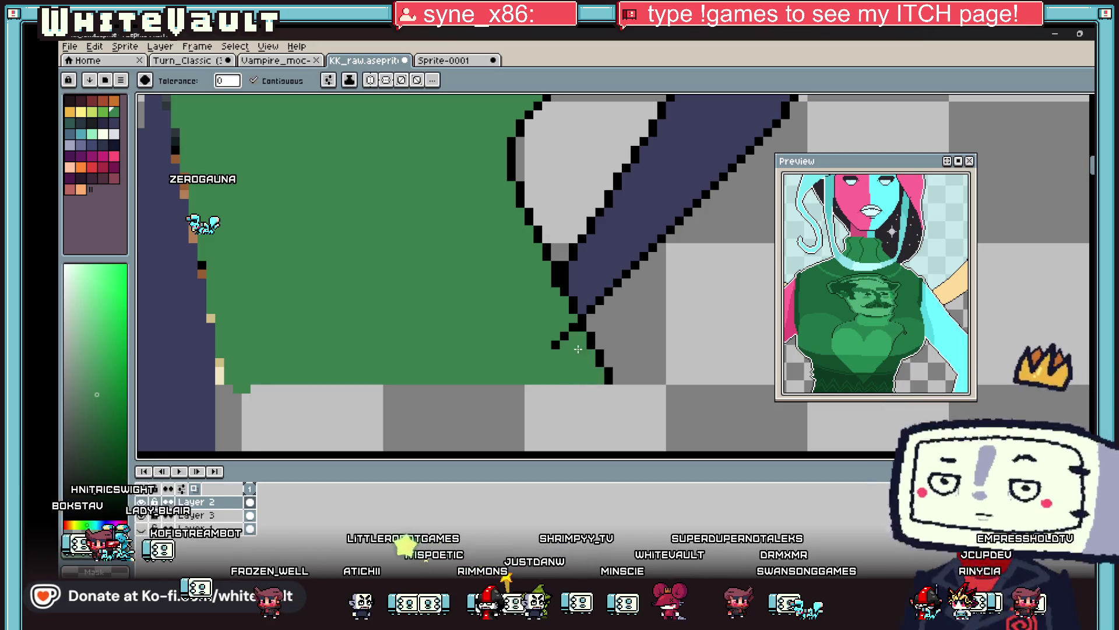
key("b")
key("i")
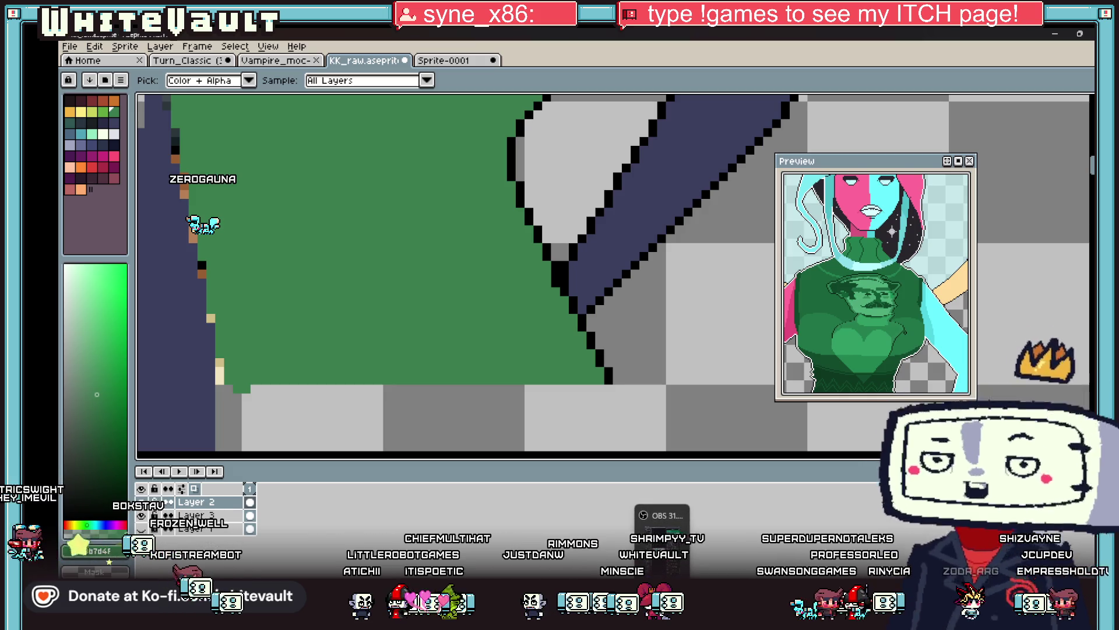
Switch to Steam, open the Wishlist from the STORE menu and scroll down the games.
left_click(561, 554)
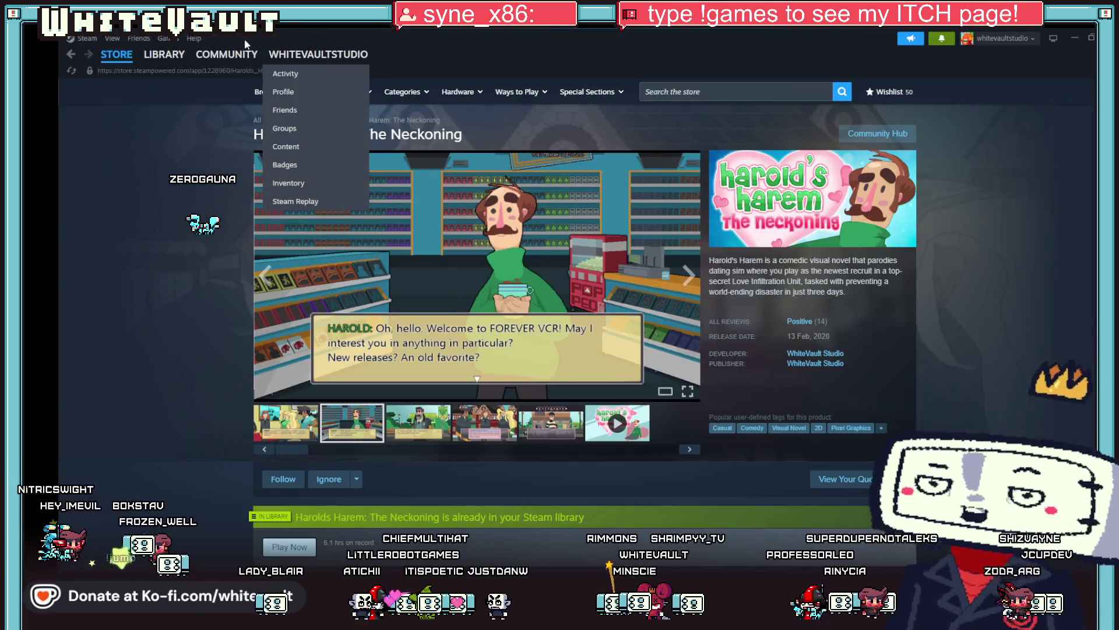
mouse_move(164, 59)
mouse_move(116, 54)
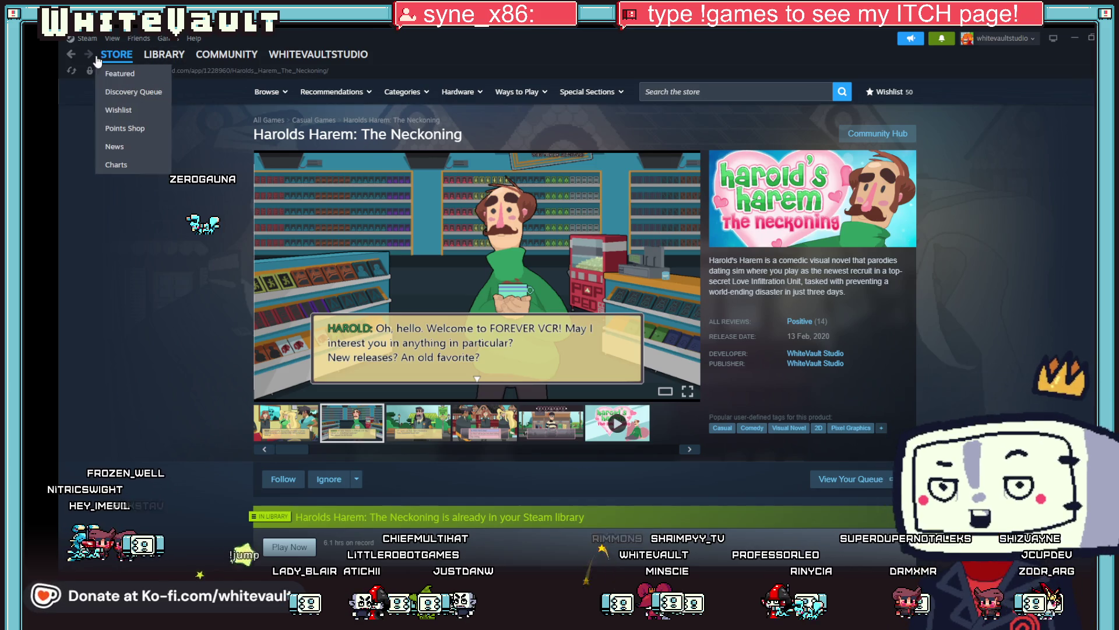
left_click(128, 106)
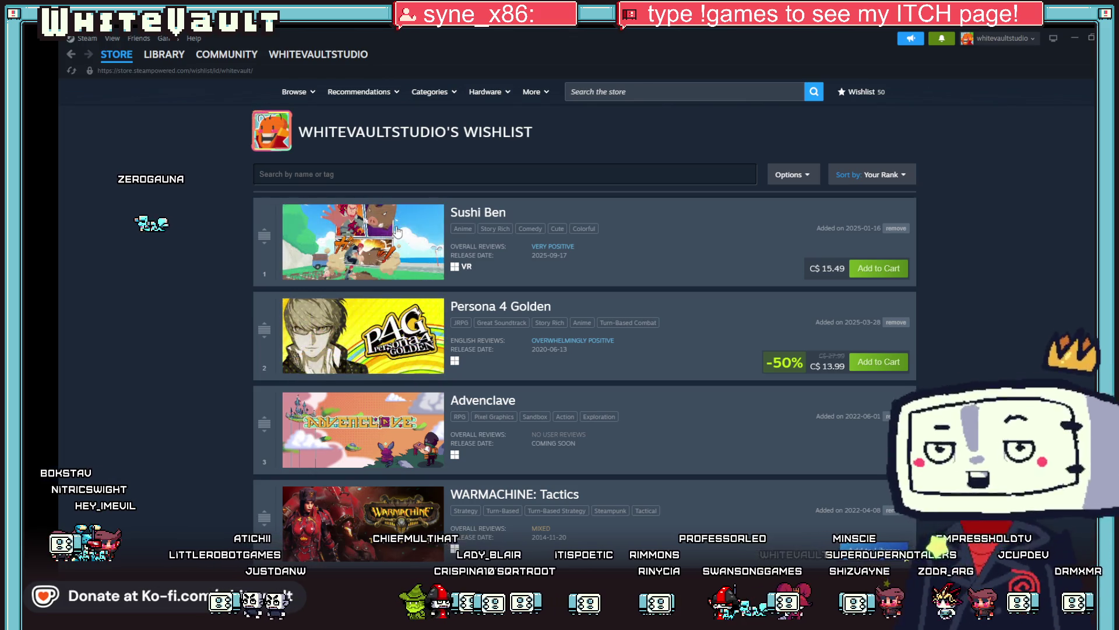
scroll(256, 385, "down", 6)
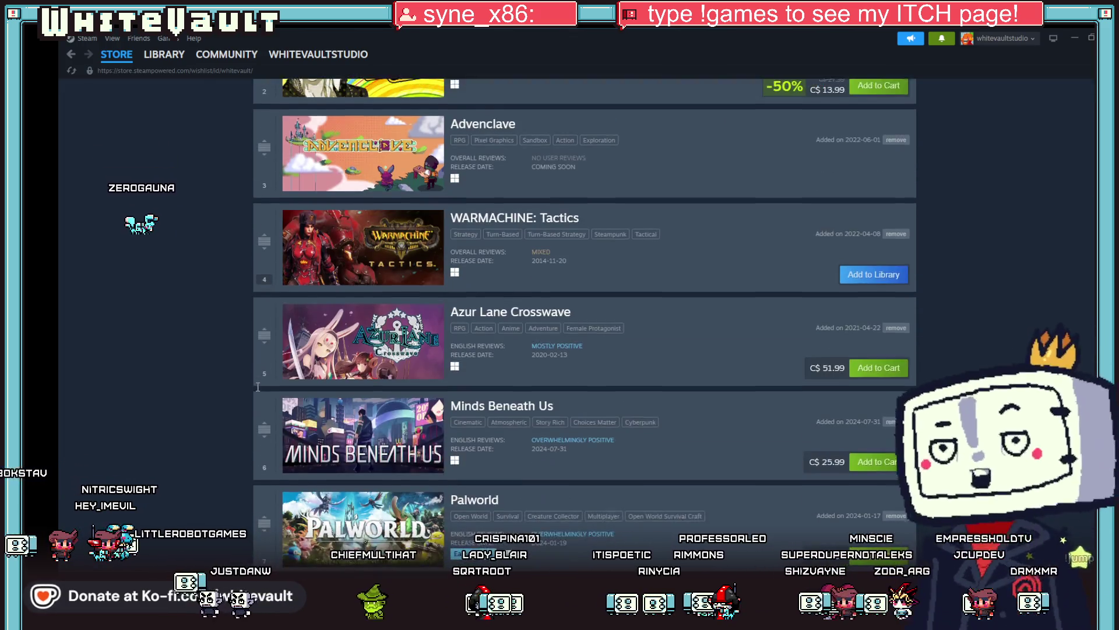
scroll(258, 386, "down", 2)
scroll(258, 386, "down", 1)
scroll(257, 387, "down", 7)
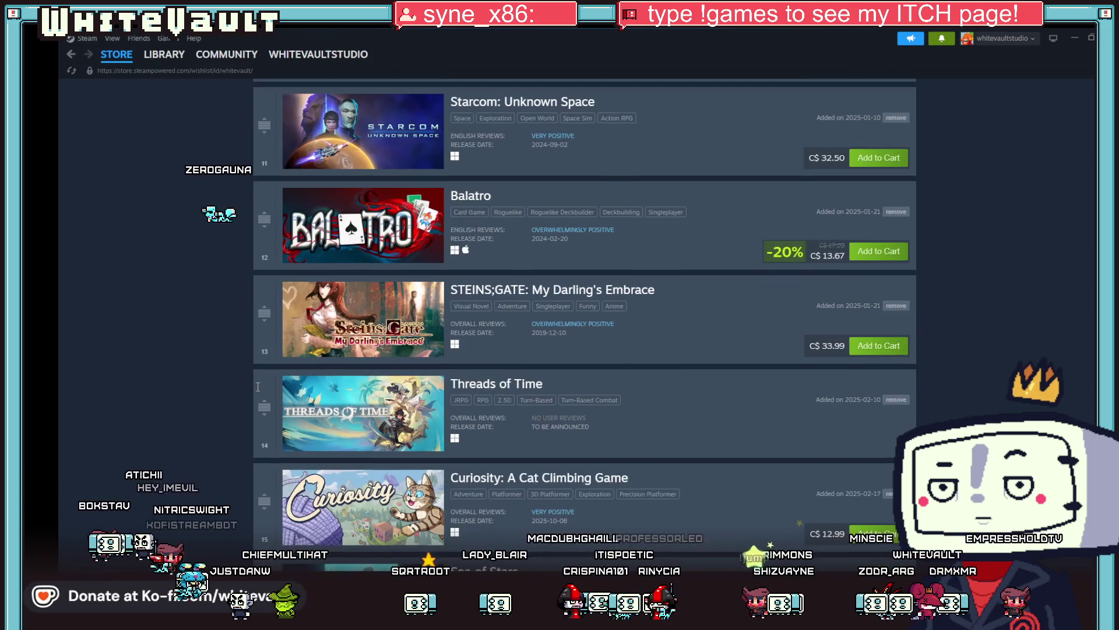
scroll(257, 386, "down", 6)
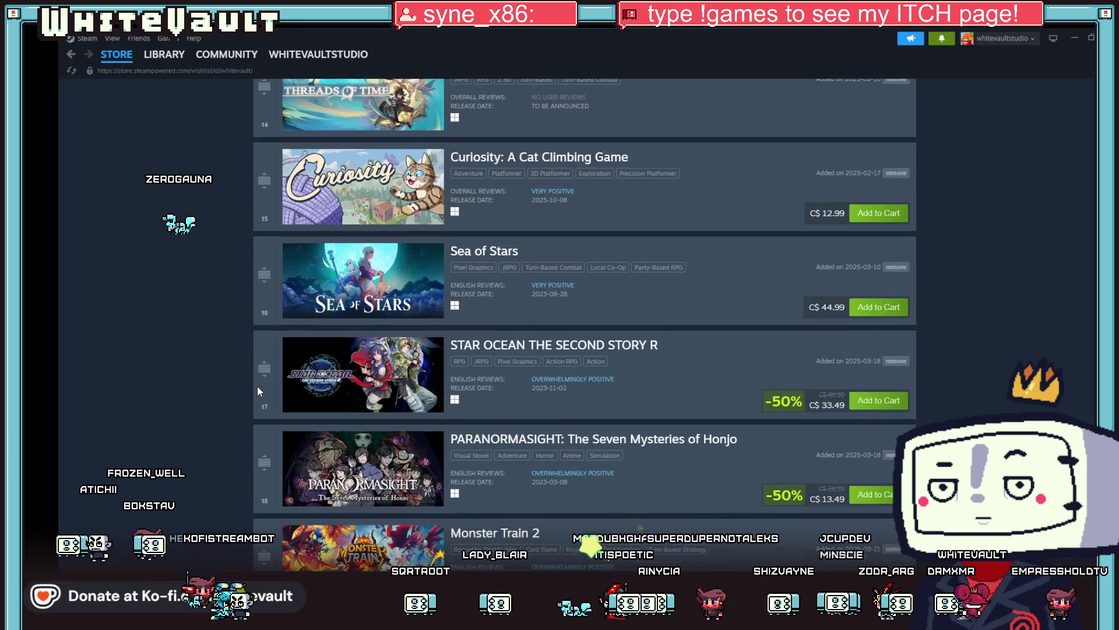
scroll(257, 386, "down", 1)
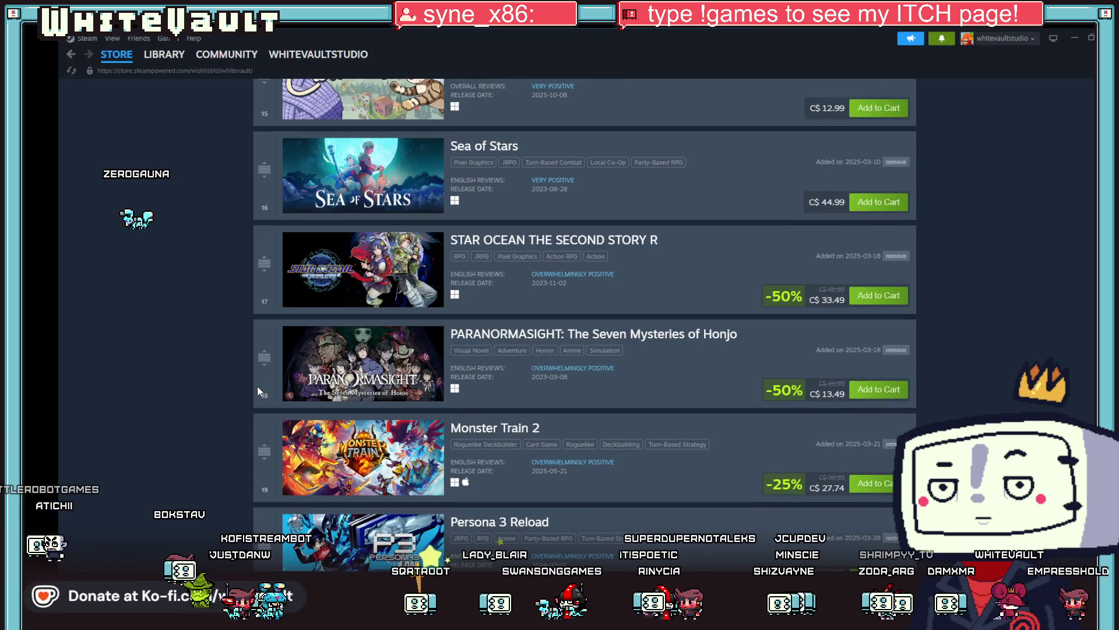
Scroll further down the wishlist past Chroma Squad, Shin Megami Tensei V: Vengeance and Dragimon Dungeons.
scroll(257, 386, "down", 3)
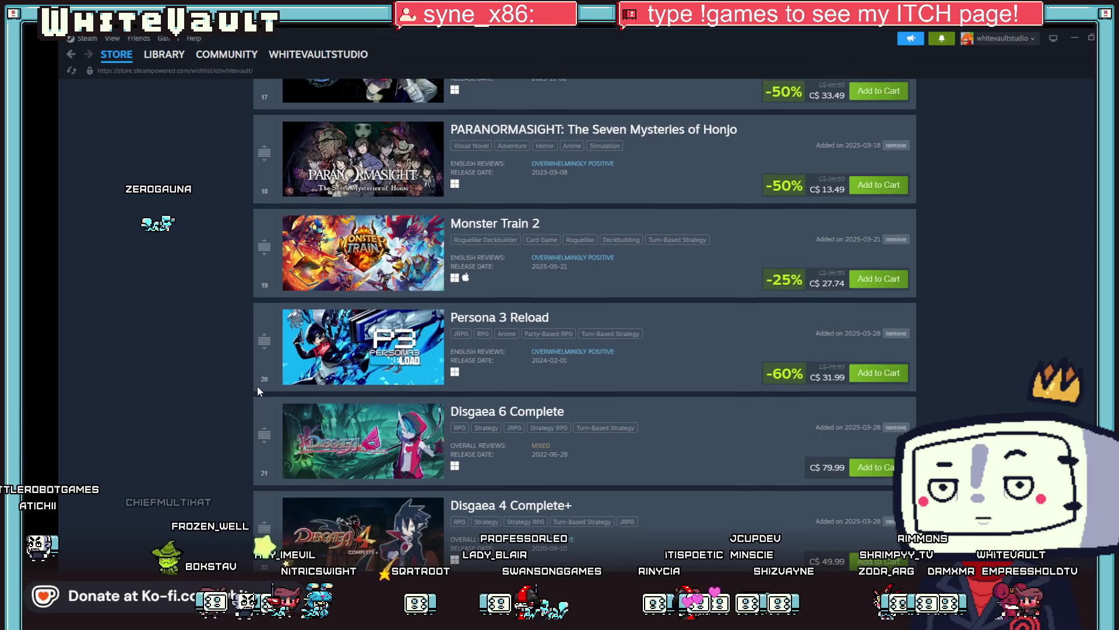
scroll(257, 386, "down", 2)
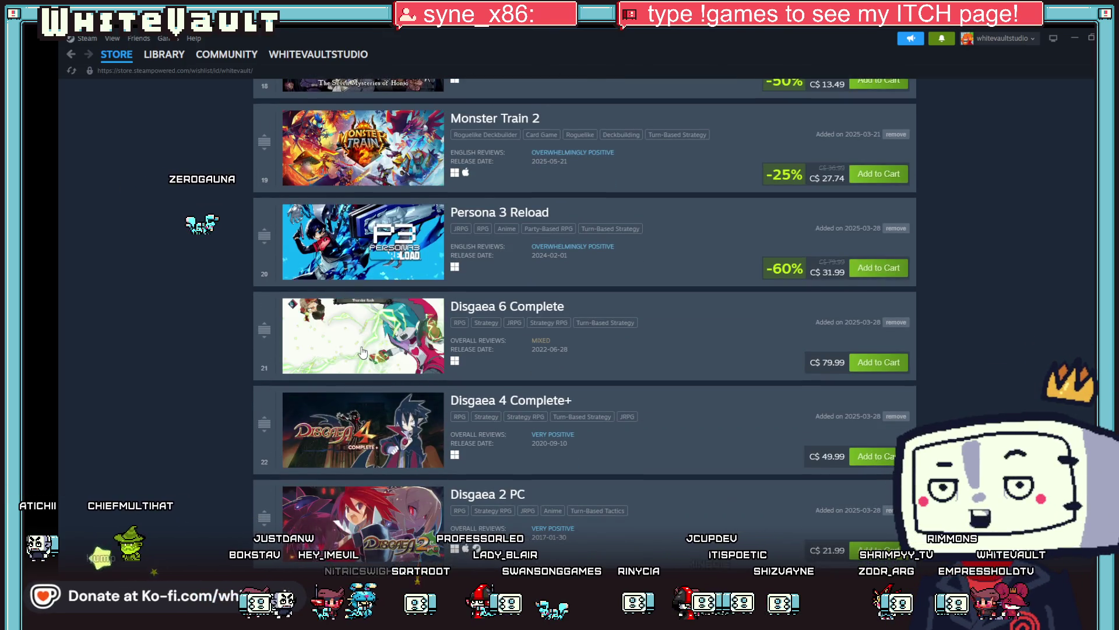
scroll(362, 352, "down", 1)
scroll(325, 376, "down", 3)
scroll(325, 376, "down", 9)
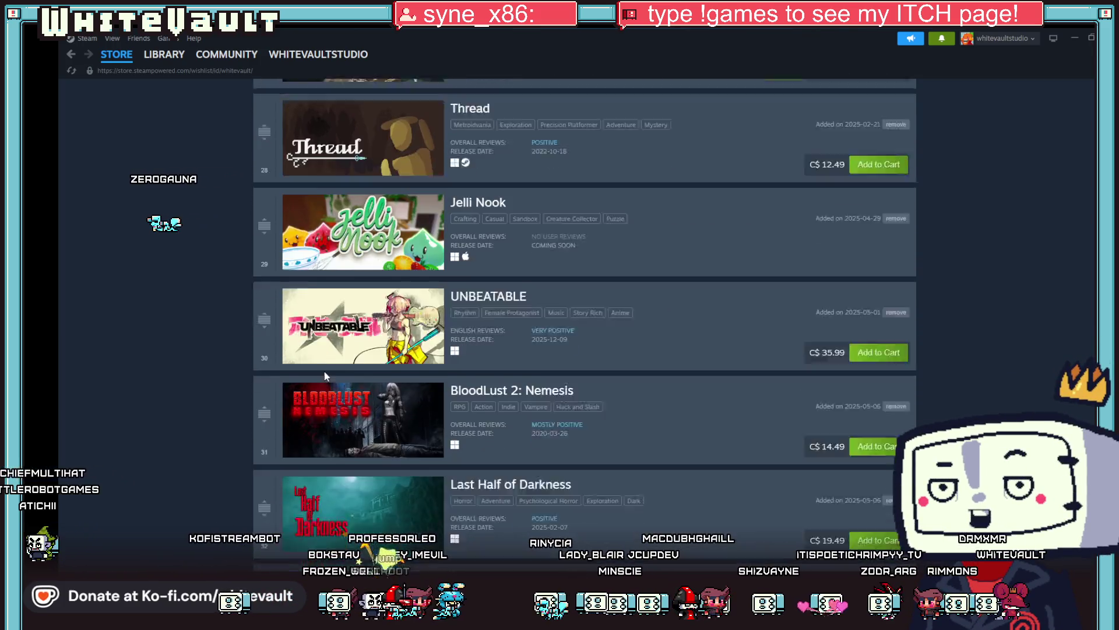
scroll(325, 376, "down", 8)
scroll(324, 372, "down", 10)
scroll(325, 378, "down", 7)
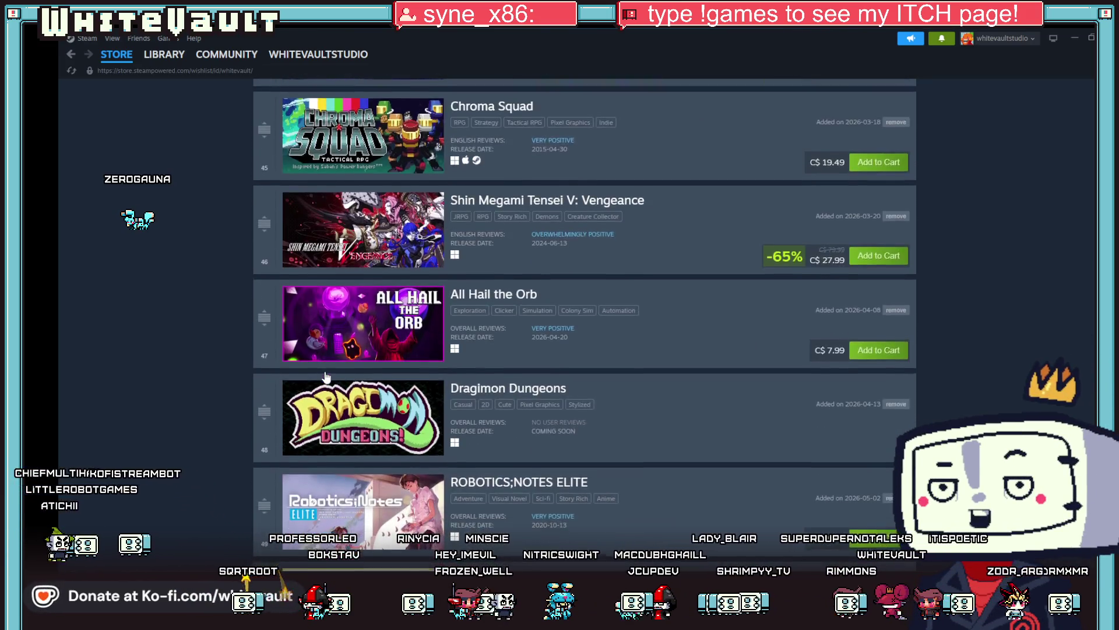
scroll(326, 376, "down", 2)
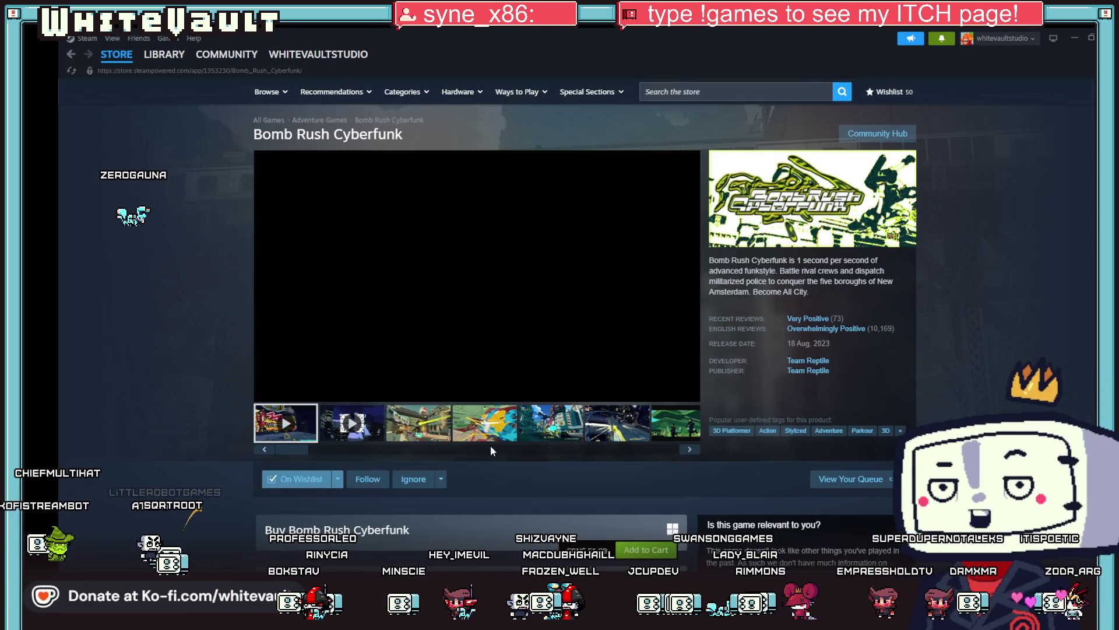
Browse Bomb Rush Cyberfunk's screenshots forward to the police scene, then back to the third.
left_click(396, 417)
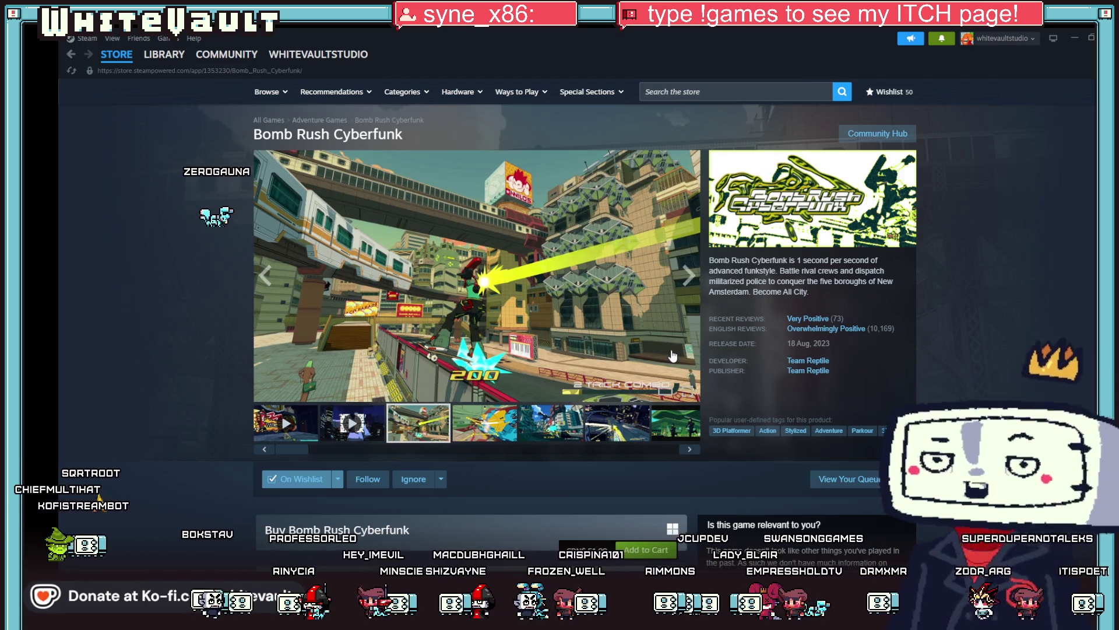
left_click(689, 275)
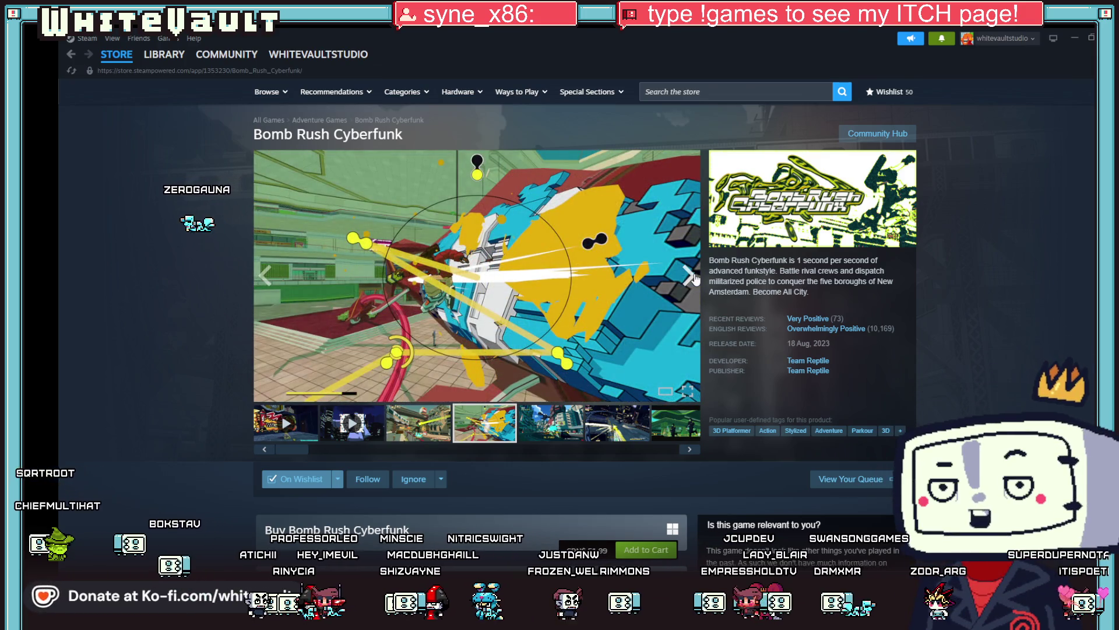
left_click(693, 279)
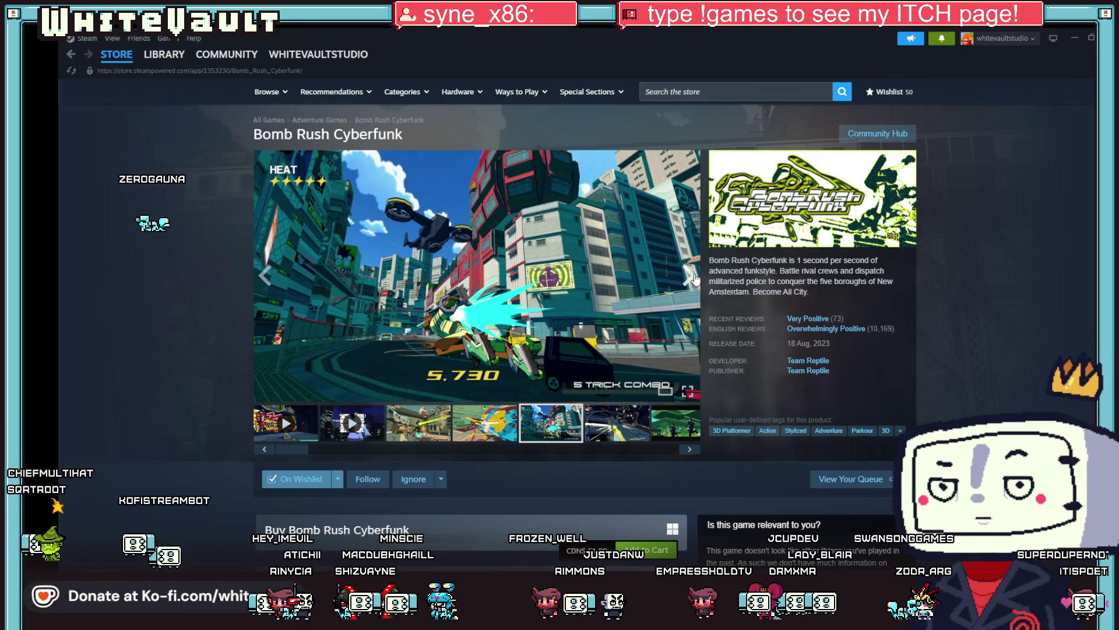
left_click(620, 433)
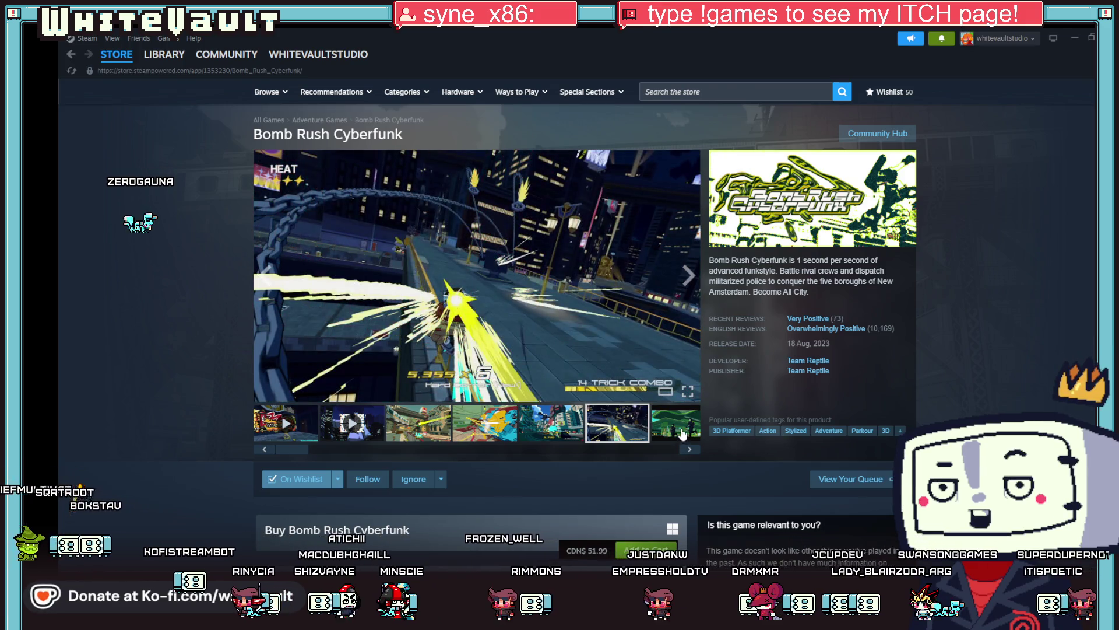
left_click(682, 433)
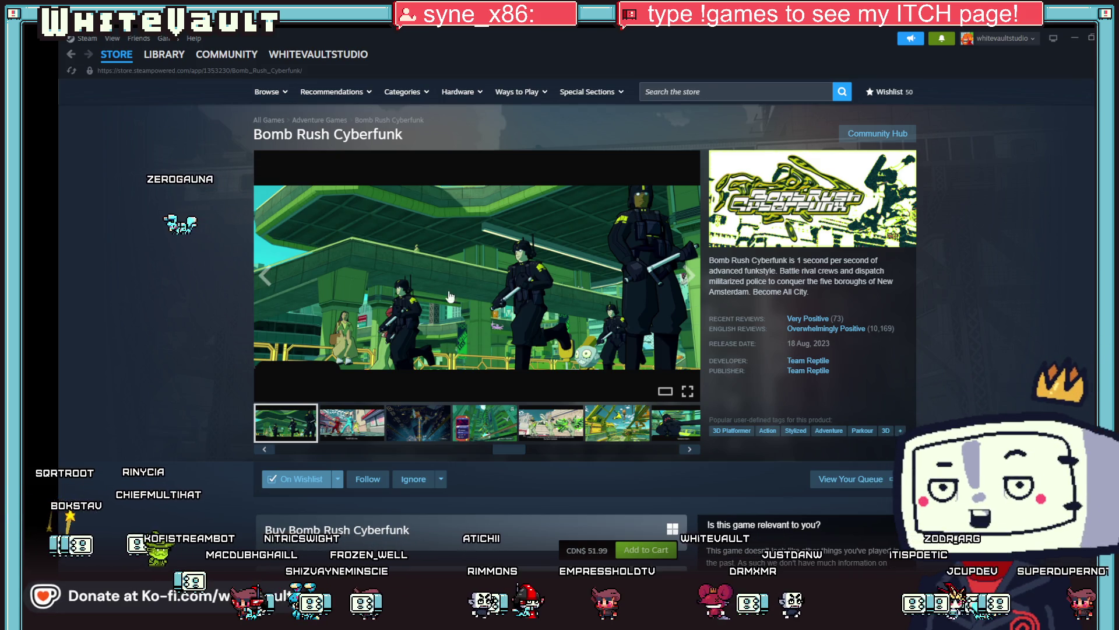
left_click(567, 434)
left_click(633, 431)
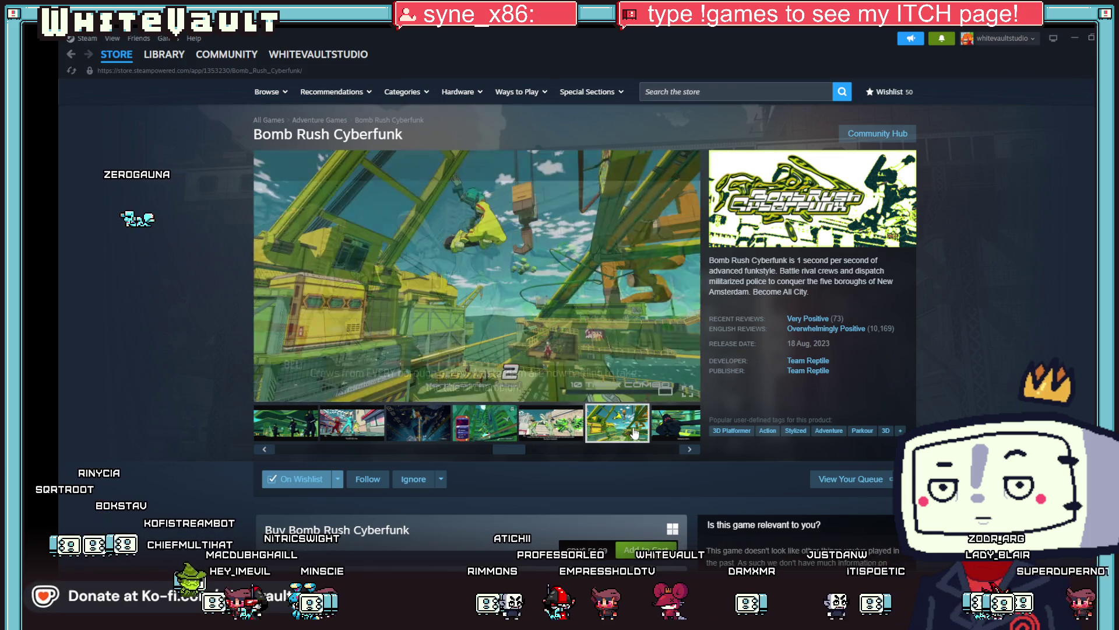
left_click(498, 439)
left_click(428, 423)
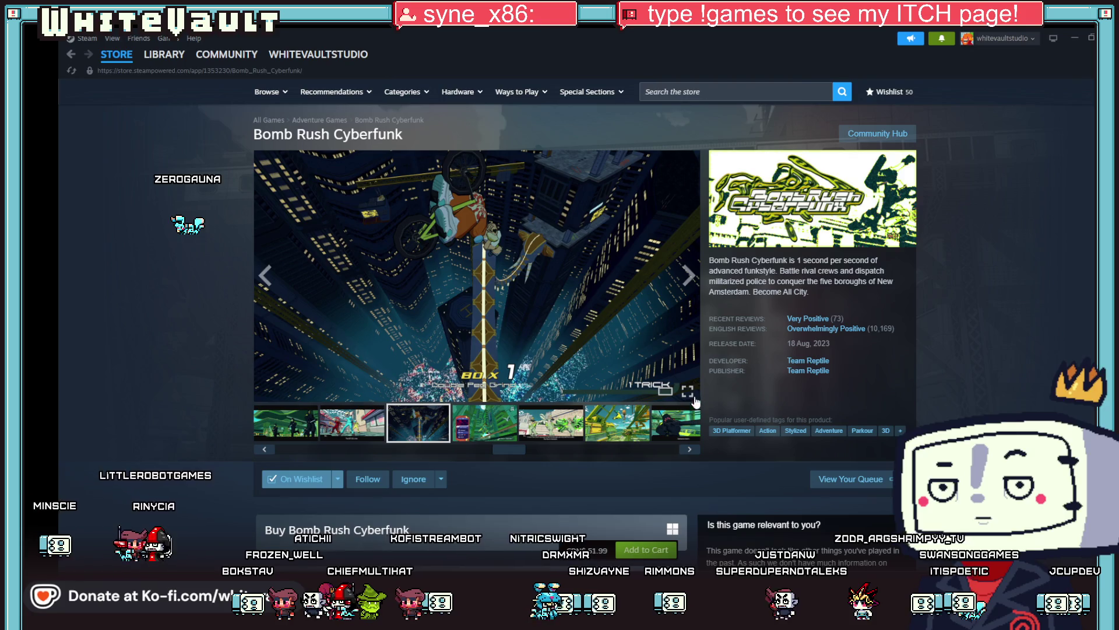
Show the 'Deploying snipers.' screenshot, check the purchase rows, and return to Aseprite.
left_click(688, 277)
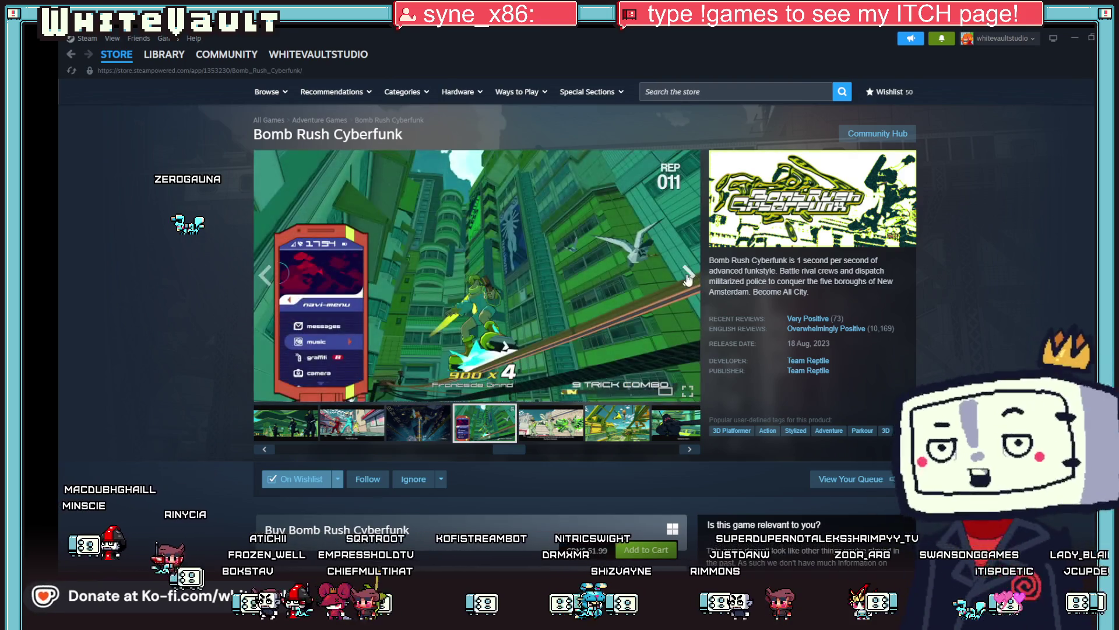
left_click(688, 277)
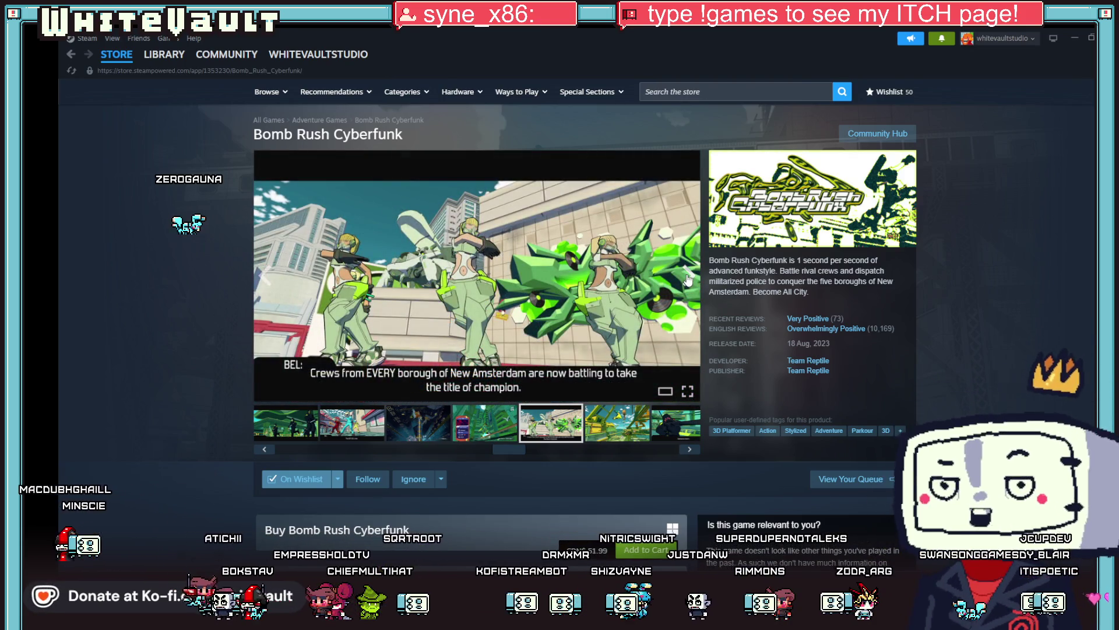
left_click(673, 423)
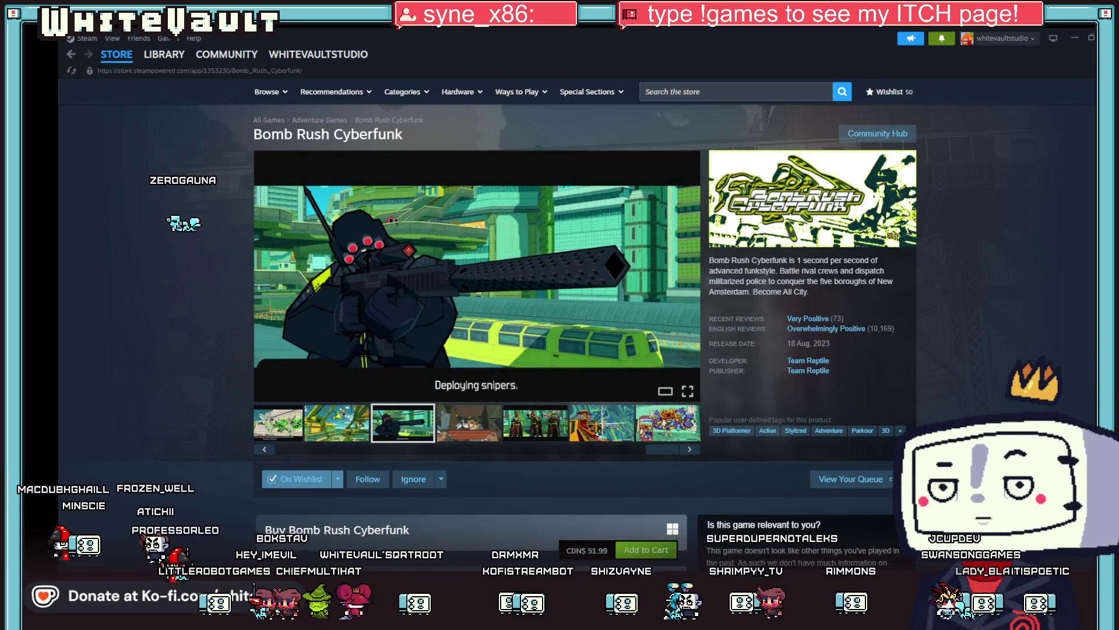
scroll(184, 464, "down", 1)
scroll(185, 464, "down", 2)
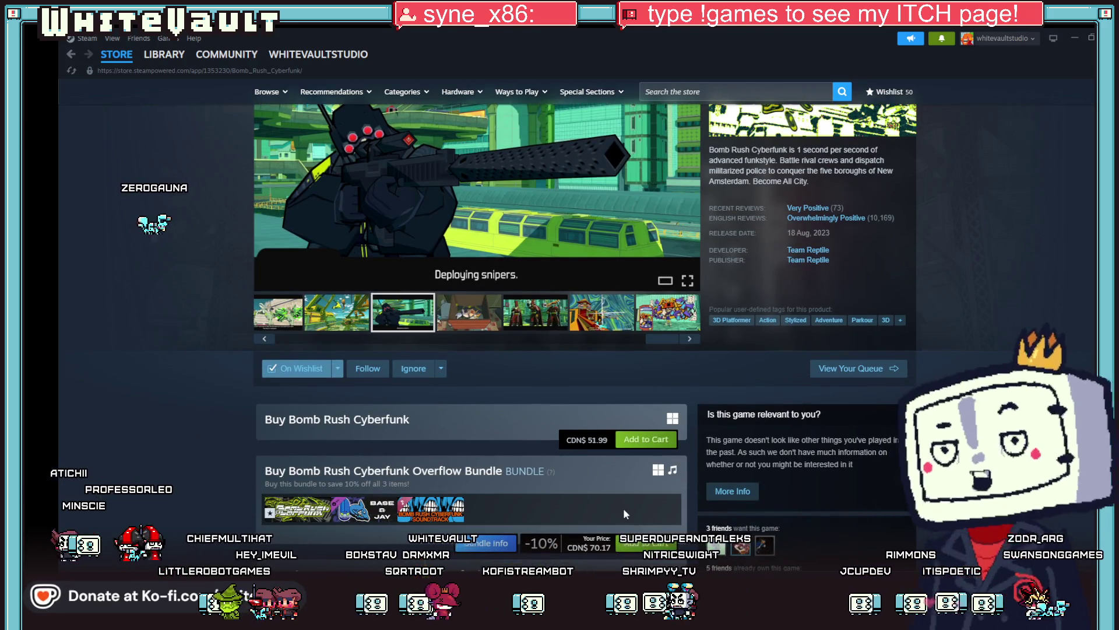
scroll(629, 438, "up", 5)
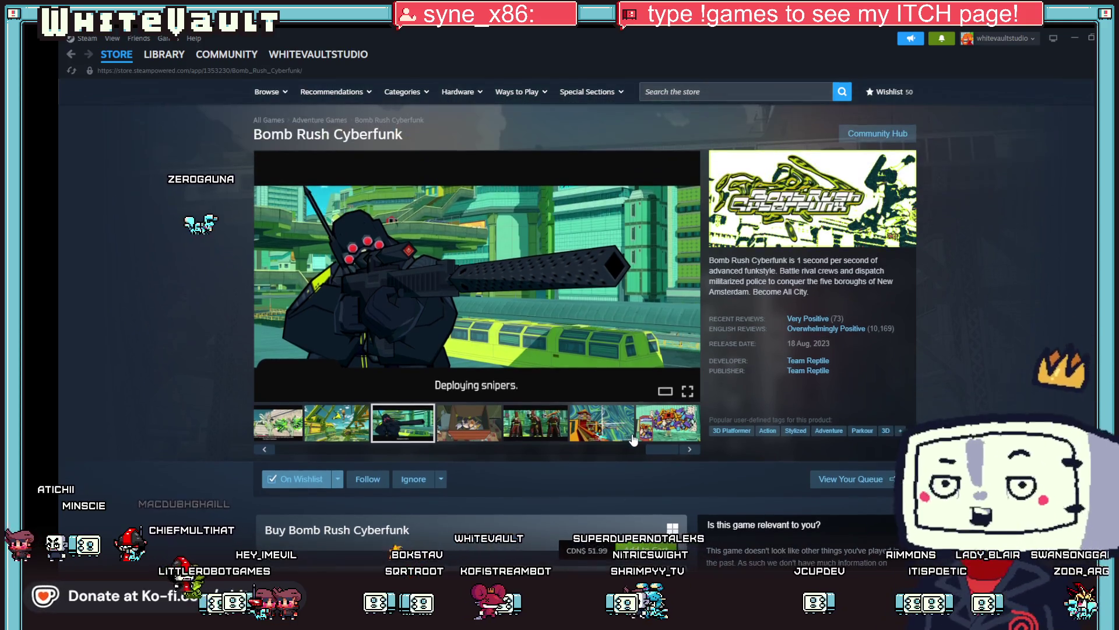
scroll(629, 438, "down", 4)
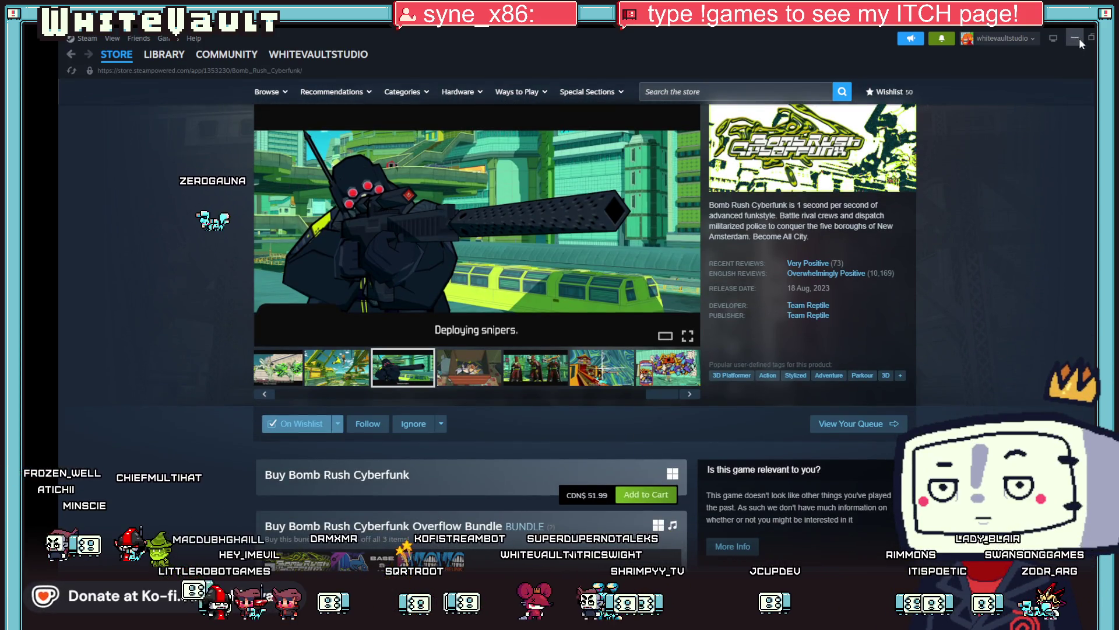
key("alt+Tab")
scroll(677, 302, "down", 3)
Eyedrop the teal skin colour and bucket-fill the navy arm with it.
scroll(676, 302, "down", 3)
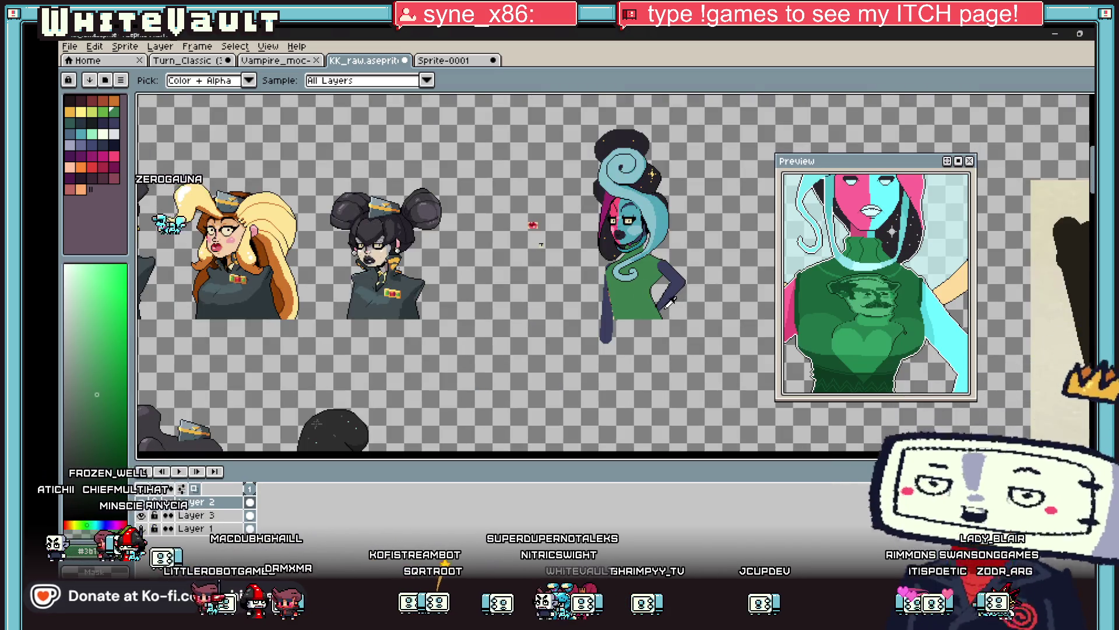
scroll(685, 257, "up", 3)
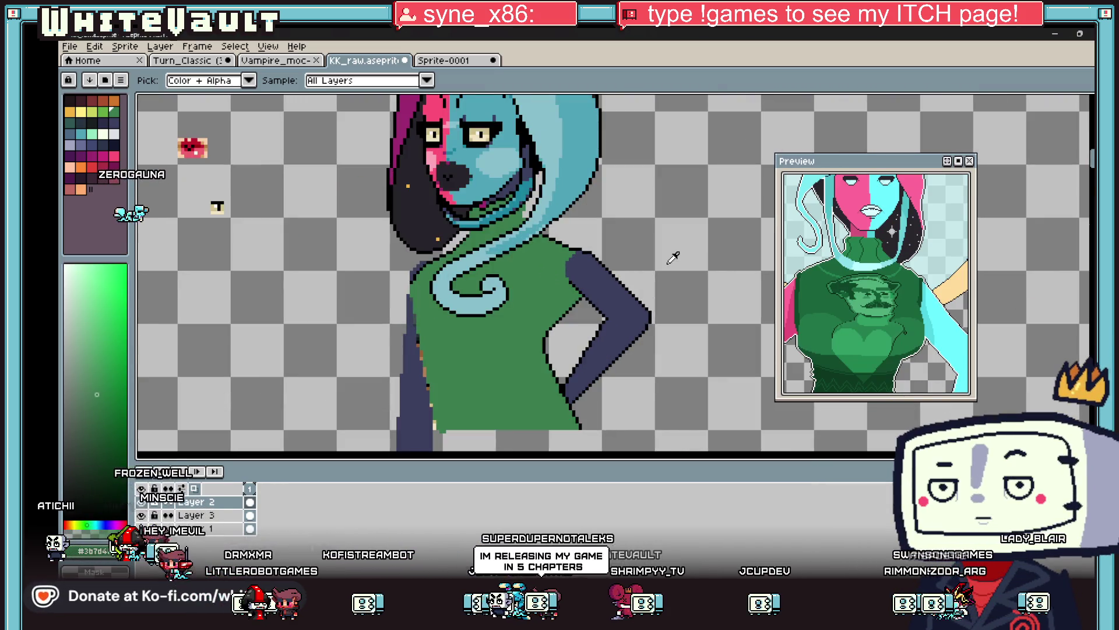
left_click(587, 286, "alt")
left_click(588, 286)
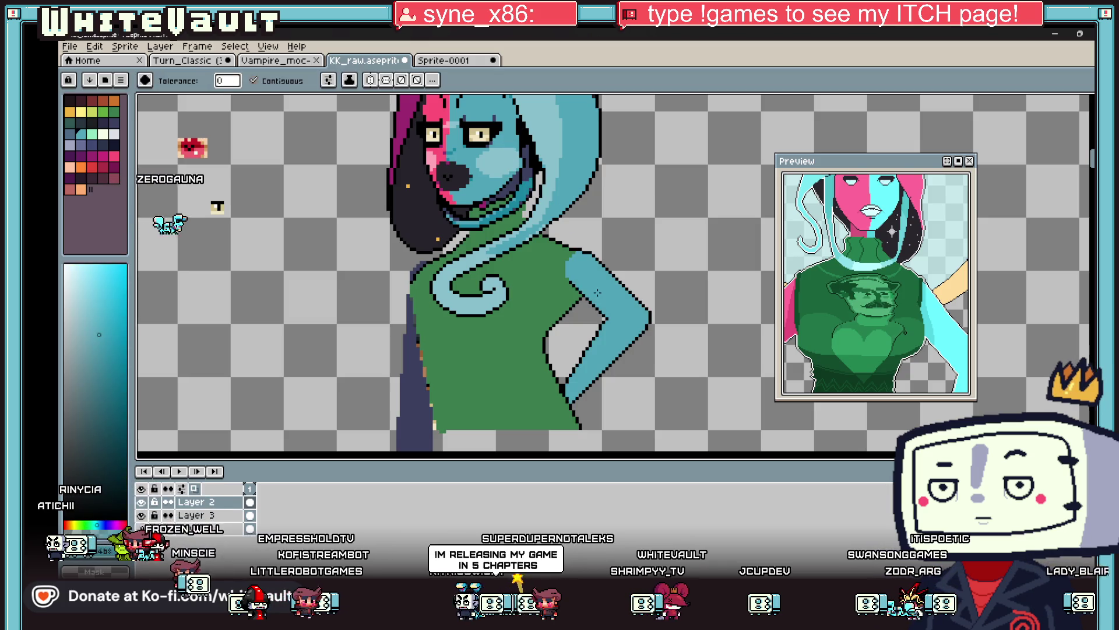
Pick a dark green for shading and set the Pencil to 3 px.
key("alt")
scroll(574, 252, "up", 1)
scroll(574, 251, "up", 1)
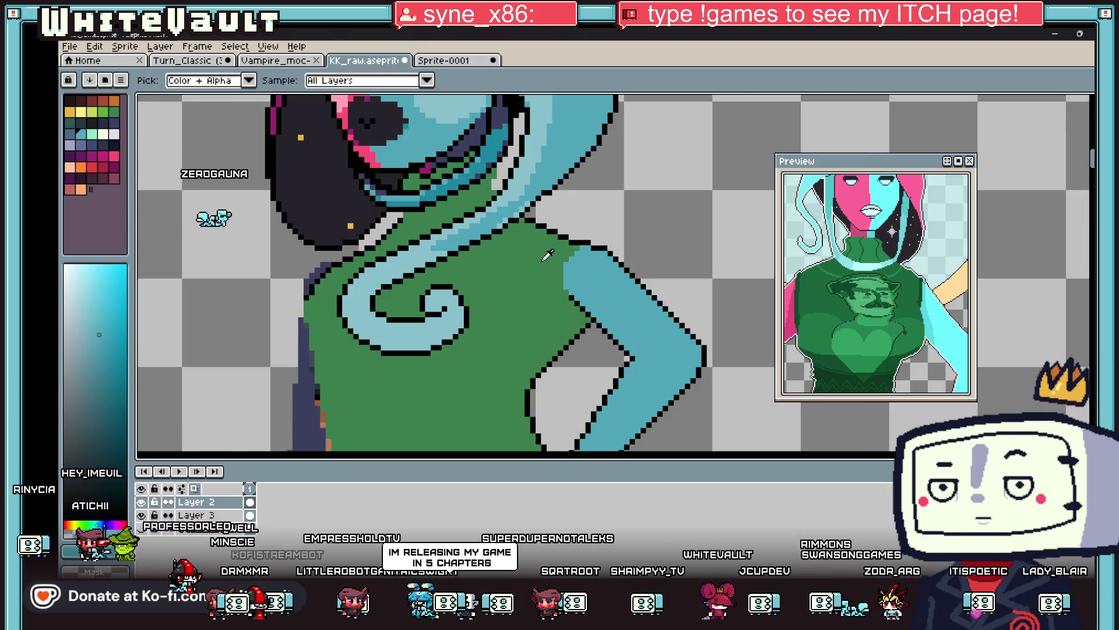
left_click(574, 252)
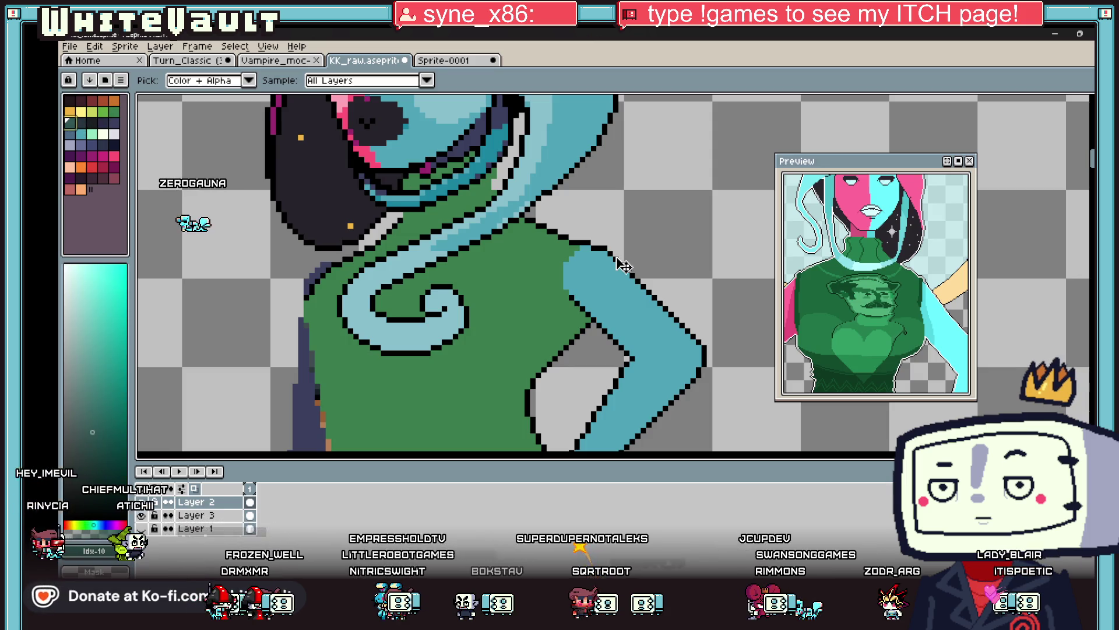
key("b")
key("plus")
key("plus")
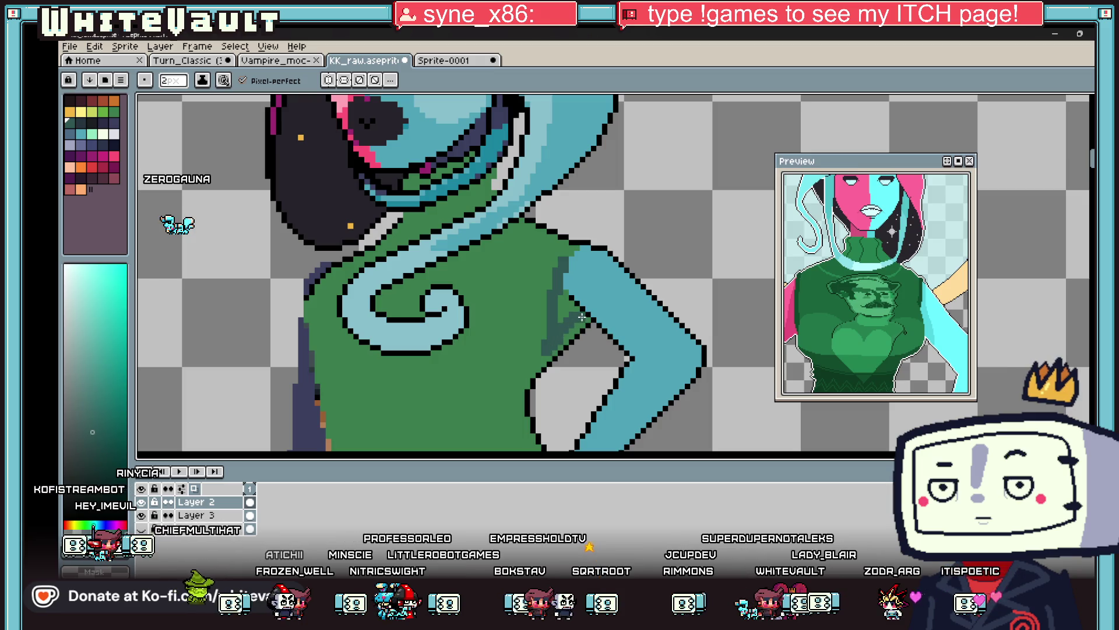
Widen the brush to 4 px and paint dark green shading along the shoulder edge.
key("plus")
left_click_drag(575, 252, 597, 241)
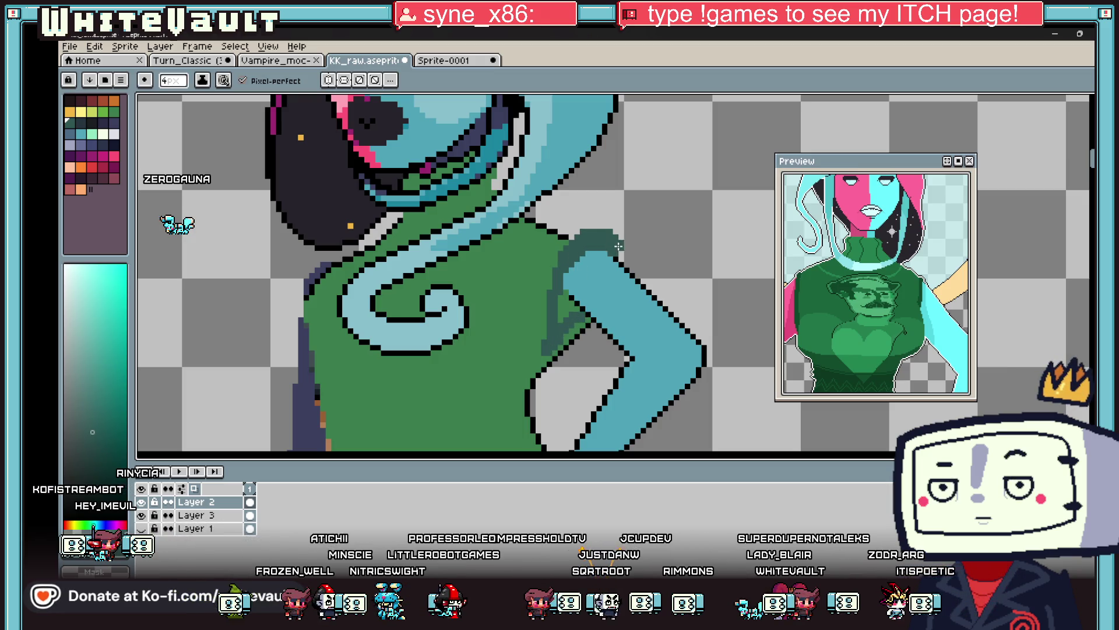
scroll(629, 258, "down", 5)
scroll(653, 273, "up", 2)
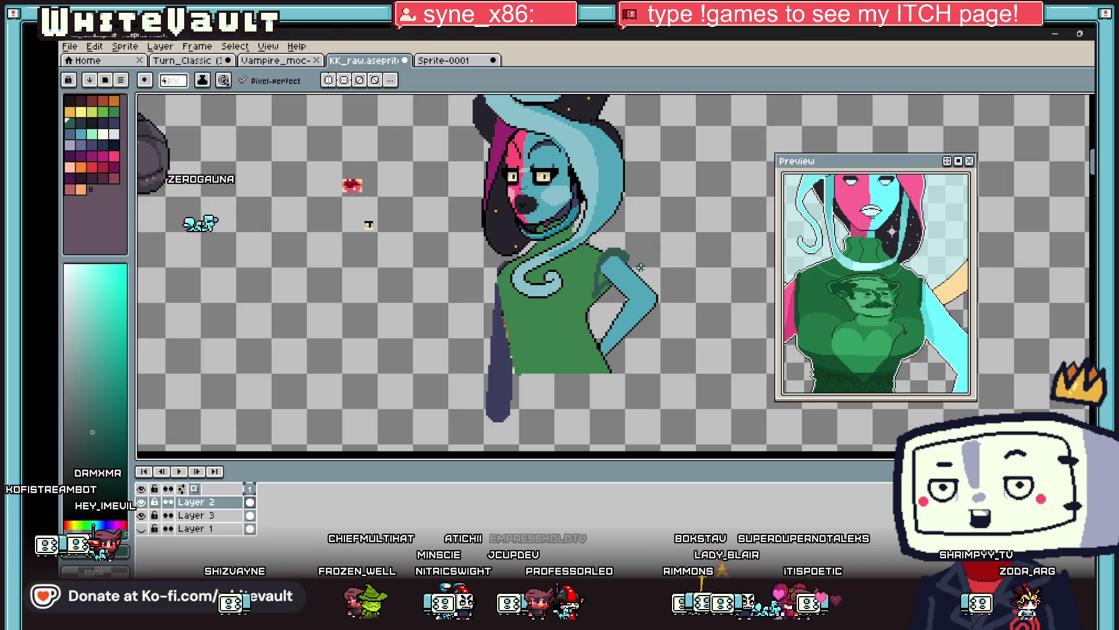
scroll(606, 256, "up", 2)
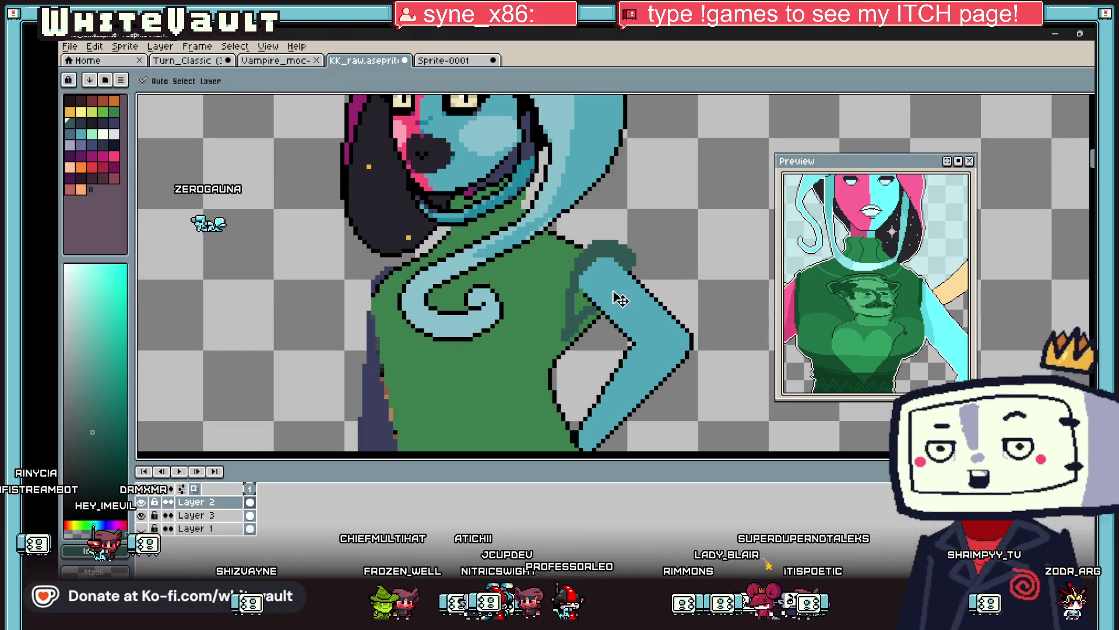
scroll(587, 294, "up", 2)
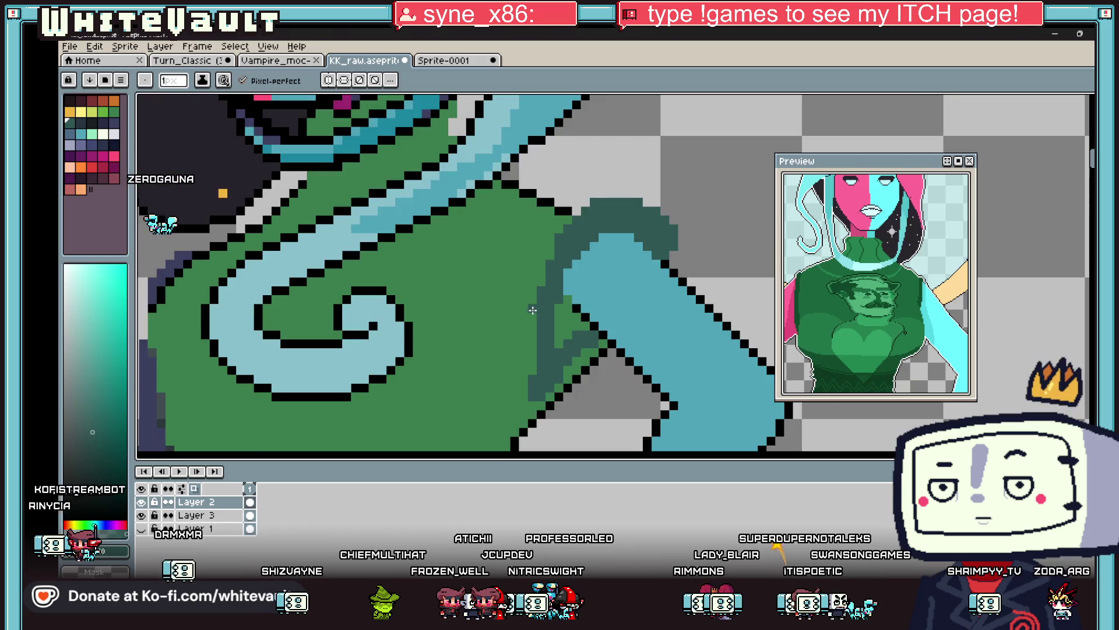
left_click(531, 406)
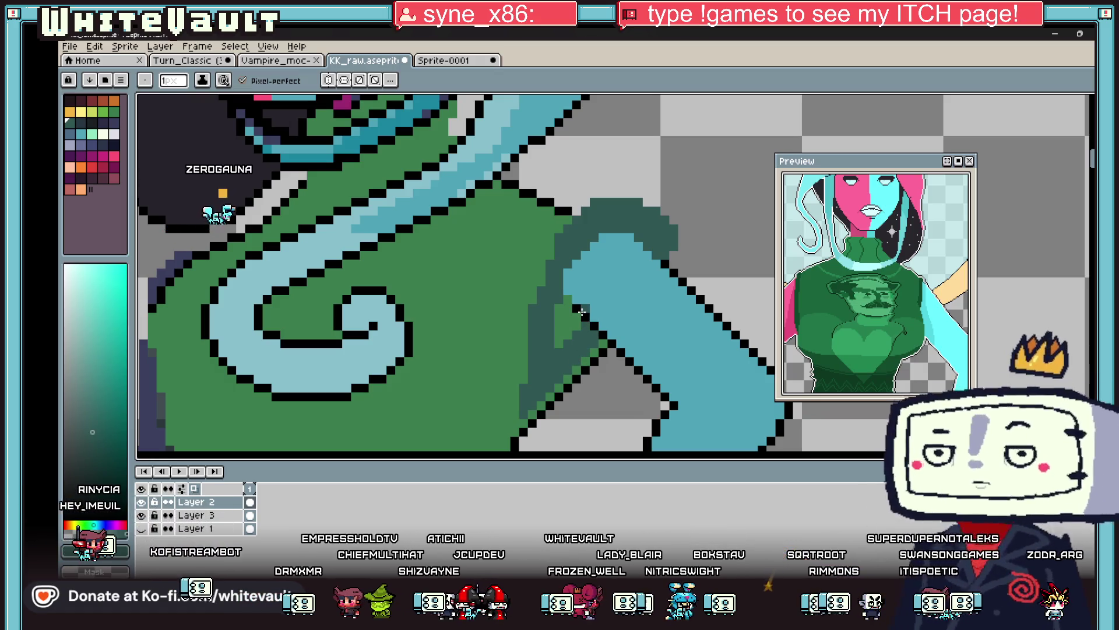
Draw black lines along the dark-green shoulder's top-right and left edges.
key("l")
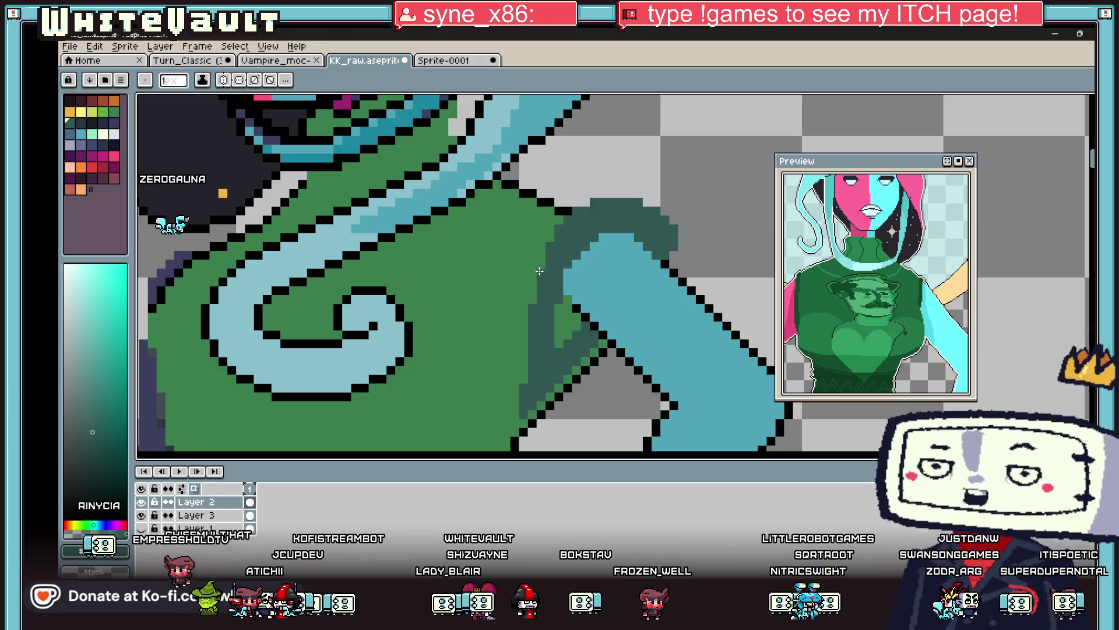
left_click(577, 201, "alt")
mouse_move(633, 196)
left_mouse_down()
mouse_move(684, 228)
mouse_move(678, 256)
left_mouse_up()
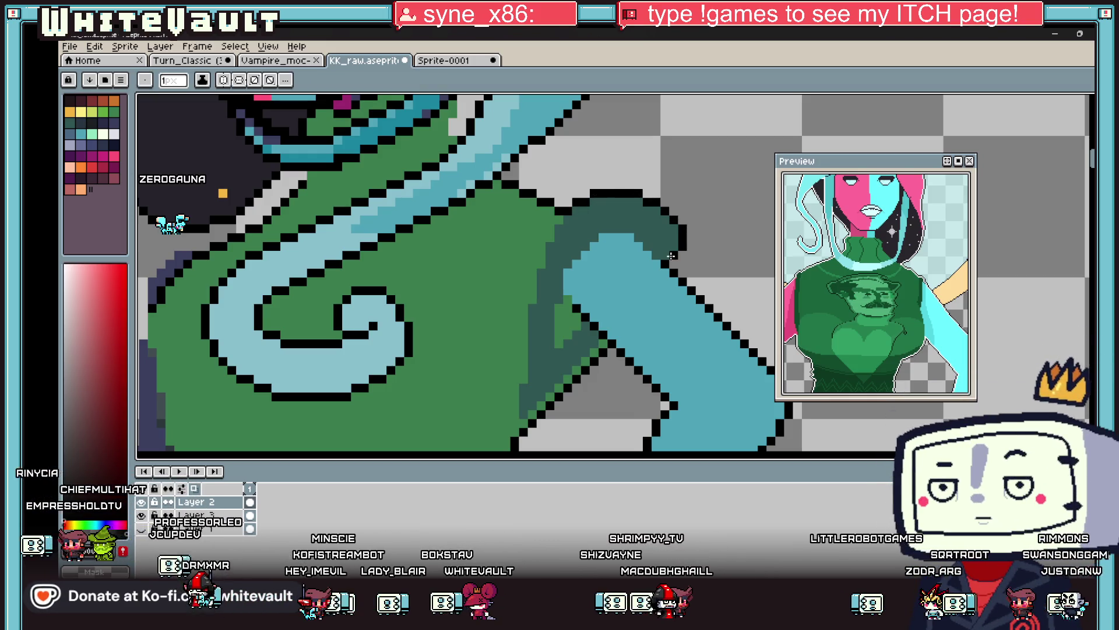
left_click_drag(551, 225, 510, 412)
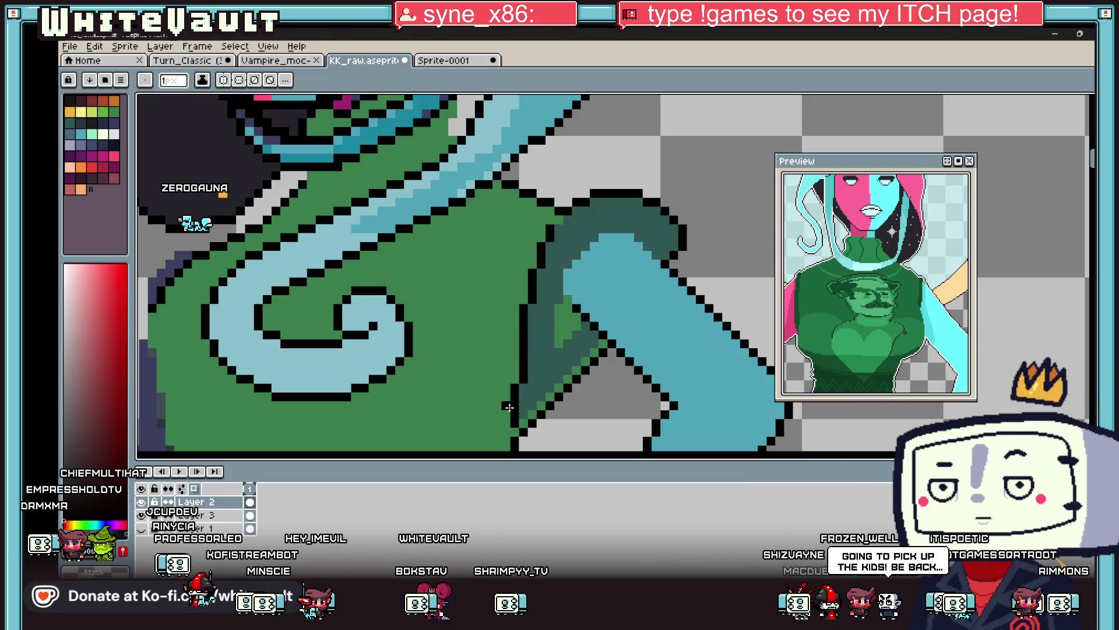
Sample the arm's light blue and bucket-fill the green gap inside the arm.
key("i")
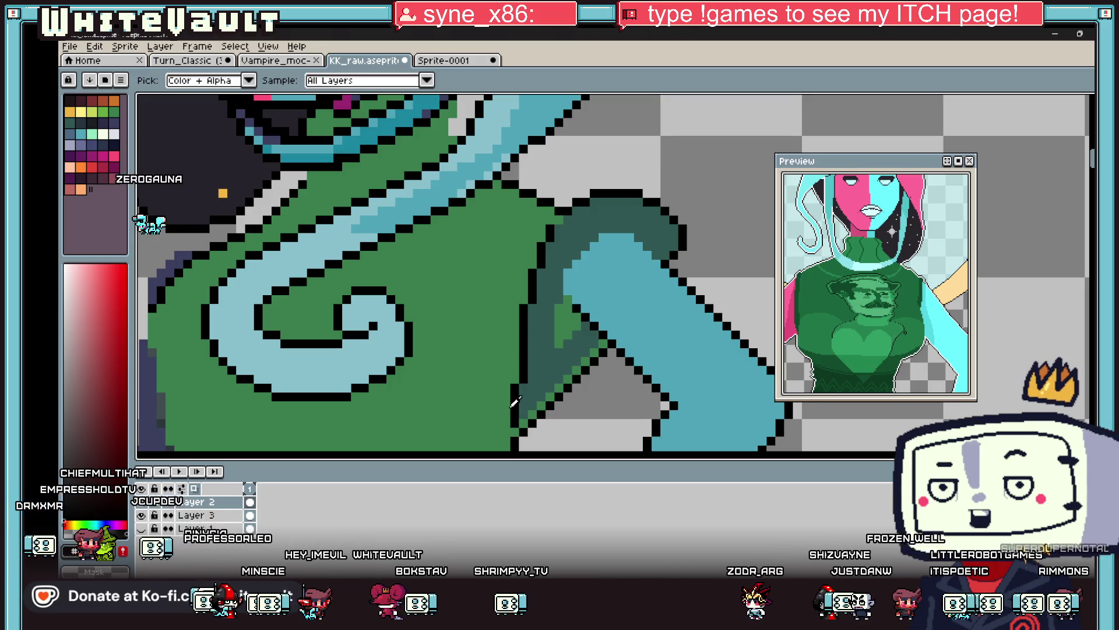
scroll(585, 331, "down", 5)
scroll(565, 367, "up", 5)
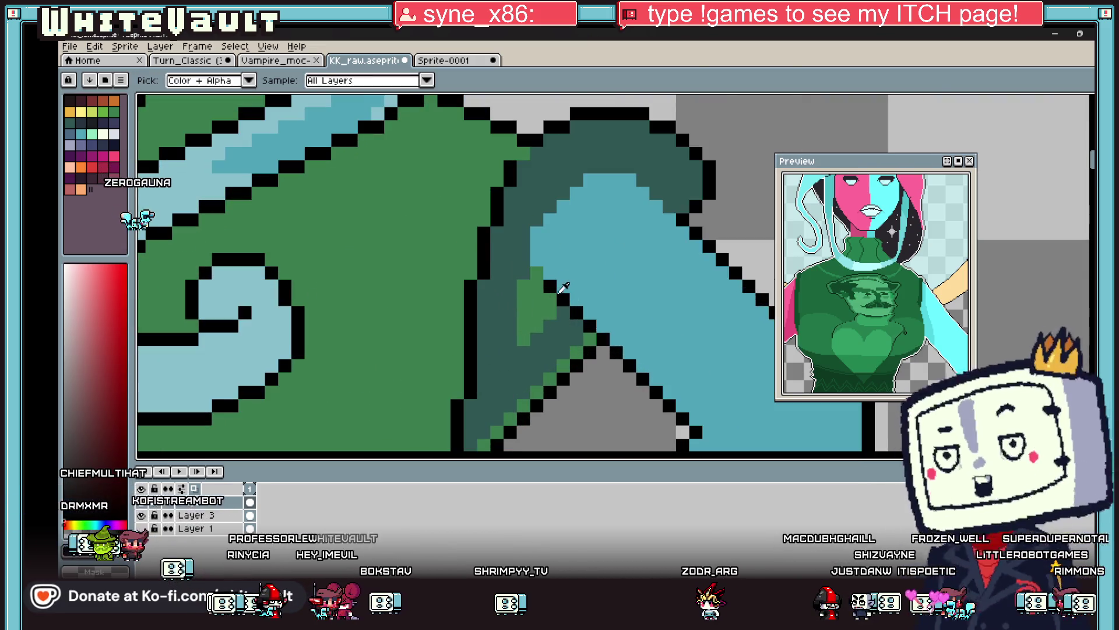
left_click(545, 257)
key("g")
left_click(536, 300)
scroll(535, 299, "down", 5)
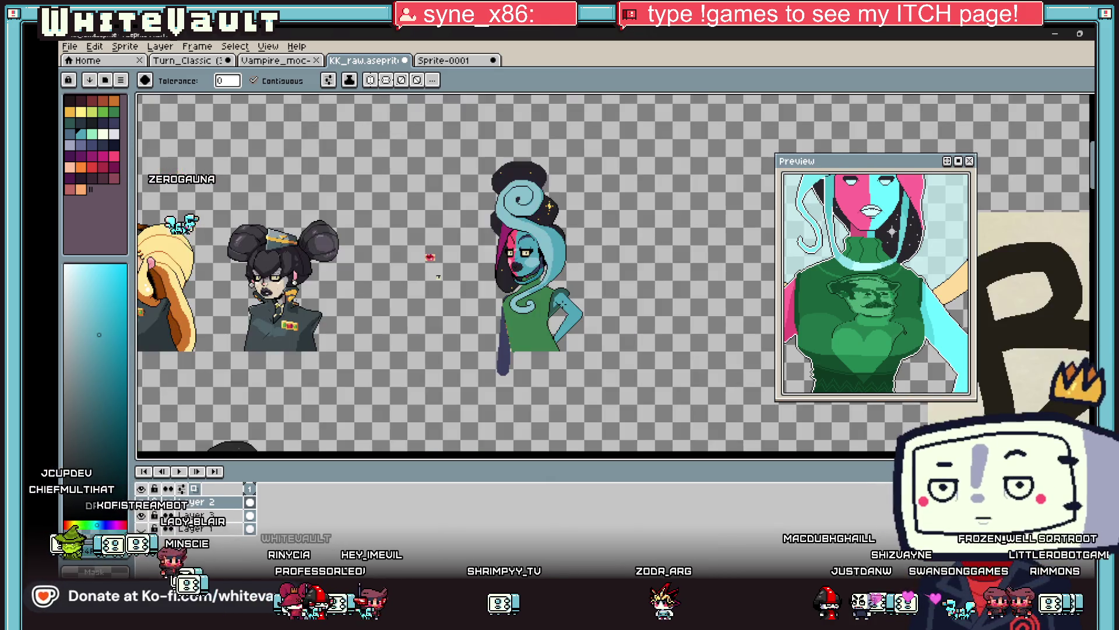
scroll(545, 290, "up", 5)
key("b")
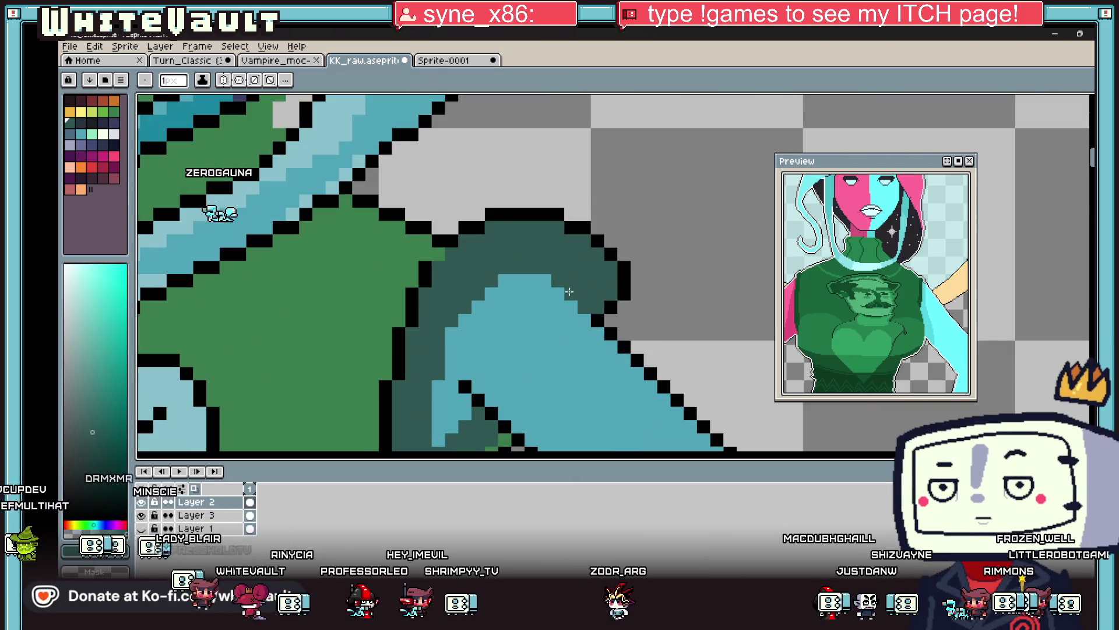
Sample the arm's teal colour and zoom out to review the finished bust.
scroll(606, 312, "down", 5)
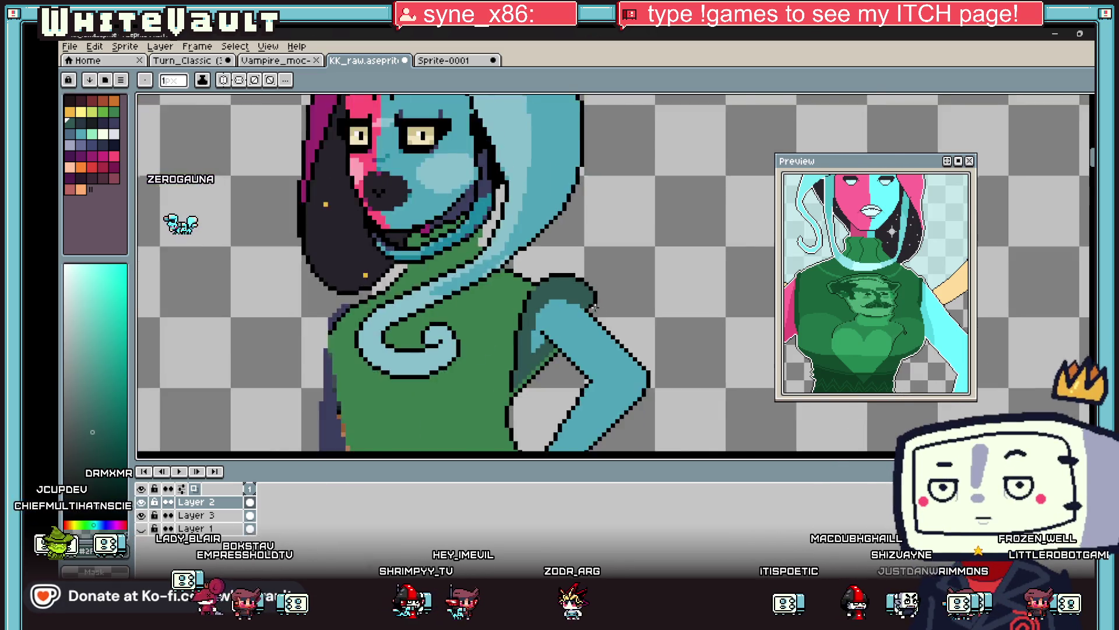
scroll(583, 304, "up", 5)
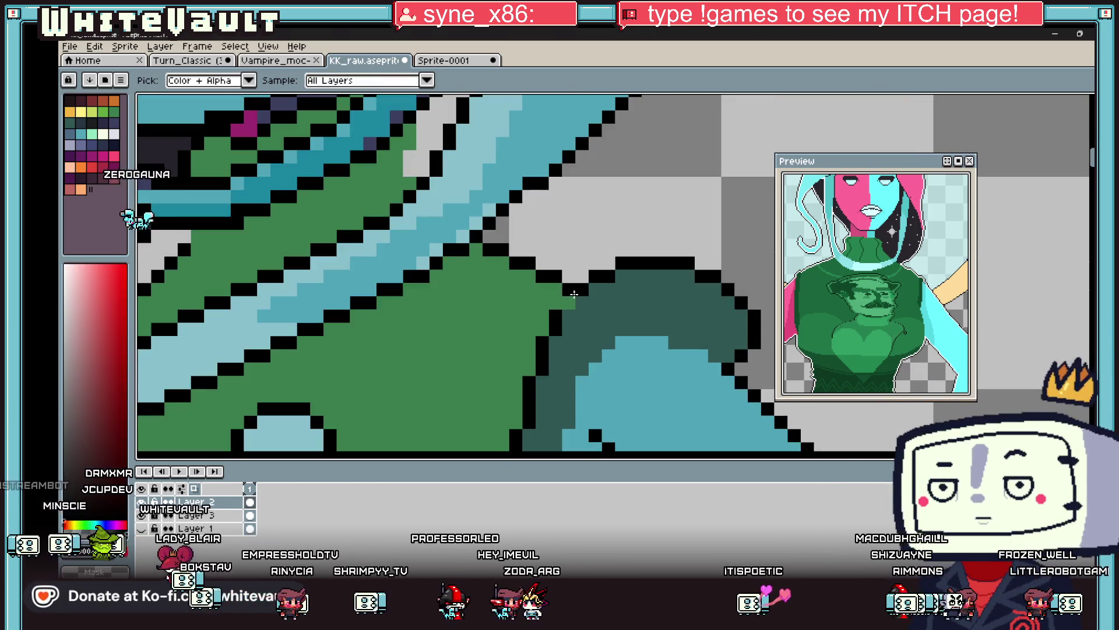
key("i")
scroll(633, 321, "down", 2)
scroll(632, 320, "up", 2)
left_click(632, 320, "alt")
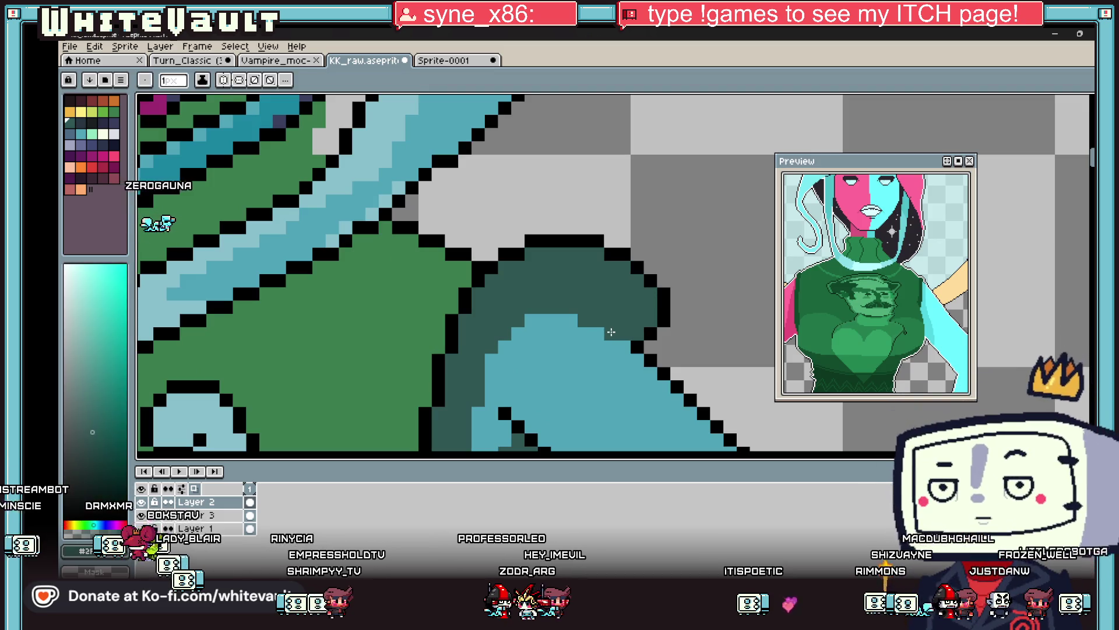
scroll(649, 341, "down", 5)
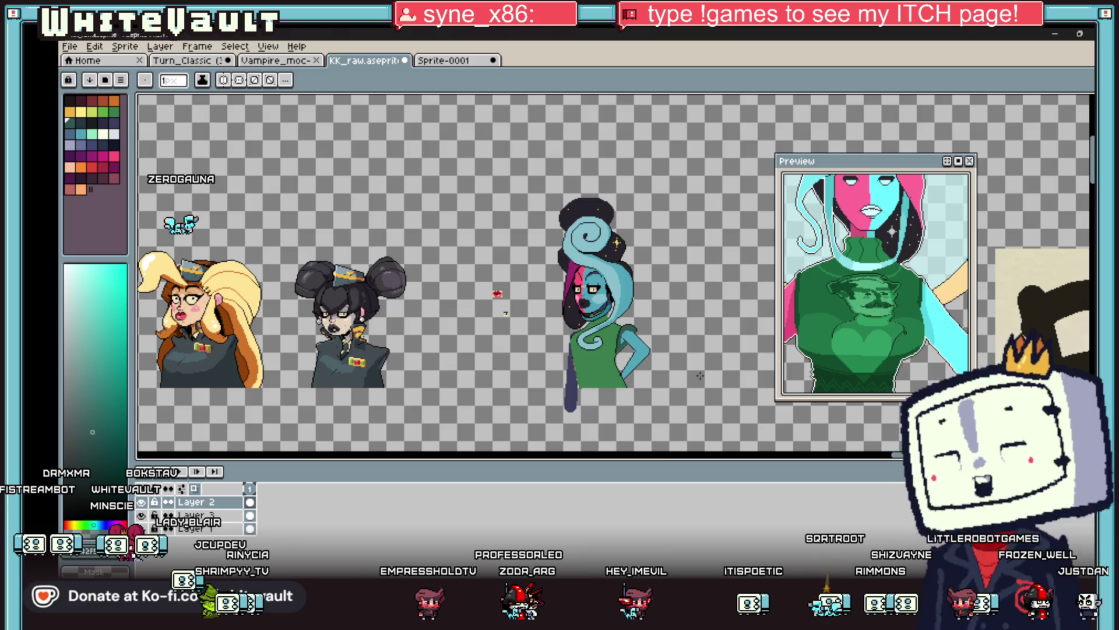
key("i")
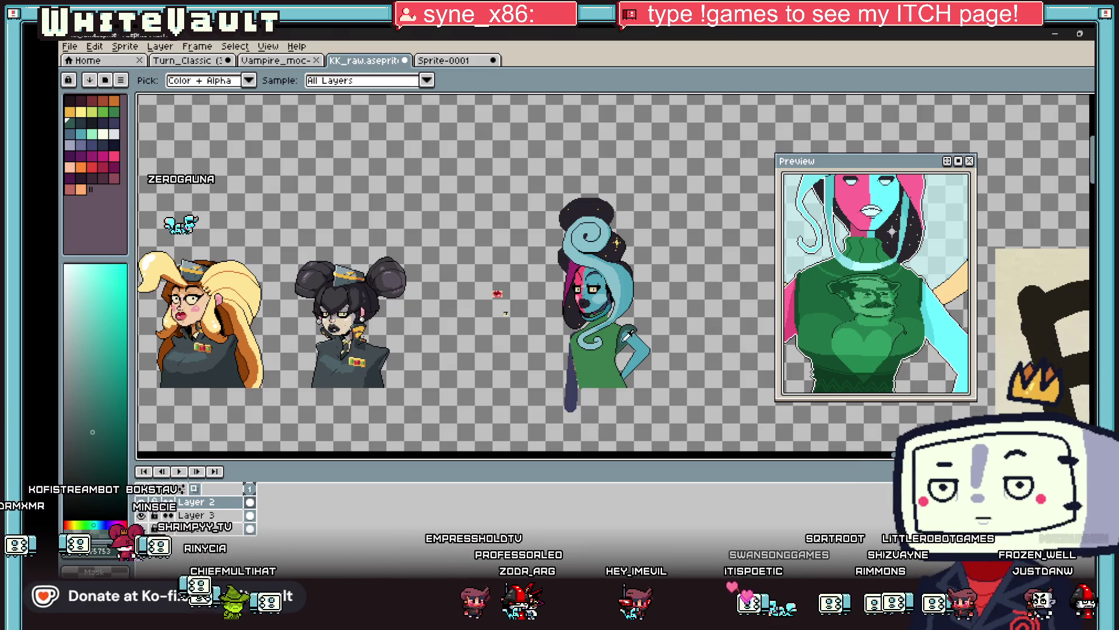
scroll(665, 335, "down", 2)
scroll(635, 333, "up", 1)
key("v")
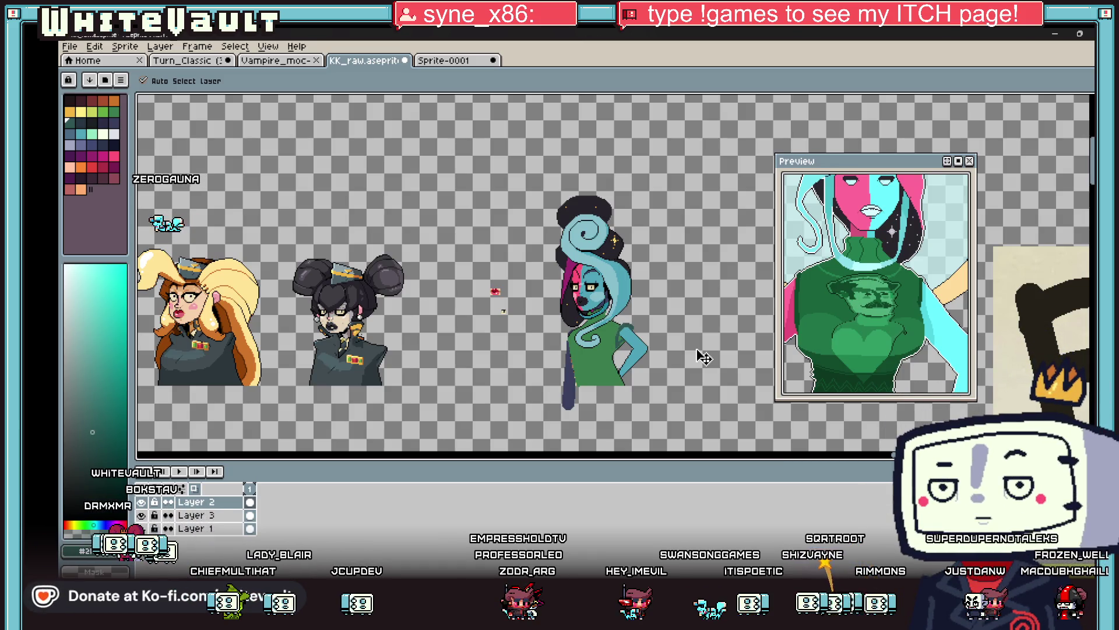
key("ctrl+z")
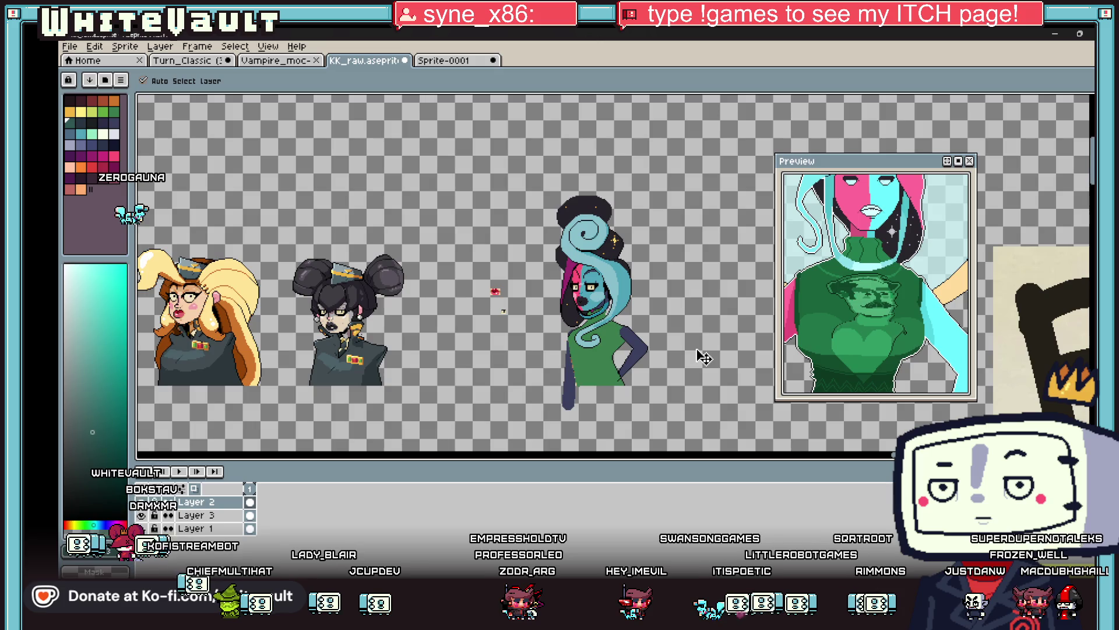
key("ctrl+y")
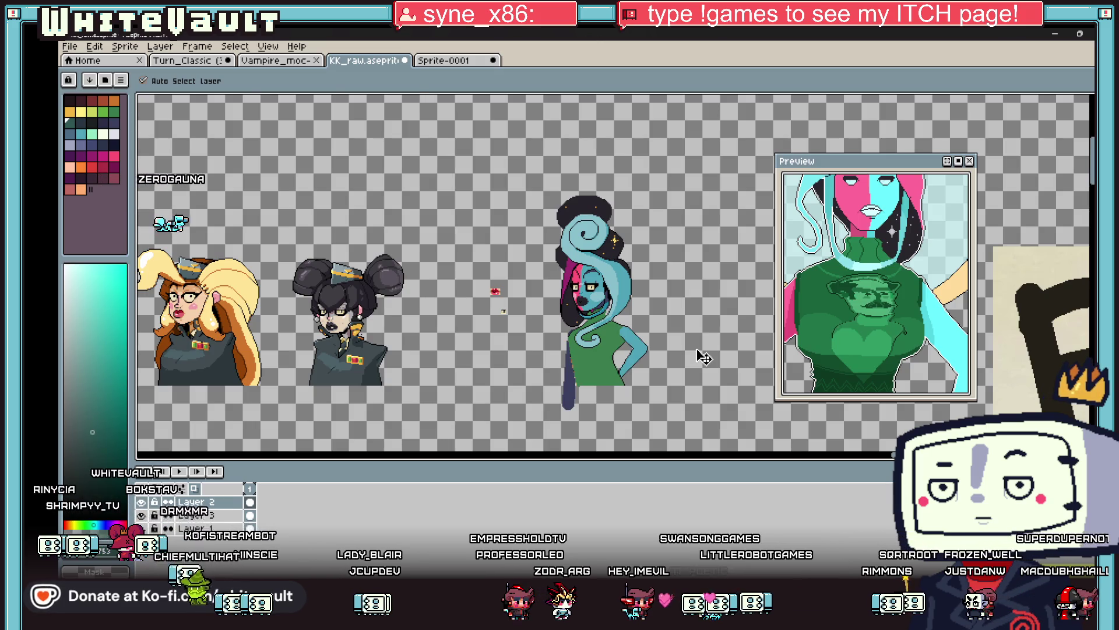
key("i")
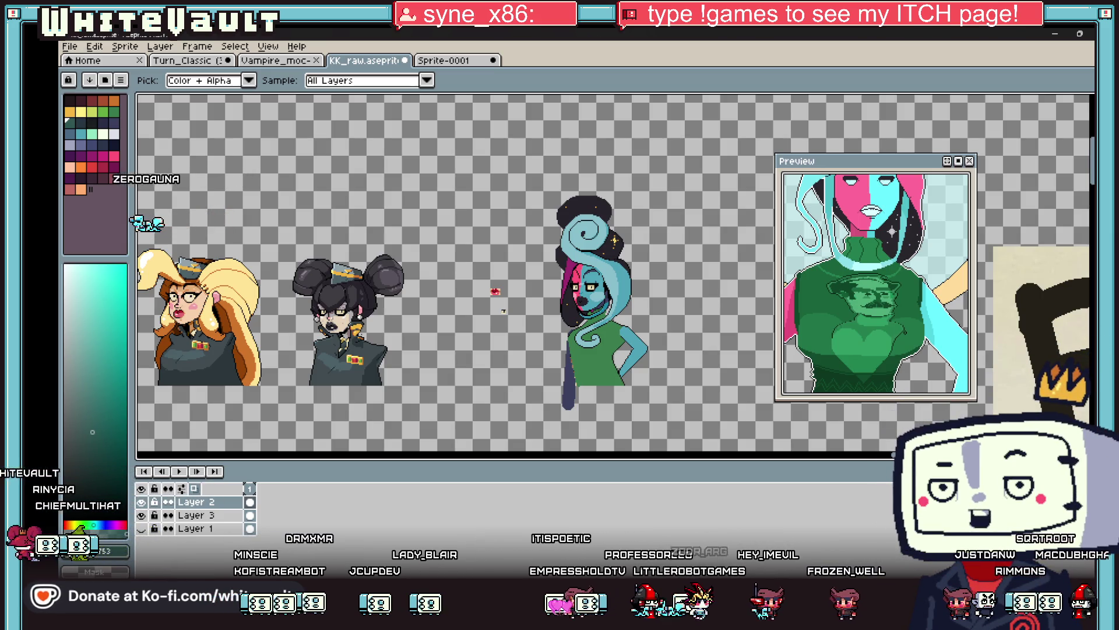
scroll(634, 366, "up", 1)
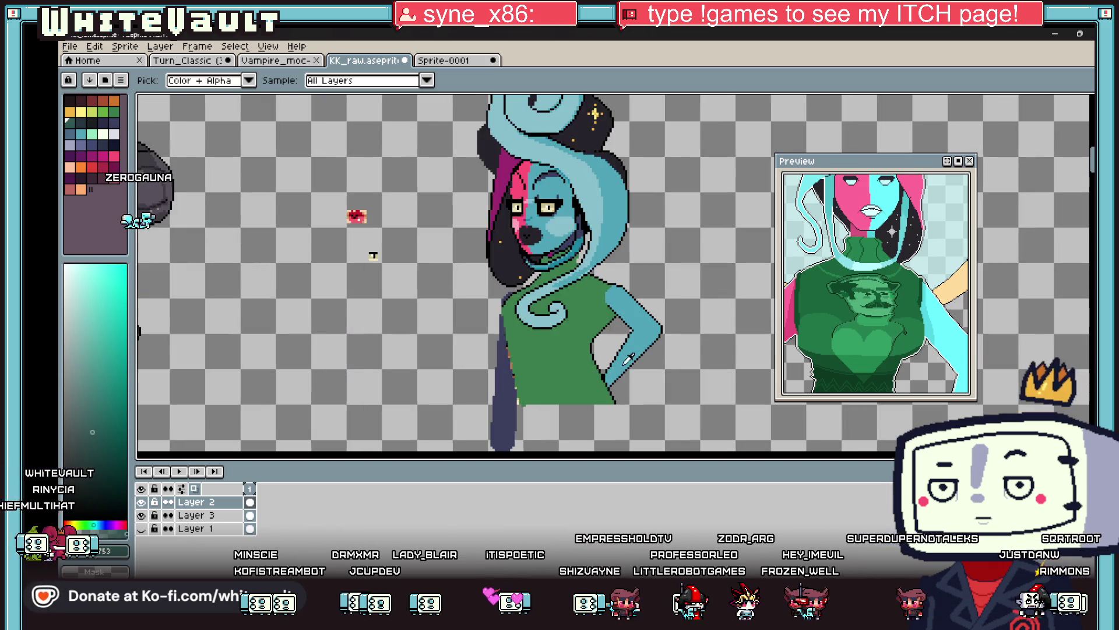
Box-select the hip arm in three parts, nudge it slightly down-left, and deselect.
key("m")
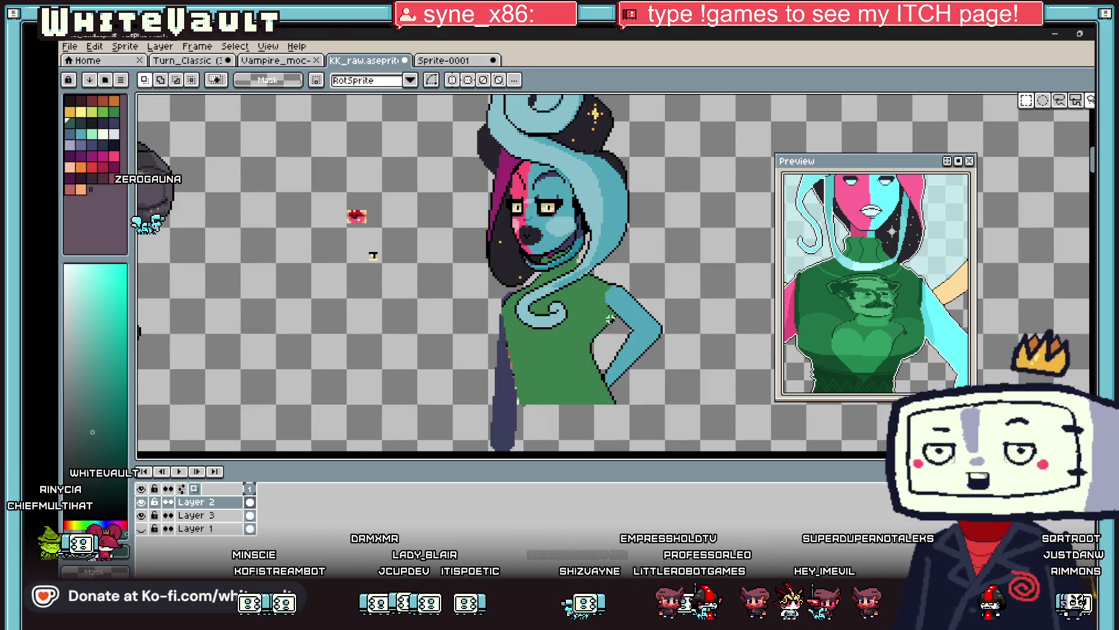
scroll(618, 313, "up", 1)
left_click_drag(604, 251, 717, 322)
scroll(717, 322, "down", 2)
mouse_move(756, 229)
left_mouse_down()
mouse_move(637, 429)
mouse_move(626, 357)
mouse_move(621, 366)
left_mouse_up()
left_click_drag(663, 321, 600, 385)
left_click_drag(670, 356, 667, 364)
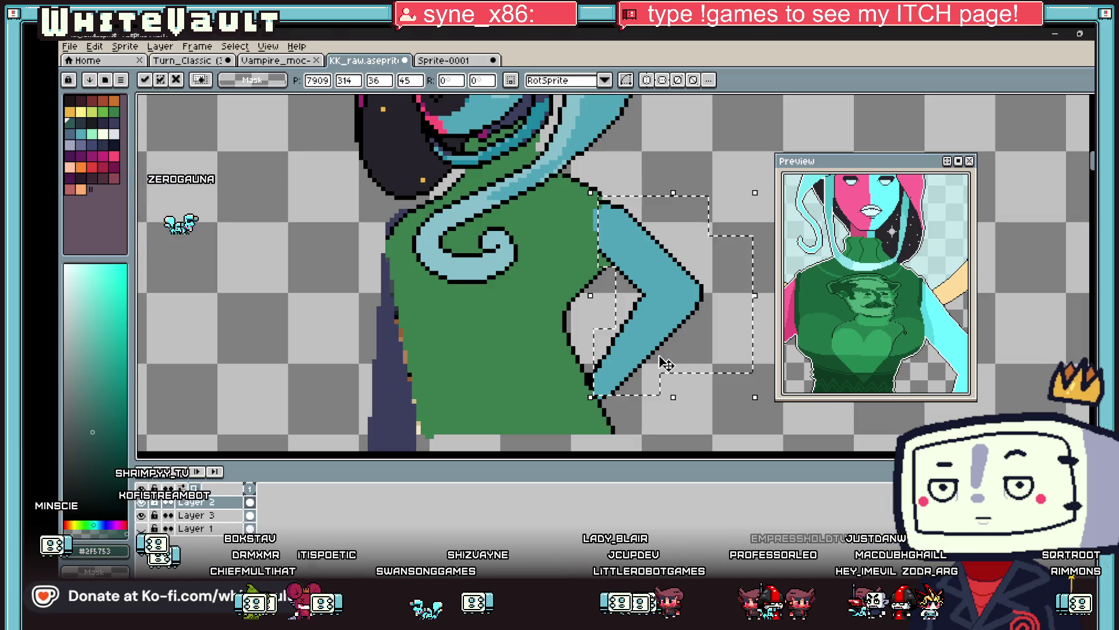
key("ctrl+d")
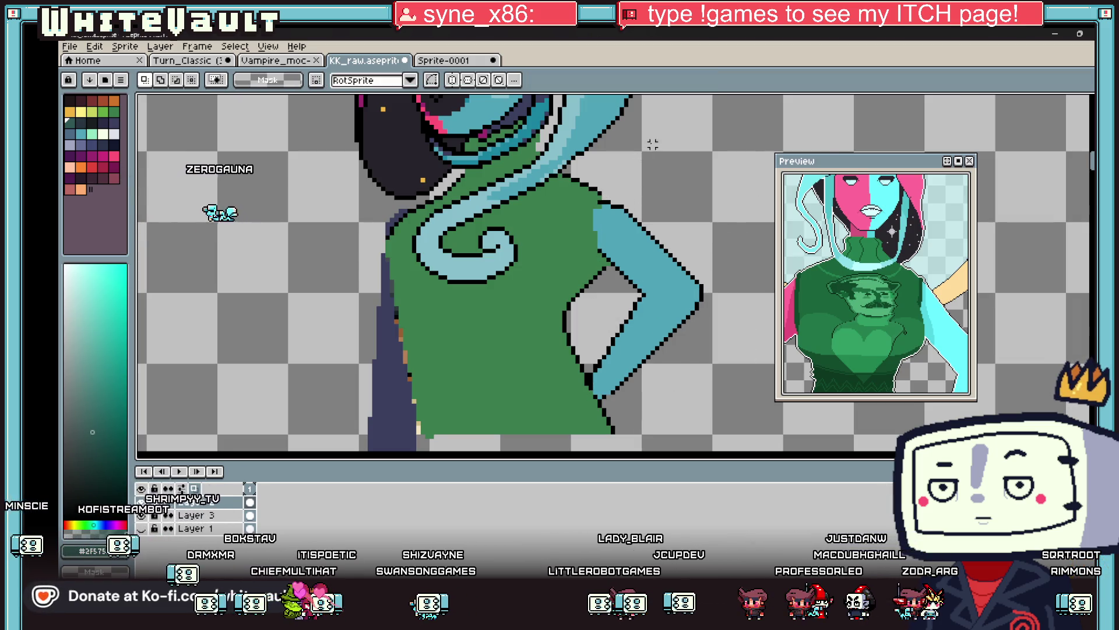
scroll(653, 143, "down", 3)
scroll(604, 217, "up", 6)
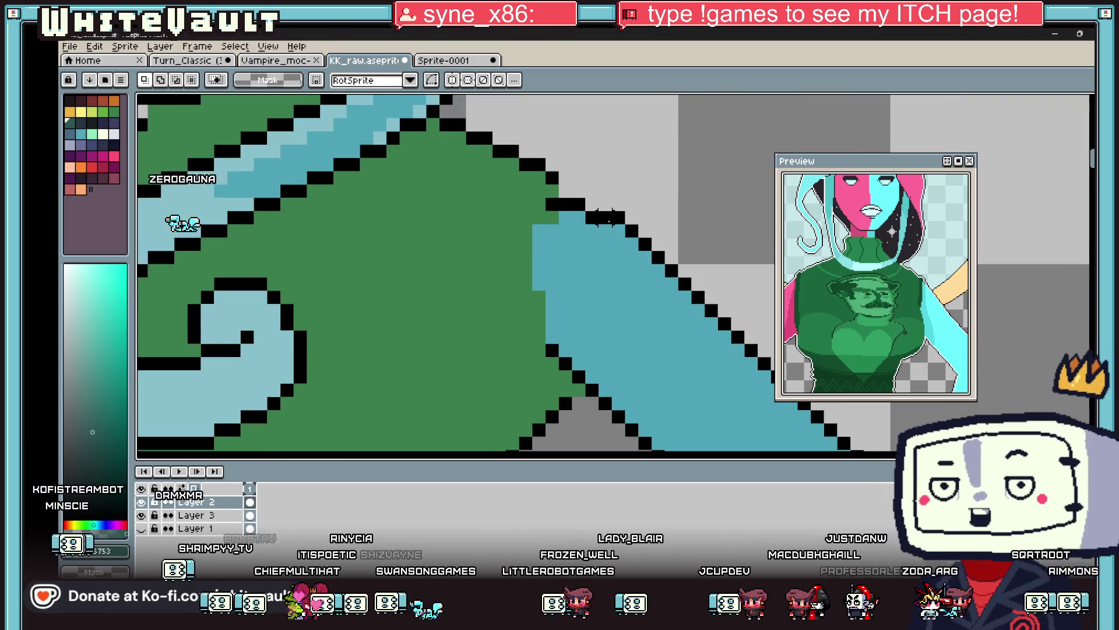
Draw a black outline along the shoulder's top edge and repaint stray pixels green and teal.
key("b")
mouse_move(566, 179)
left_mouse_down()
mouse_move(591, 193)
mouse_move(552, 192)
left_mouse_up()
left_click(591, 205)
left_click(552, 204, "alt")
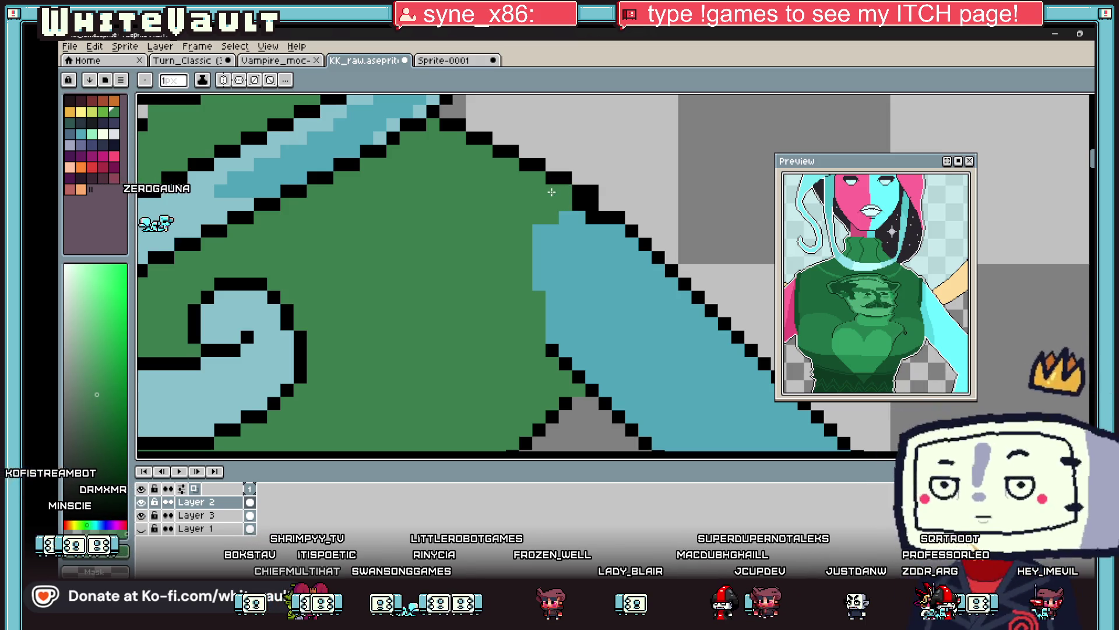
left_click(572, 218, "alt")
left_click(592, 218)
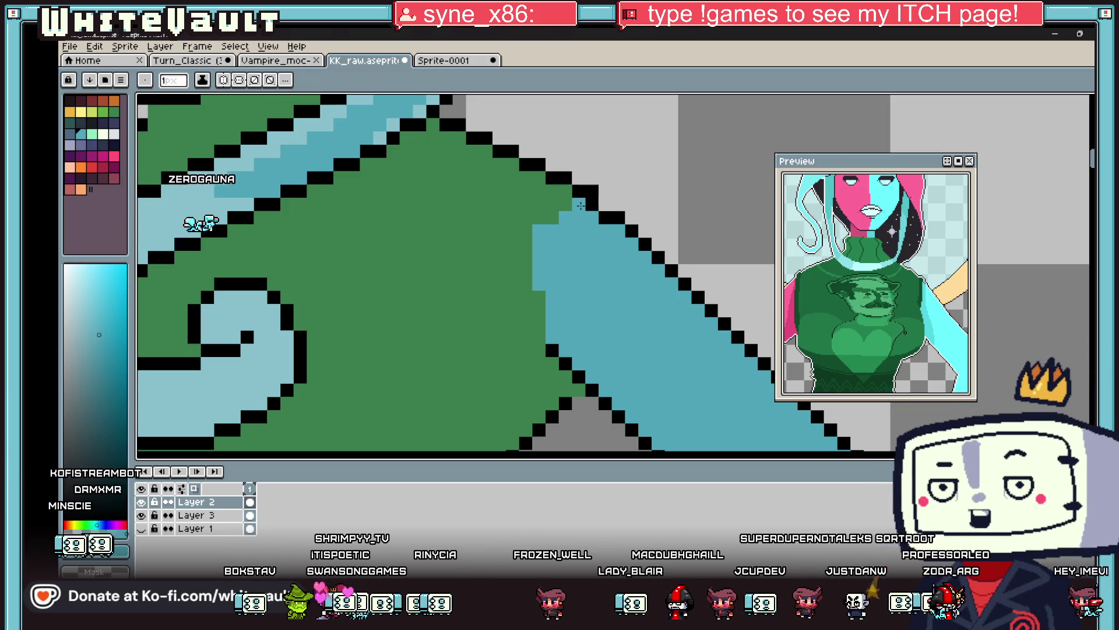
Add another black pixel to the shoulder outline and sample the sweater green and arm teal.
scroll(581, 205, "down", 3)
scroll(625, 208, "up", 1)
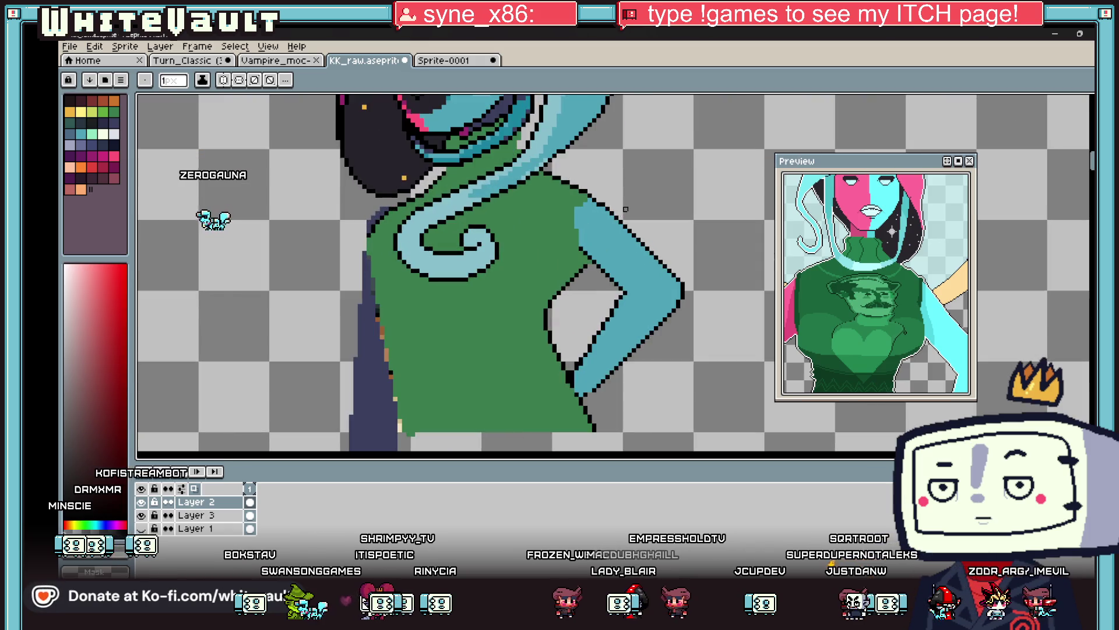
scroll(626, 209, "up", 1)
left_click(607, 196, "alt")
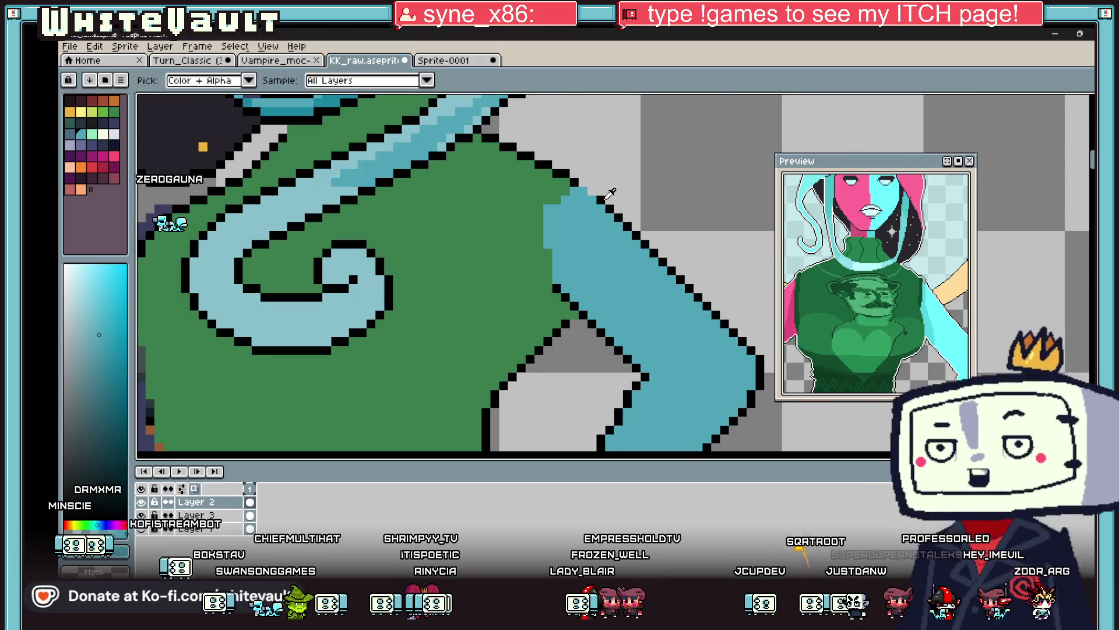
left_click(605, 197, "alt")
left_click(588, 188)
left_click(548, 206, "alt")
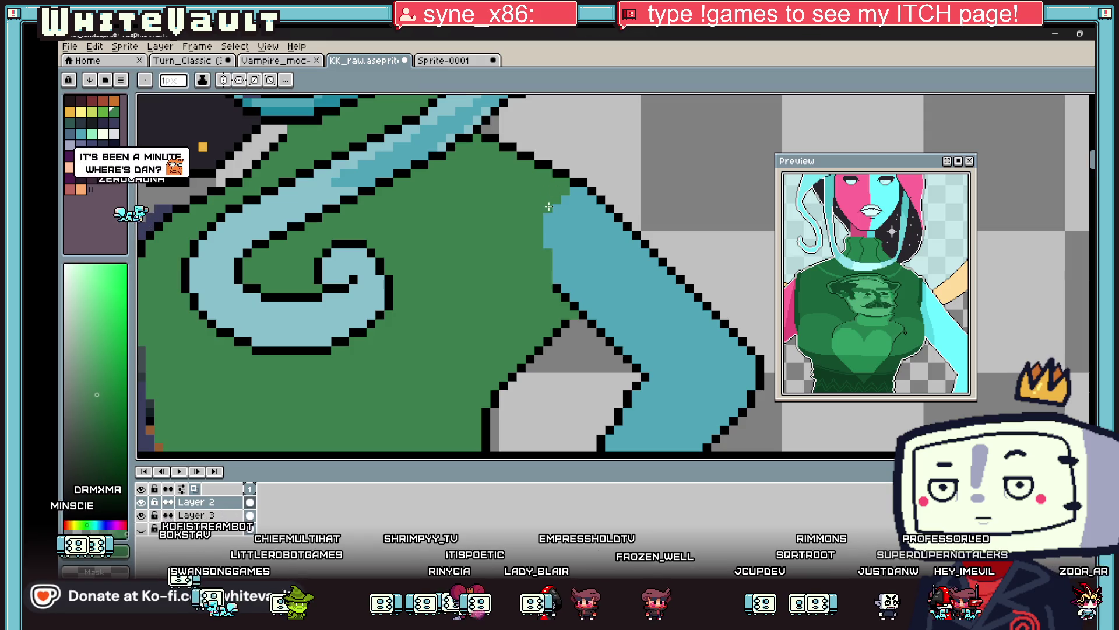
left_click(554, 221, "alt")
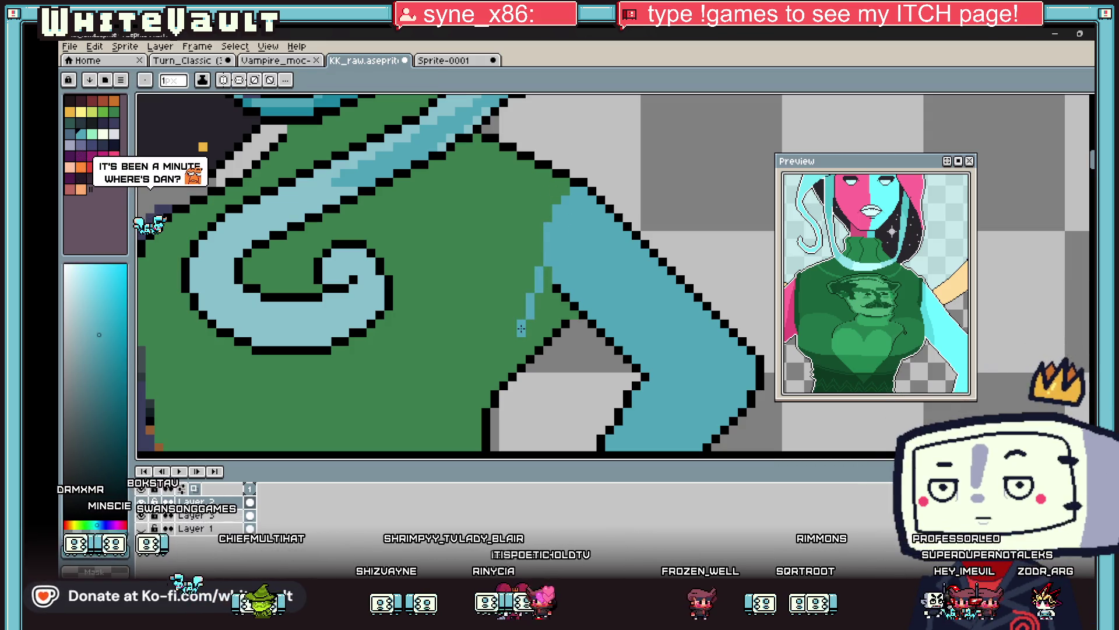
key("g")
scroll(558, 297, "down", 5)
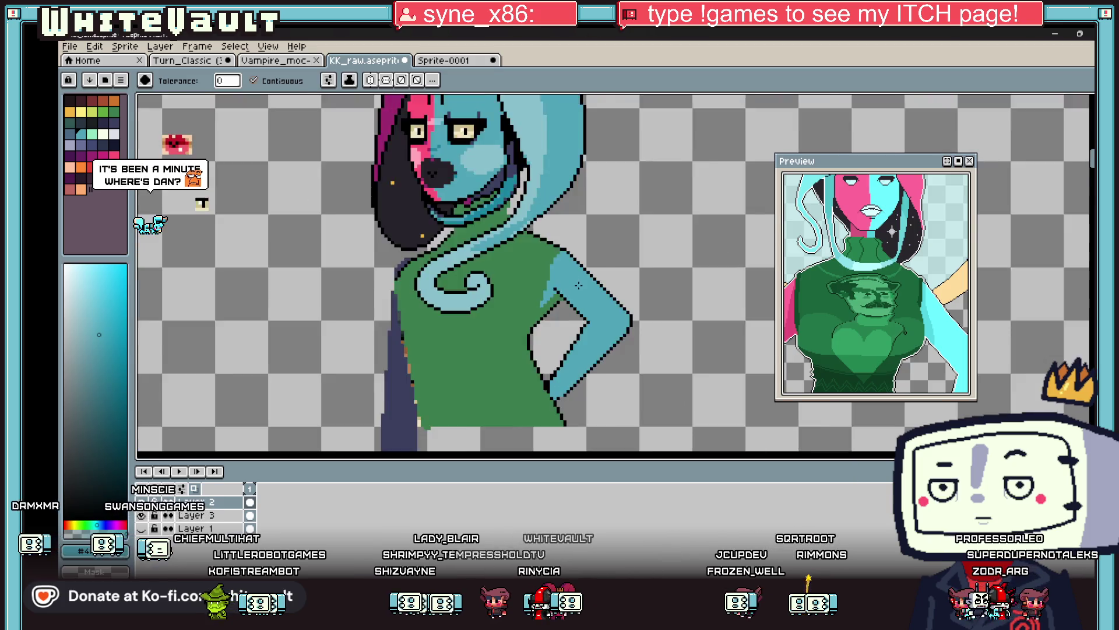
scroll(518, 268, "up", 5)
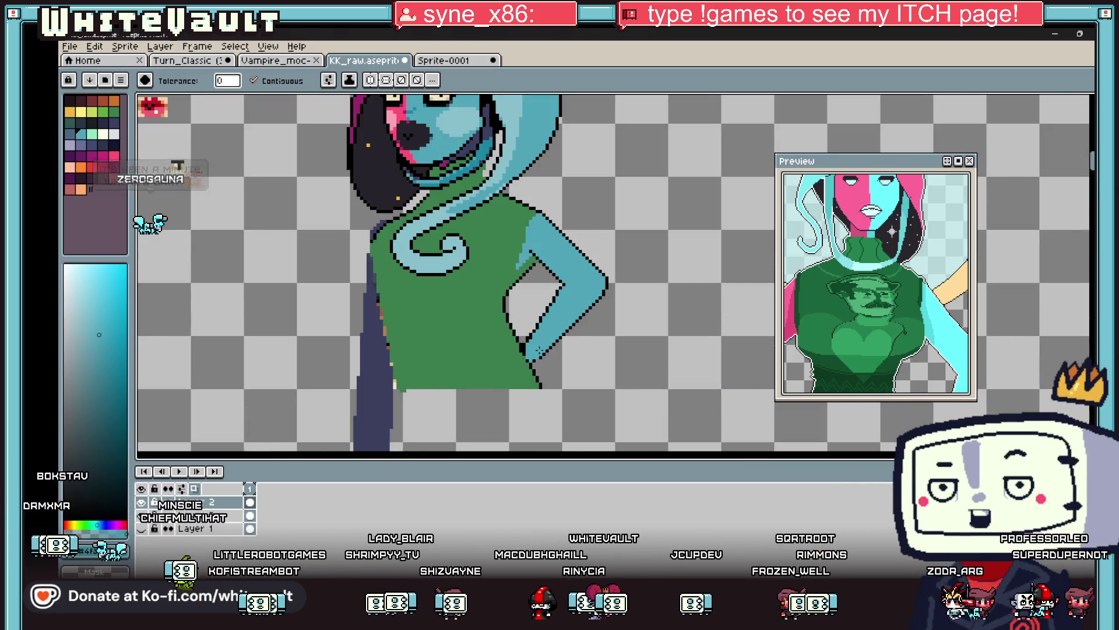
key("b")
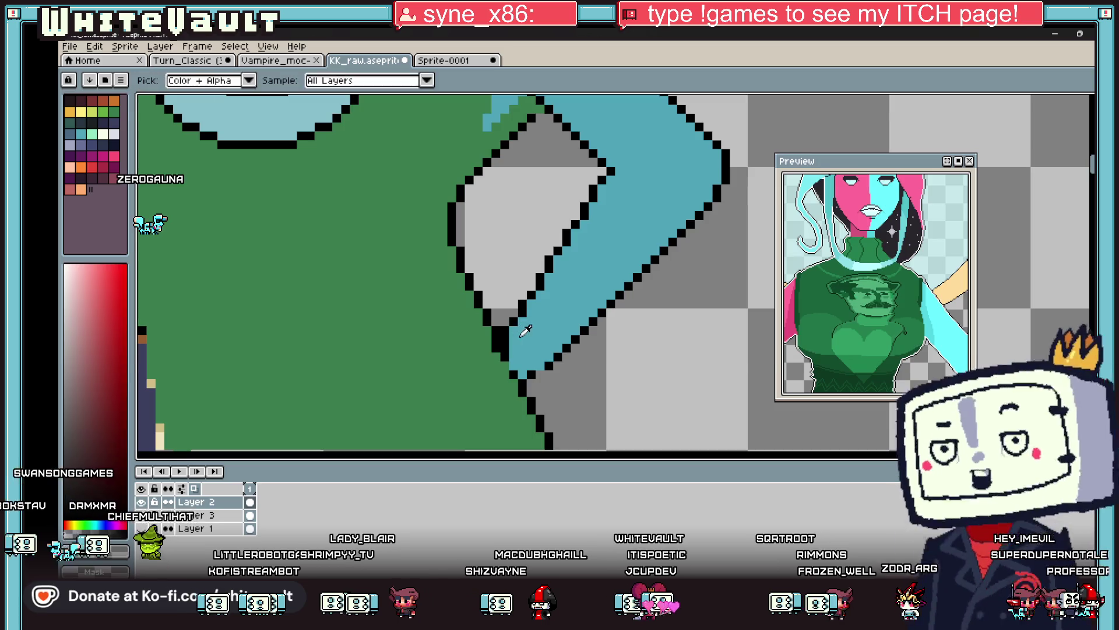
Repaint a black arm-edge pixel teal, then eyedrop the arm's blue while zooming in.
left_click(504, 341)
key("i")
scroll(516, 309, "down", 3)
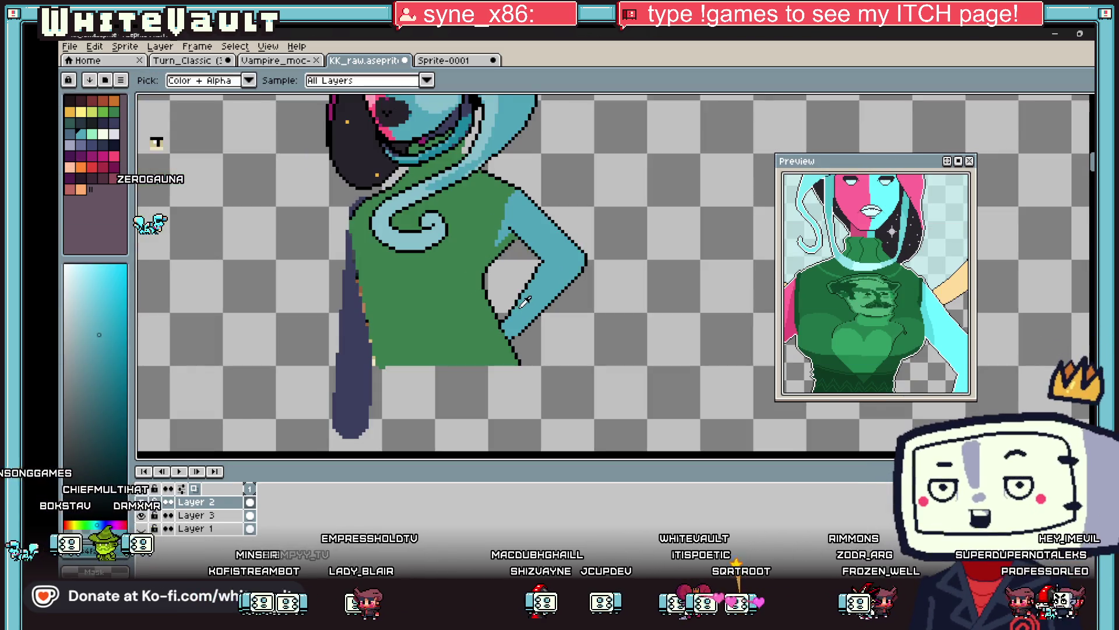
scroll(522, 297, "up", 2)
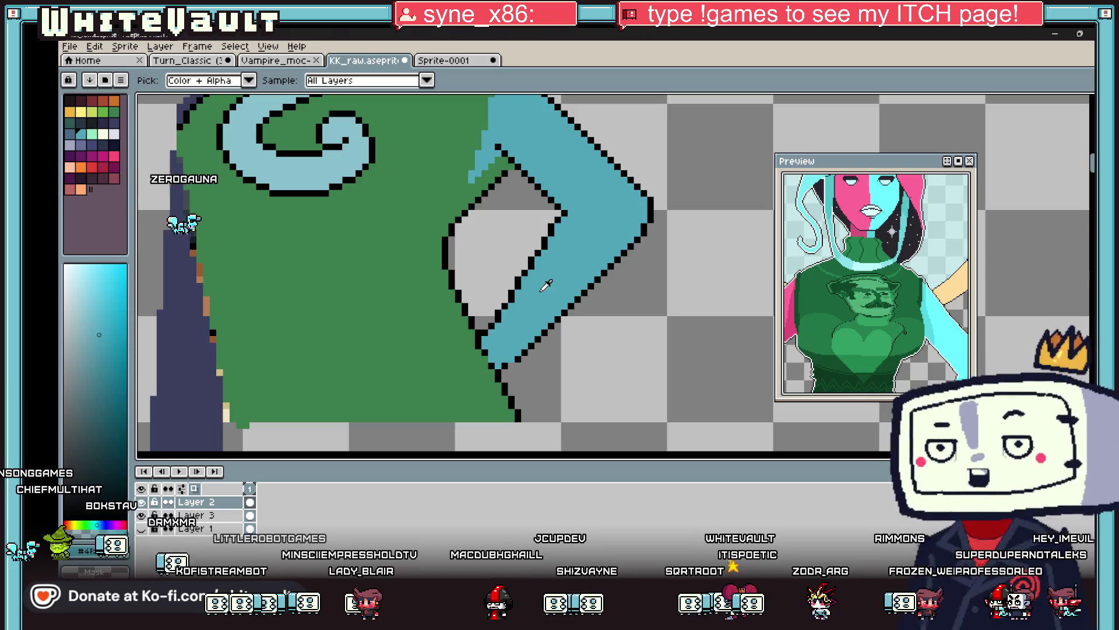
scroll(545, 240, "down", 1)
scroll(550, 236, "up", 2)
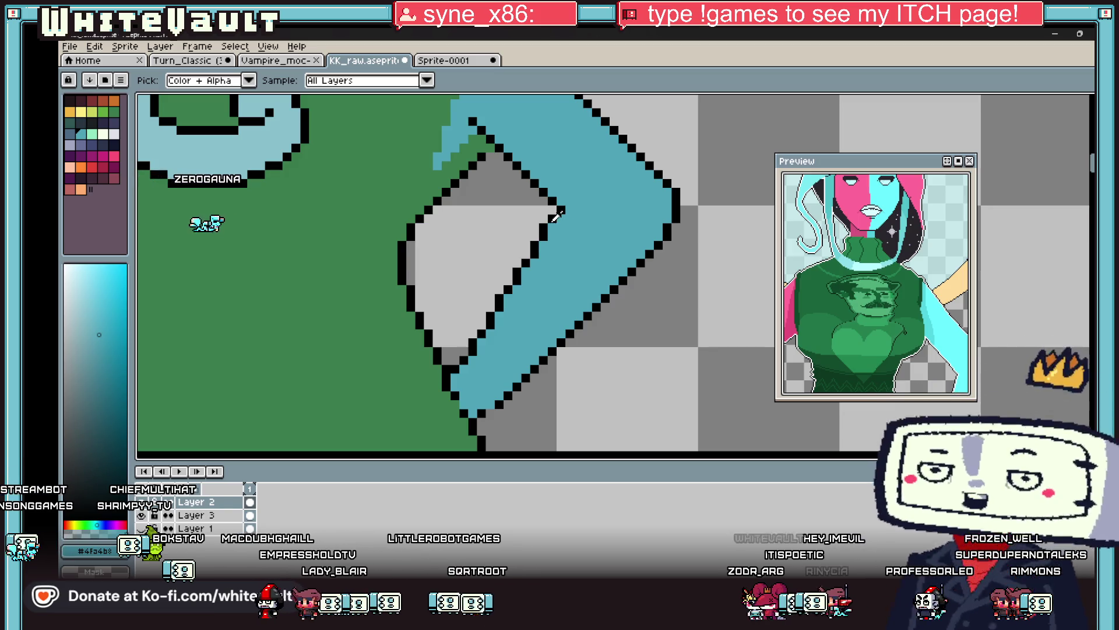
scroll(555, 247, "down", 2)
scroll(568, 230, "up", 2)
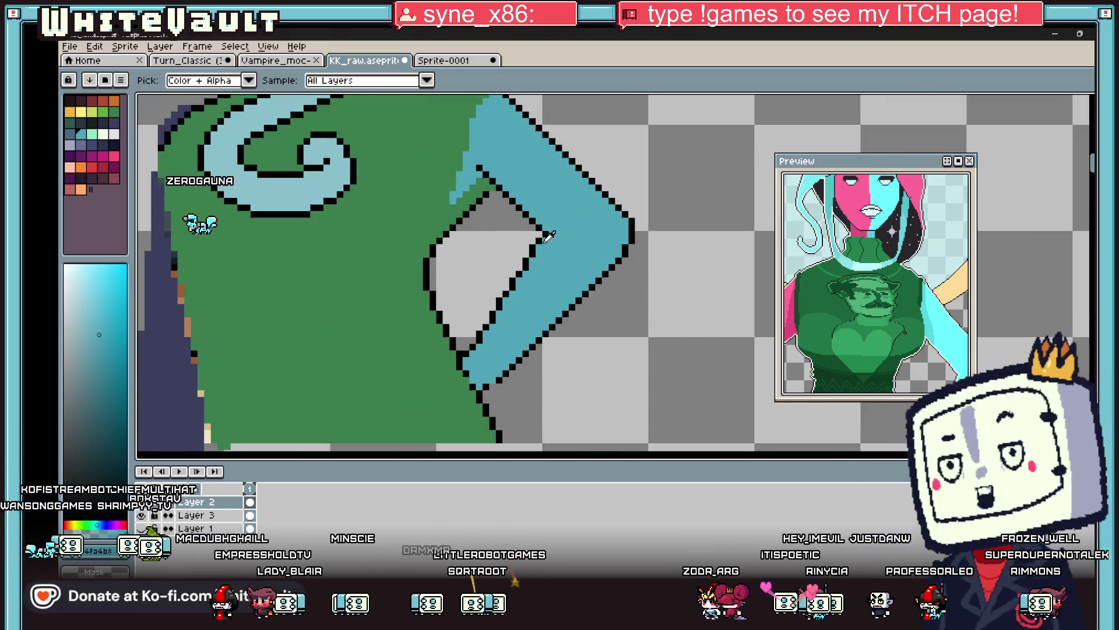
scroll(569, 231, "down", 1)
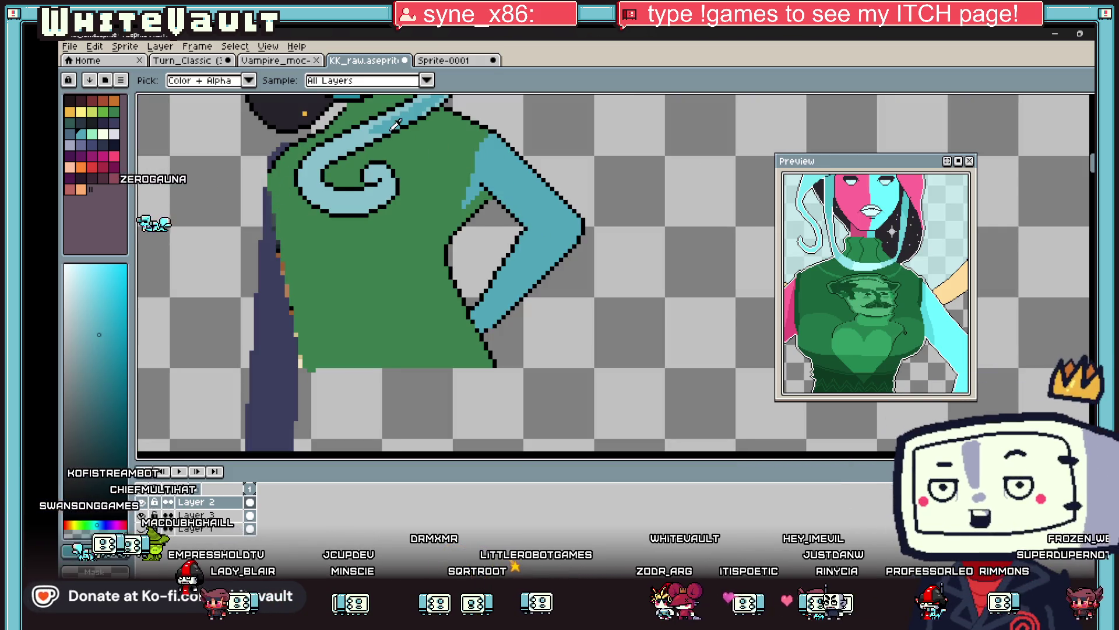
scroll(309, 265, "down", 2)
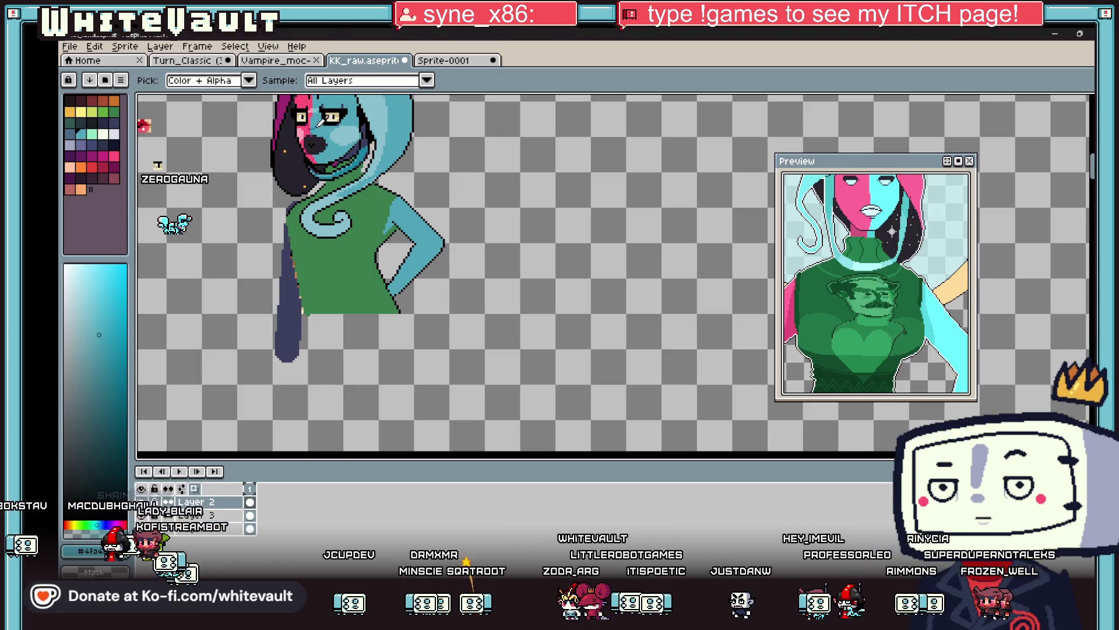
scroll(319, 255, "up", 2)
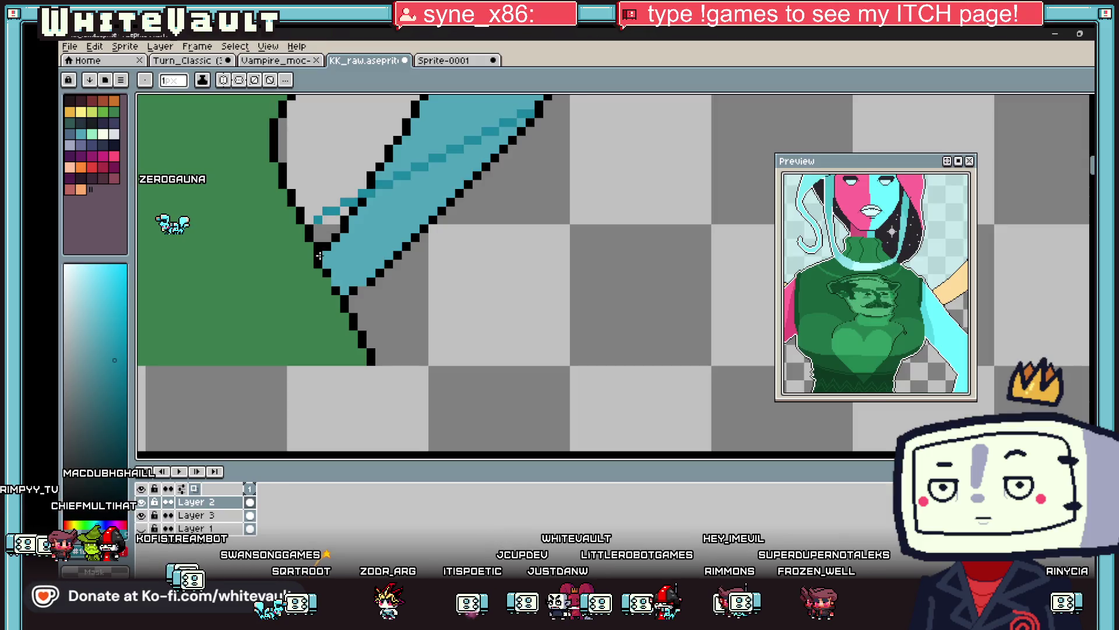
Undo a misplaced highlight stripe and fill the arm's lower strip with darker teal.
mouse_move(525, 116)
left_mouse_down()
mouse_move(354, 247)
mouse_move(482, 119)
left_mouse_up()
key("ctrl+z")
scroll(504, 119, "up", 2)
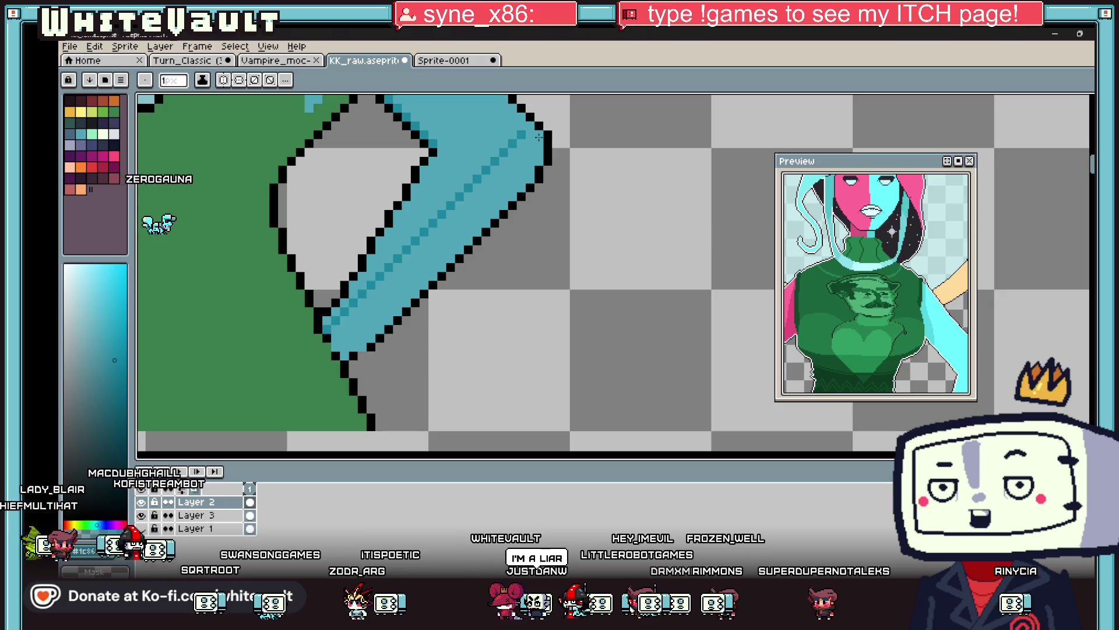
key("g")
left_click(469, 223)
scroll(469, 223, "down", 3)
scroll(469, 222, "down", 1)
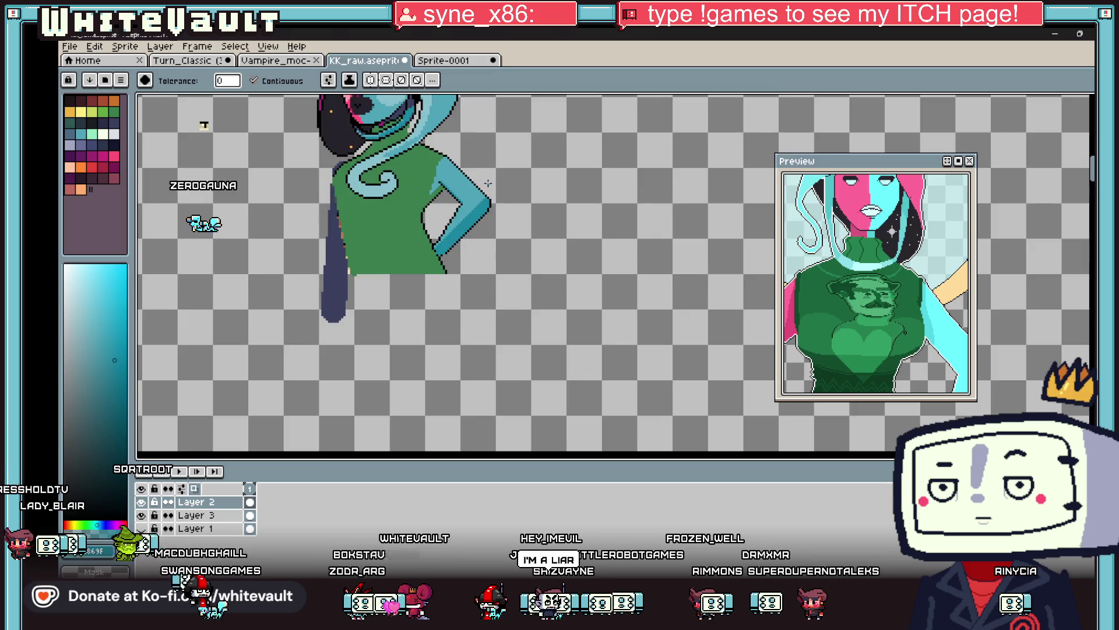
scroll(488, 183, "down", 1)
scroll(484, 181, "up", 3)
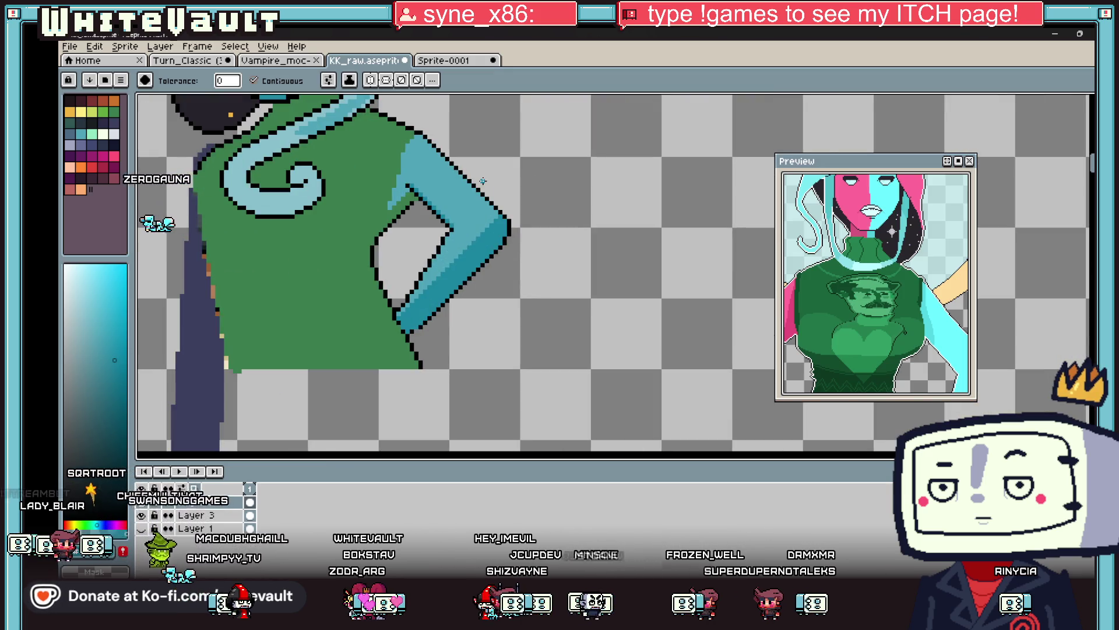
Pick a light blue from the drawing and add pale highlight specks near the shoulder.
key("i")
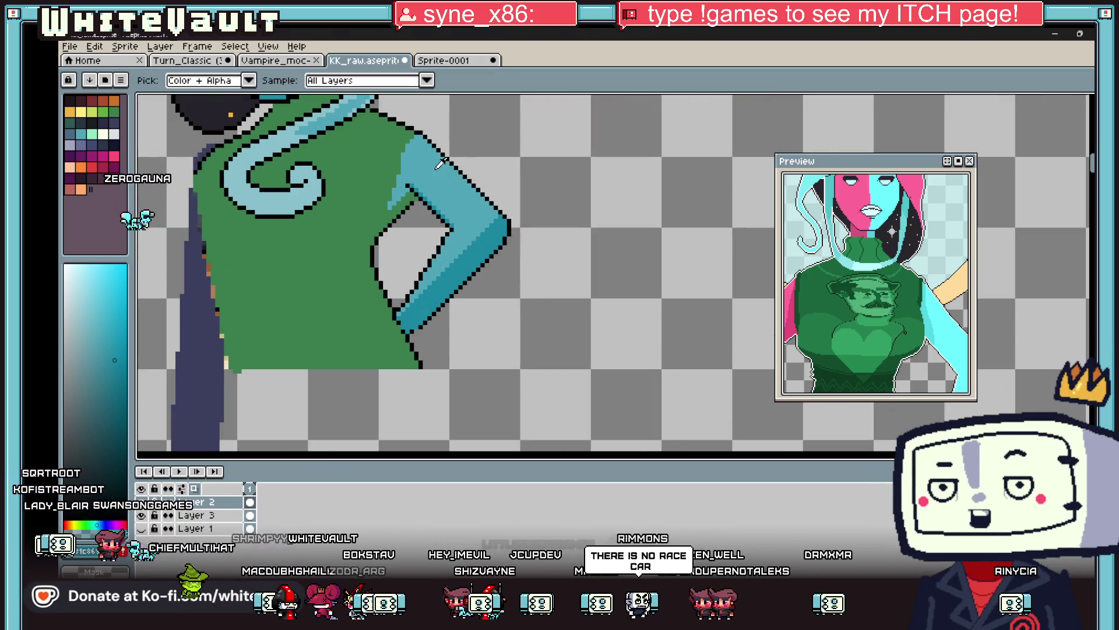
scroll(432, 128, "down", 2)
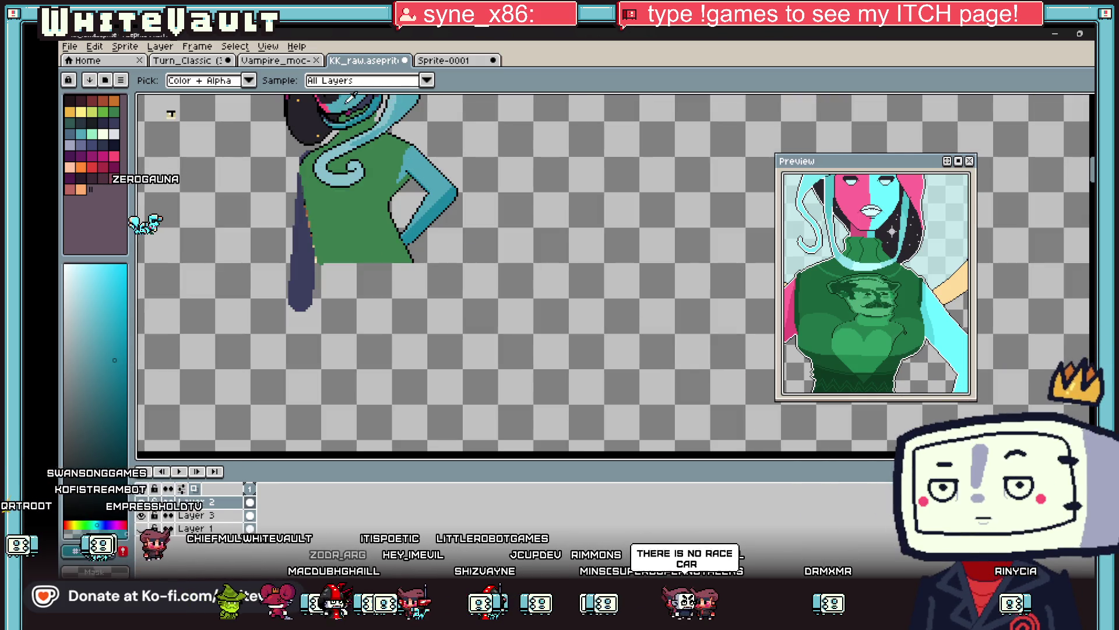
scroll(351, 100, "up", 3)
scroll(341, 111, "down", 1)
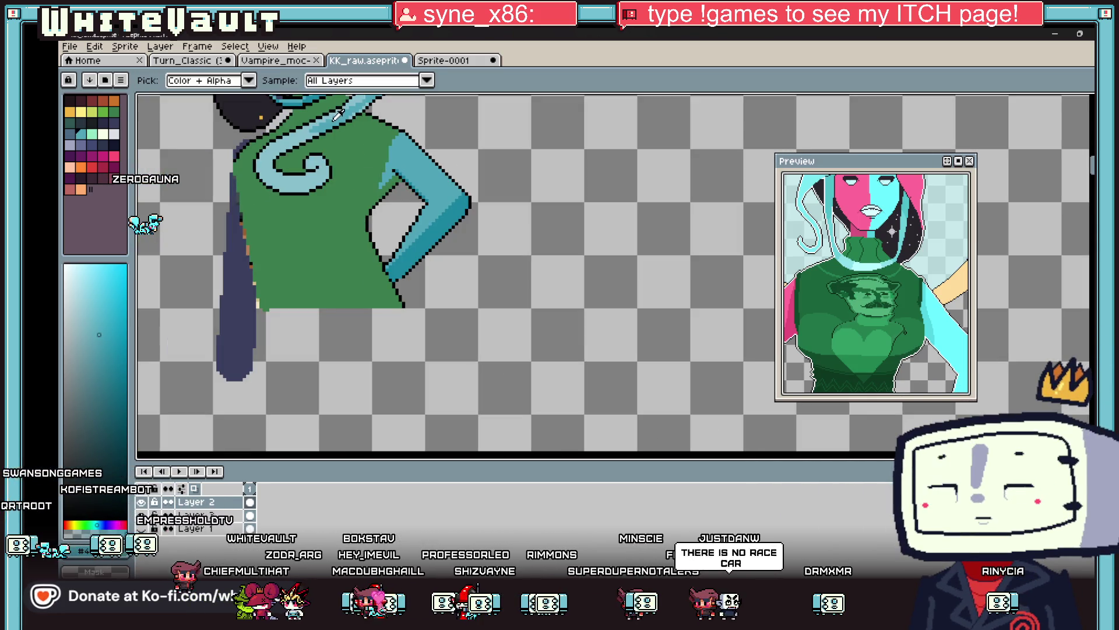
key("b")
scroll(402, 163, "up", 1)
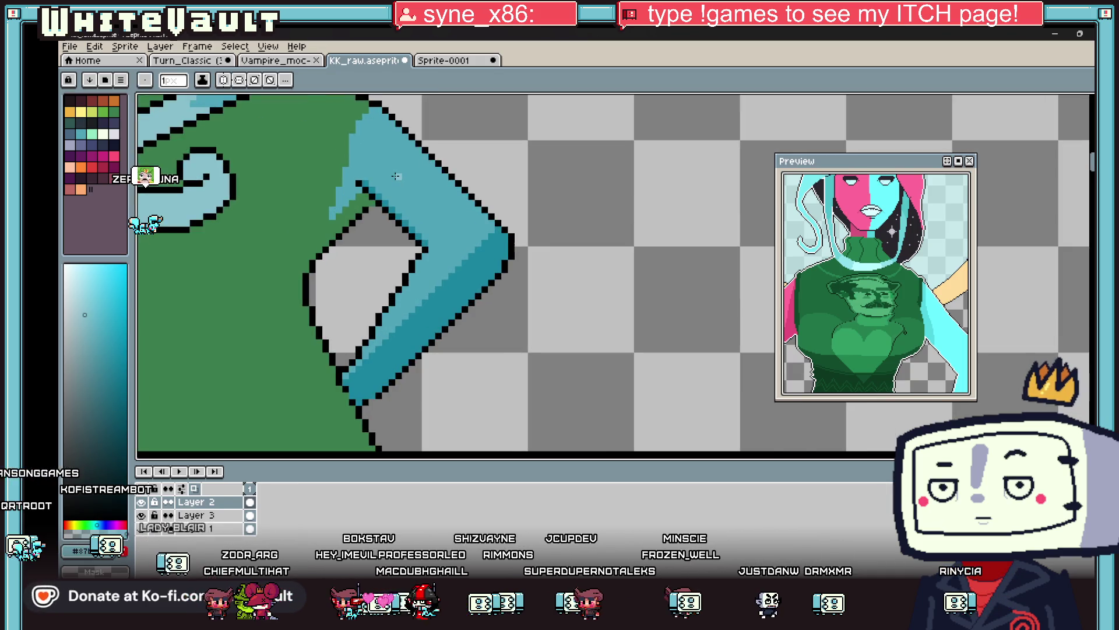
scroll(396, 176, "up", 2)
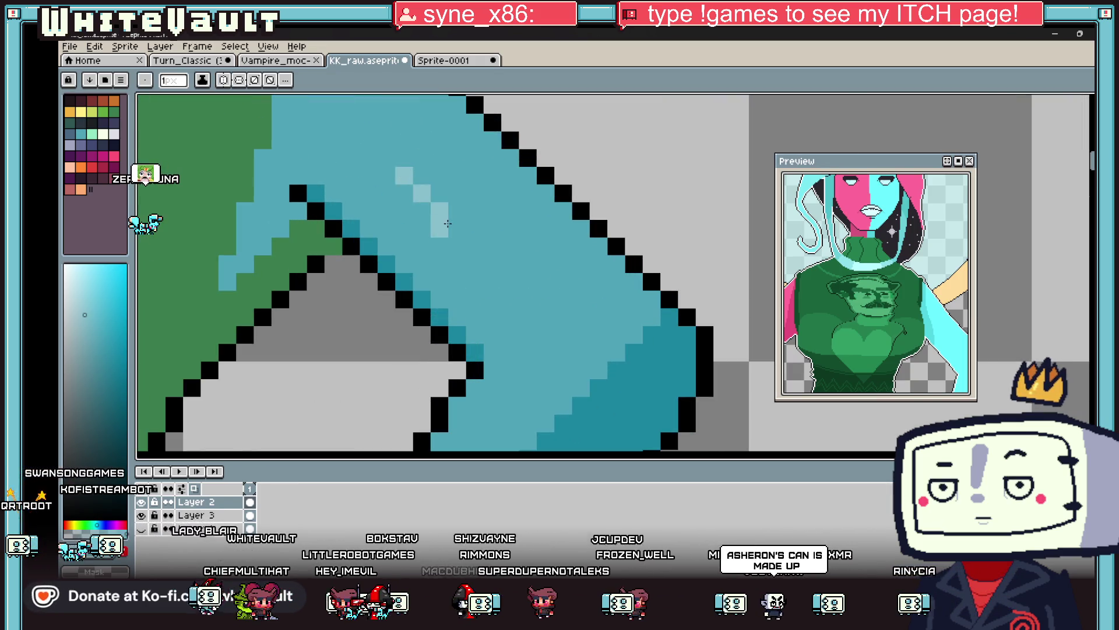
scroll(445, 215, "down", 5)
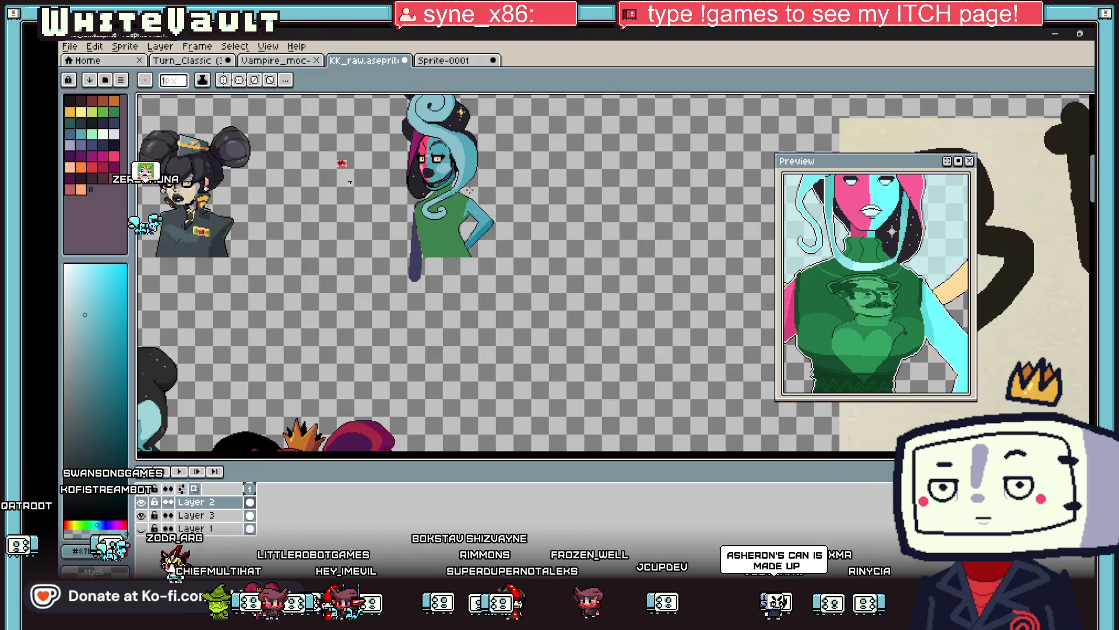
scroll(360, 169, "up", 3)
scroll(313, 230, "up", 2)
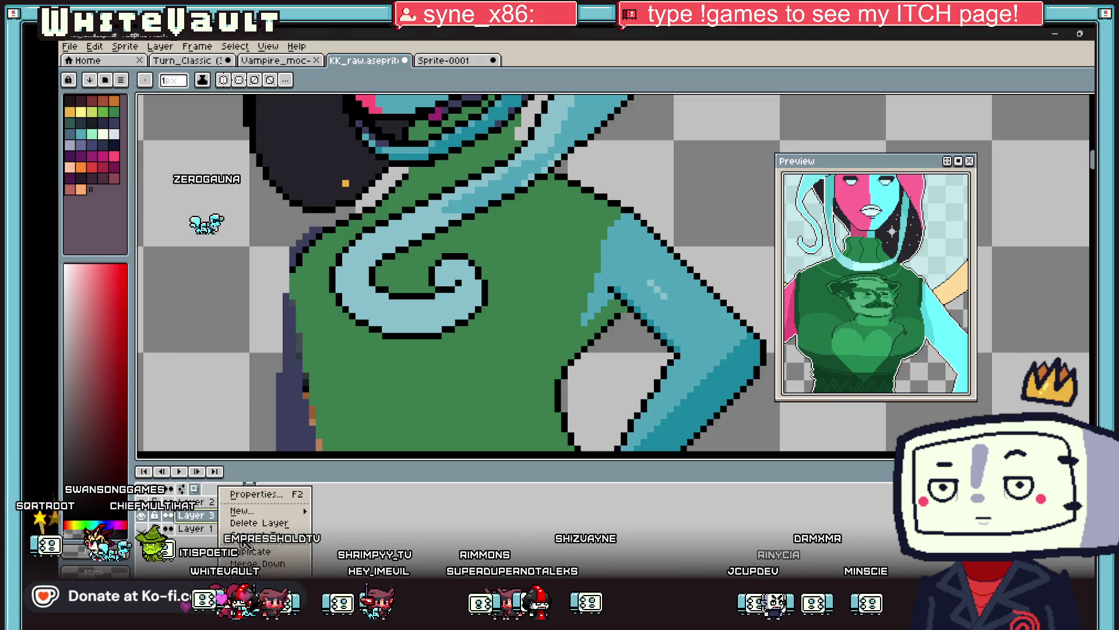
Move Layer 2 to the top of the Layers panel and delete it.
key("Escape")
key("v")
scroll(273, 357, "down", 2)
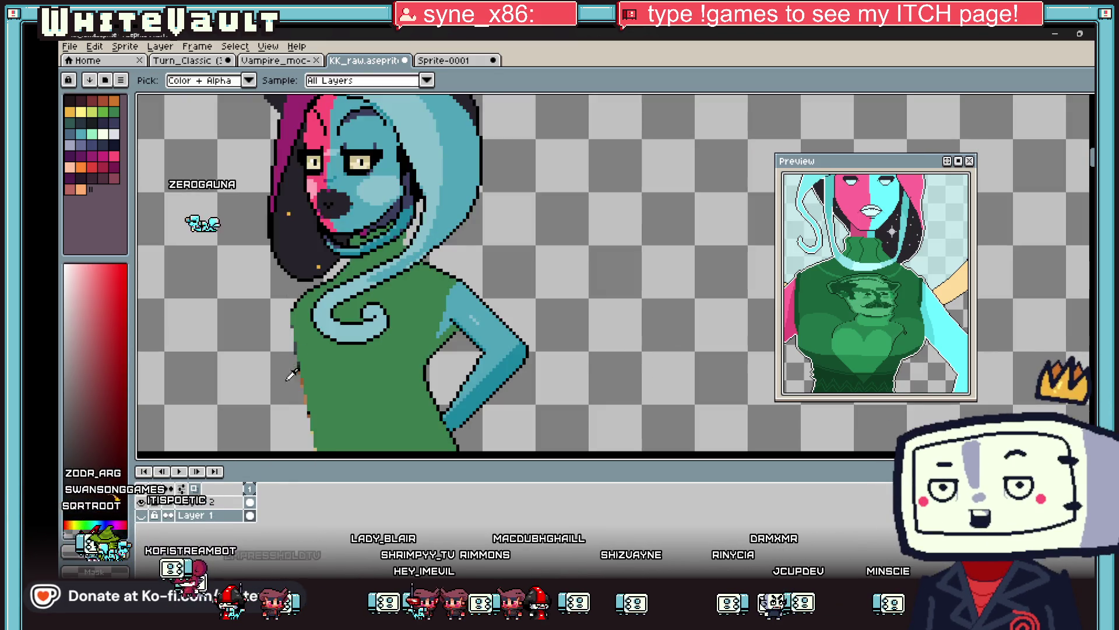
left_click_drag(207, 509, 213, 505)
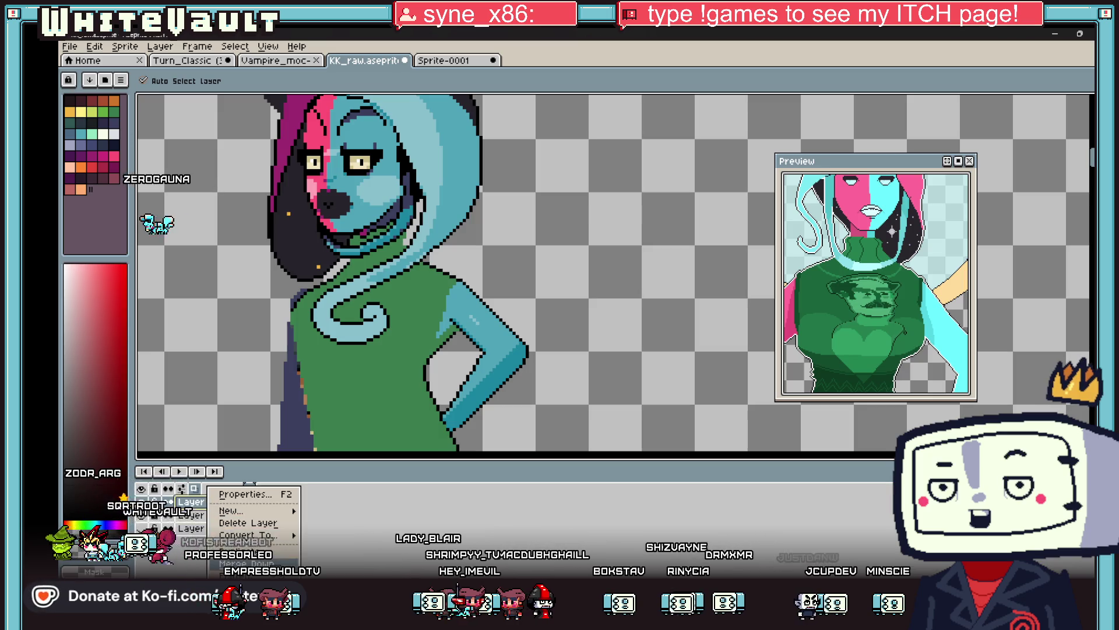
mouse_move(255, 515)
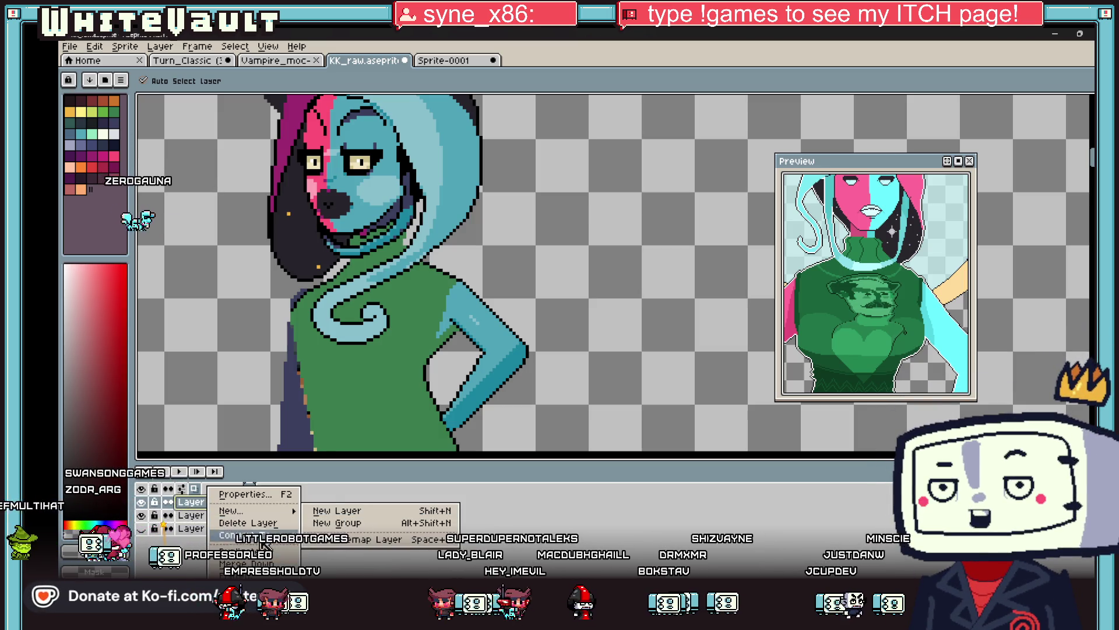
left_click(248, 522)
key("i")
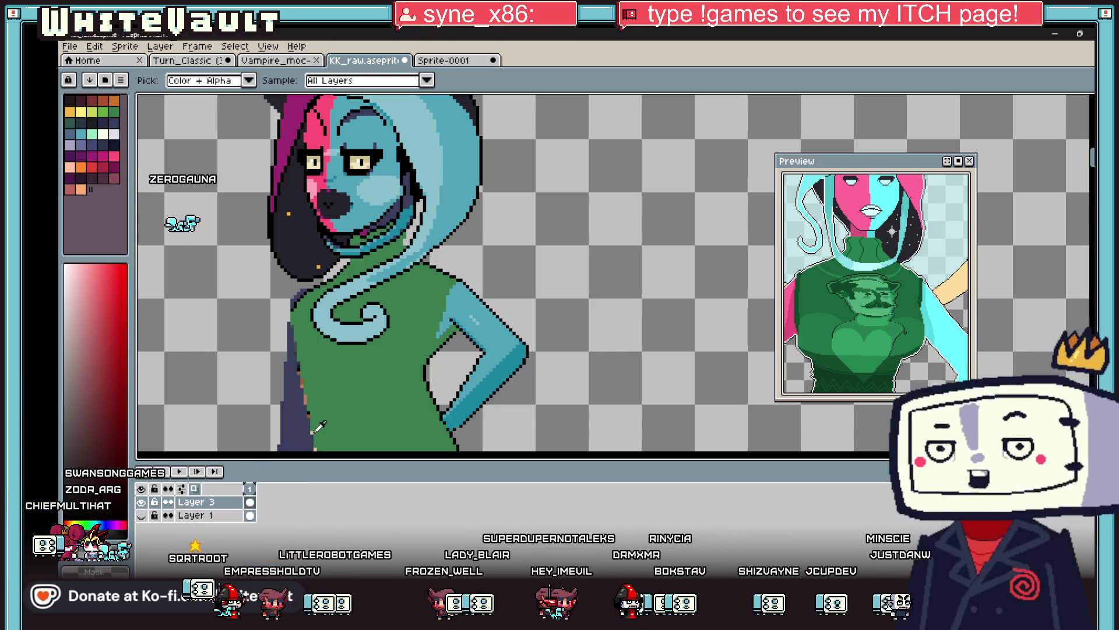
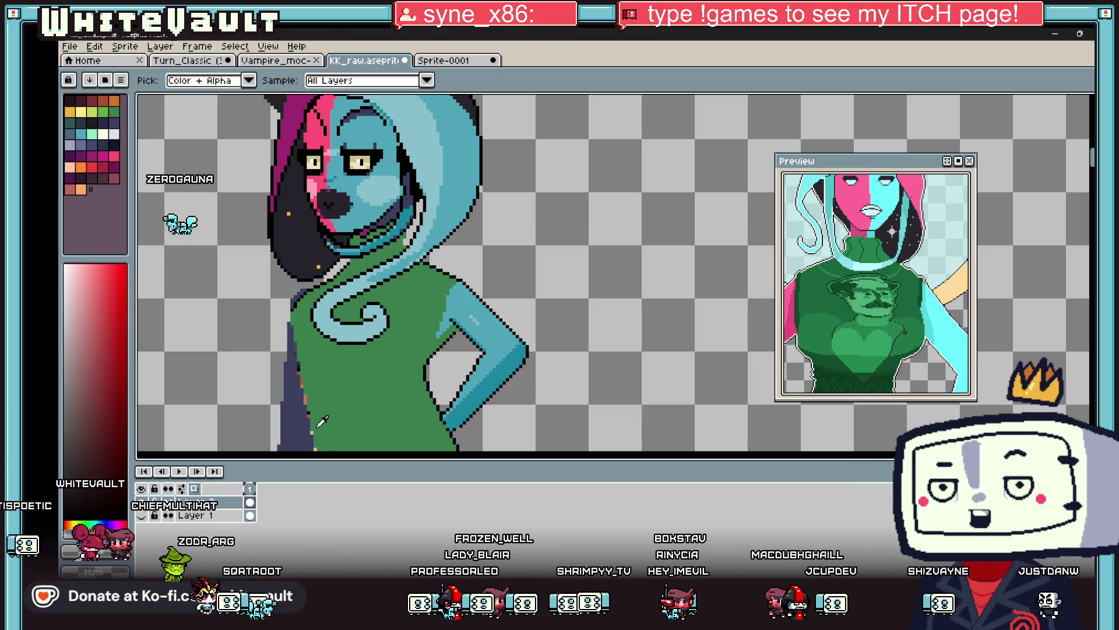
Sample the dark purple-blue, outline and teal skin shades from the sweater area.
scroll(295, 300, "up", 4)
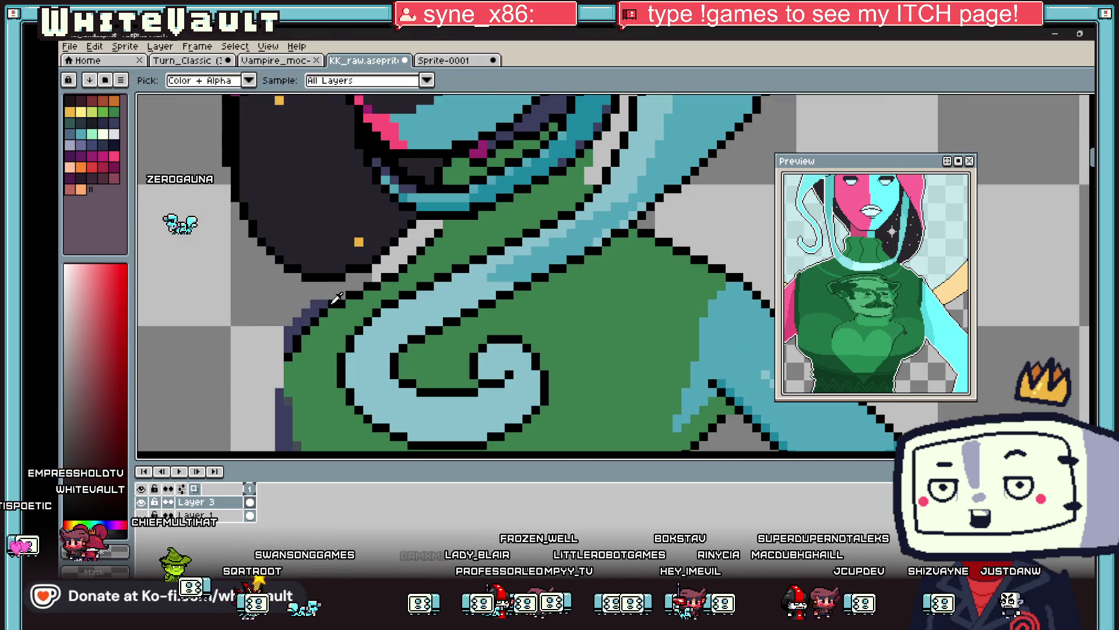
left_click(331, 297, "alt")
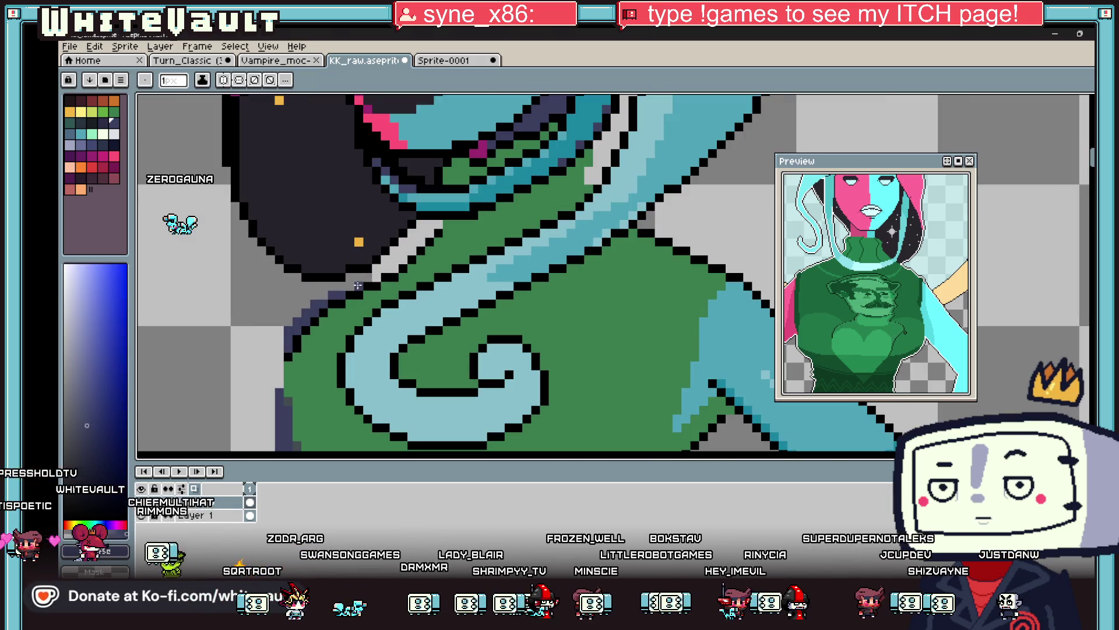
scroll(483, 297, "down", 3)
scroll(482, 297, "up", 2)
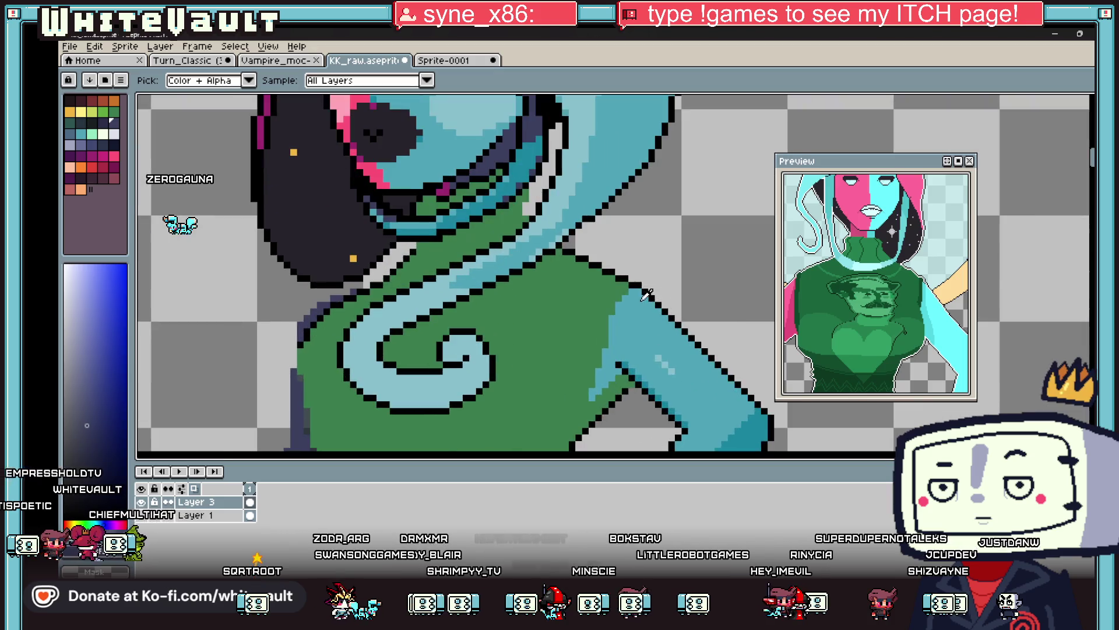
left_click_drag(879, 271, 878, 225)
left_click(606, 280, "alt")
scroll(607, 280, "down", 1)
left_click(584, 325, "alt")
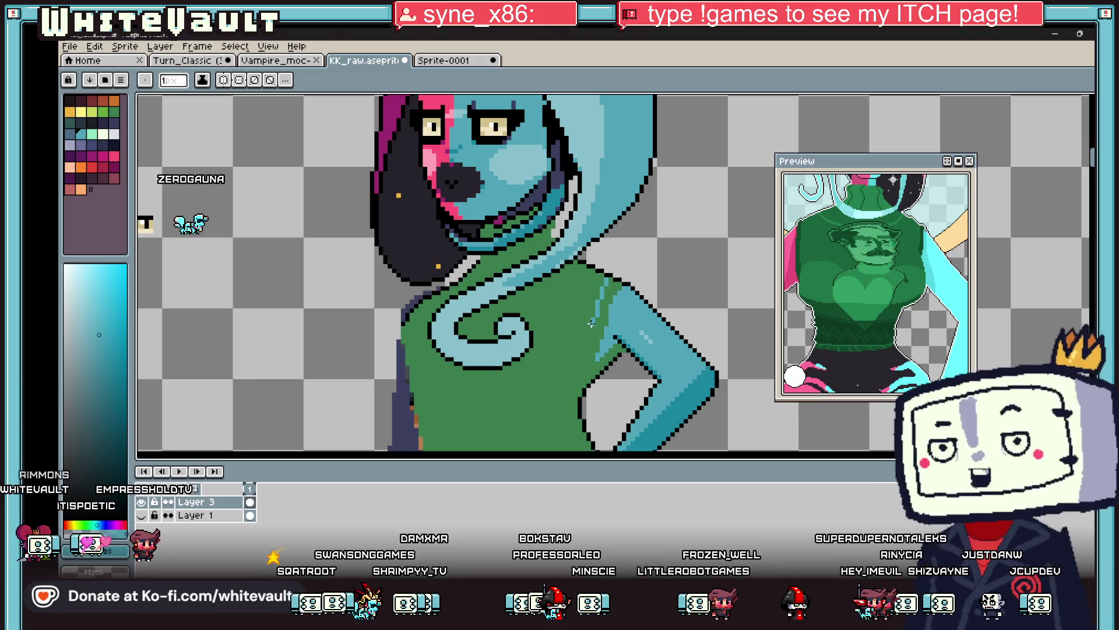
scroll(590, 325, "down", 3)
scroll(641, 304, "up", 2)
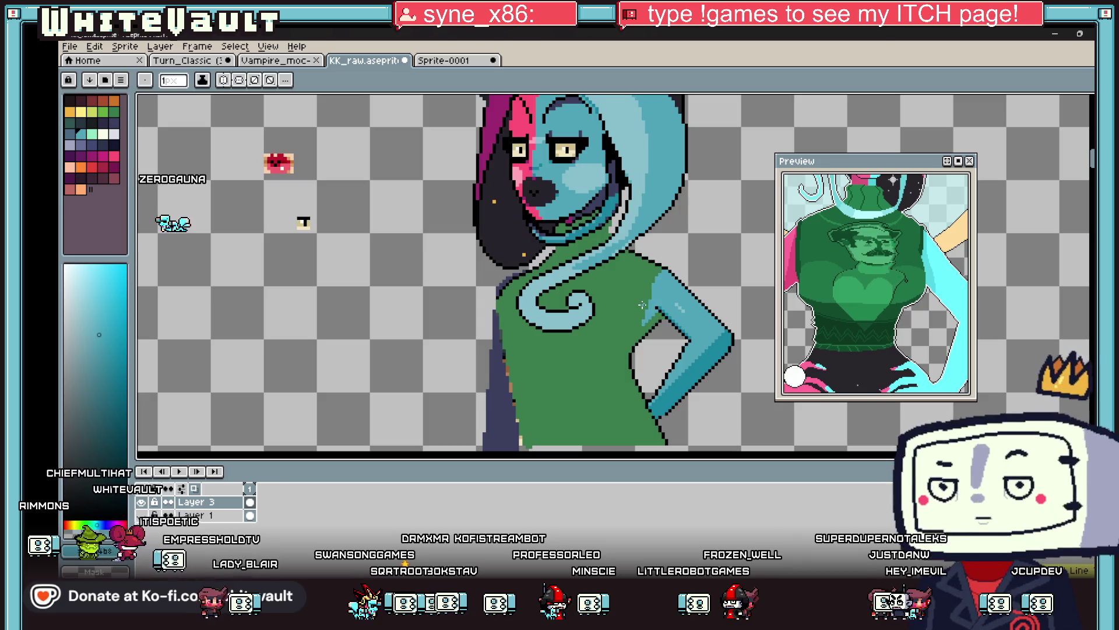
scroll(644, 315, "down", 1)
scroll(517, 402, "up", 2)
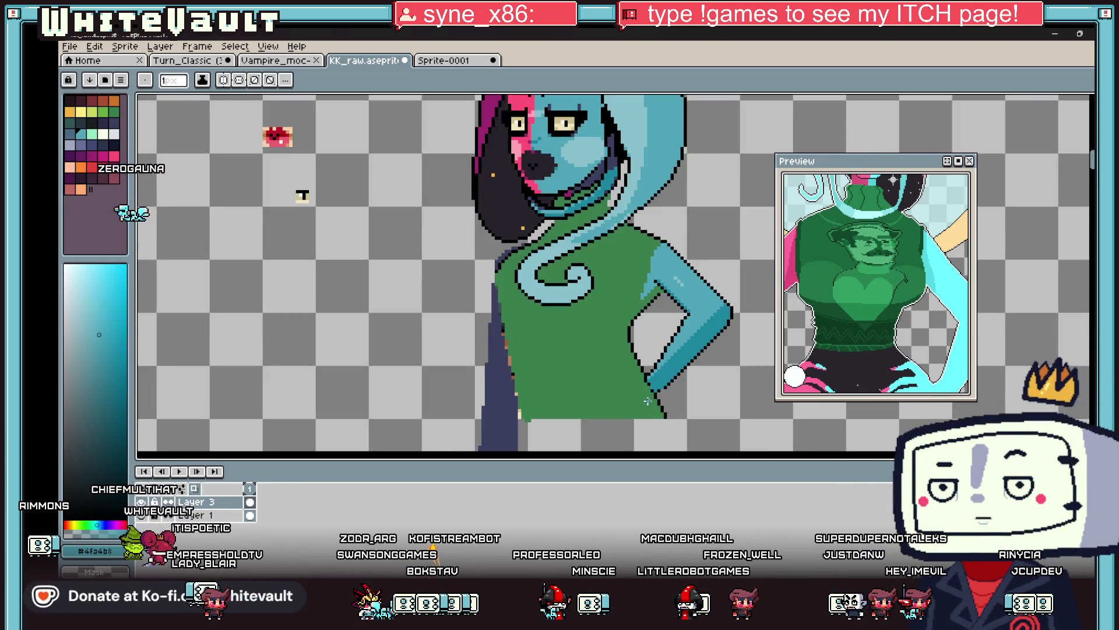
left_click(485, 184, "alt")
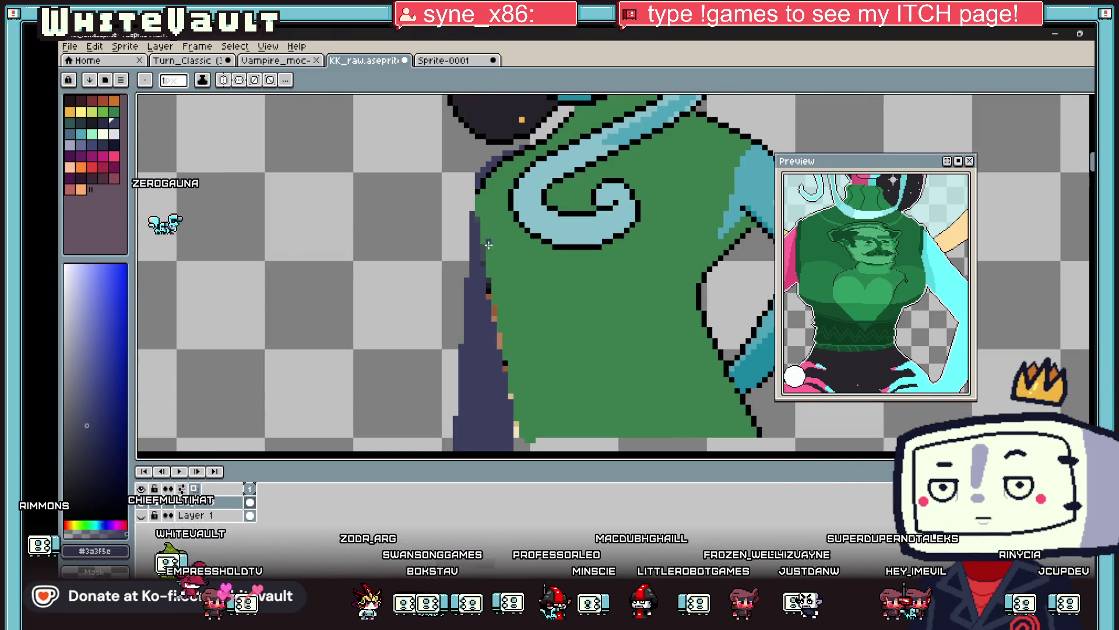
Paint over the stray cream pixels on the sweater edge and resample the dark navy.
scroll(481, 187, "up", 1)
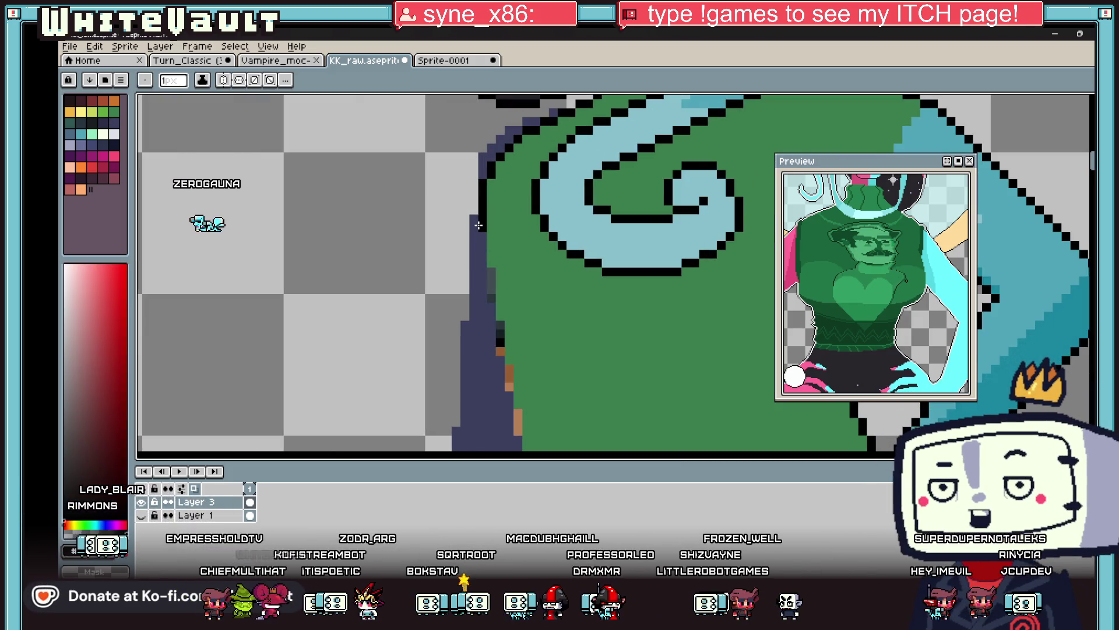
scroll(492, 236, "down", 3)
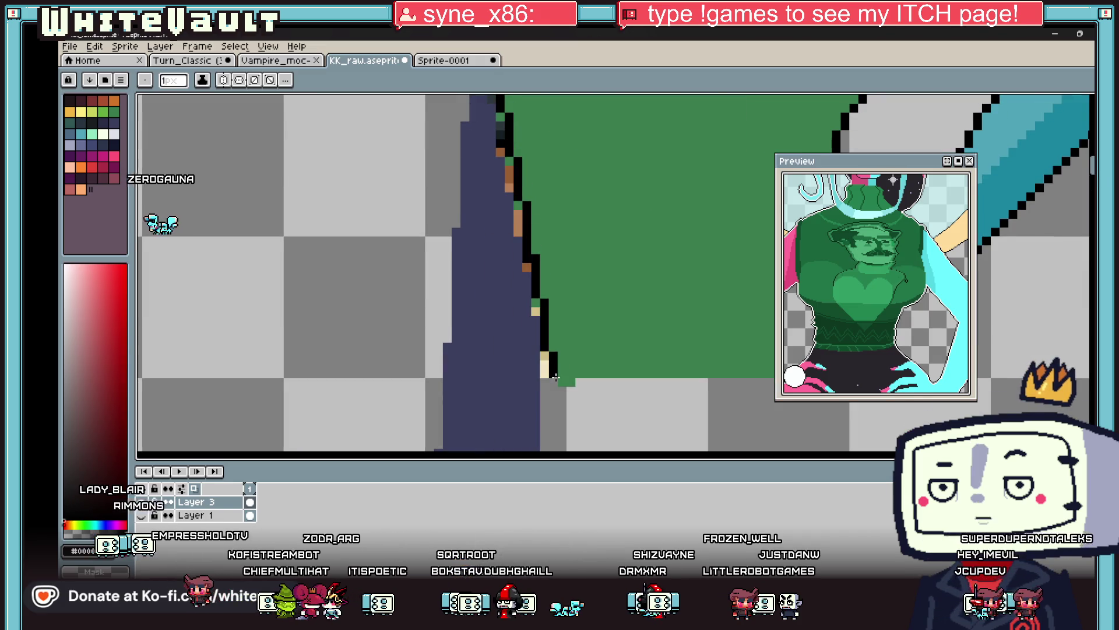
left_click(544, 365, "alt")
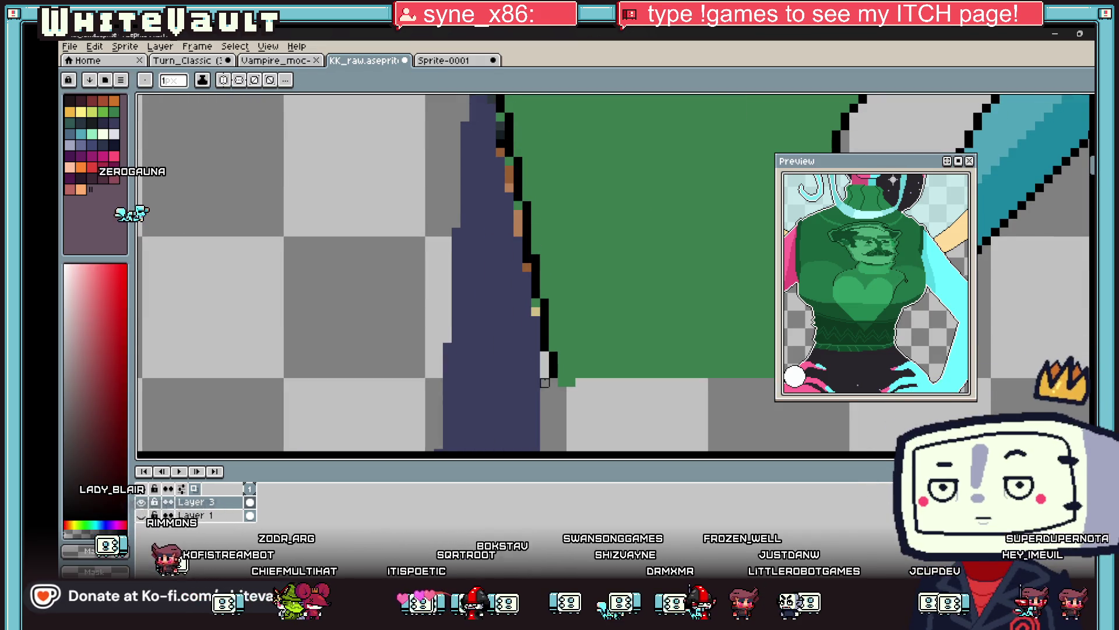
left_click(532, 304, "alt")
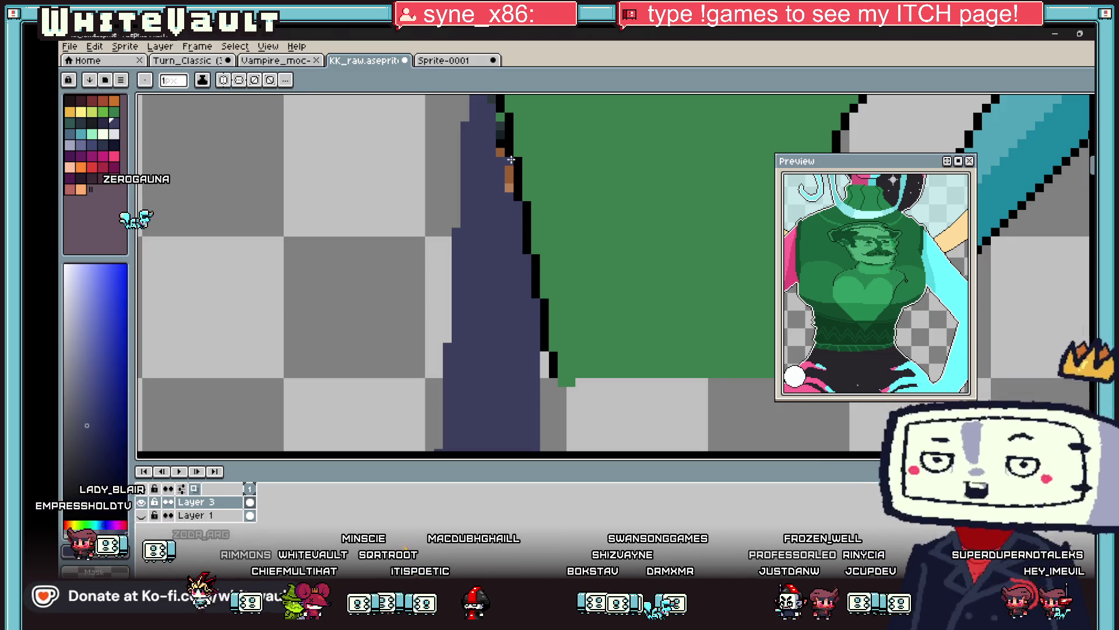
scroll(513, 214, "down", 4)
scroll(510, 174, "up", 3)
scroll(510, 174, "up", 1)
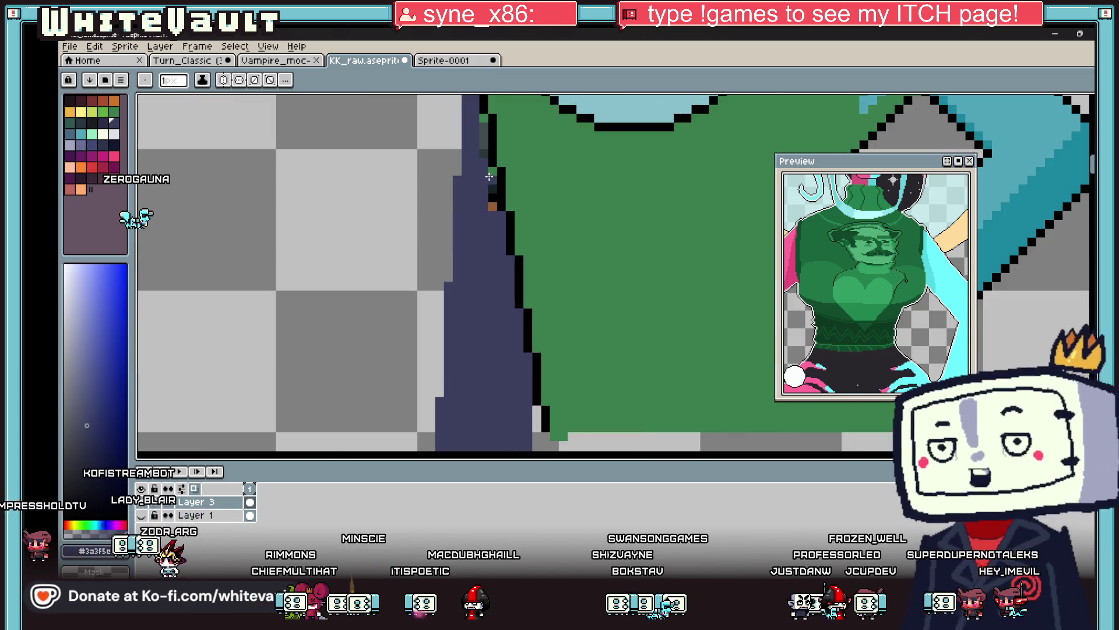
scroll(490, 206, "down", 3)
scroll(481, 158, "up", 3)
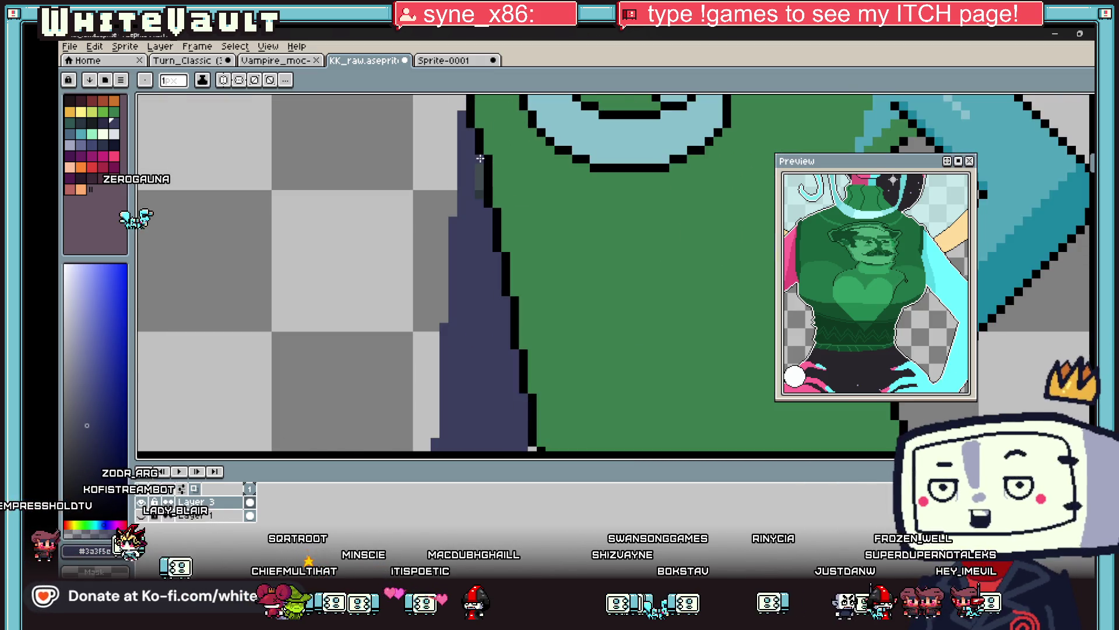
scroll(478, 207, "down", 2)
scroll(483, 136, "up", 2)
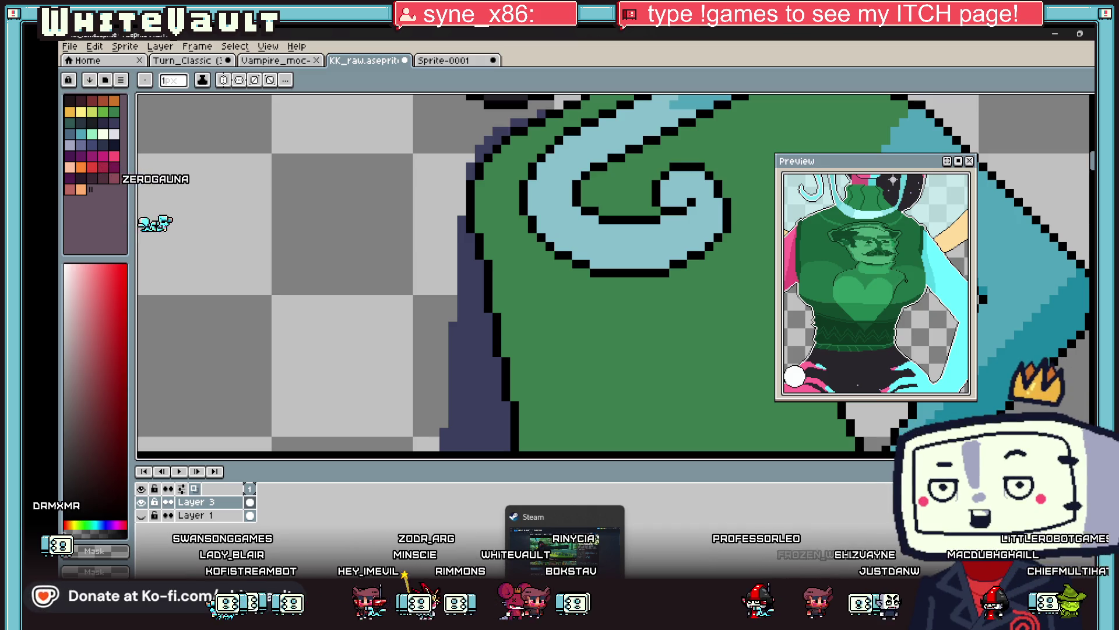
Switch from Aseprite to the Steam store window for Bomb Rush Cyberfunk.
left_click(594, 558)
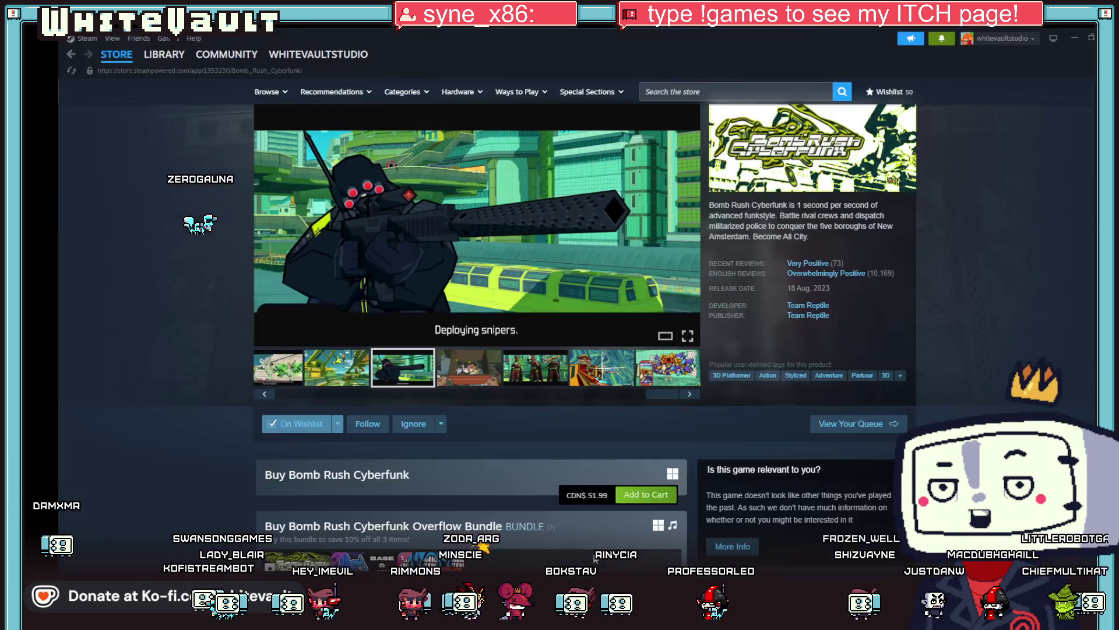
mouse_move(226, 58)
left_click(142, 39)
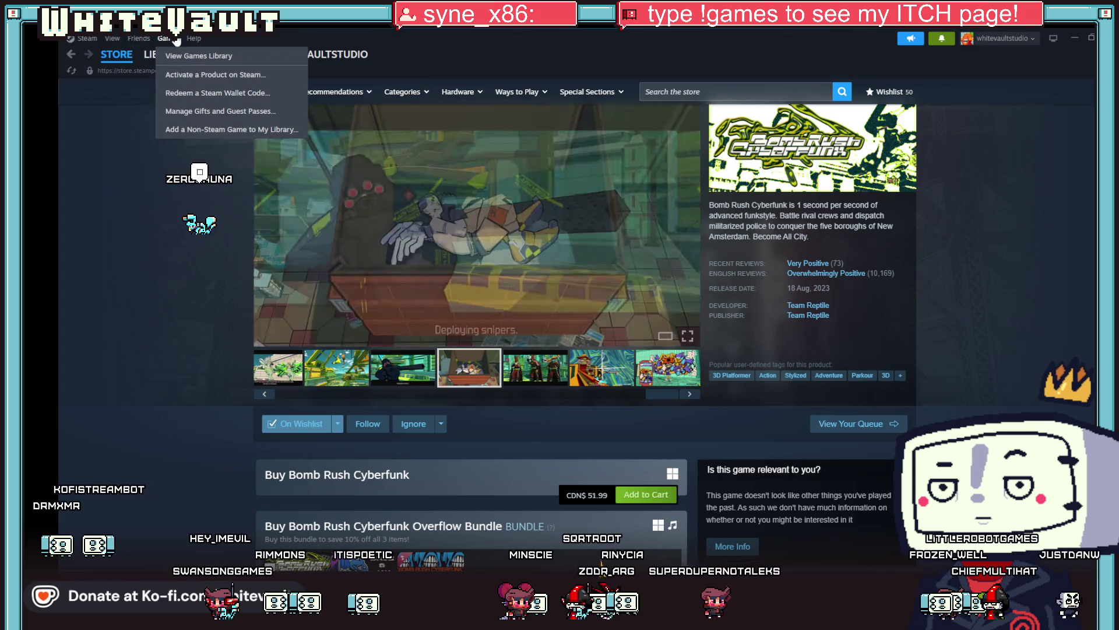
mouse_move(115, 39)
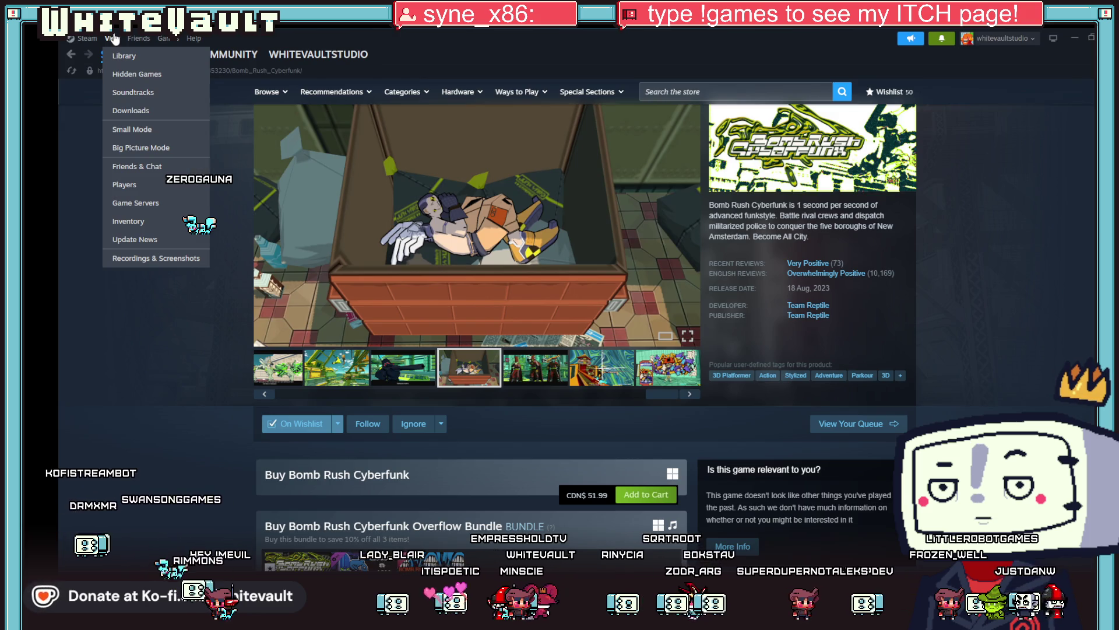
mouse_move(163, 39)
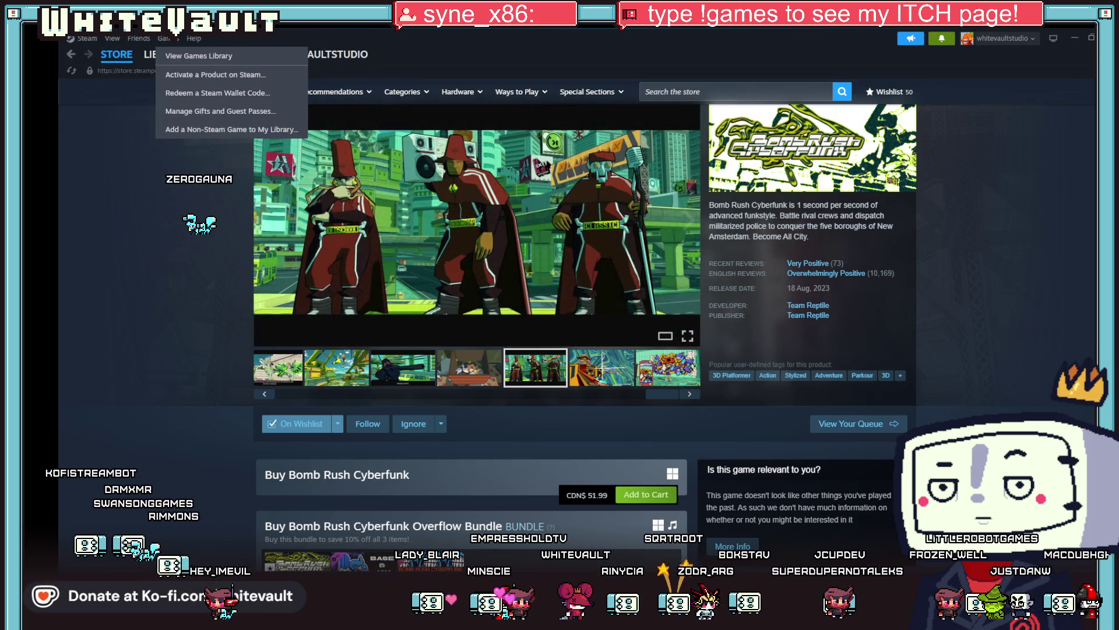
left_click(974, 317)
left_click(1034, 42)
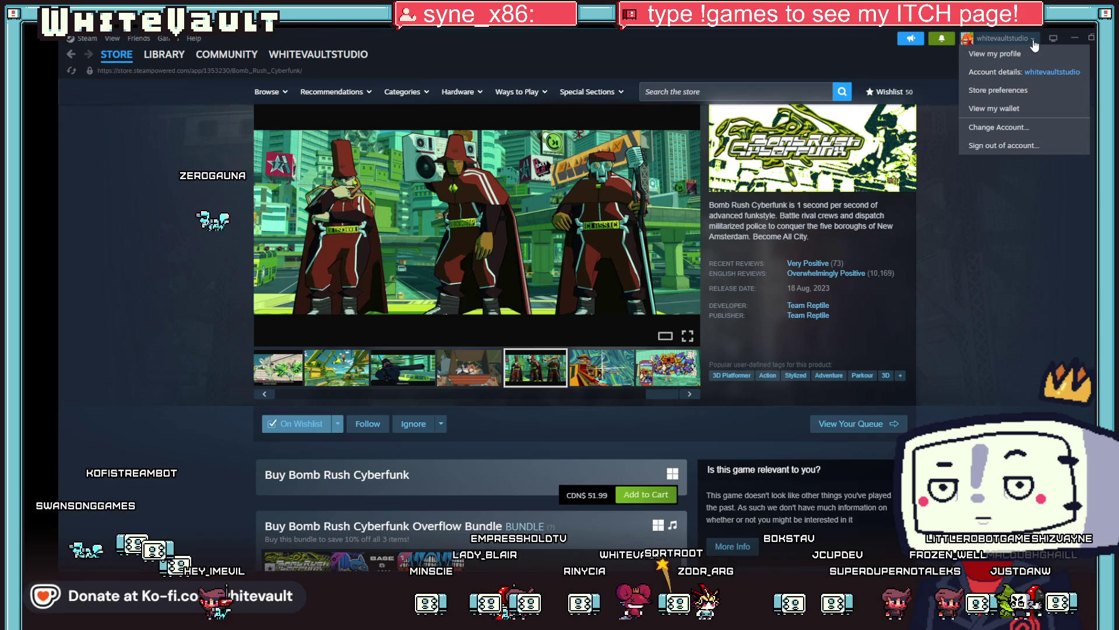
left_click(1023, 266)
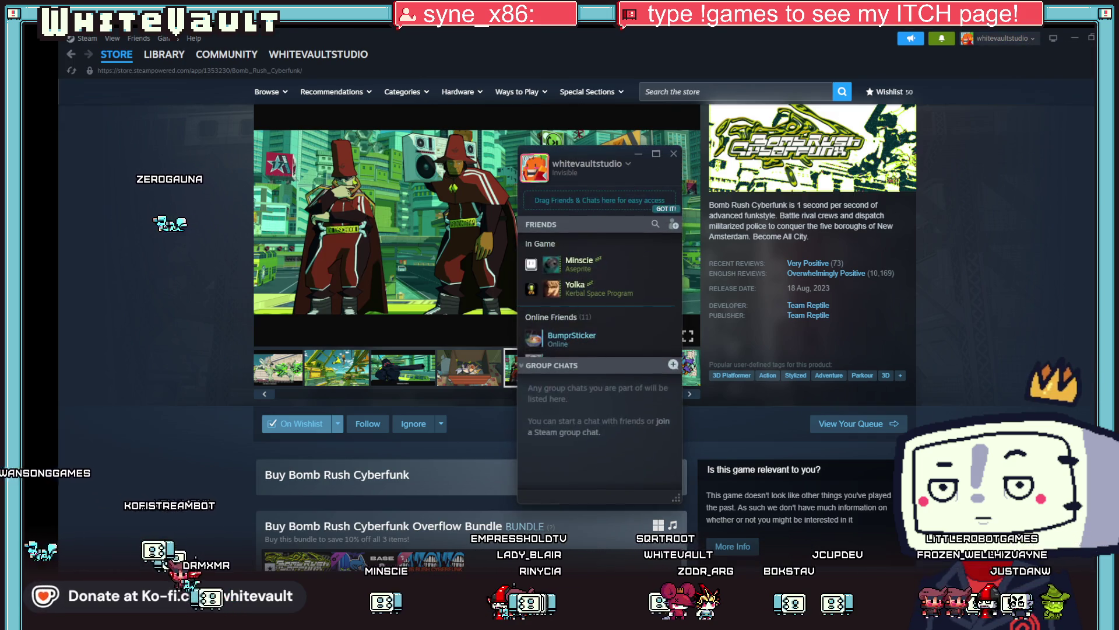
left_click_drag(589, 149, 1096, 221)
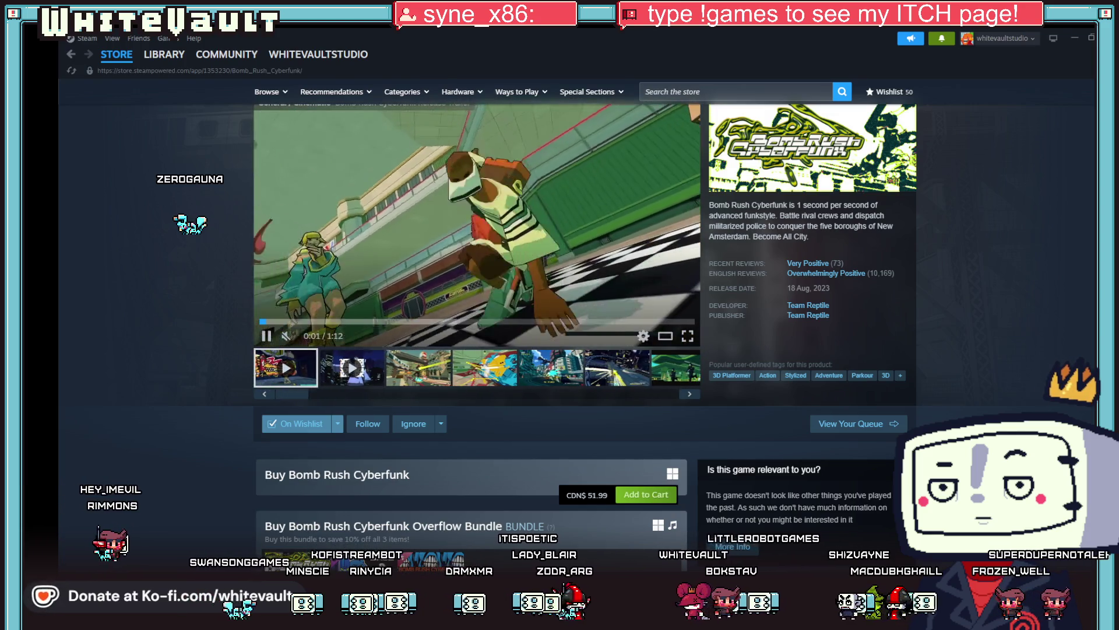
key("super+d")
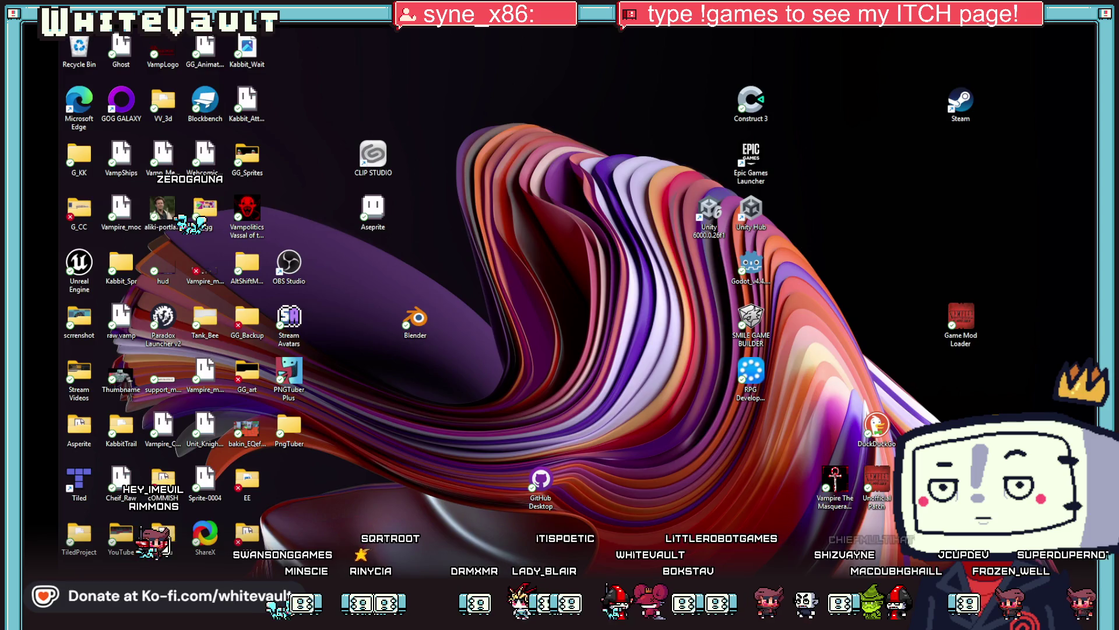
key("super+d")
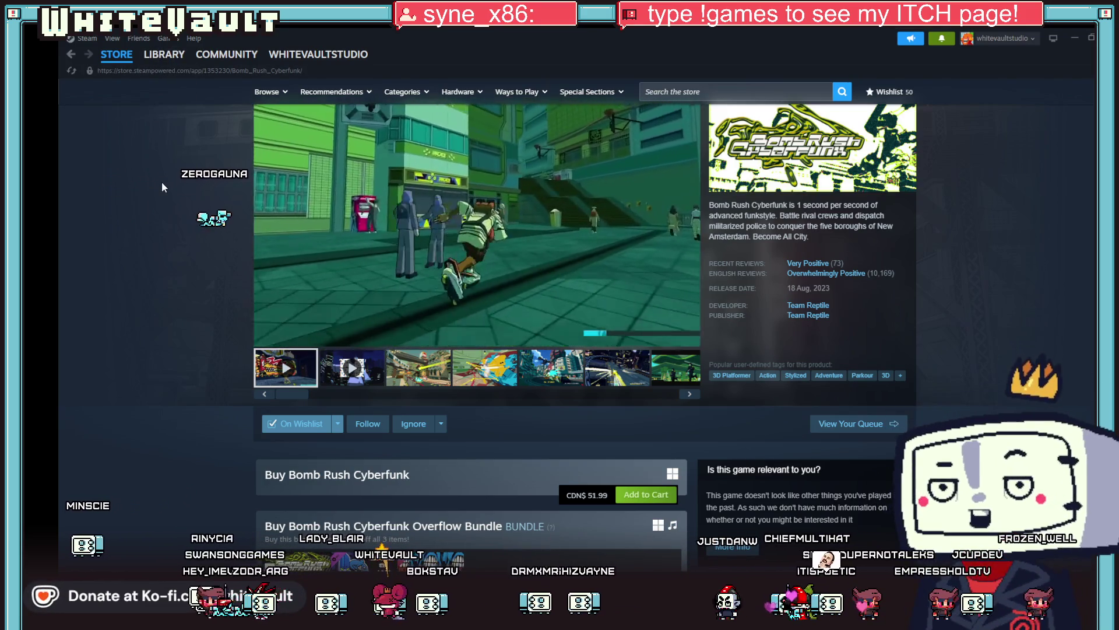
mouse_move(173, 55)
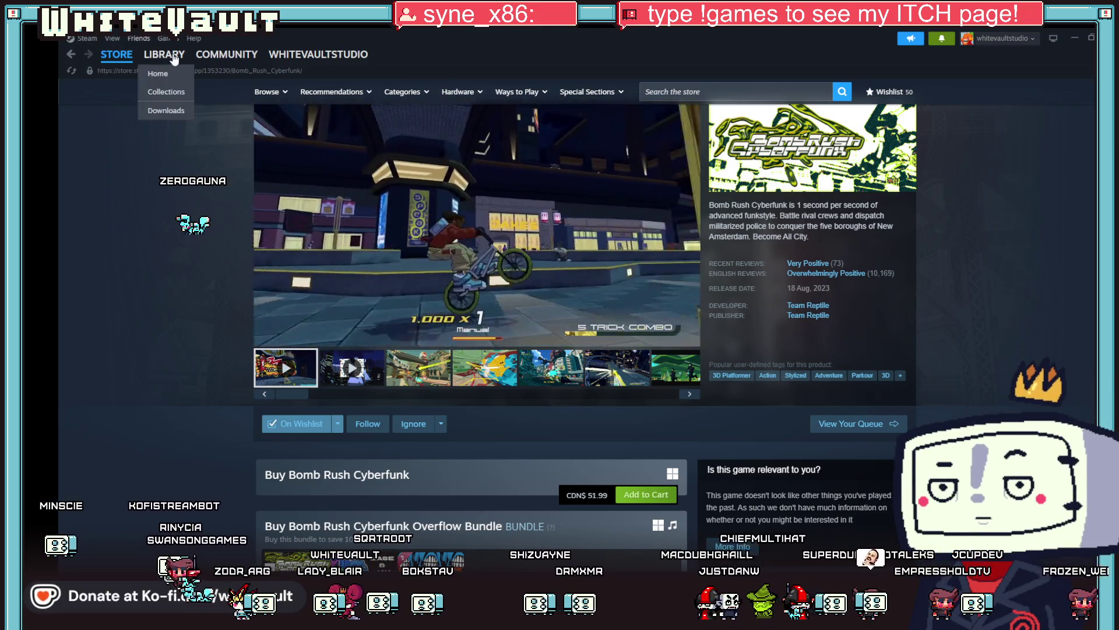
mouse_move(230, 57)
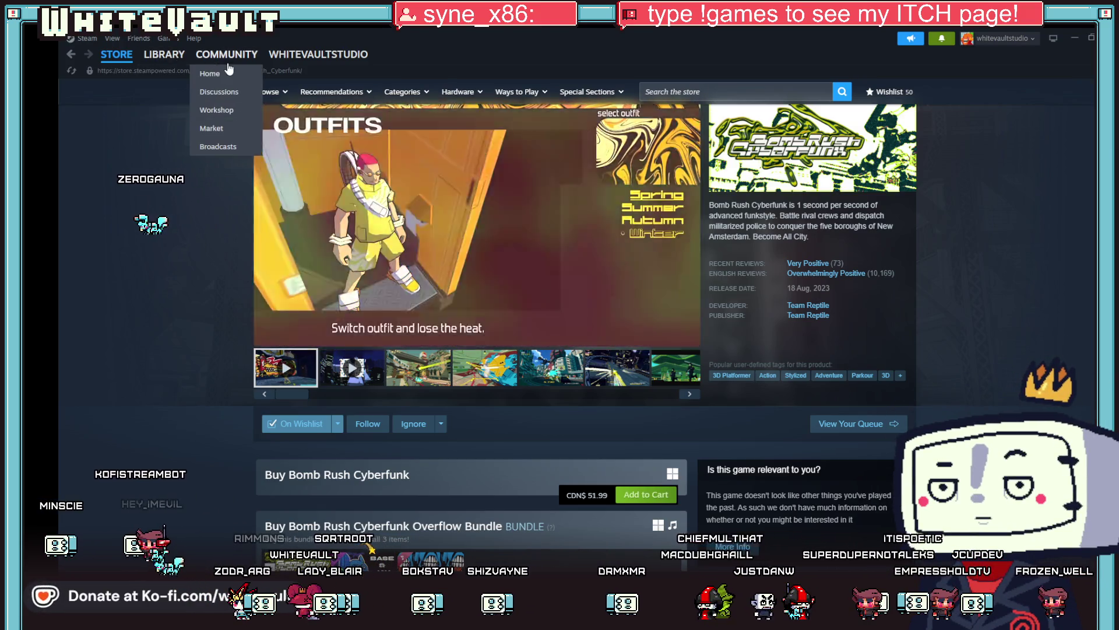
mouse_move(302, 57)
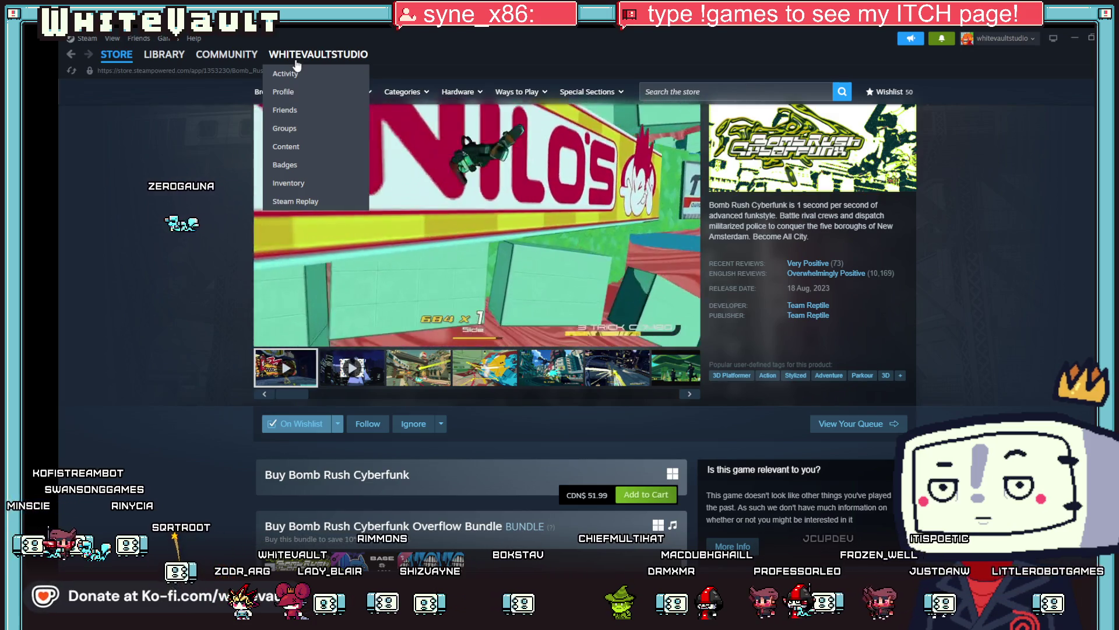
left_click(138, 39)
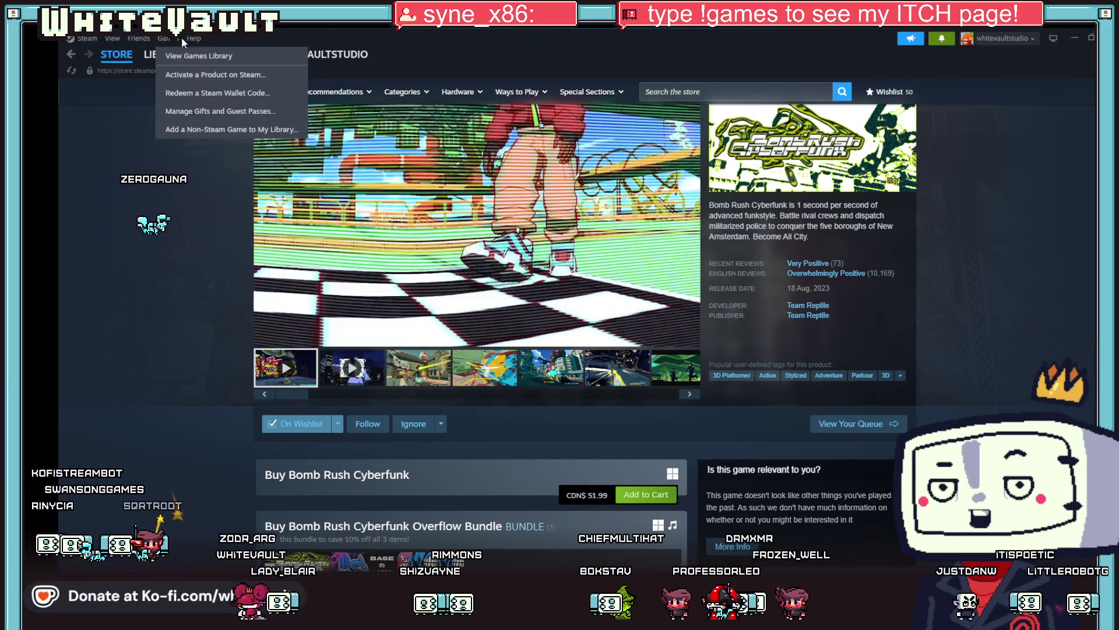
mouse_move(113, 39)
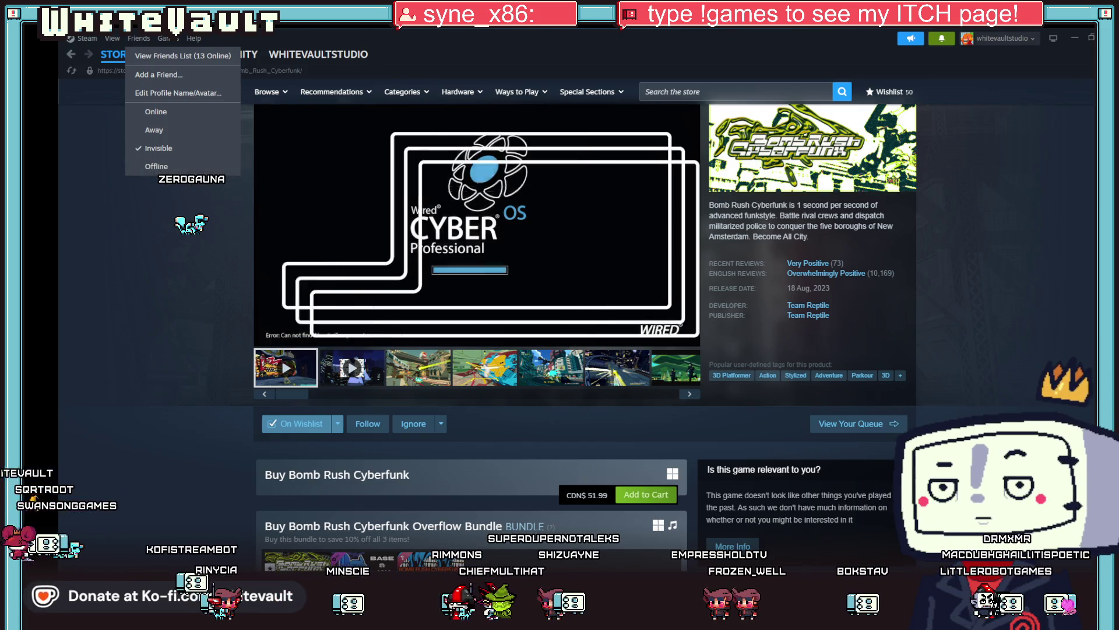
key("Escape")
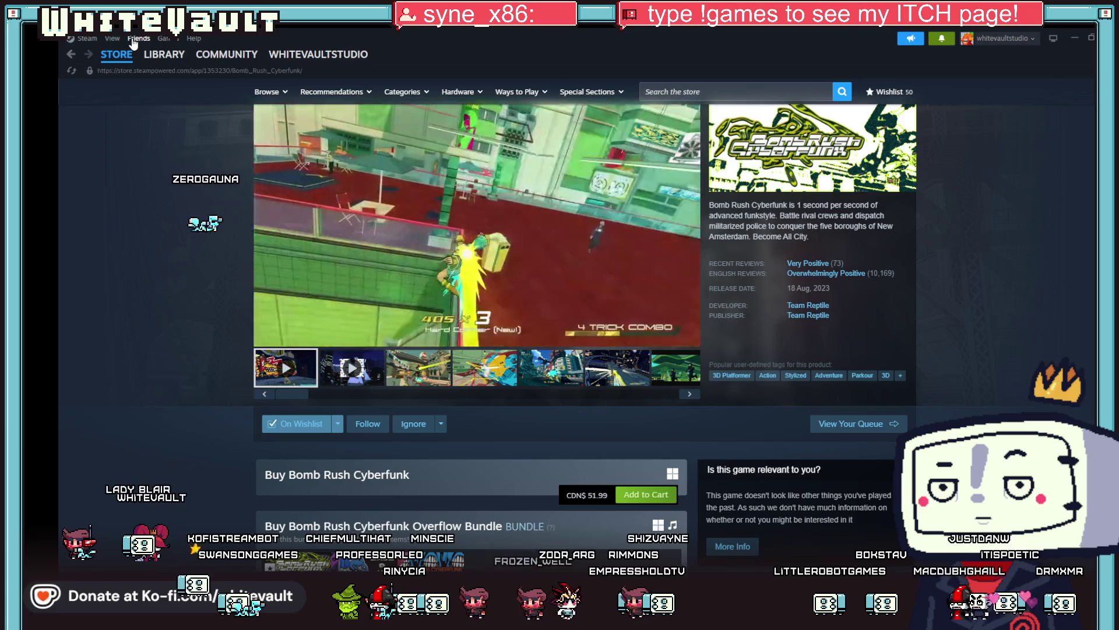
left_click(133, 40)
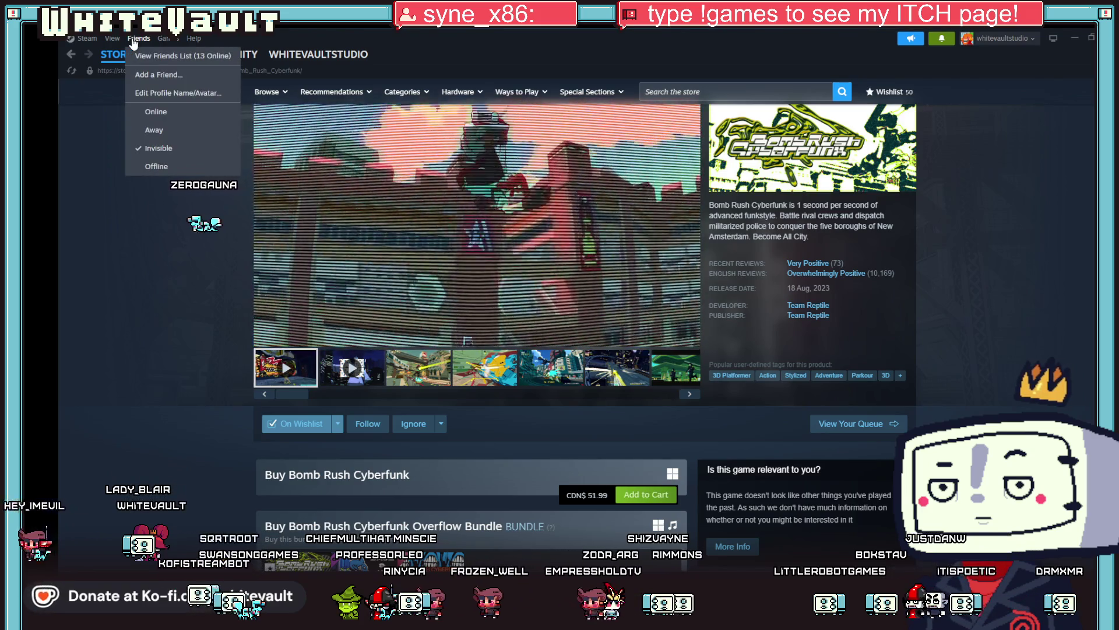
mouse_move(172, 44)
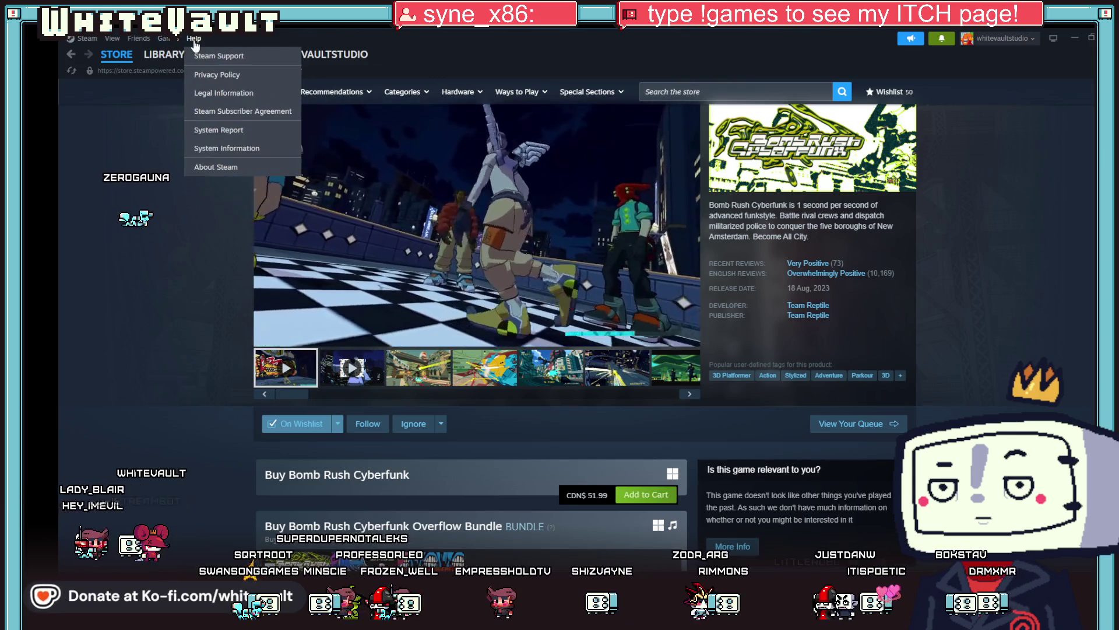
mouse_move(137, 41)
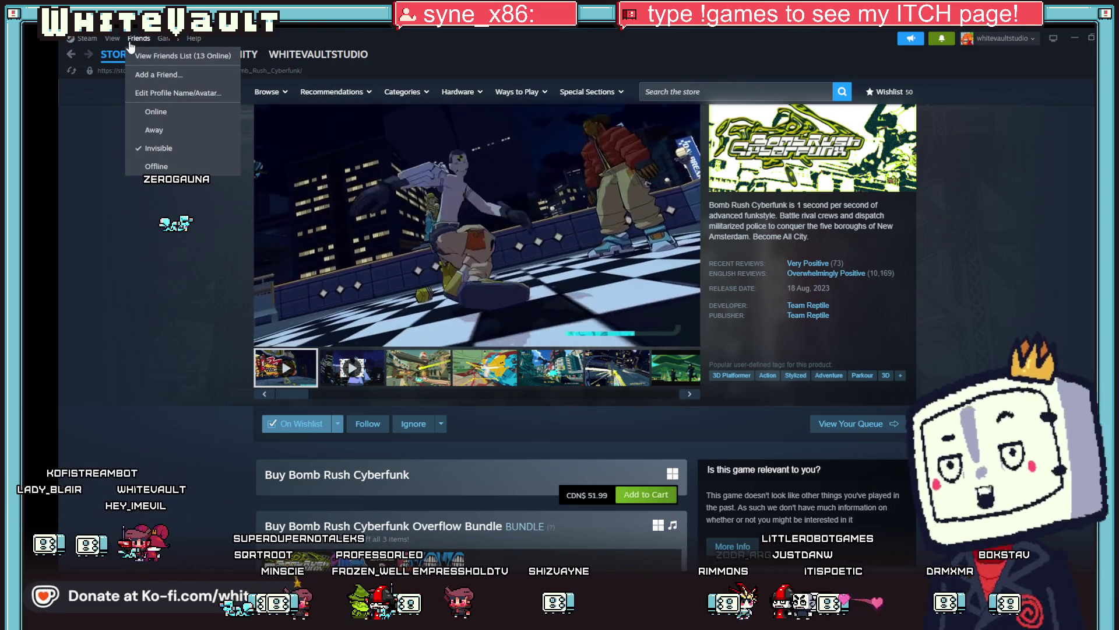
left_click(87, 41)
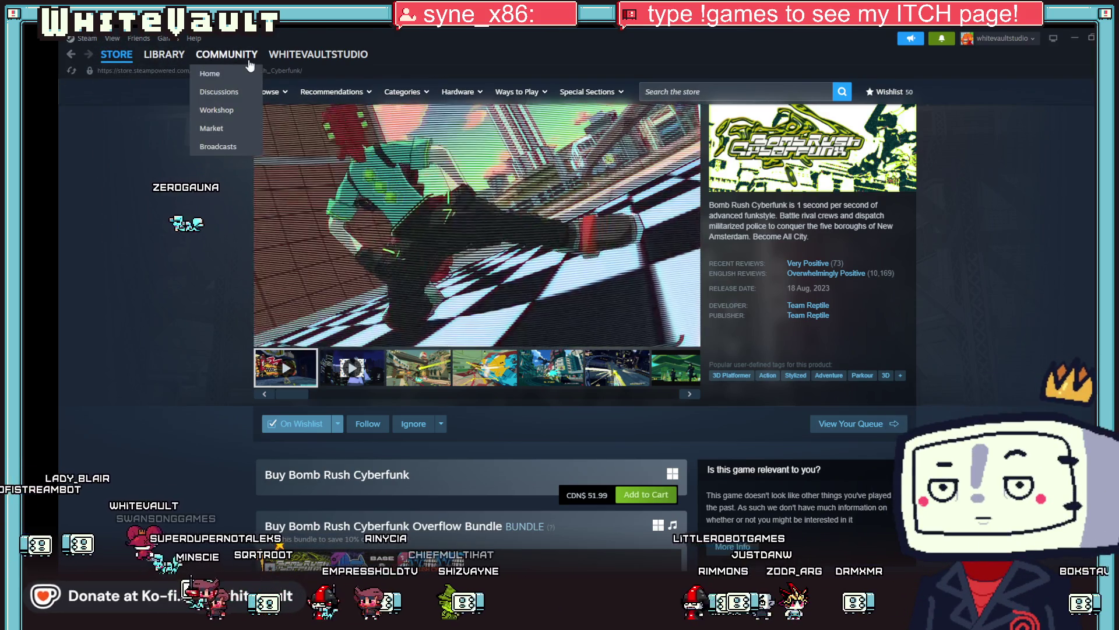
mouse_move(369, 74)
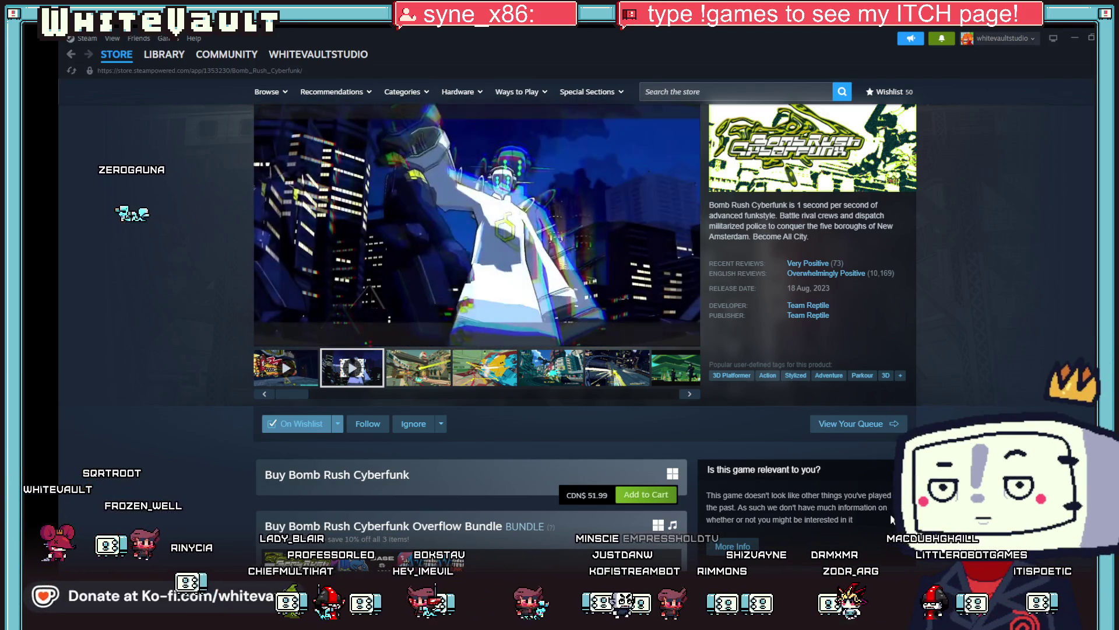
left_click(168, 74)
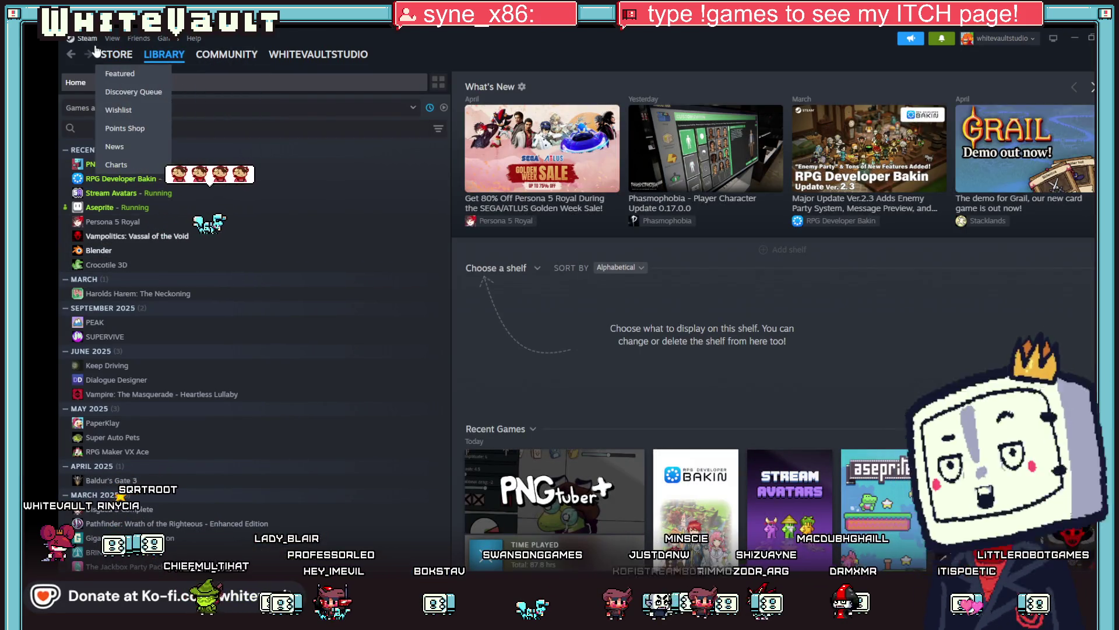
Go through the Steam store front and wishlist to the Persona 4 Golden page, then return to Aseprite.
left_click(127, 75)
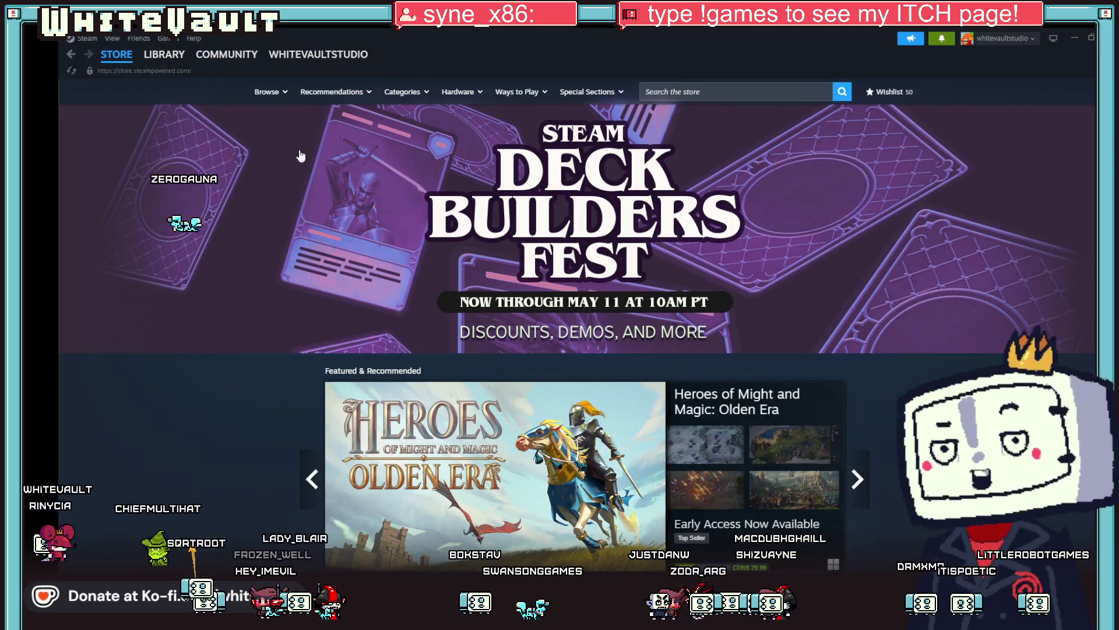
mouse_move(113, 57)
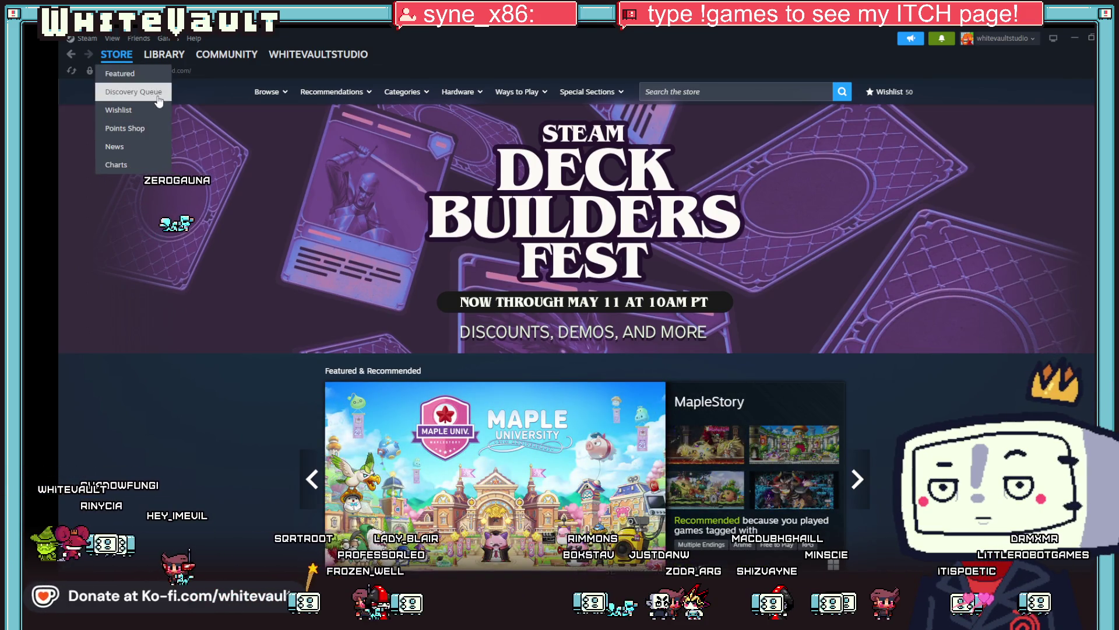
left_click(144, 113)
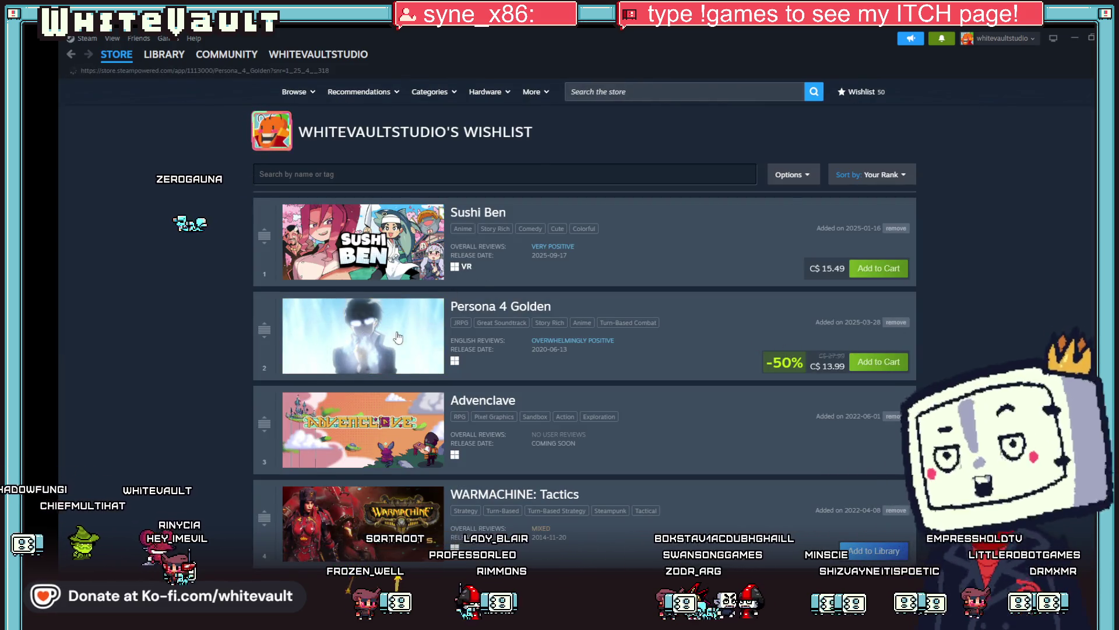
left_click(350, 344)
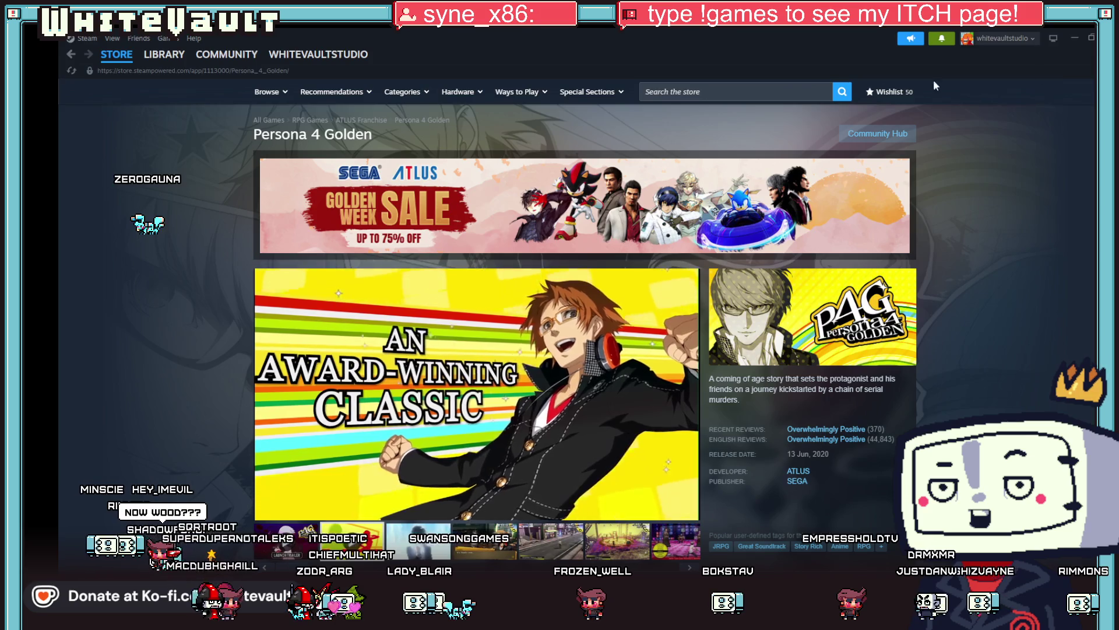
key("alt+Tab")
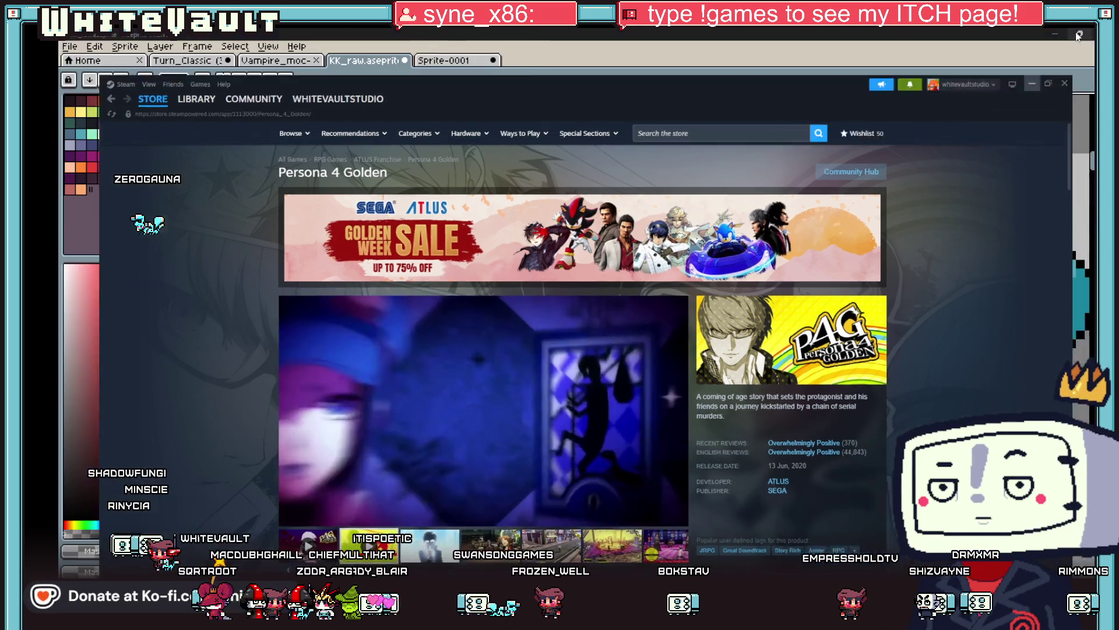
Fill the grey strip by the neck with green using the Paint Bucket.
scroll(666, 318, "down", 5)
scroll(724, 255, "up", 4)
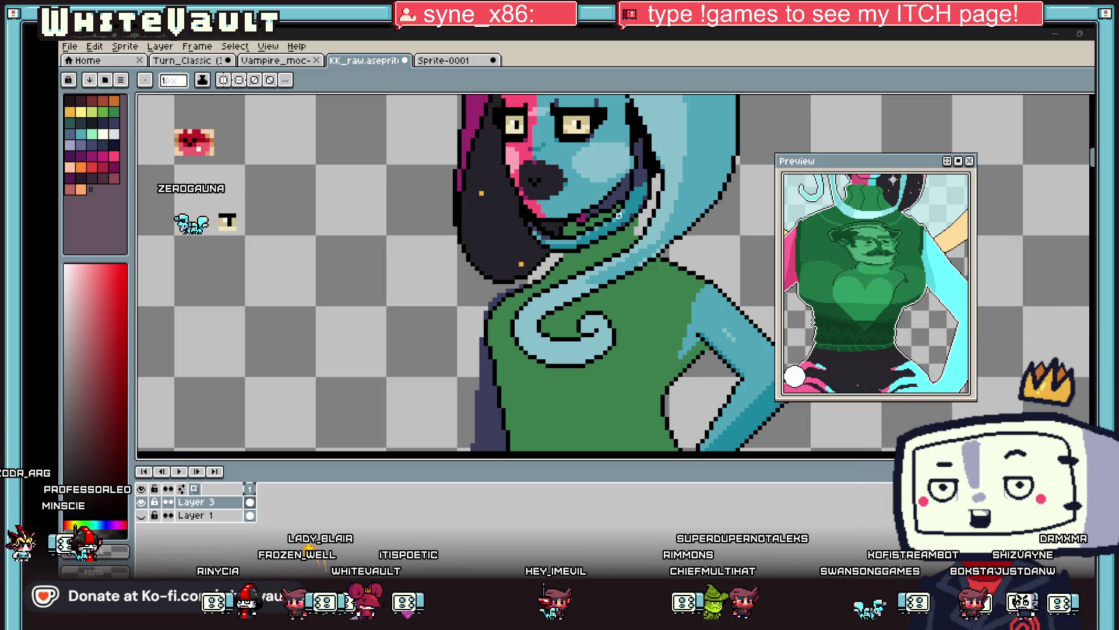
scroll(619, 215, "down", 3)
scroll(594, 204, "up", 1)
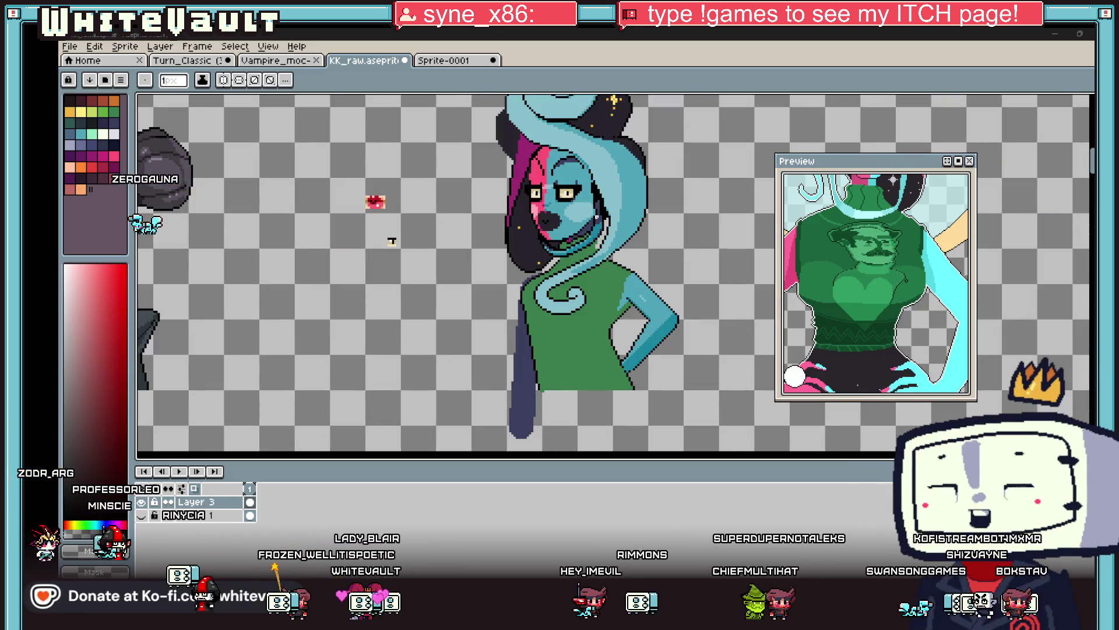
scroll(597, 217, "down", 1)
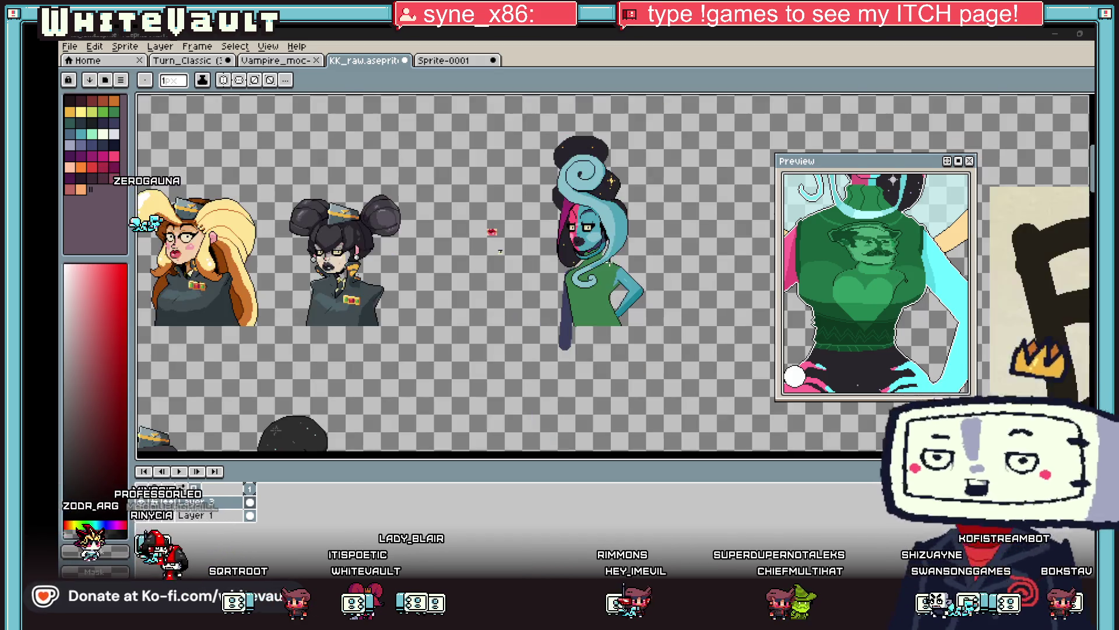
scroll(580, 245, "up", 3)
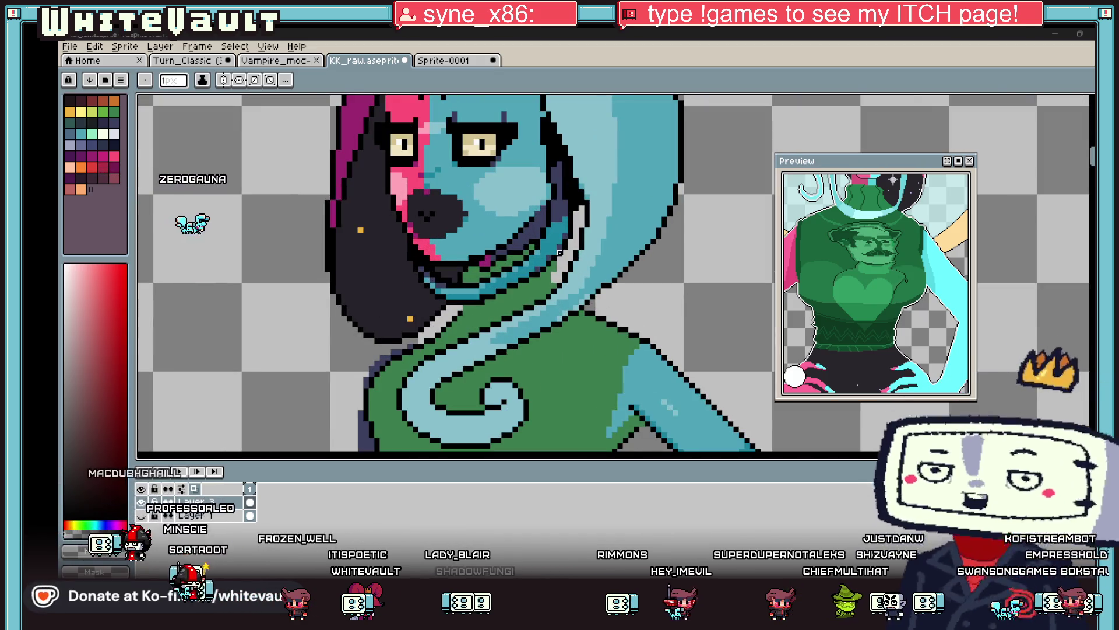
scroll(569, 249, "up", 1)
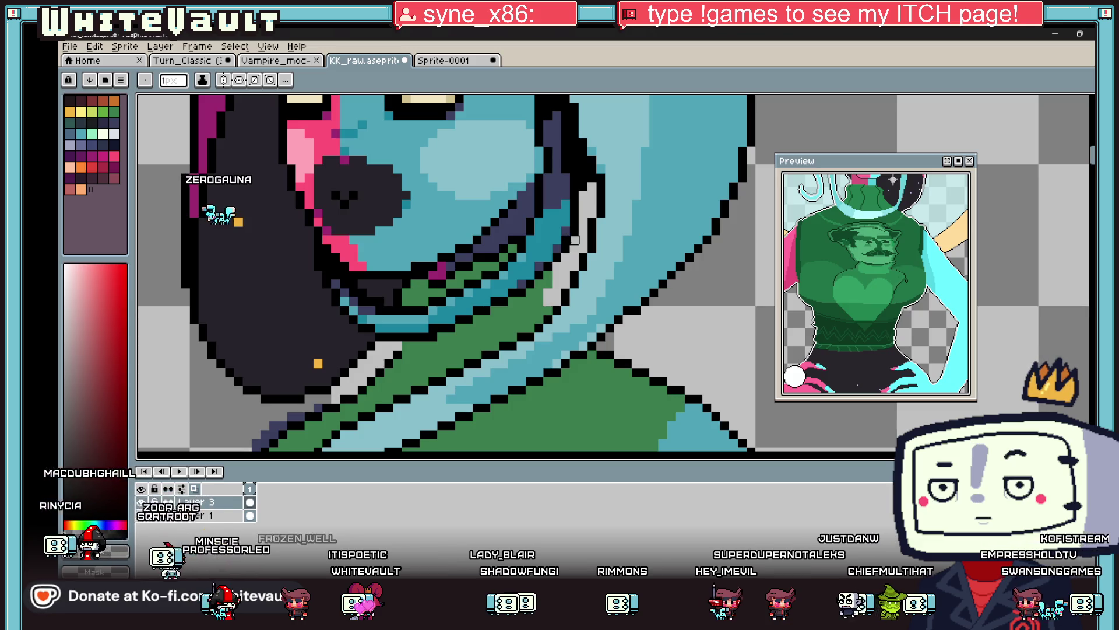
scroll(575, 239, "up", 1)
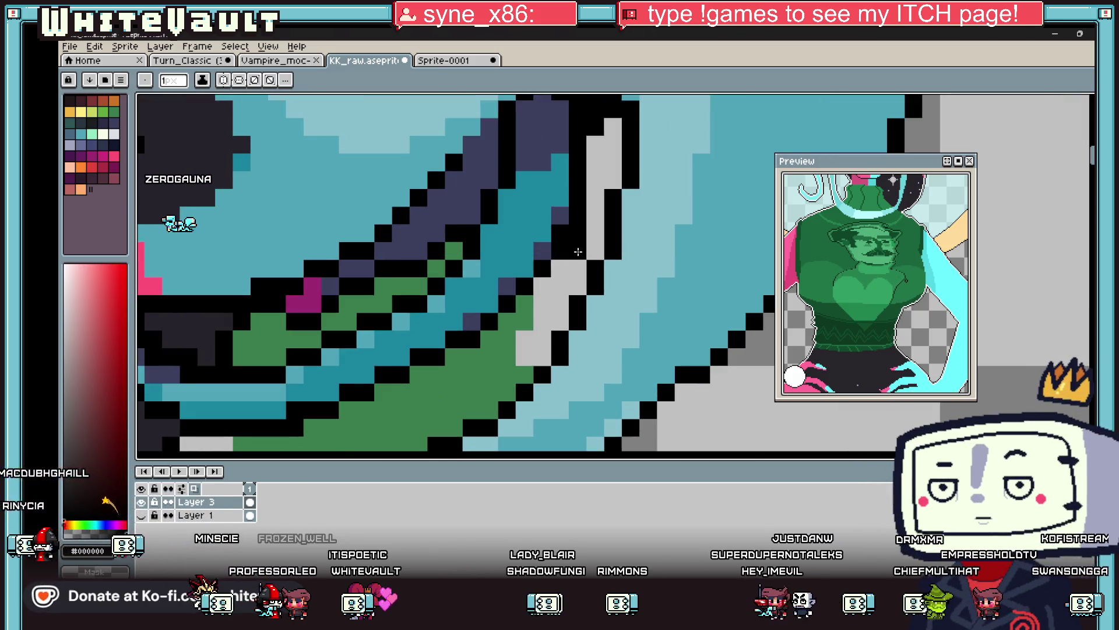
key("g")
left_click(559, 303)
scroll(563, 304, "down", 2)
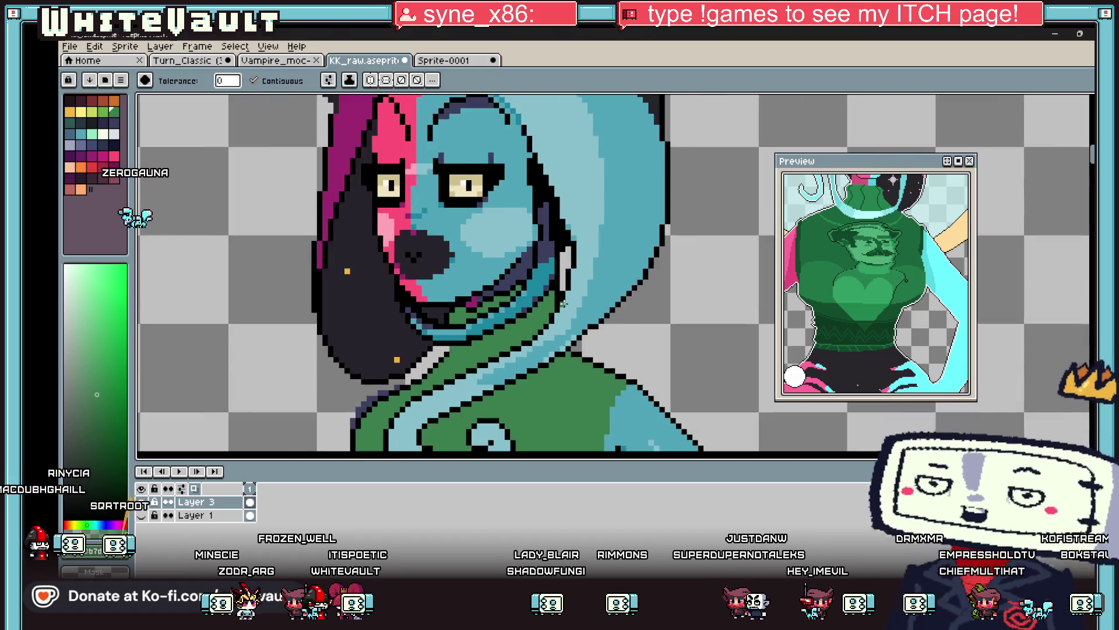
scroll(564, 304, "down", 2)
Sample a dark colour from the collar area with the Eyedropper.
key("i")
scroll(592, 300, "up", 1)
scroll(595, 300, "down", 1)
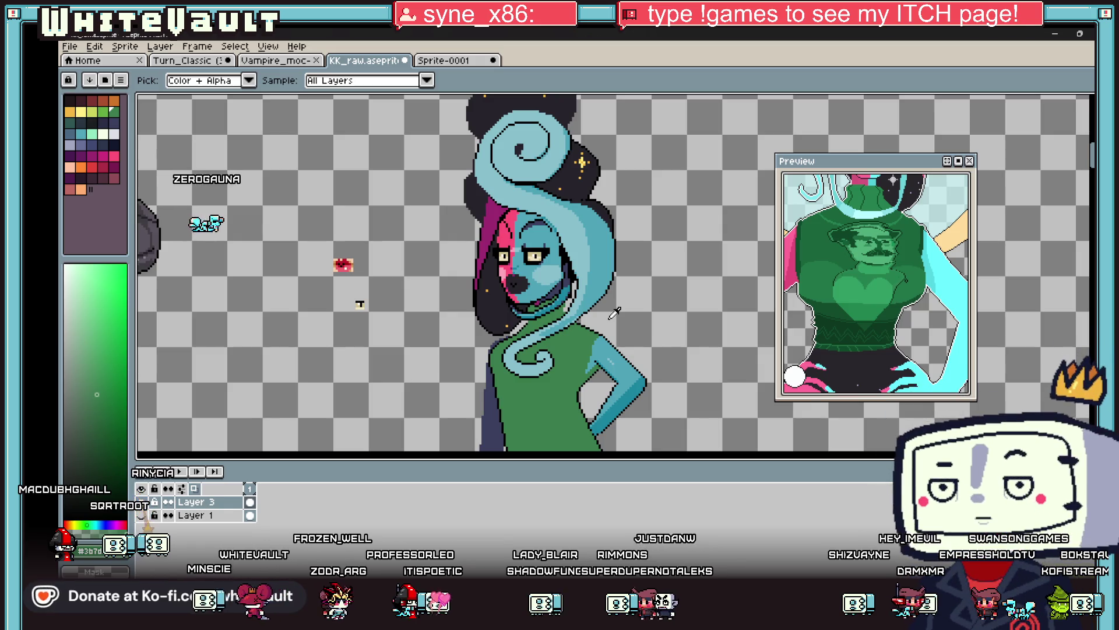
key("v")
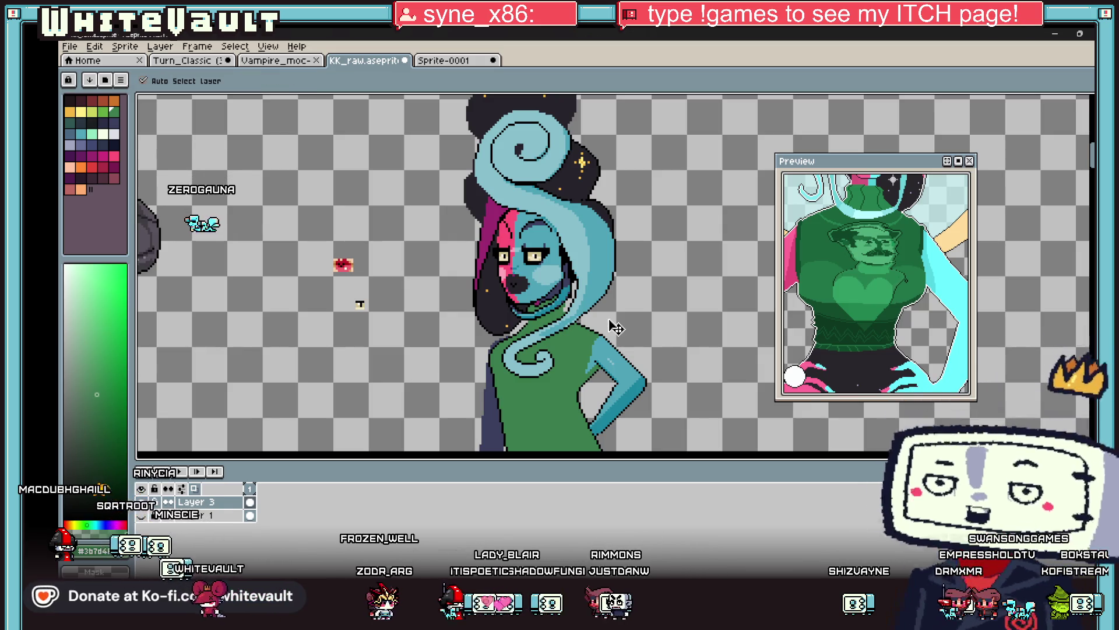
key("i")
scroll(560, 292, "up", 4)
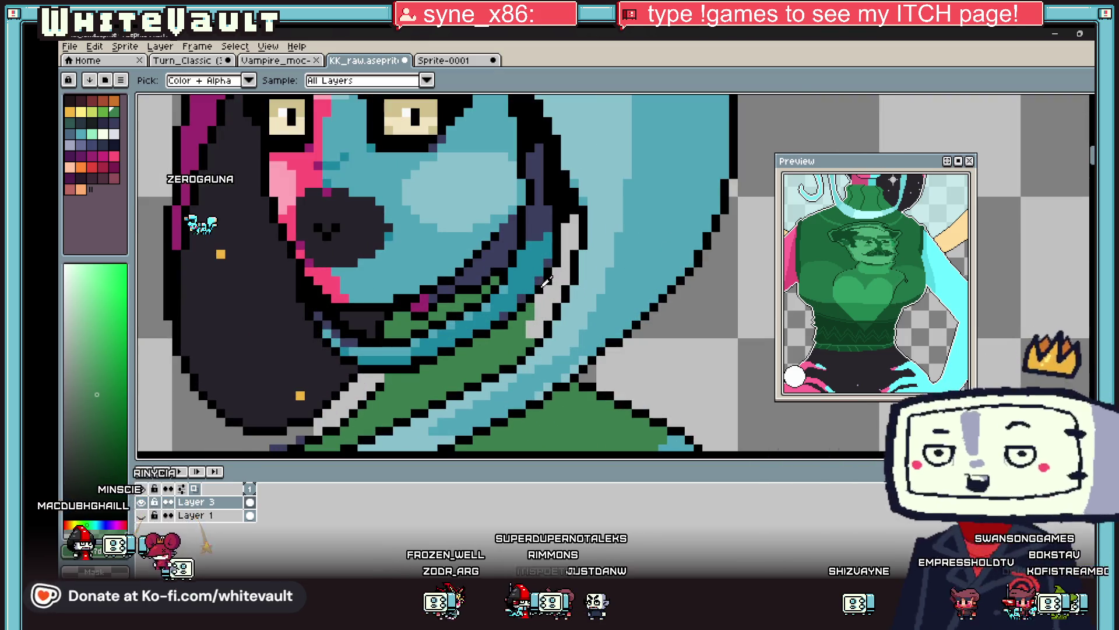
left_click(545, 282)
key("b")
scroll(546, 283, "up", 2)
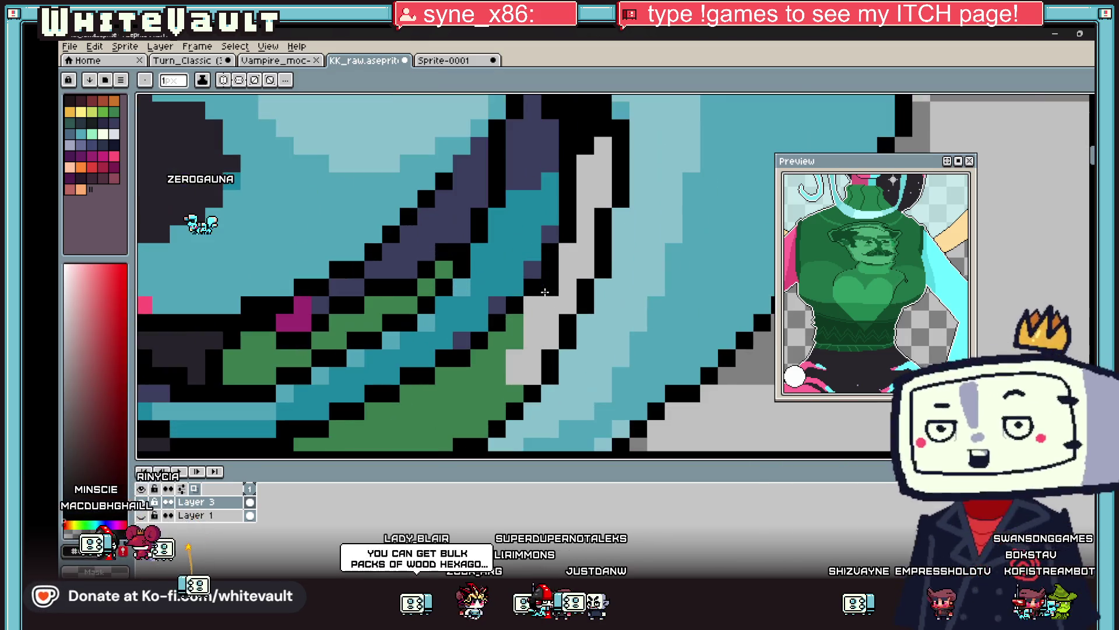
key("i")
scroll(517, 366, "down", 4)
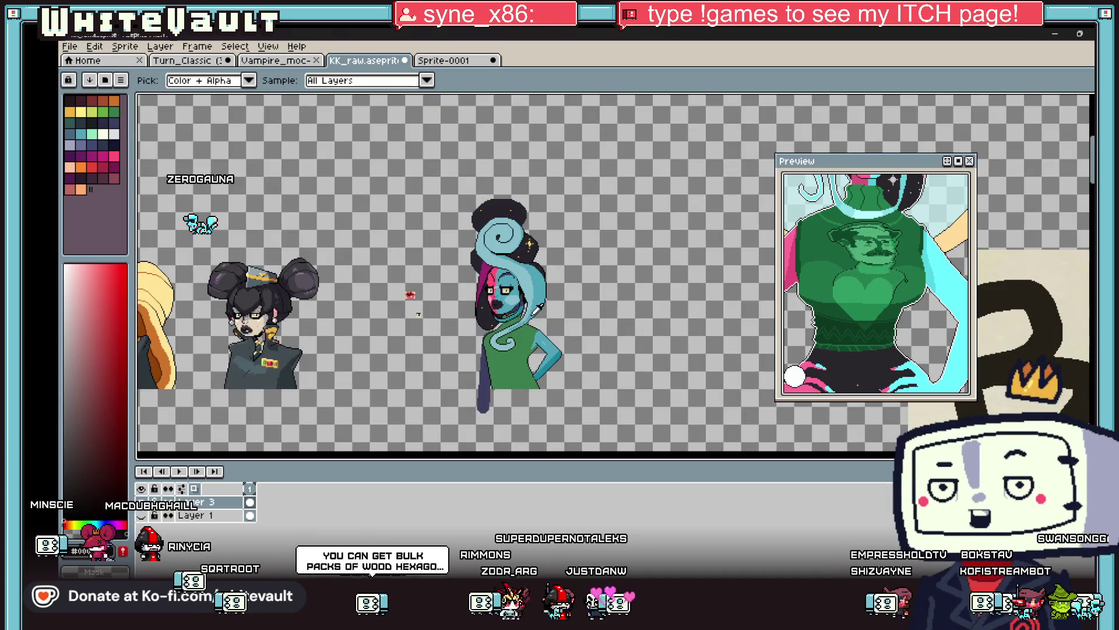
scroll(499, 298, "up", 4)
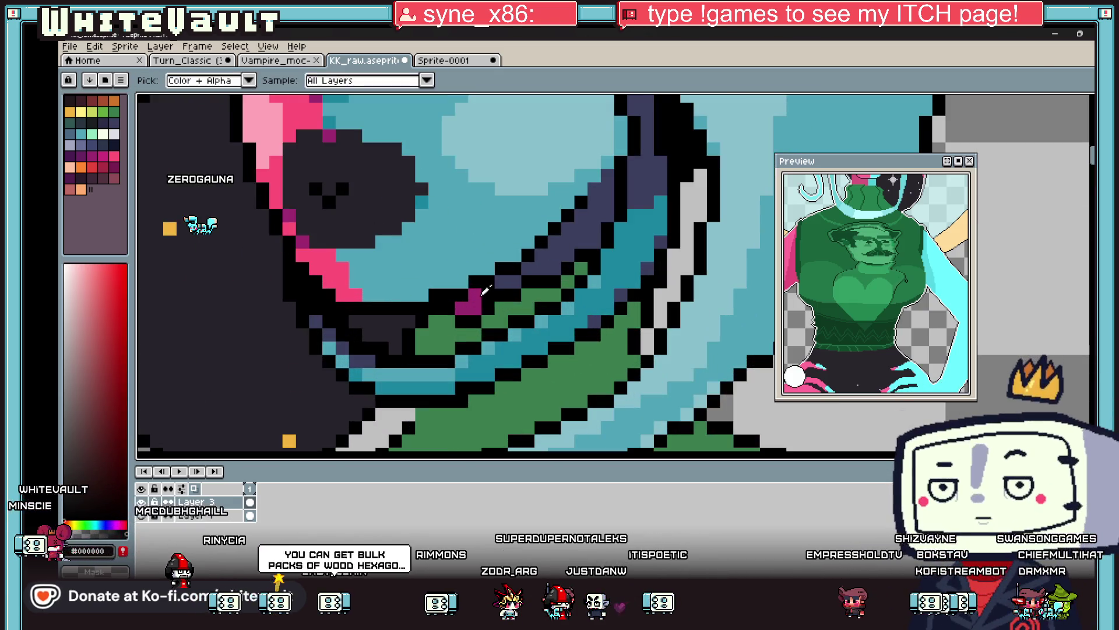
scroll(513, 295, "down", 5)
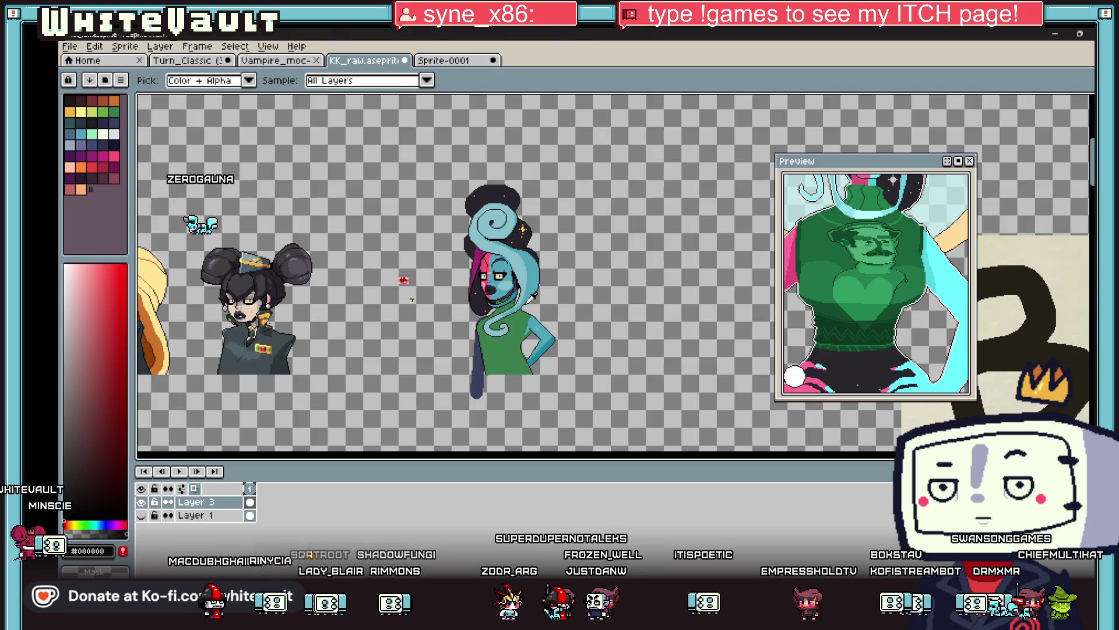
key("v")
key("i")
scroll(519, 309, "up", 2)
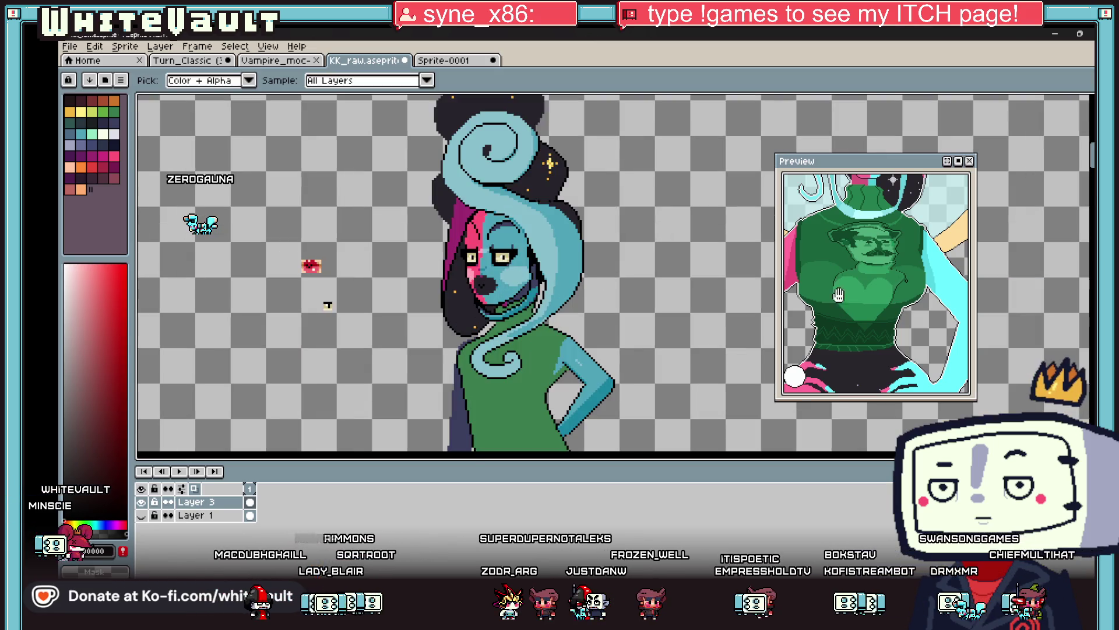
scroll(883, 264, "up", 2)
scroll(399, 320, "down", 2)
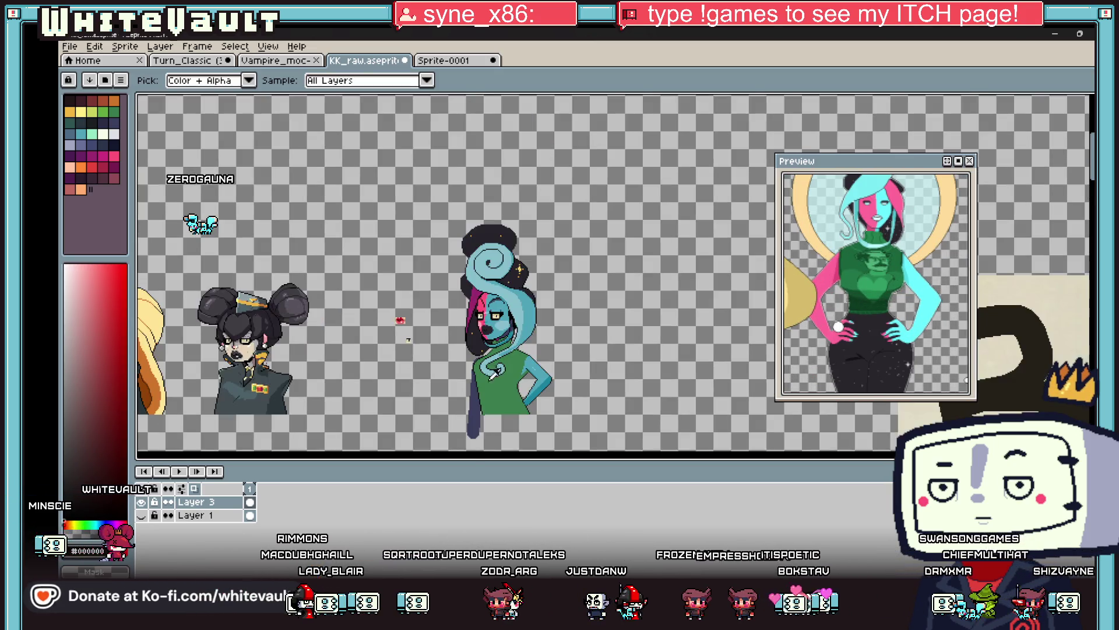
scroll(333, 262, "up", 3)
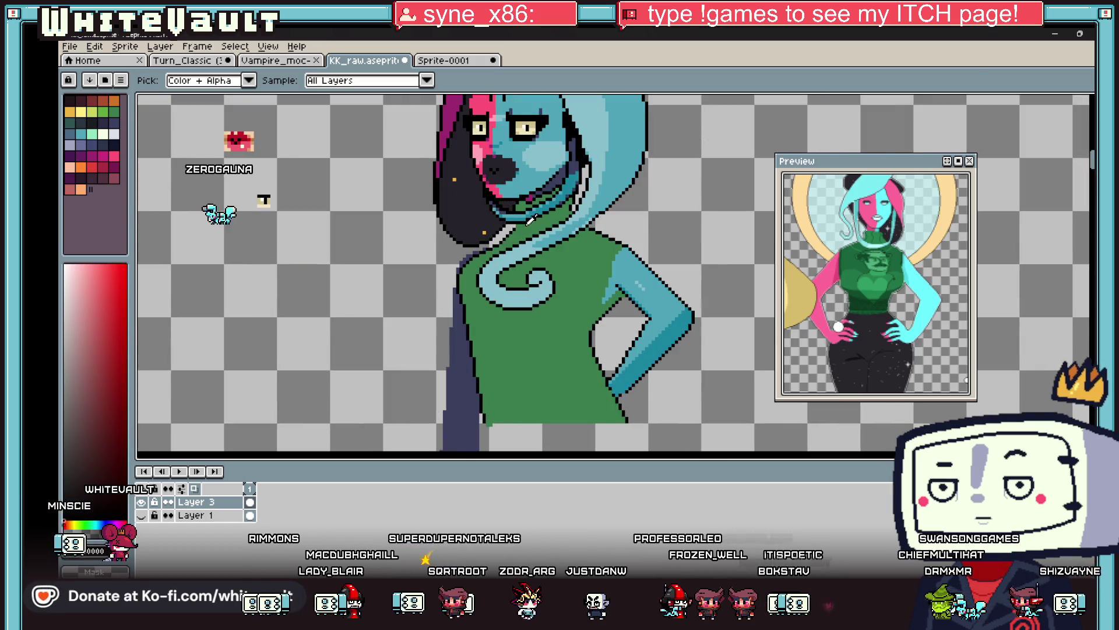
scroll(484, 248, "up", 2)
Extend the dark purple hair strand down the left side of the green torso.
key("b")
scroll(477, 254, "up", 1)
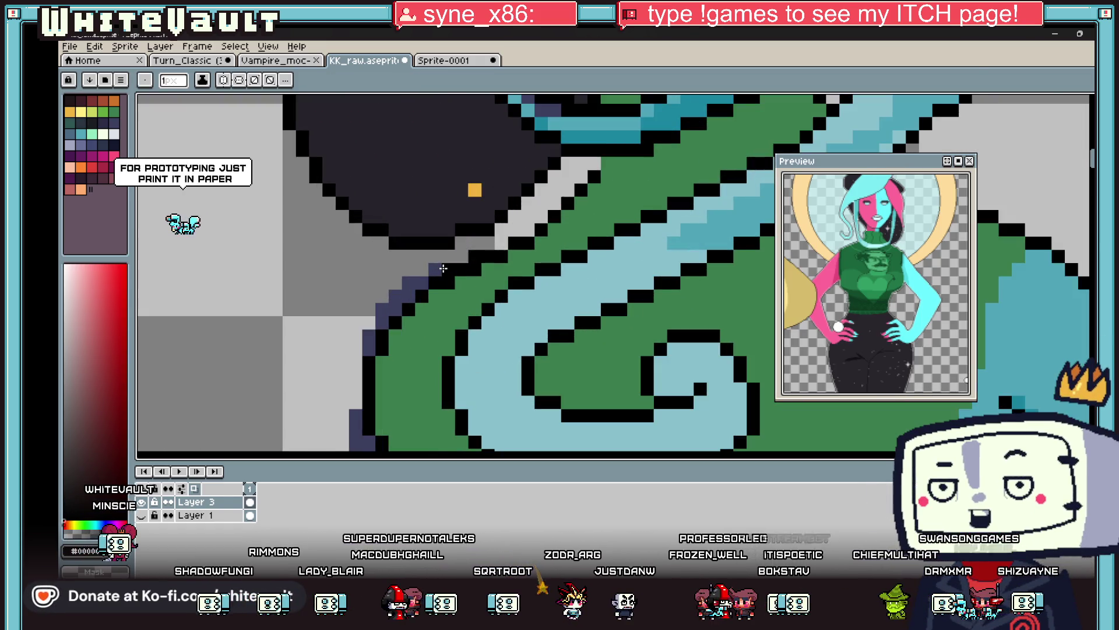
key("i")
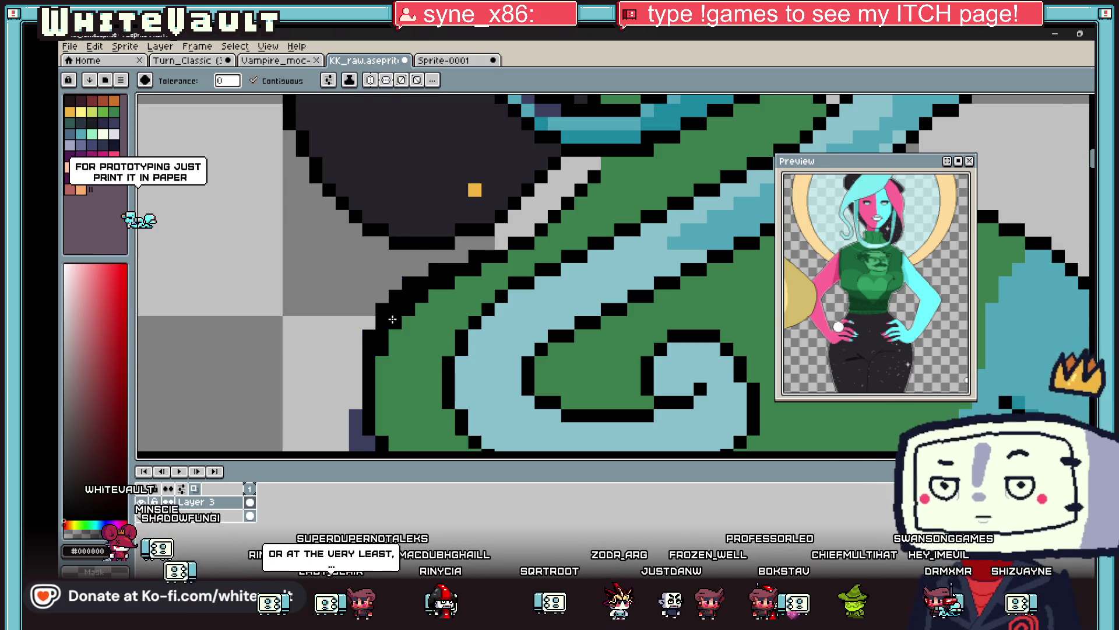
scroll(390, 303, "down", 4)
scroll(382, 315, "up", 2)
key("b")
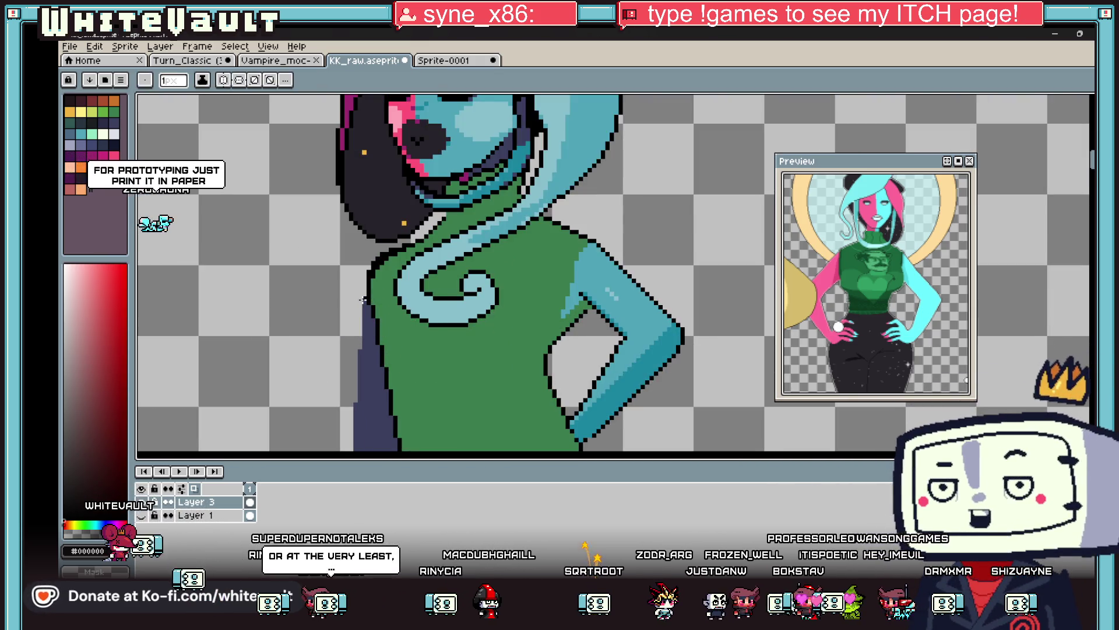
scroll(365, 300, "down", 3)
left_click_drag(366, 204, 350, 345)
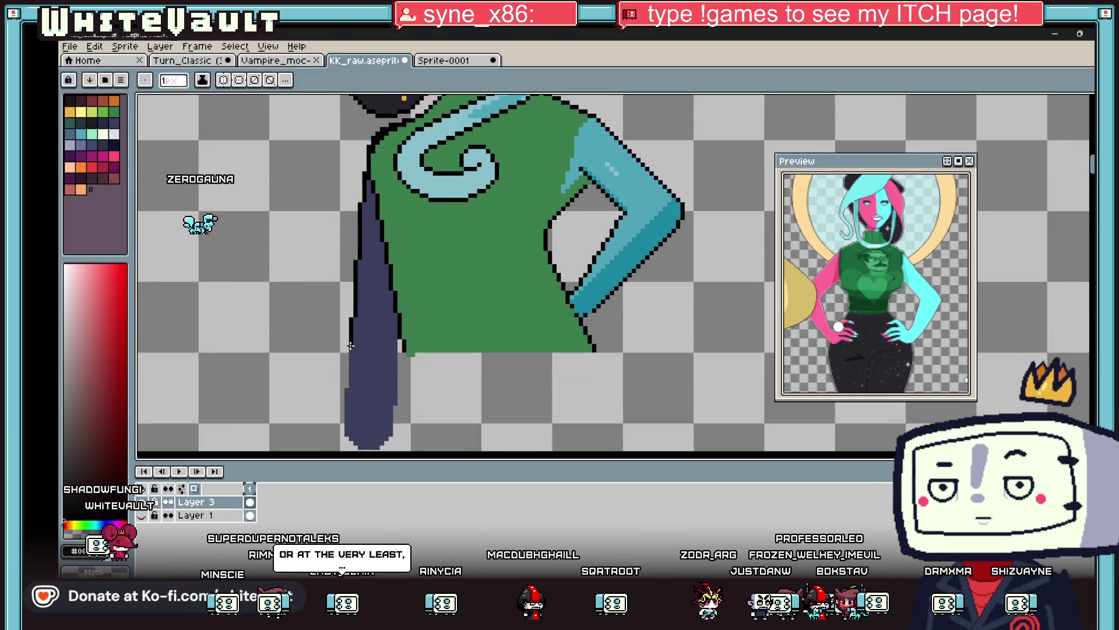
Select and delete the hair strand and hem pixels below a straight bottom edge.
scroll(408, 351, "up", 1)
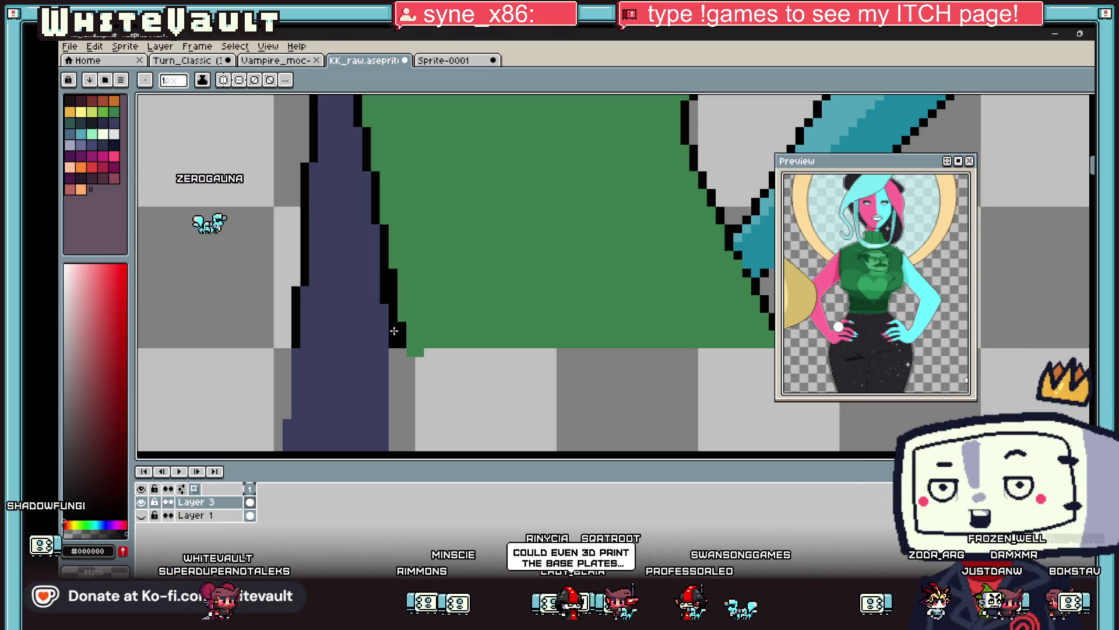
scroll(452, 293, "down", 3)
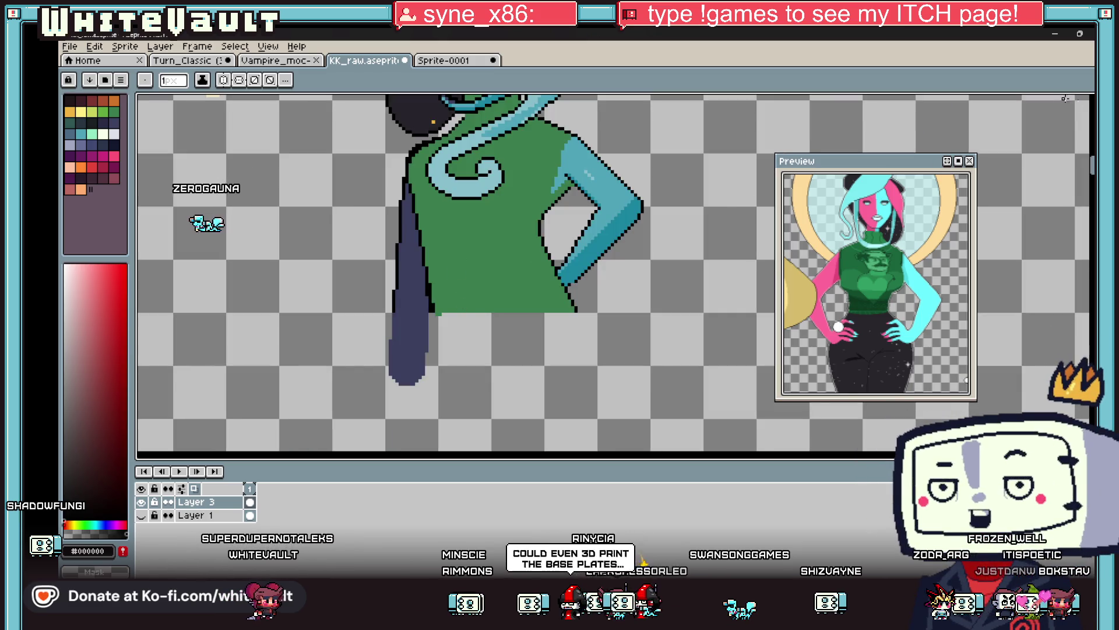
left_click(1091, 100)
left_click_drag(573, 310, 331, 434)
key("Delete")
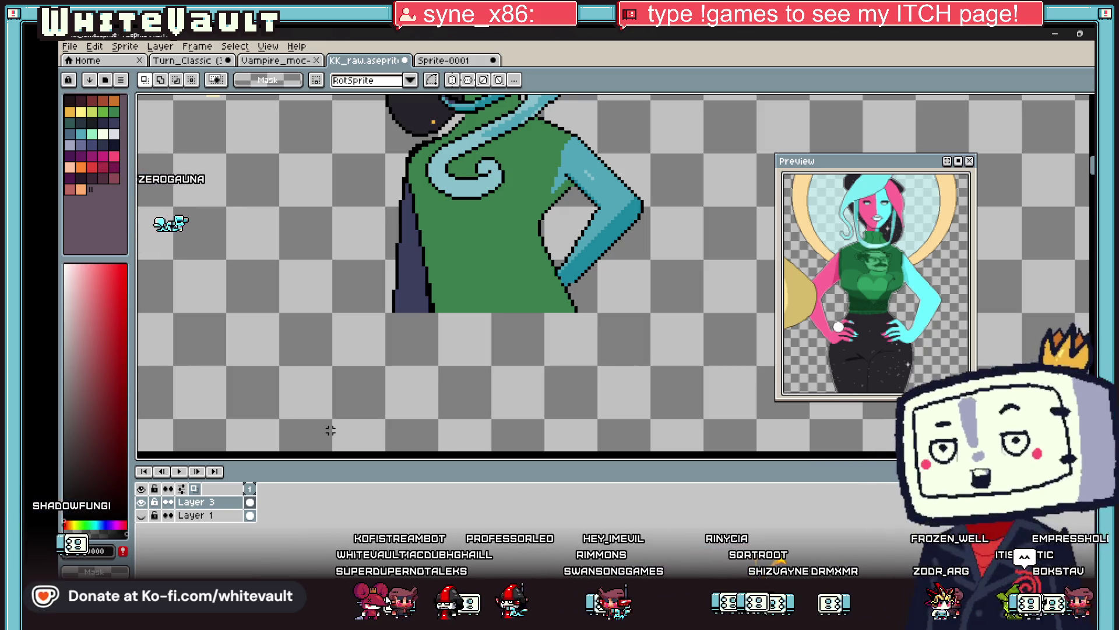
Take the arm's cyan as the Pencil colour.
scroll(550, 177, "up", 3)
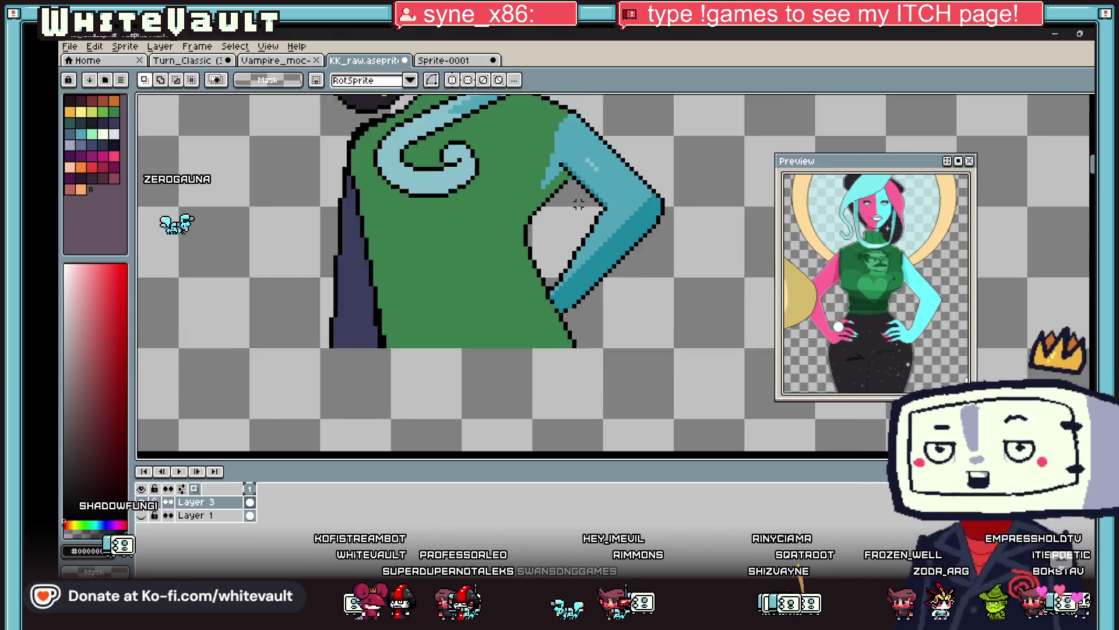
key("i")
left_click(549, 176)
key("b")
scroll(536, 230, "up", 2)
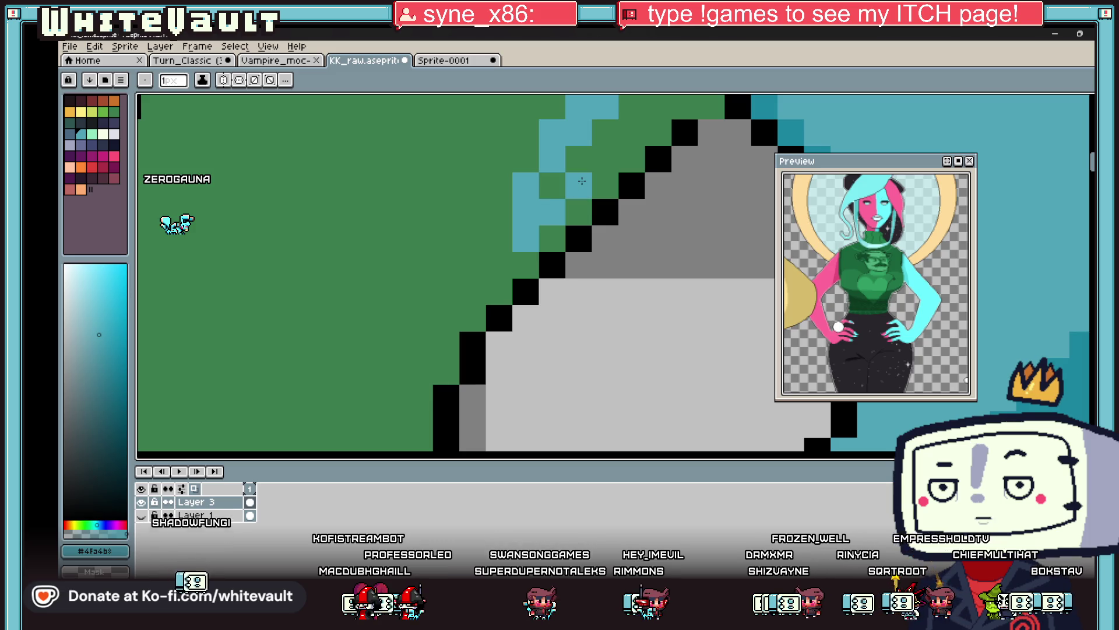
Add a cyan pixel where the arm meets the shirt near the elbow.
left_click(605, 185)
key("g")
scroll(611, 169, "down", 3)
scroll(611, 170, "up", 2)
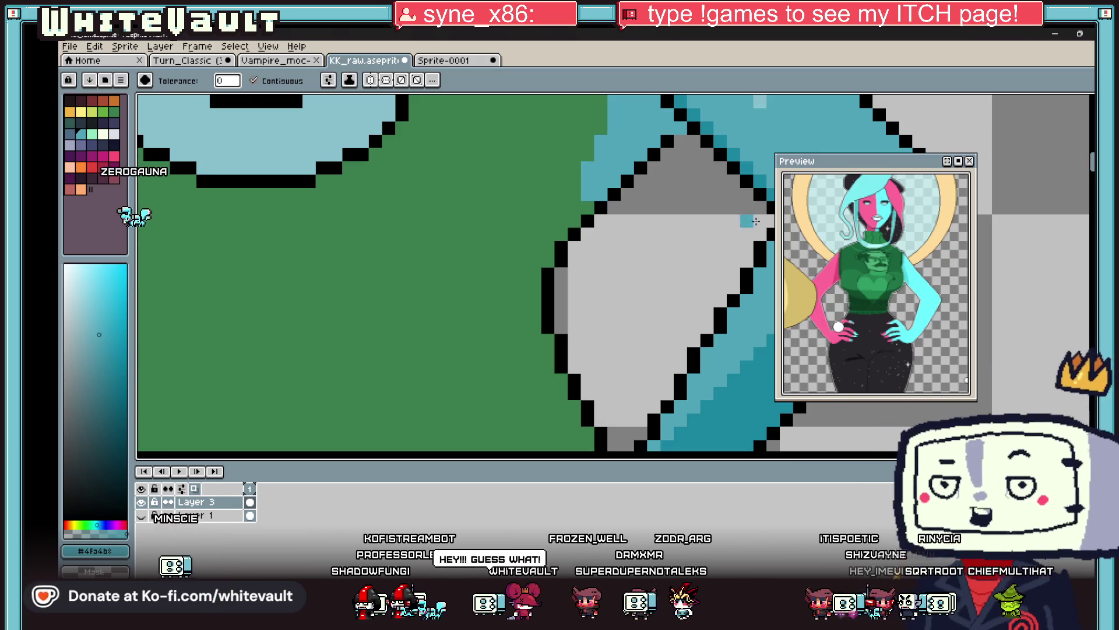
scroll(681, 176, "down", 2)
scroll(681, 176, "up", 3)
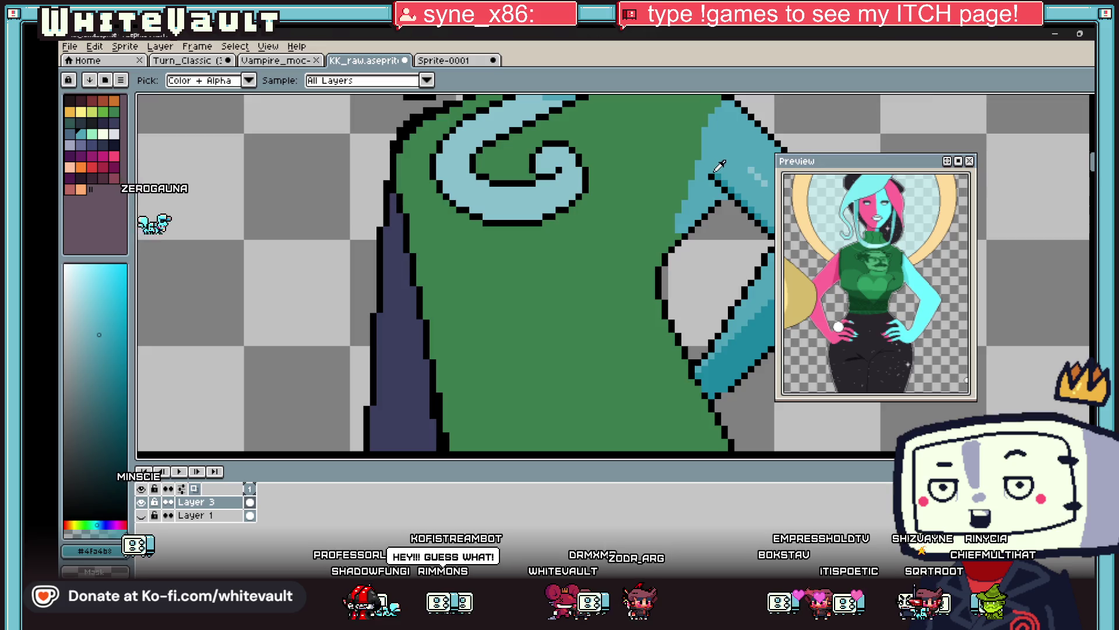
scroll(711, 173, "up", 1)
Sample the arm's darker teal and light cyan shades.
left_click(722, 170, "alt")
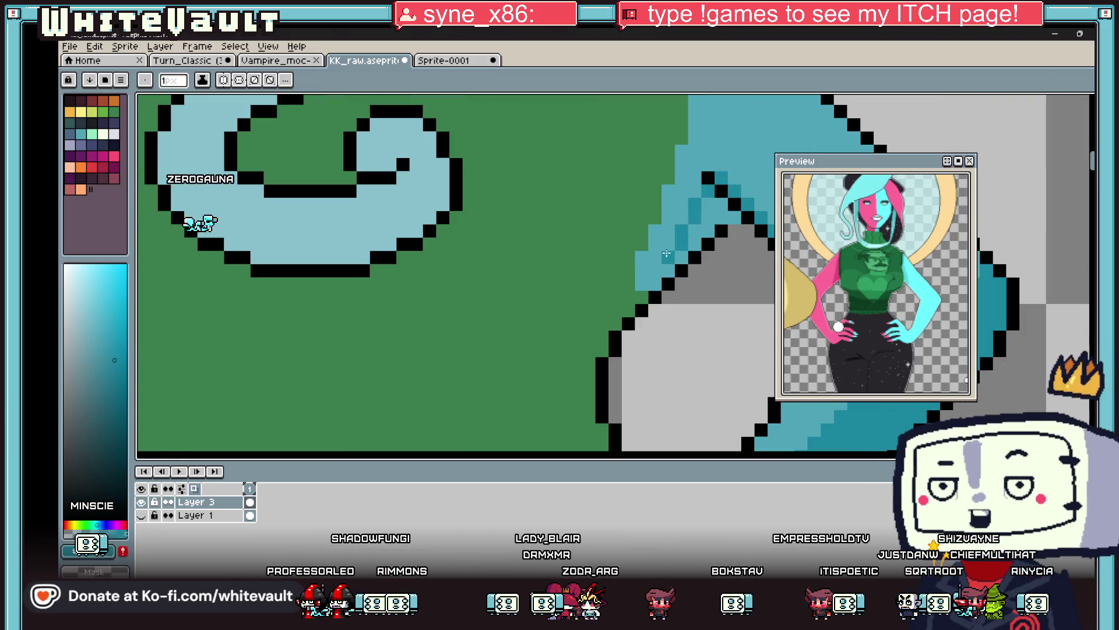
scroll(680, 260, "up", 1)
scroll(740, 190, "down", 5)
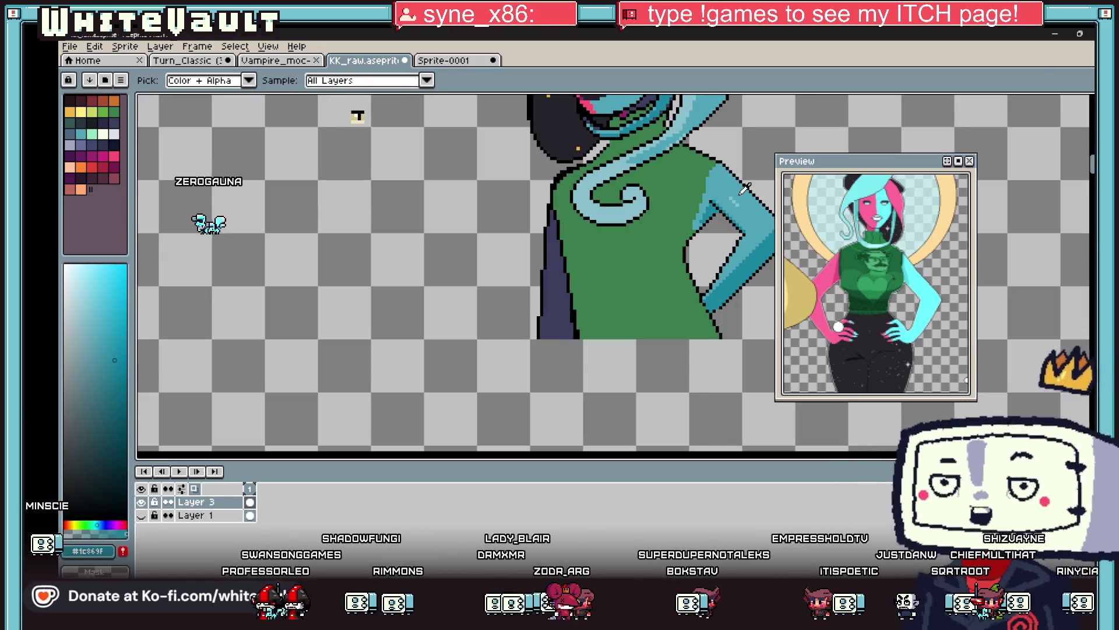
scroll(729, 199, "up", 3)
left_click(682, 215, "alt")
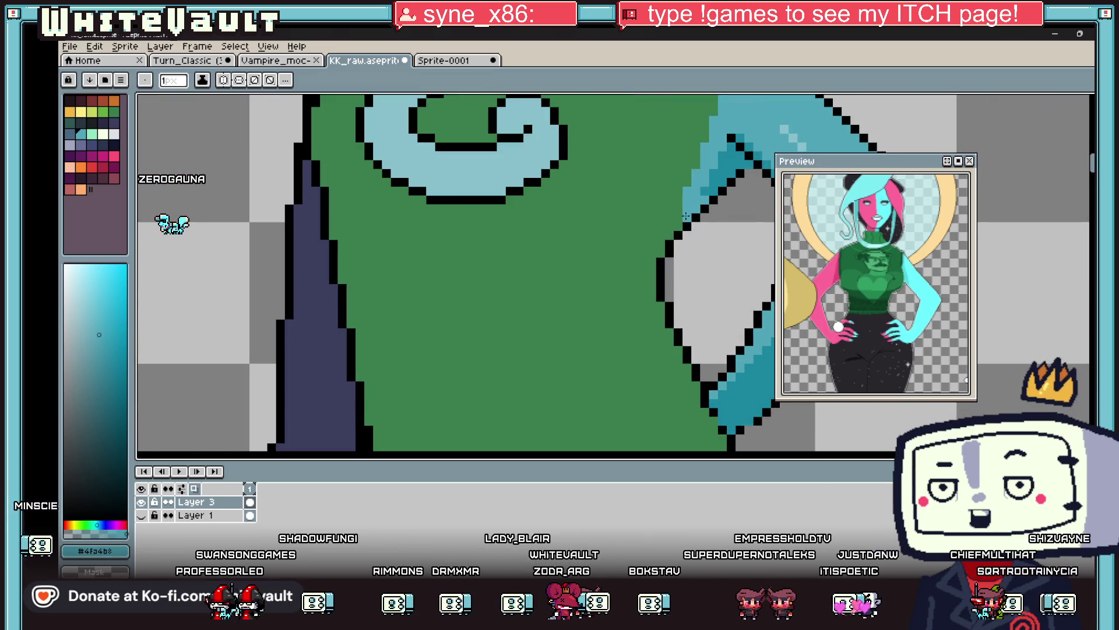
scroll(682, 216, "down", 4)
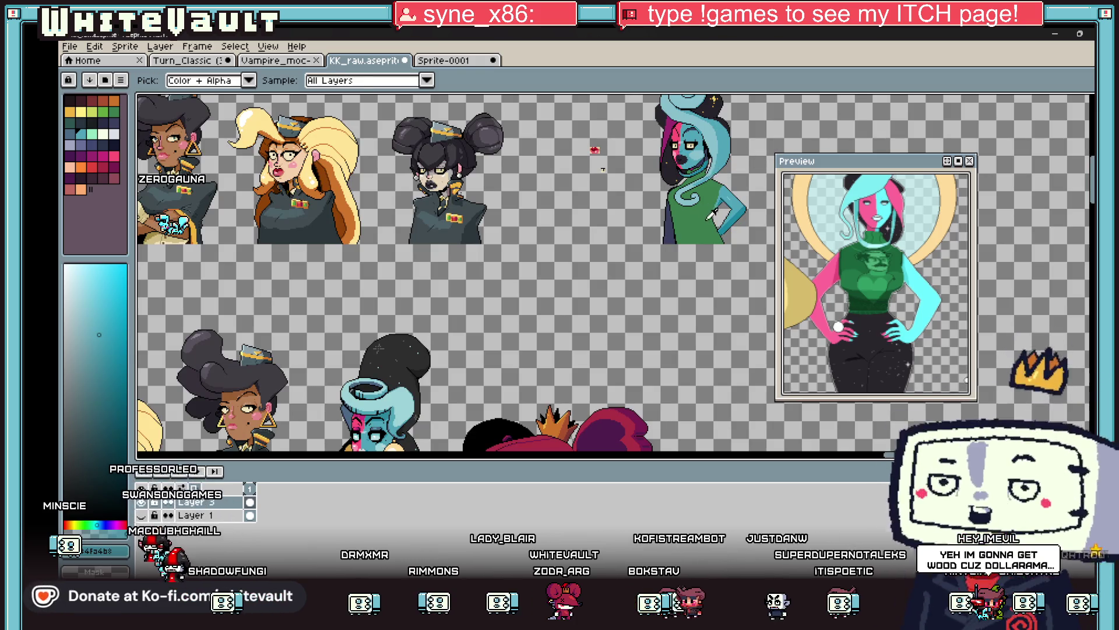
scroll(723, 207, "up", 3)
scroll(725, 201, "up", 2)
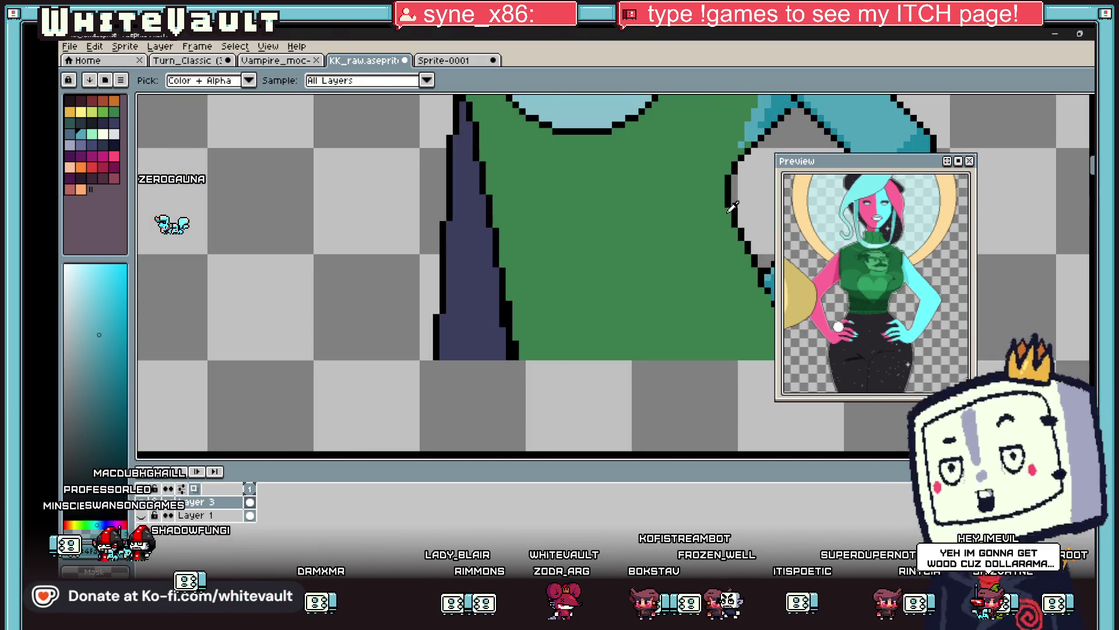
Pick the shirt's green and fix the edge pixels beside the elbow.
left_click(729, 216, "alt")
scroll(732, 226, "up", 2)
scroll(733, 226, "down", 3)
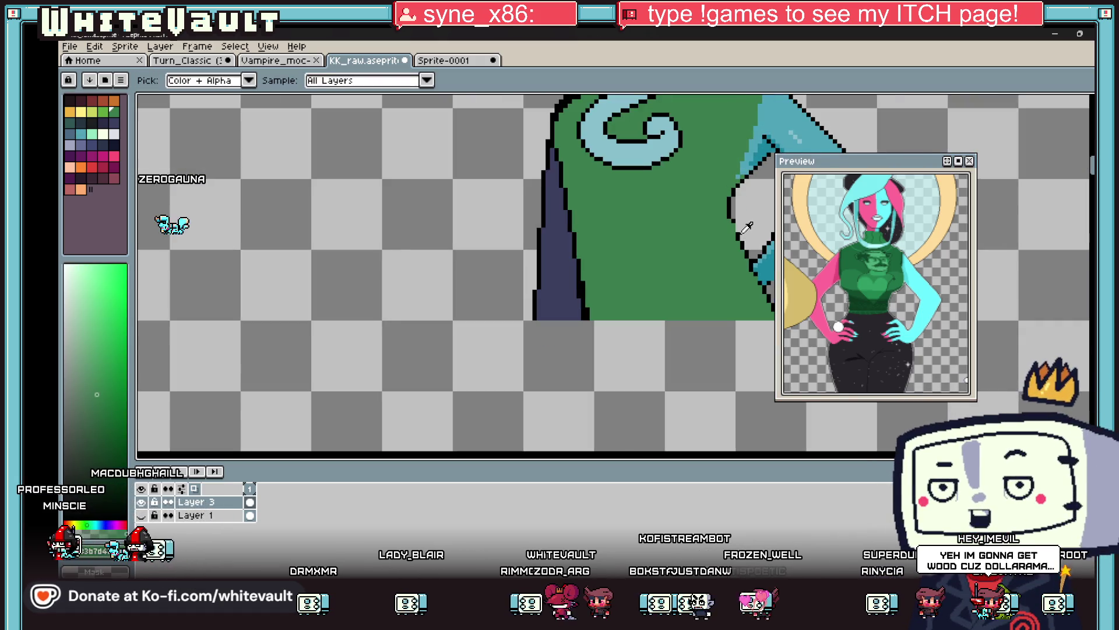
scroll(733, 227, "up", 2)
left_click(734, 227, "alt")
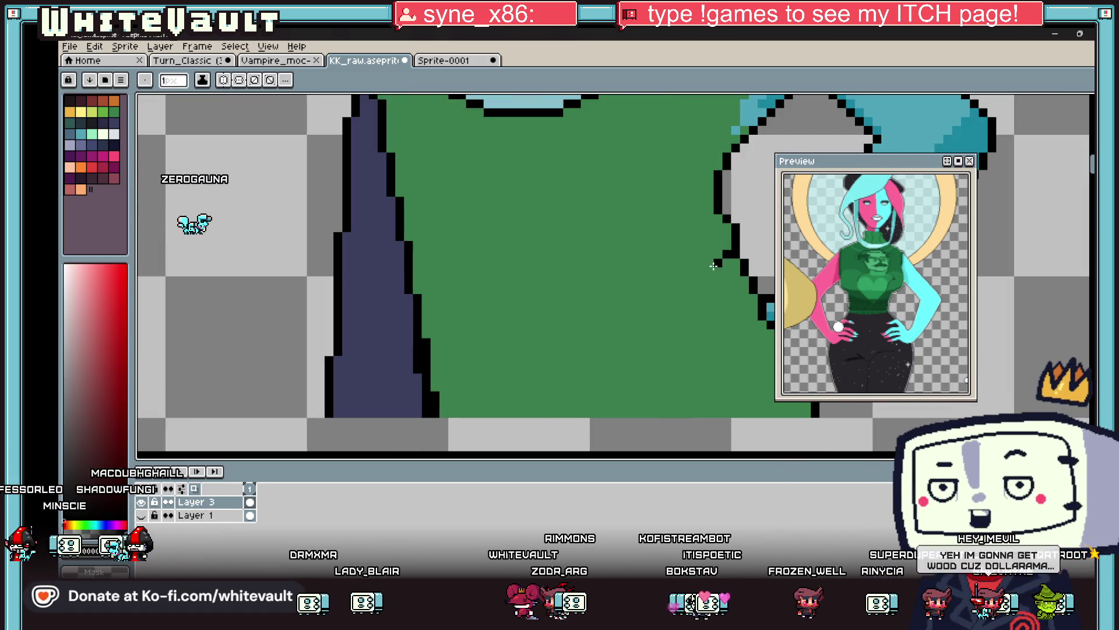
scroll(714, 266, "down", 4)
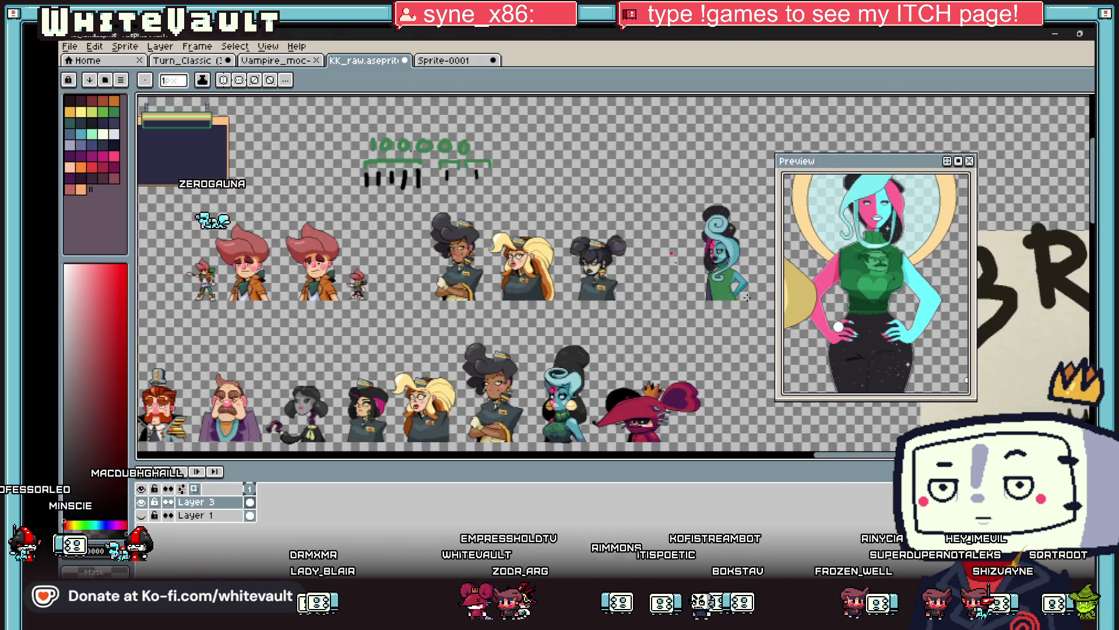
scroll(743, 298, "up", 3)
scroll(700, 292, "up", 2)
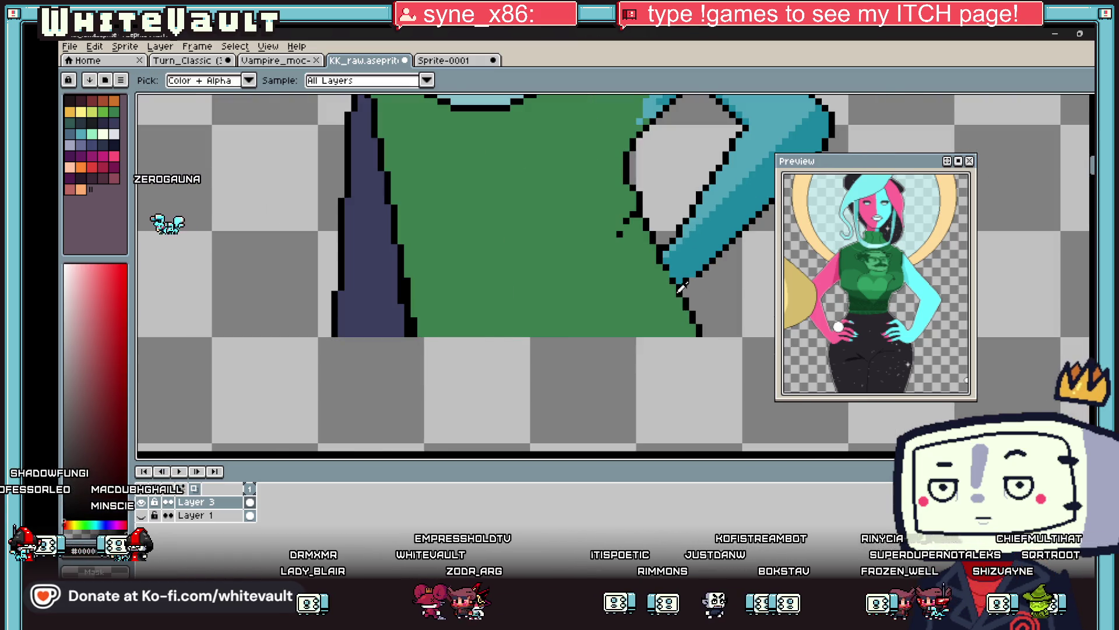
scroll(669, 278, "down", 4)
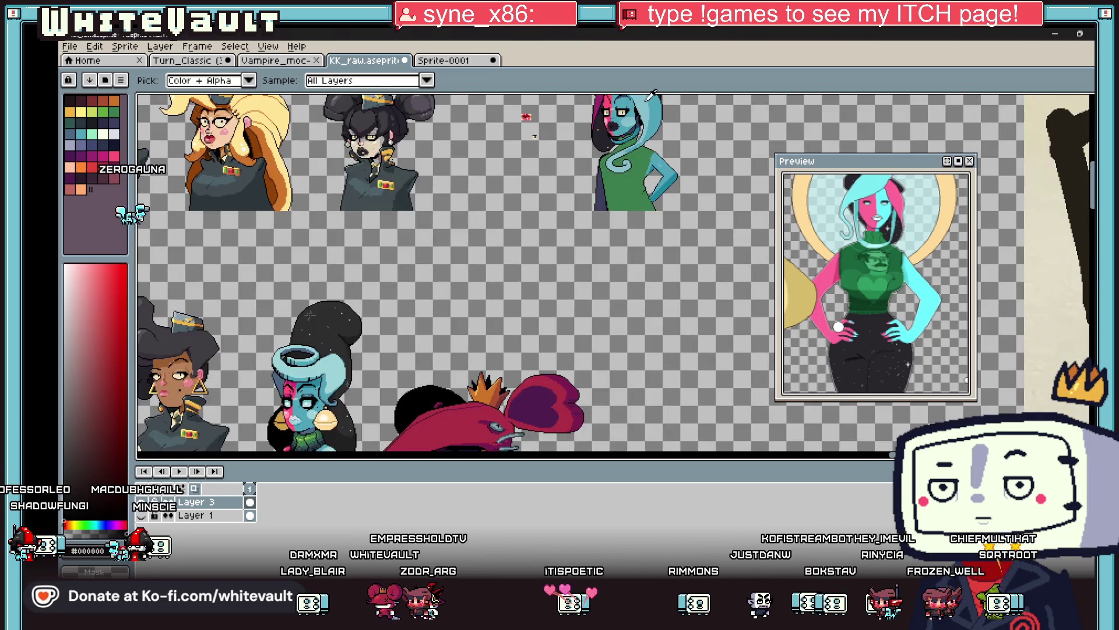
scroll(655, 142, "up", 4)
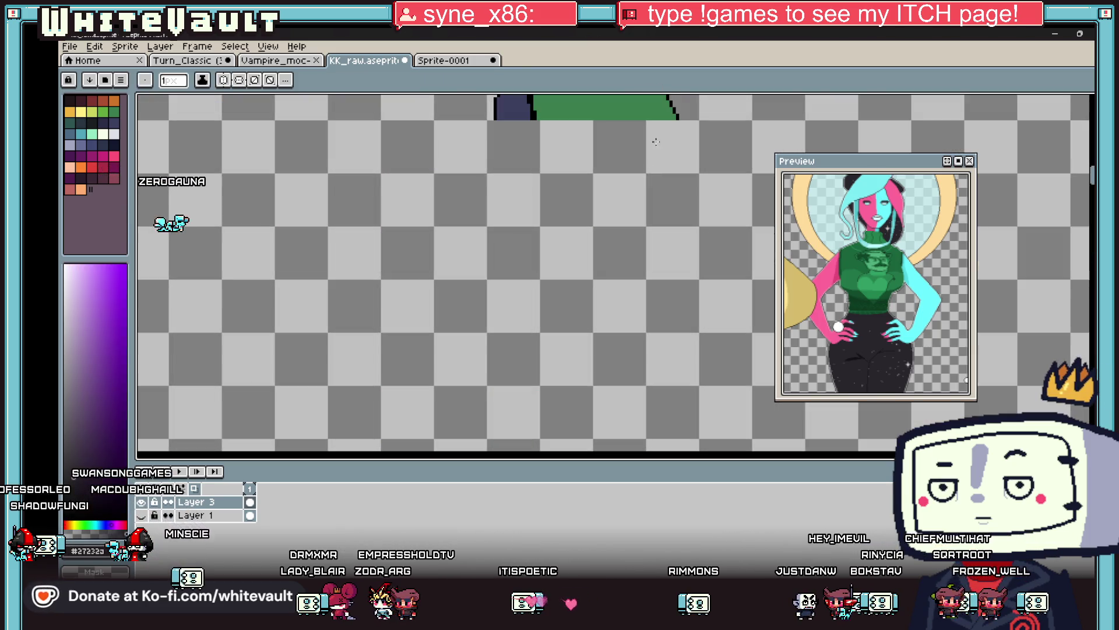
scroll(651, 117, "down", 4)
scroll(628, 194, "up", 4)
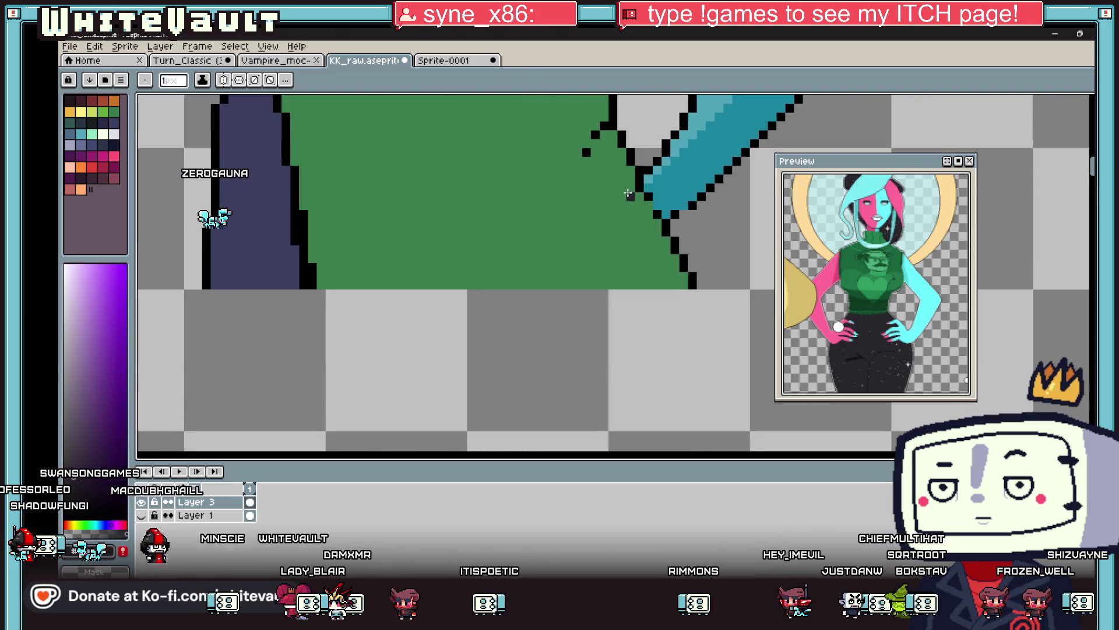
Draw a thick dark belt across the shirt and fill the area below it dark.
key("plus")
key("plus")
key("plus")
mouse_move(628, 174)
left_mouse_down()
mouse_move(539, 229)
mouse_move(373, 257)
mouse_move(329, 234)
mouse_move(323, 208)
left_mouse_up()
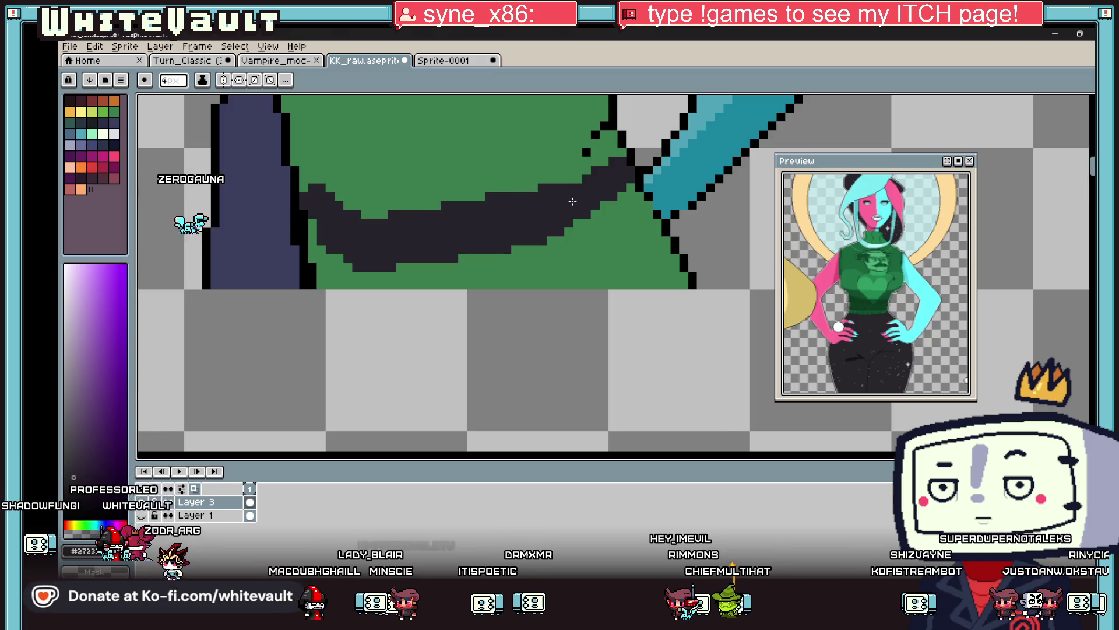
scroll(583, 201, "down", 4)
scroll(583, 201, "up", 2)
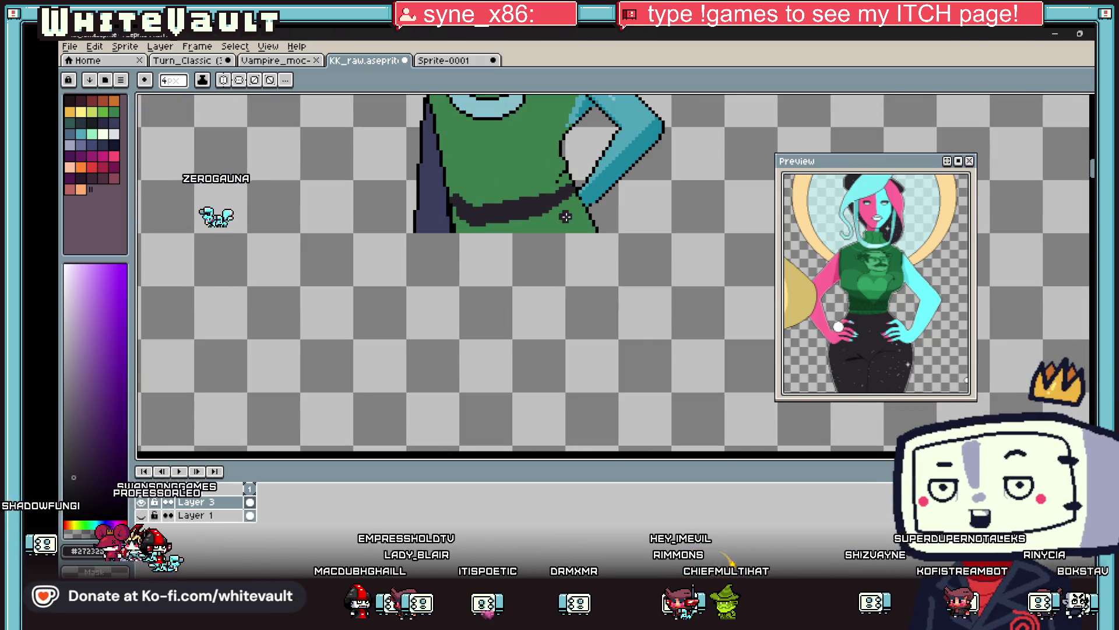
key("g")
left_click(563, 217)
scroll(578, 209, "down", 1)
scroll(577, 208, "down", 2)
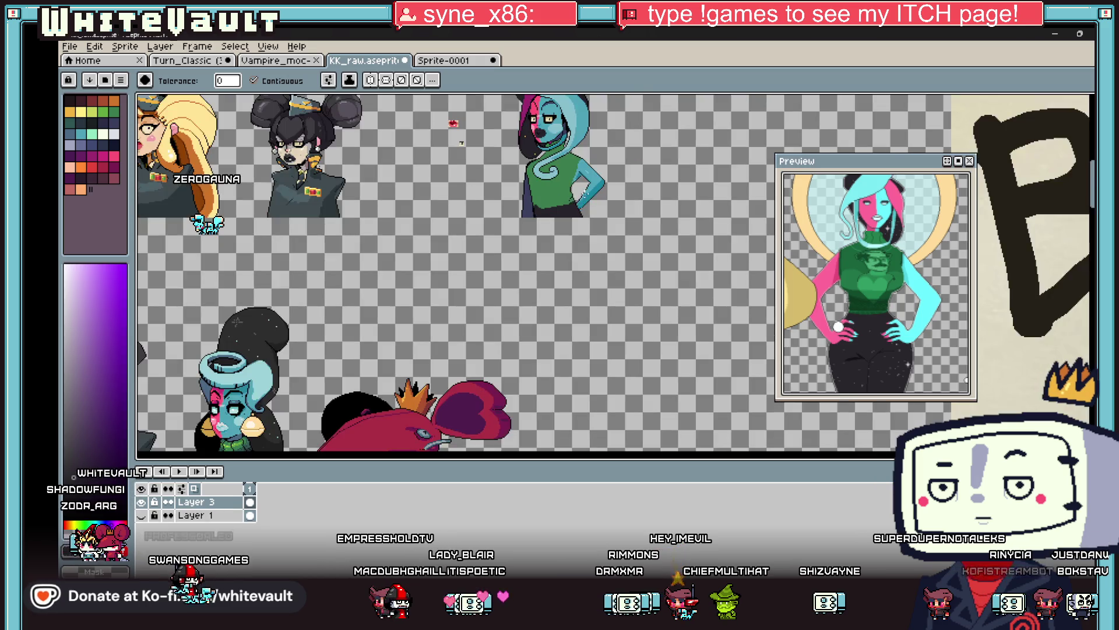
scroll(542, 210, "up", 3)
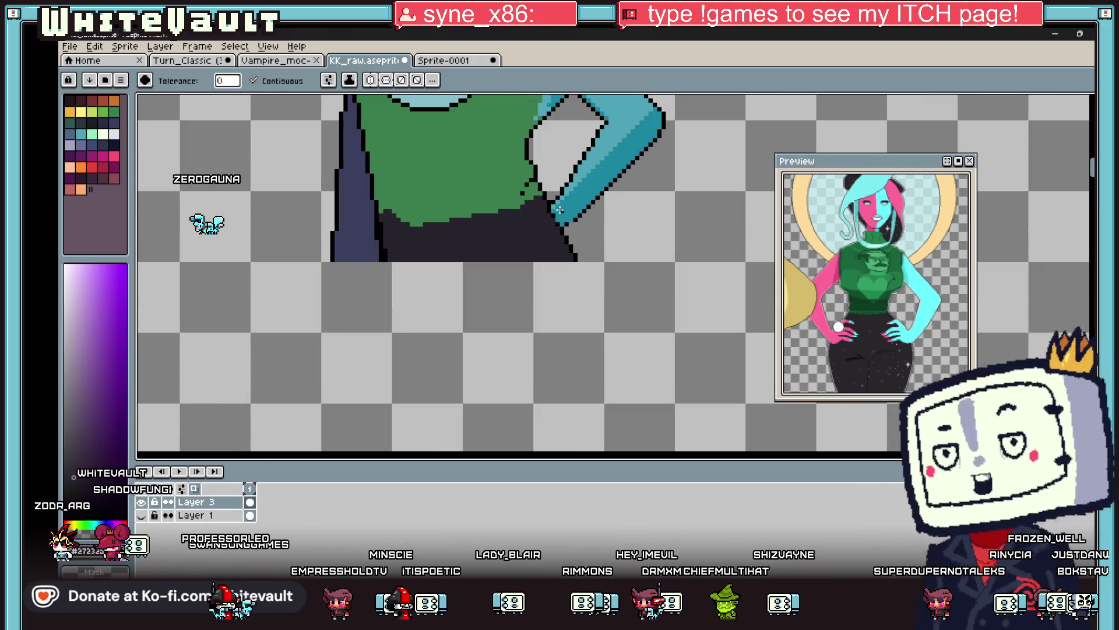
Paint a dark stroke over the cyan arm edge, then undo it.
key("b")
left_click_drag(580, 206, 572, 219)
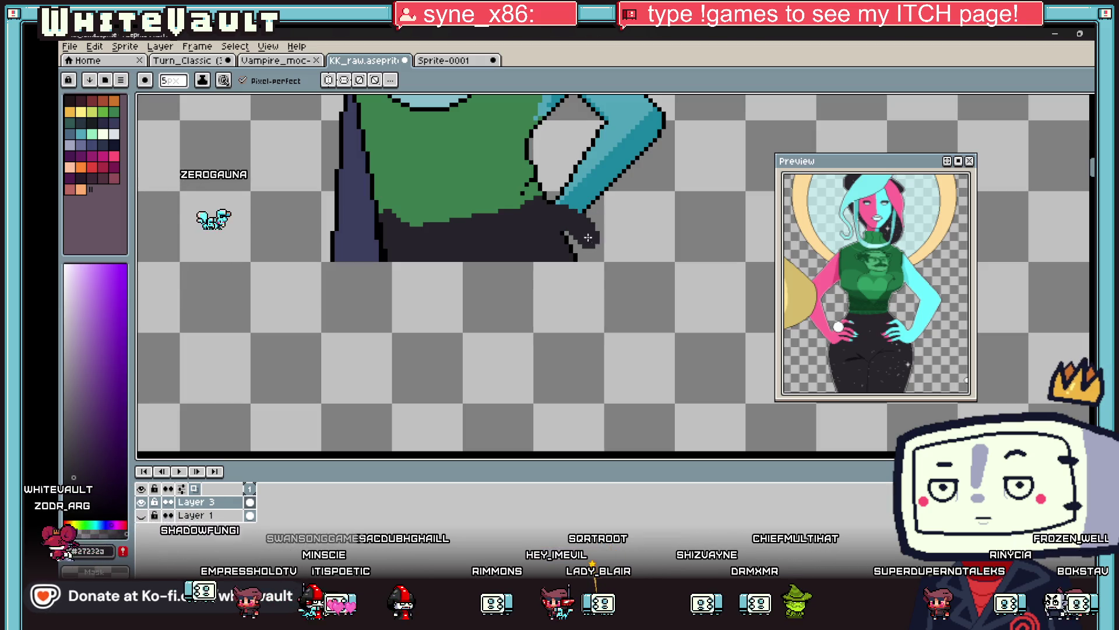
scroll(625, 247, "down", 1)
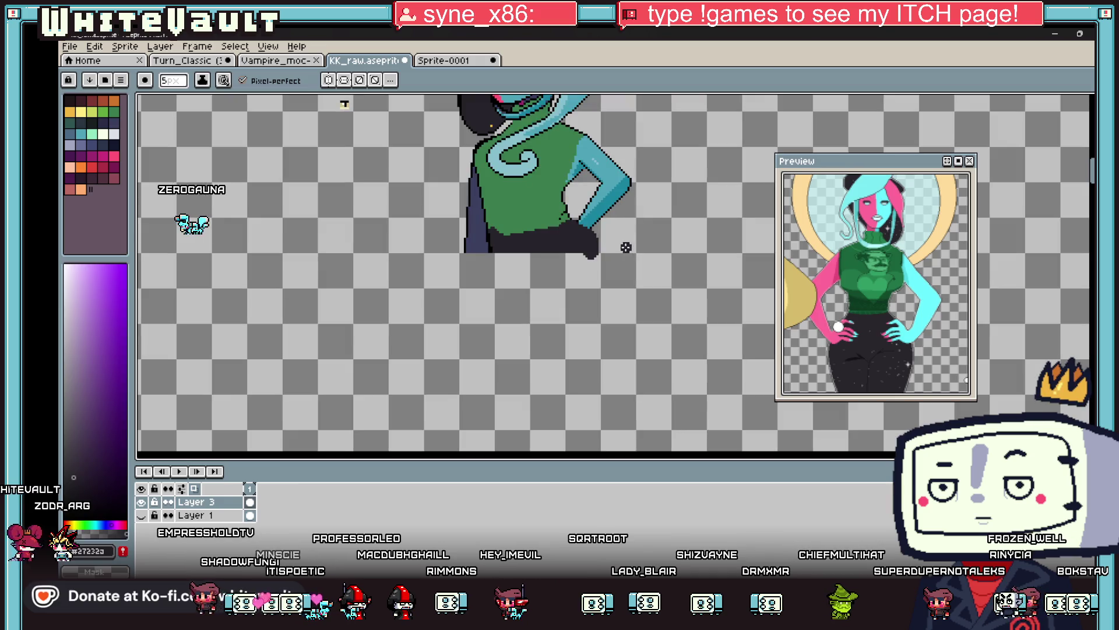
scroll(599, 230, "down", 1)
scroll(526, 247, "up", 3)
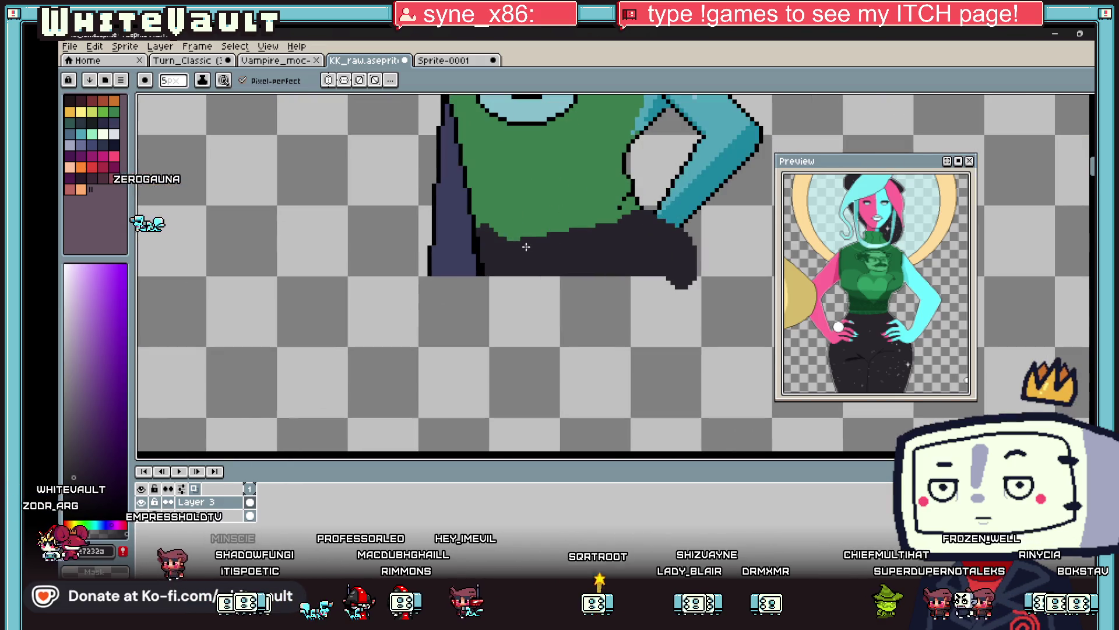
scroll(476, 270, "down", 3)
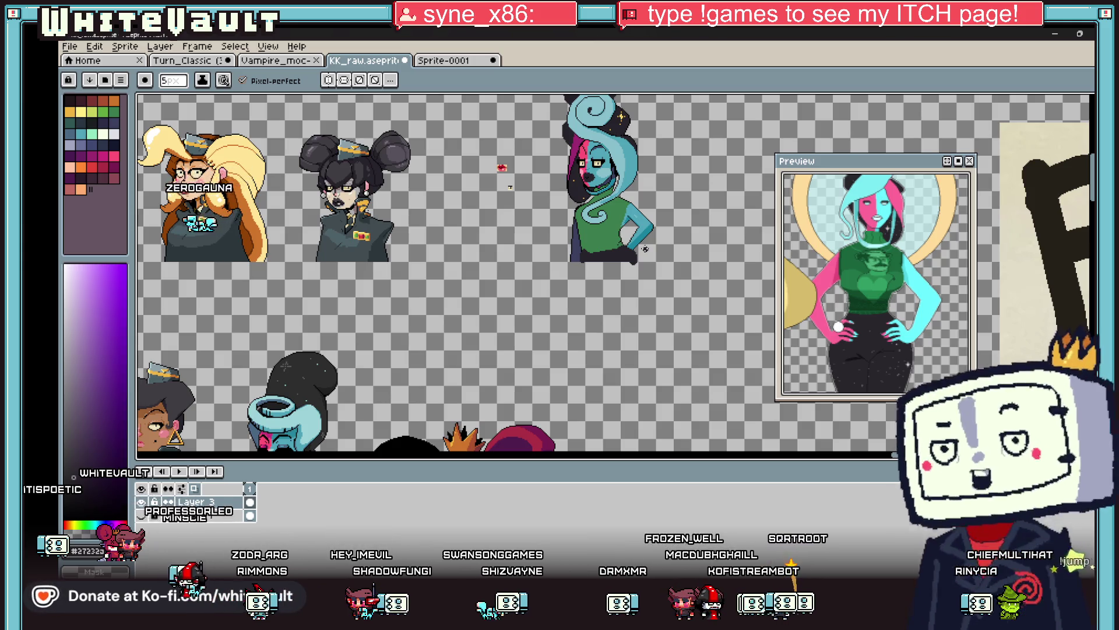
scroll(645, 249, "up", 3)
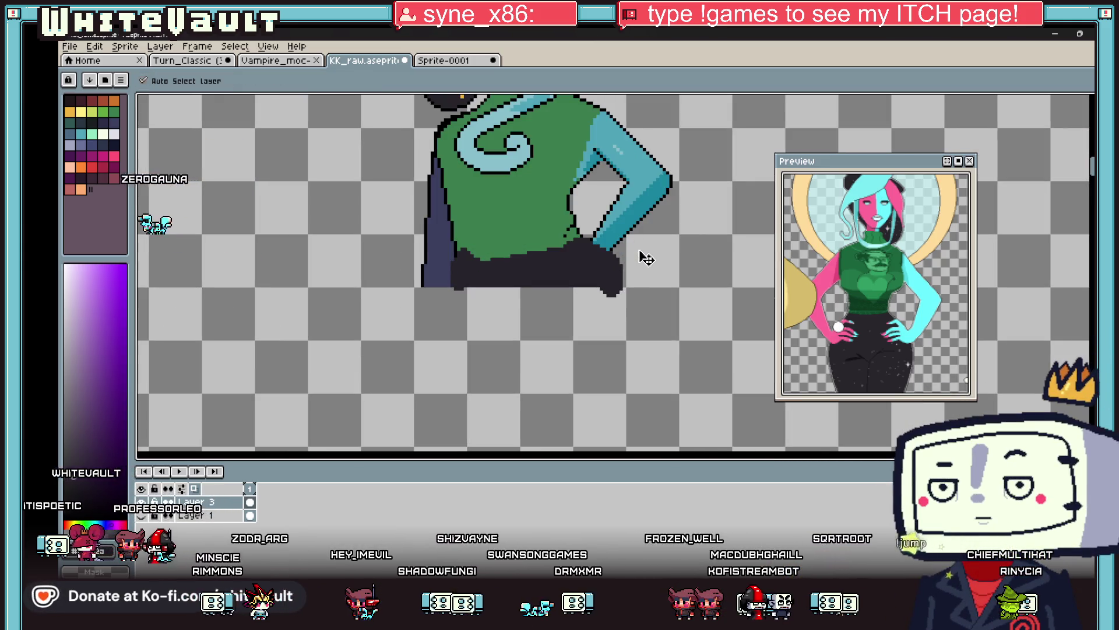
key("ctrl+z")
key("ctrl+z")
Stamp a 14px dark dab at the pants' right edge and start a black outline down it.
key("plus")
key("plus")
key("plus")
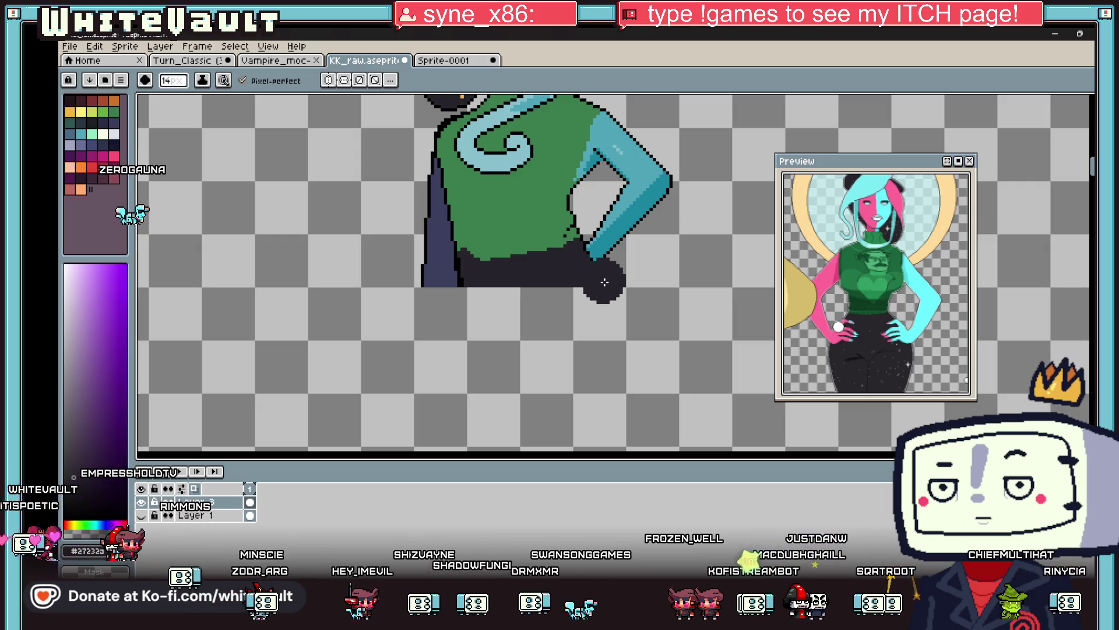
left_click(601, 285)
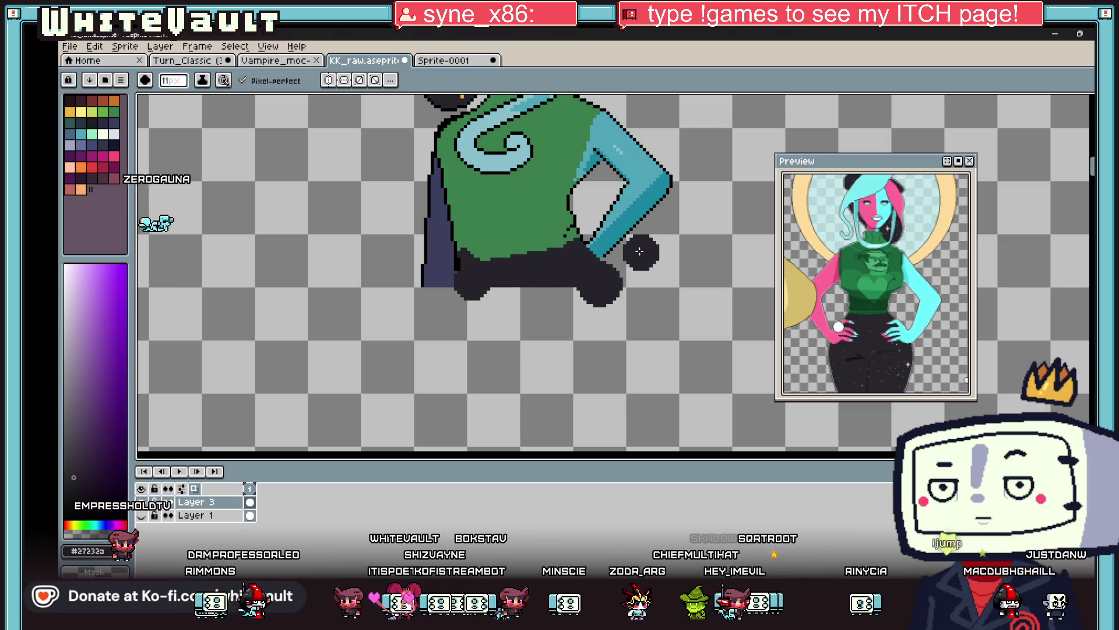
key("alt")
scroll(591, 244, "up", 2)
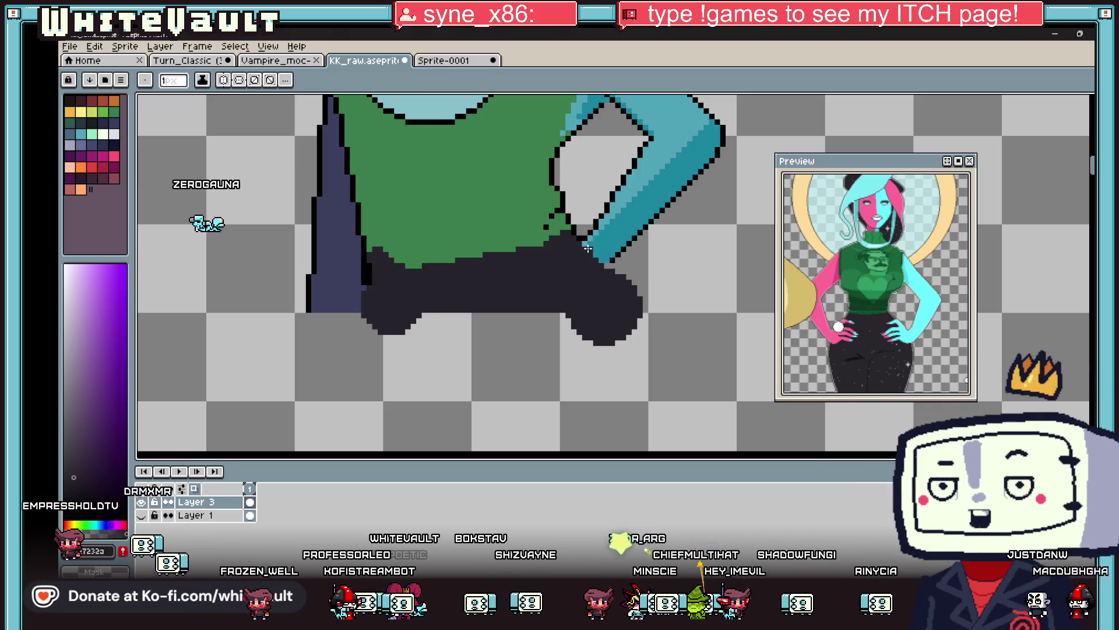
left_click(583, 242, "alt")
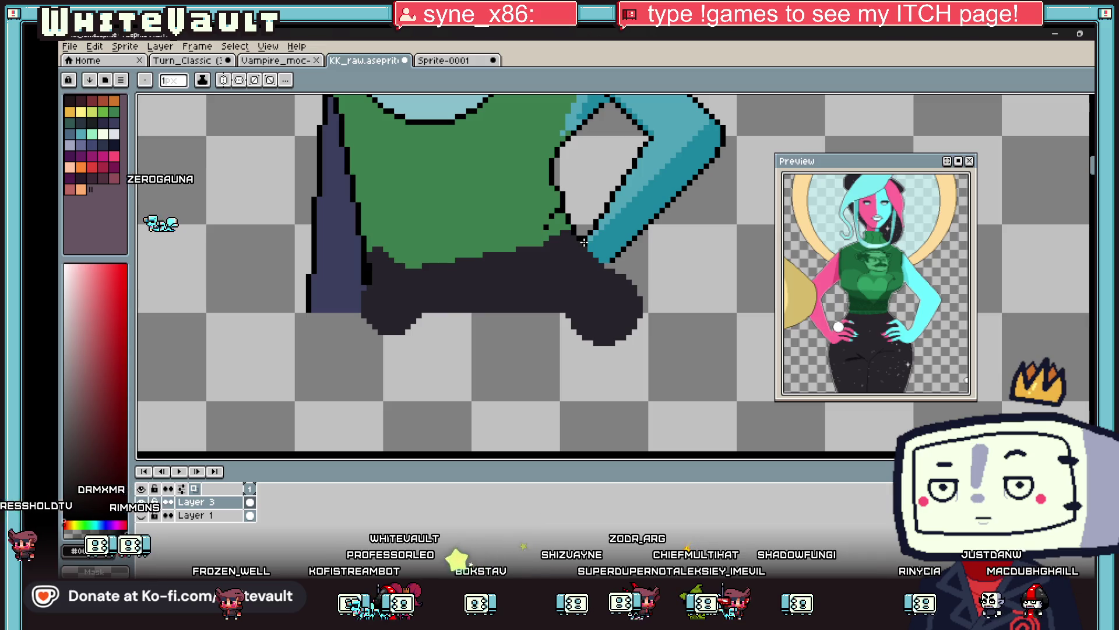
scroll(611, 270, "up", 2)
left_click(638, 302)
left_click_drag(657, 347, 654, 359)
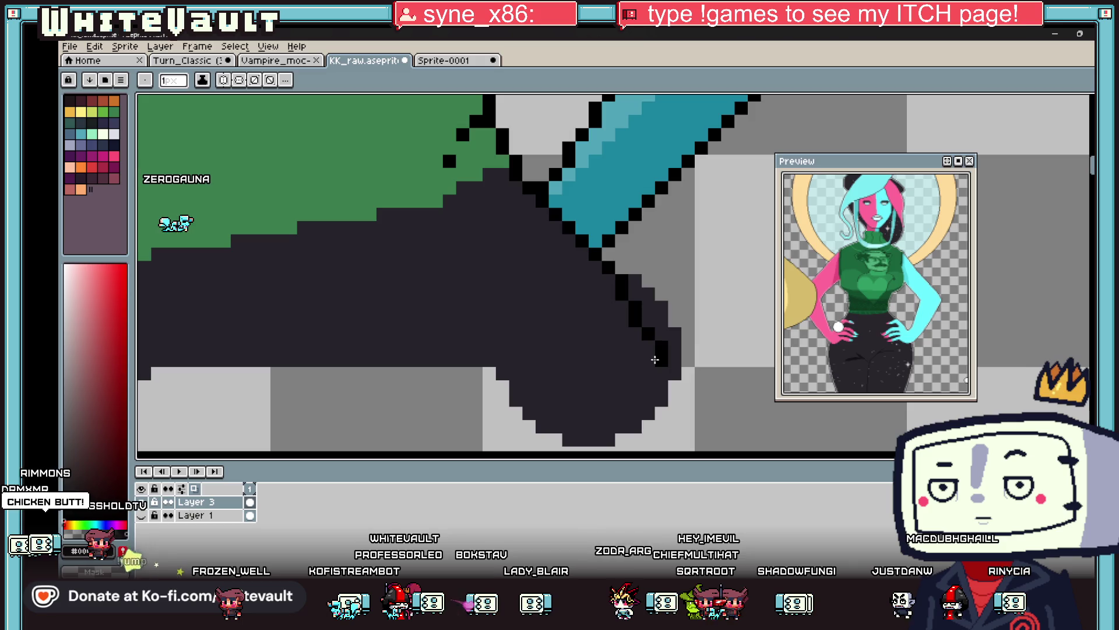
Add a final black outline pixel and delete the dark bulge below the hip.
left_click(651, 359)
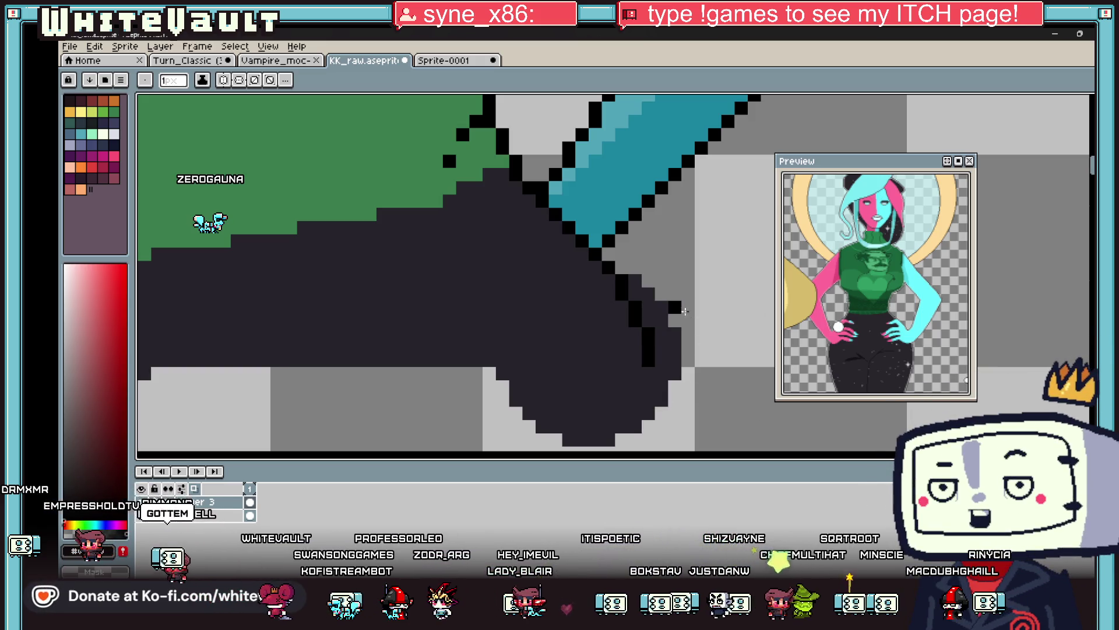
key("m")
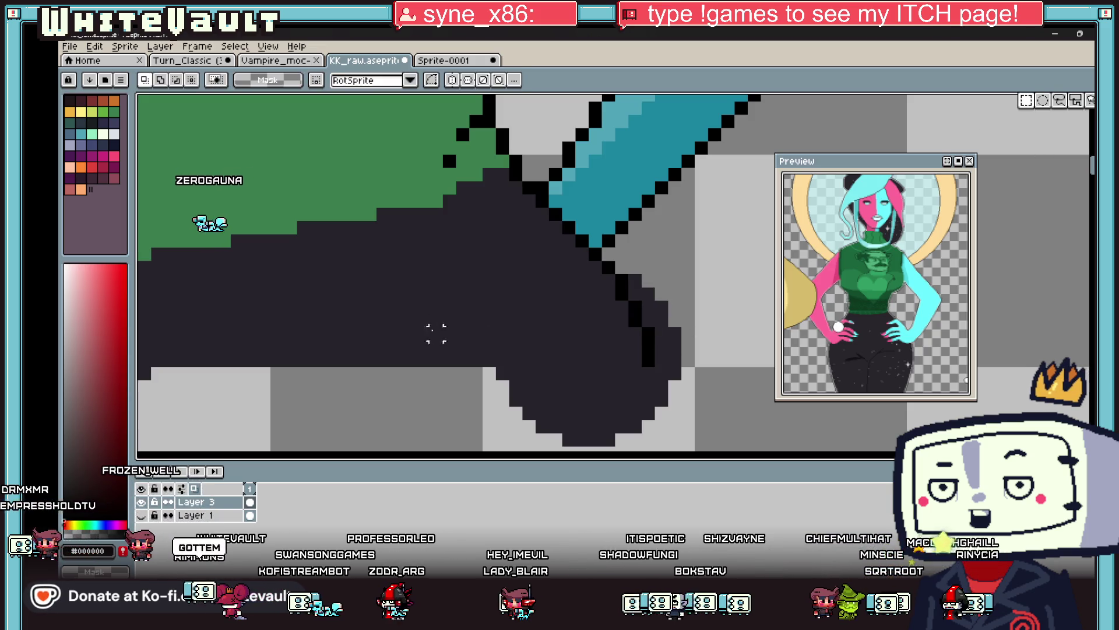
left_click_drag(488, 372, 764, 425)
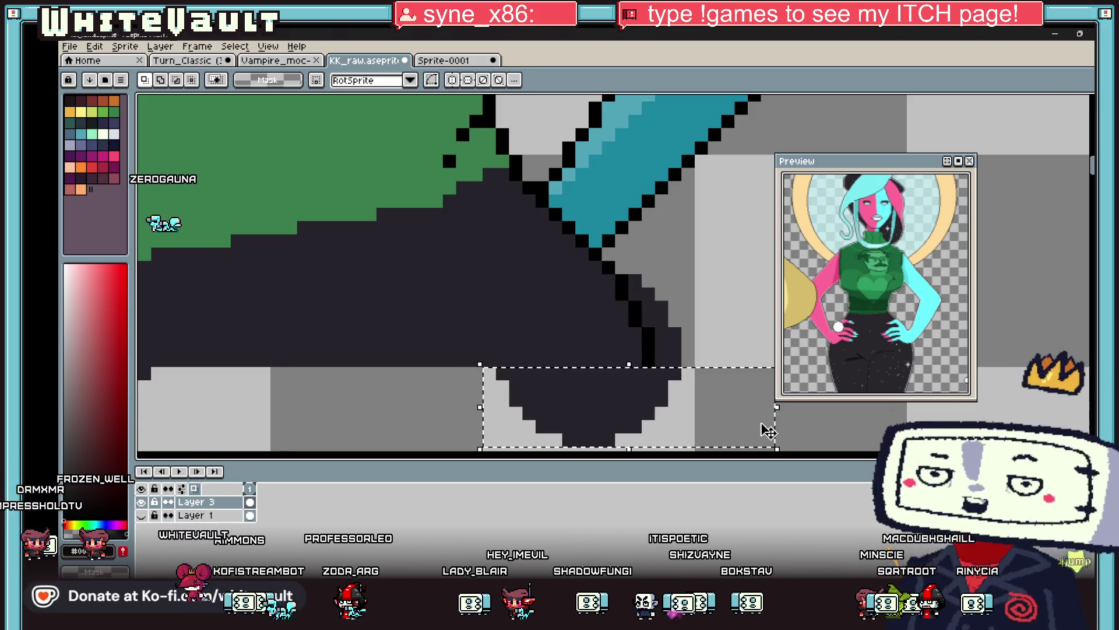
key("Delete")
key("g")
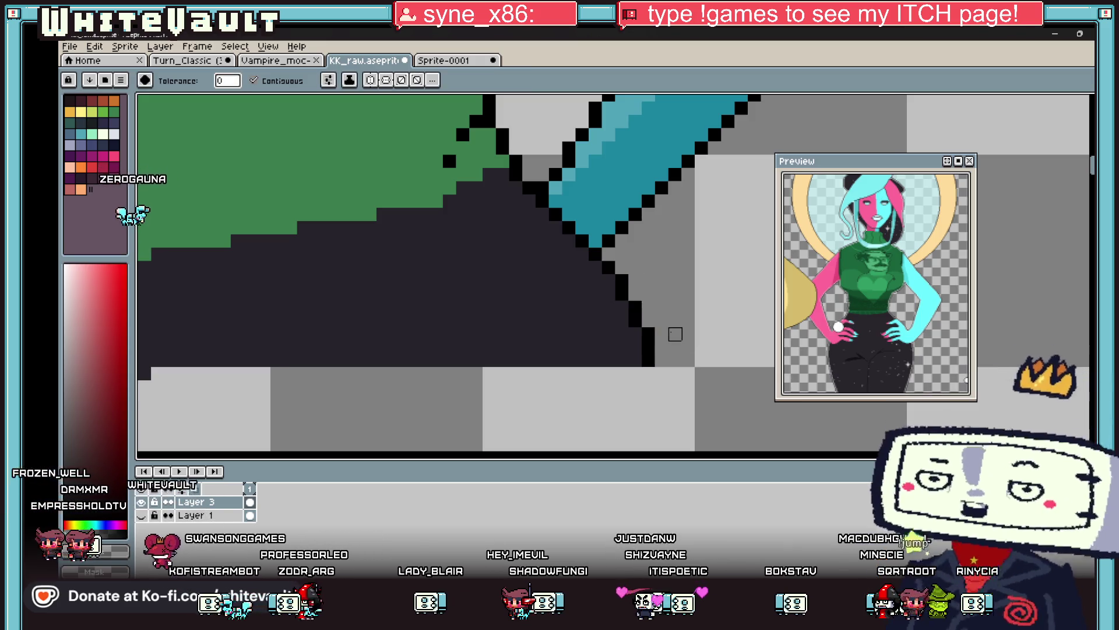
scroll(672, 332, "down", 3)
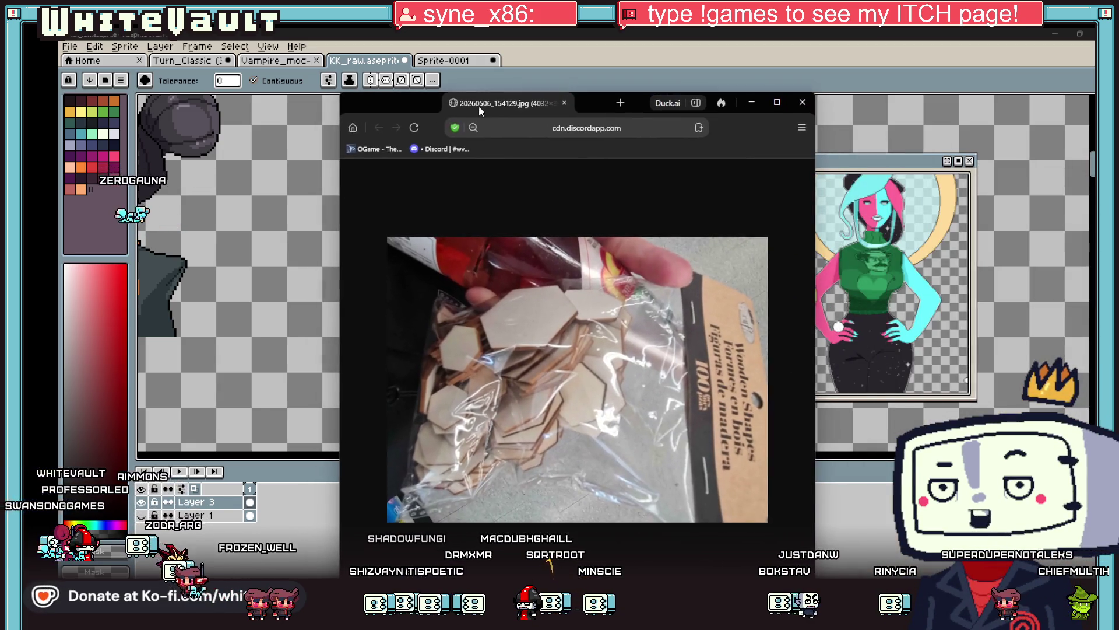
Maximize the browser to view the wooden hexagons photo, then minimize it.
left_click(786, 104)
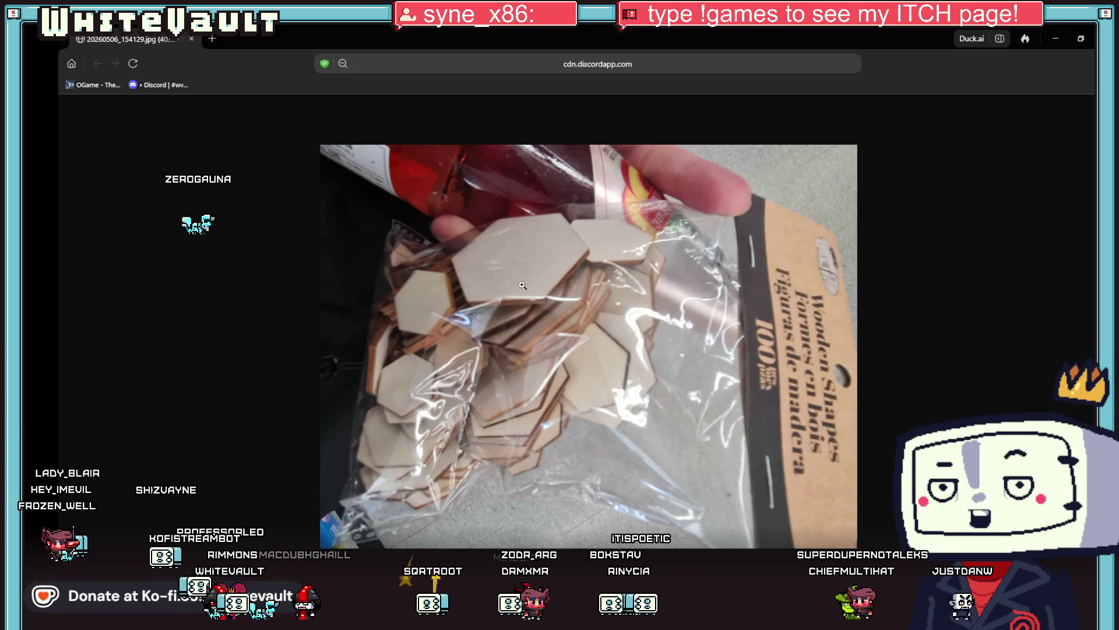
left_click(1055, 38)
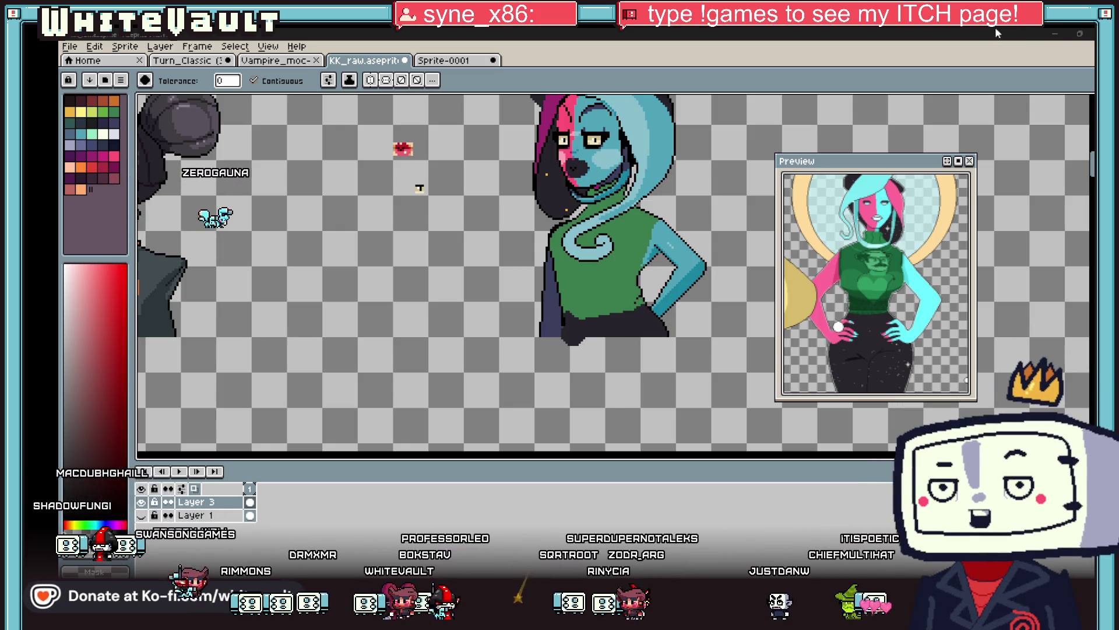
Sample the hair's dark navy and paint it over the notch in the sweater's left edge.
scroll(533, 210, "down", 2)
scroll(672, 264, "up", 4)
scroll(673, 265, "up", 1)
scroll(653, 233, "down", 2)
scroll(637, 183, "up", 1)
scroll(637, 183, "up", 1)
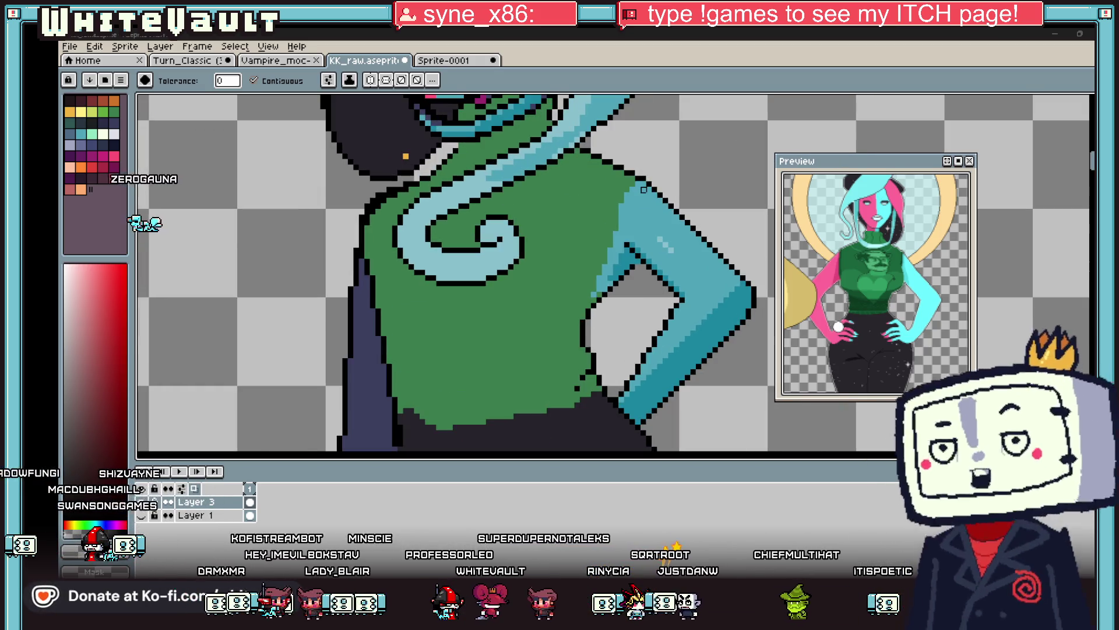
scroll(546, 217, "down", 1)
scroll(545, 217, "up", 1)
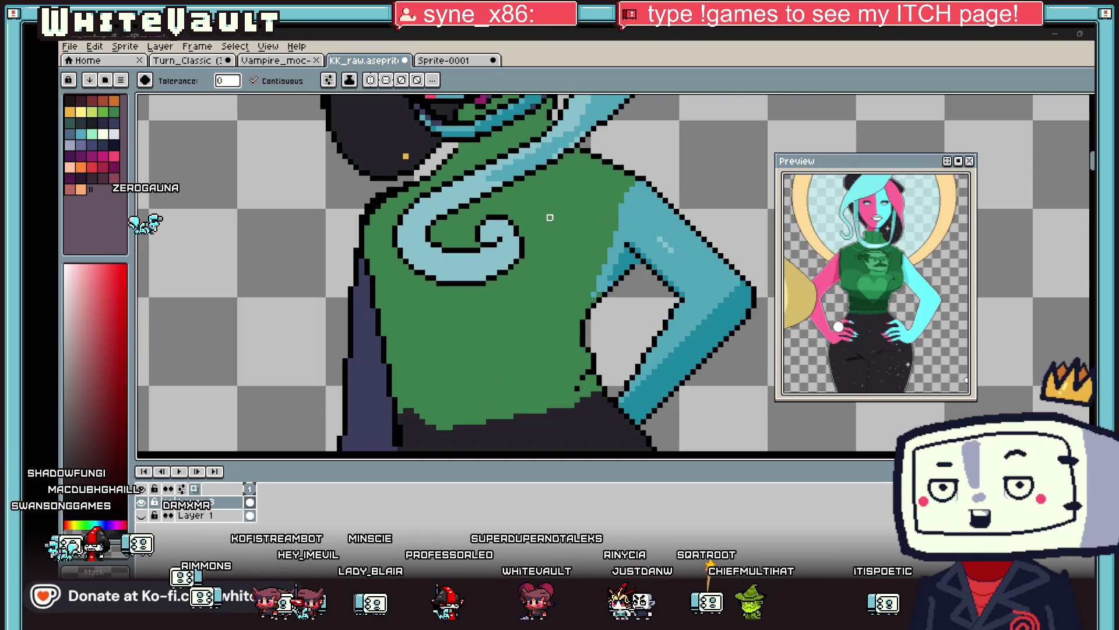
scroll(556, 223, "down", 1)
scroll(583, 223, "up", 1)
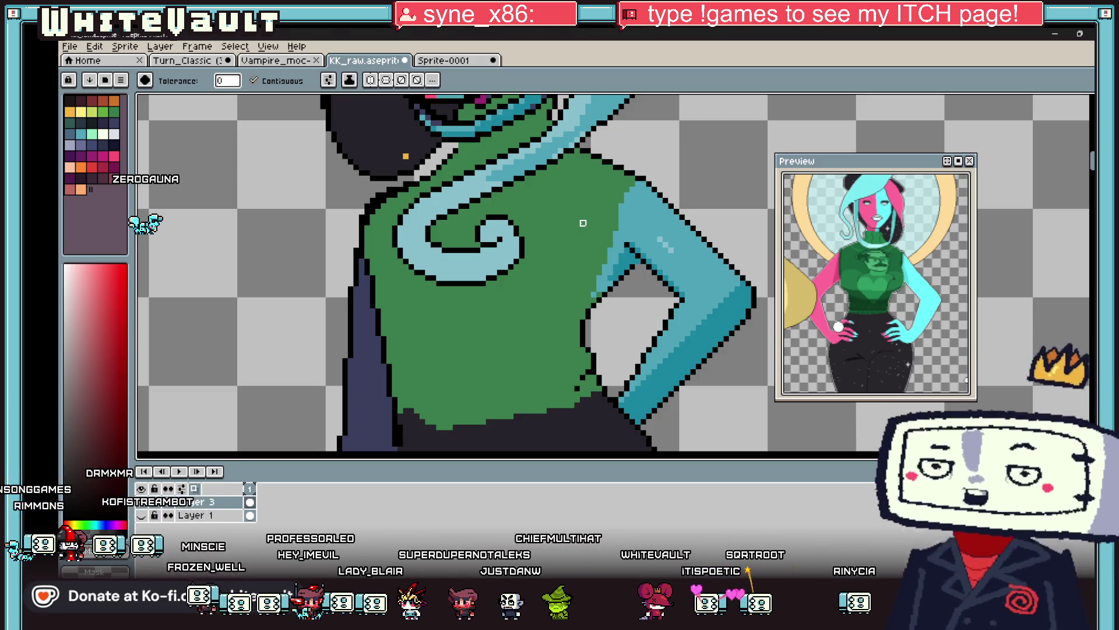
key("b")
scroll(601, 318, "up", 3)
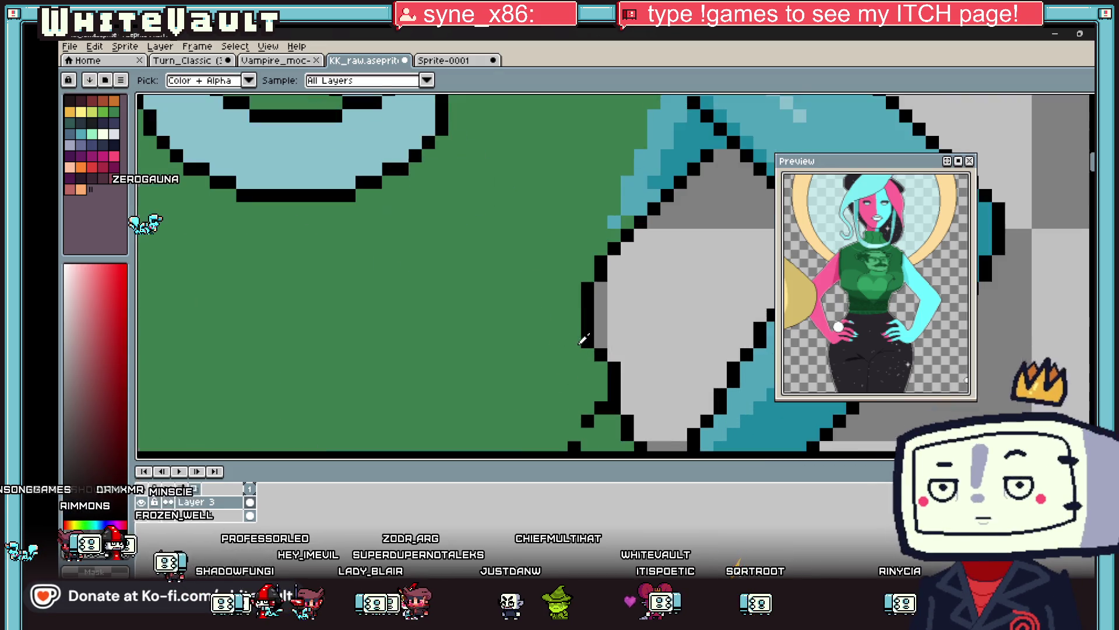
scroll(558, 345, "down", 1)
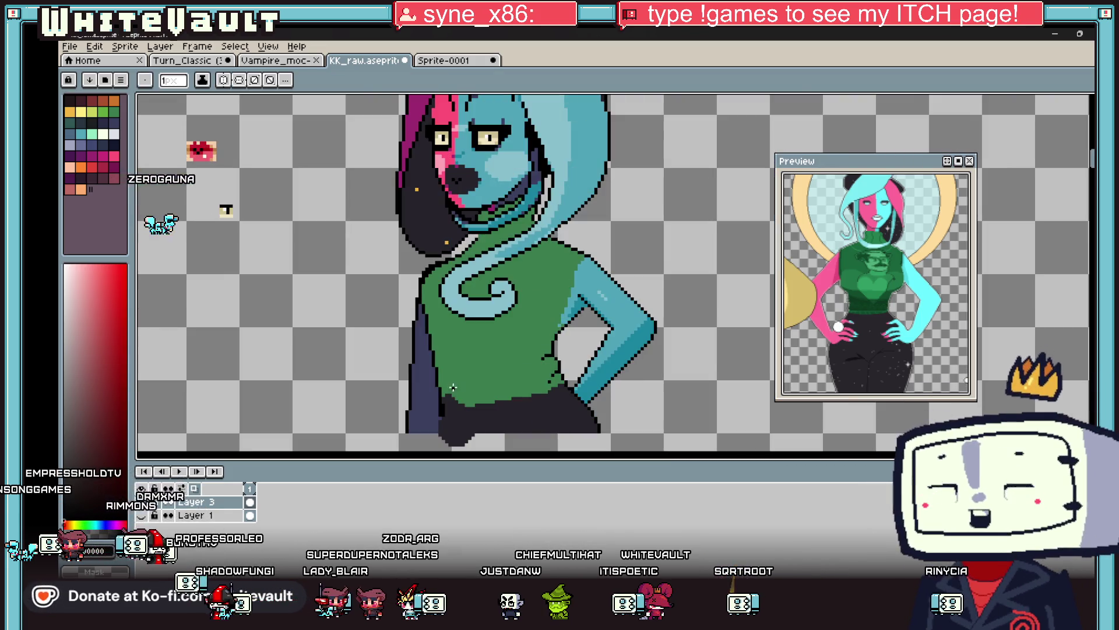
scroll(429, 353, "down", 3)
scroll(429, 353, "up", 1)
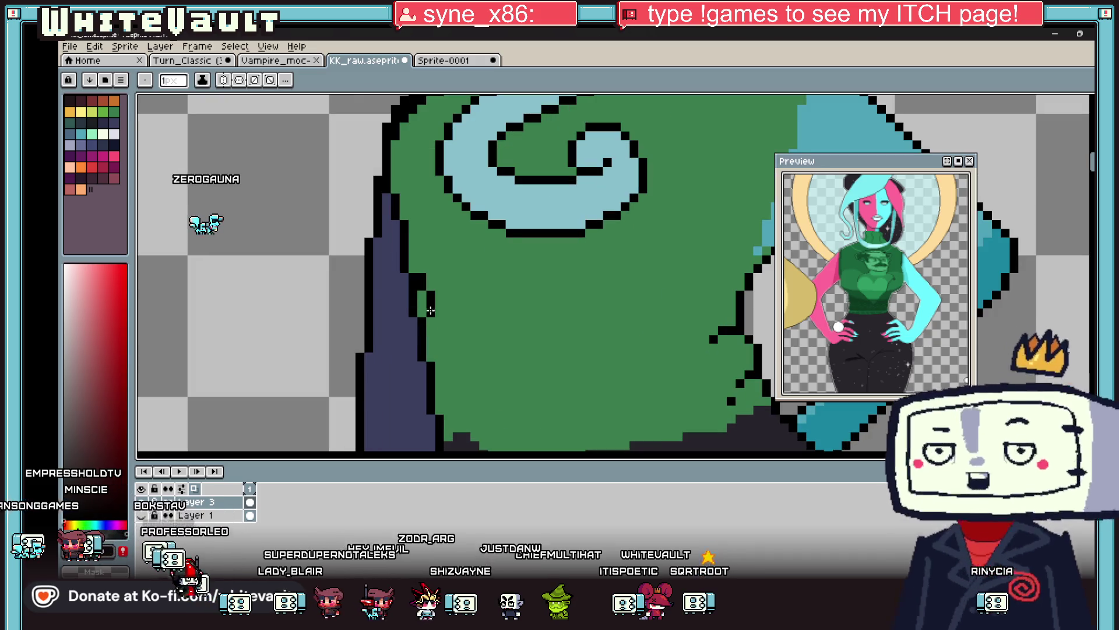
left_click(443, 349, "alt")
left_click_drag(438, 332, 424, 352)
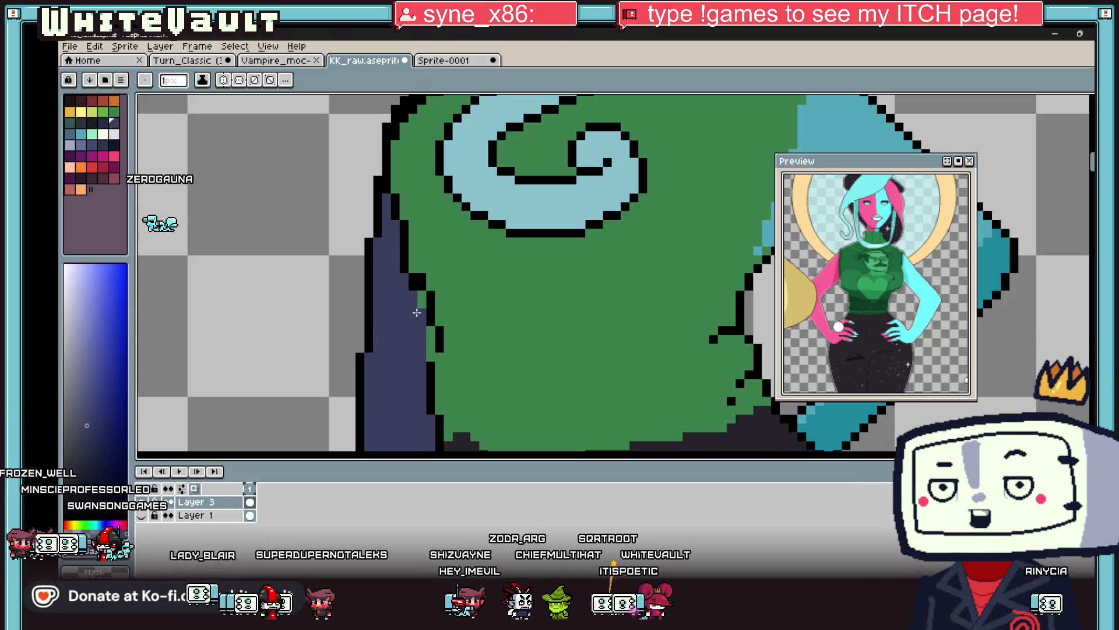
Re-pick the dark navy and touch up the notch with a few more pixels.
left_click(430, 274, "alt")
left_click(441, 319, "alt")
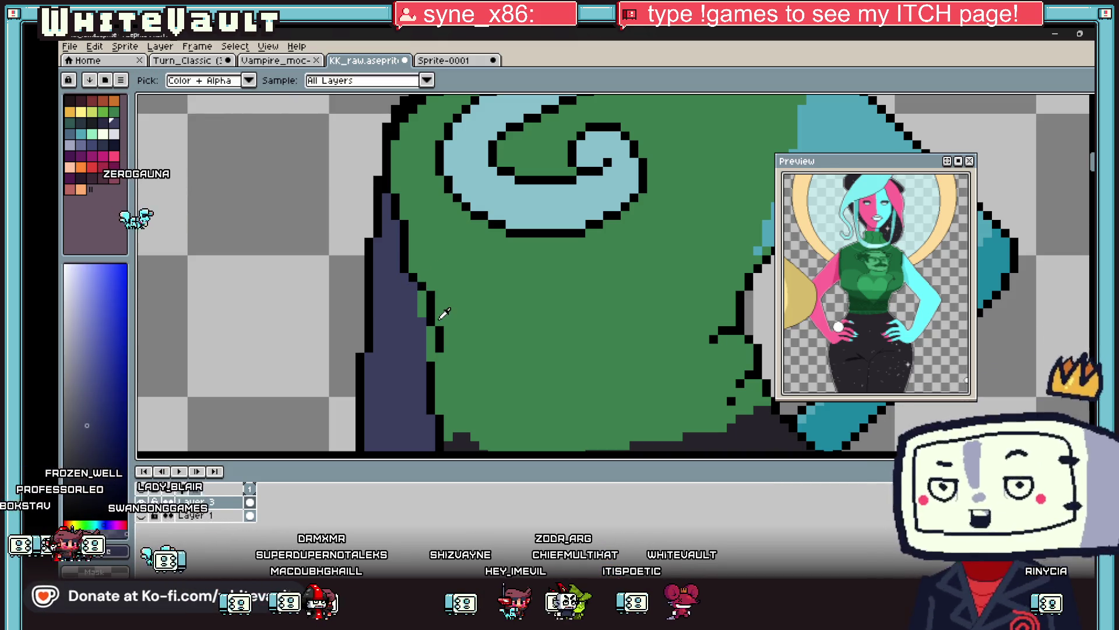
left_click(431, 298, "alt")
left_click(439, 333, "alt")
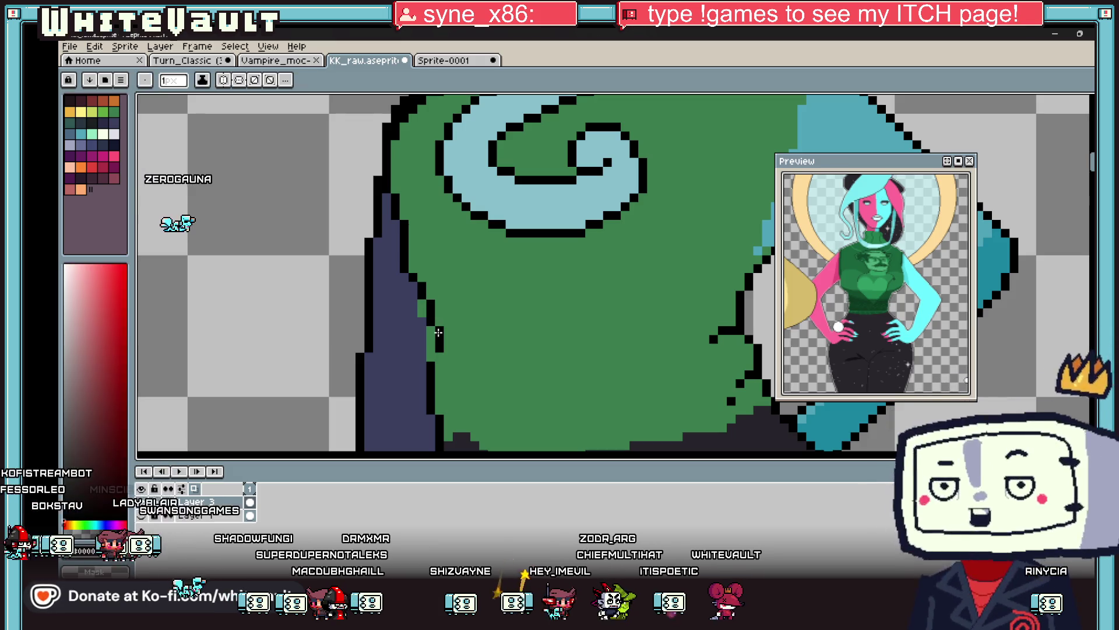
key("g")
scroll(463, 325, "down", 3)
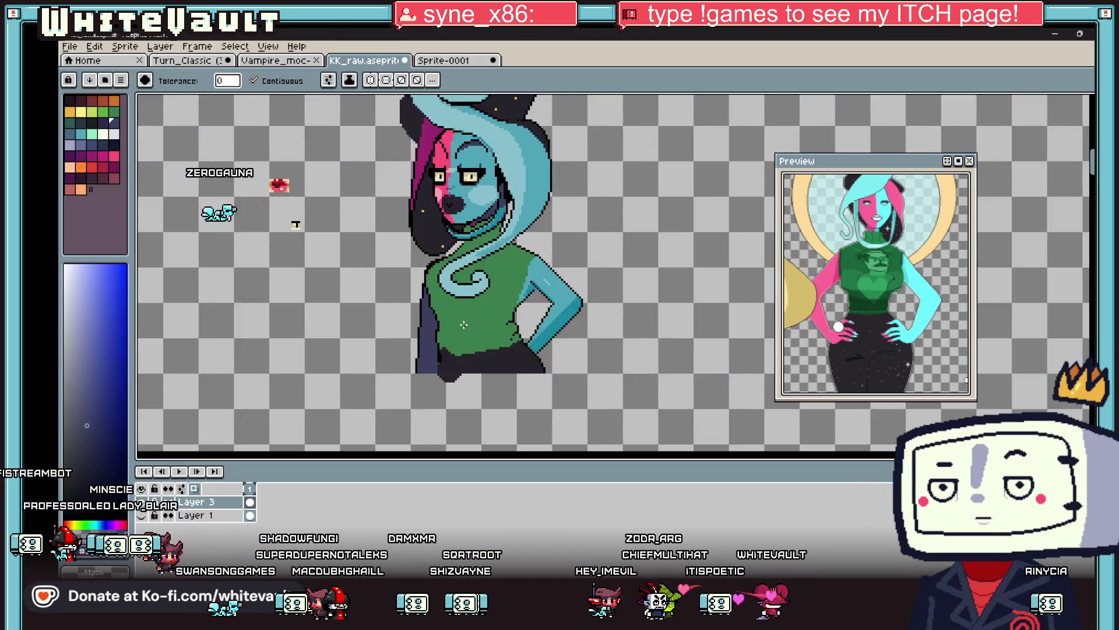
scroll(463, 324, "up", 3)
key("i")
scroll(450, 295, "up", 2)
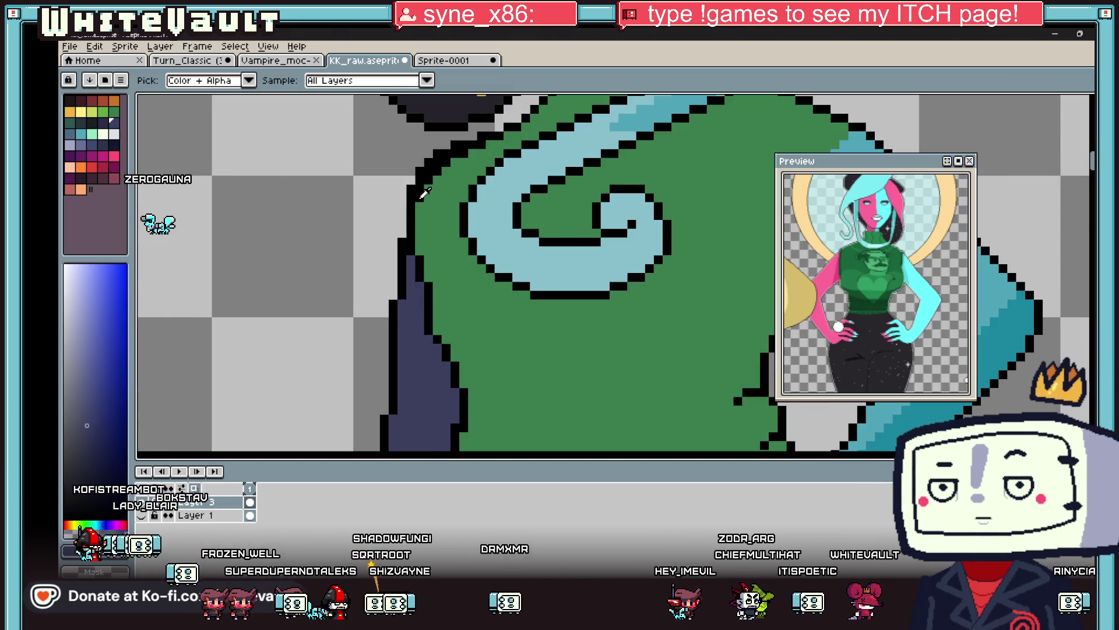
scroll(511, 255, "down", 2)
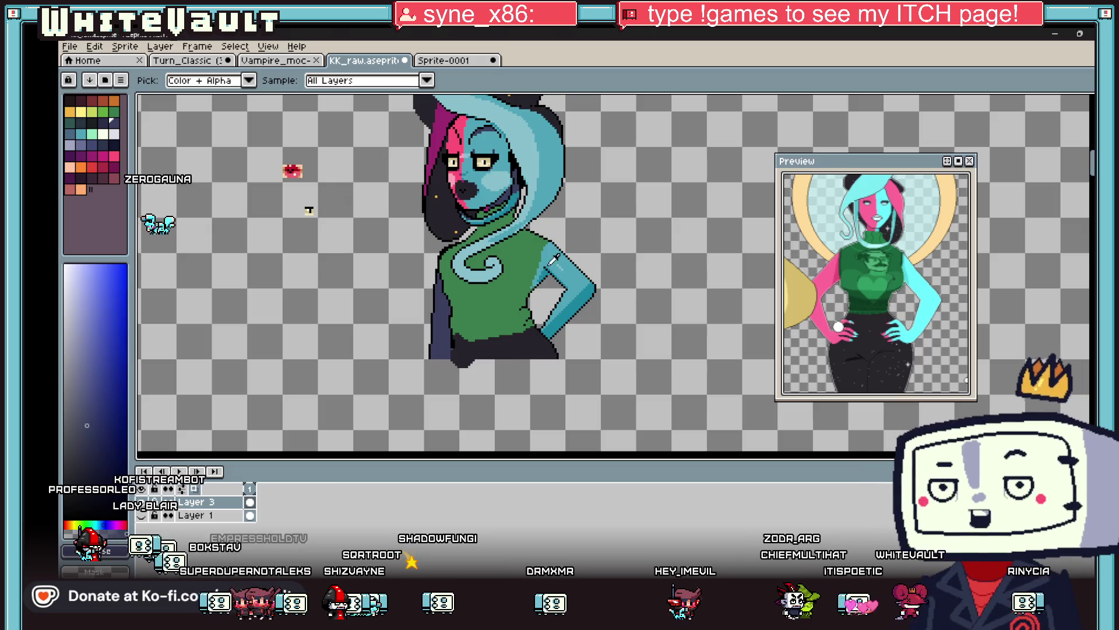
scroll(552, 263, "up", 3)
key("b")
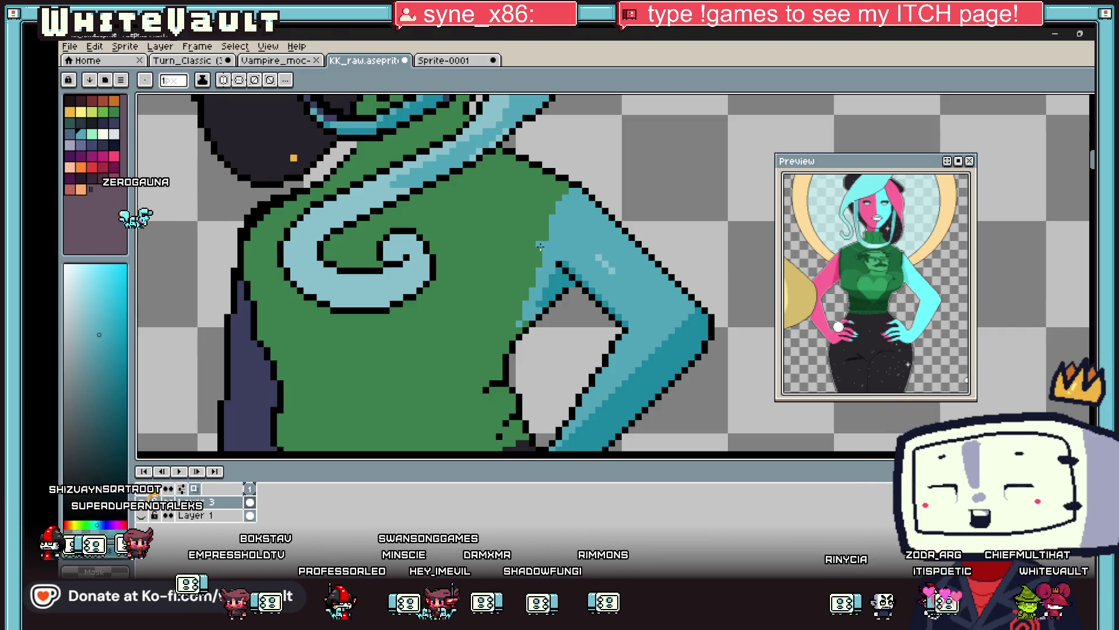
Try painting sweater-green pixels along the left edge, then undo them.
scroll(409, 294, "down", 2)
scroll(399, 296, "up", 2)
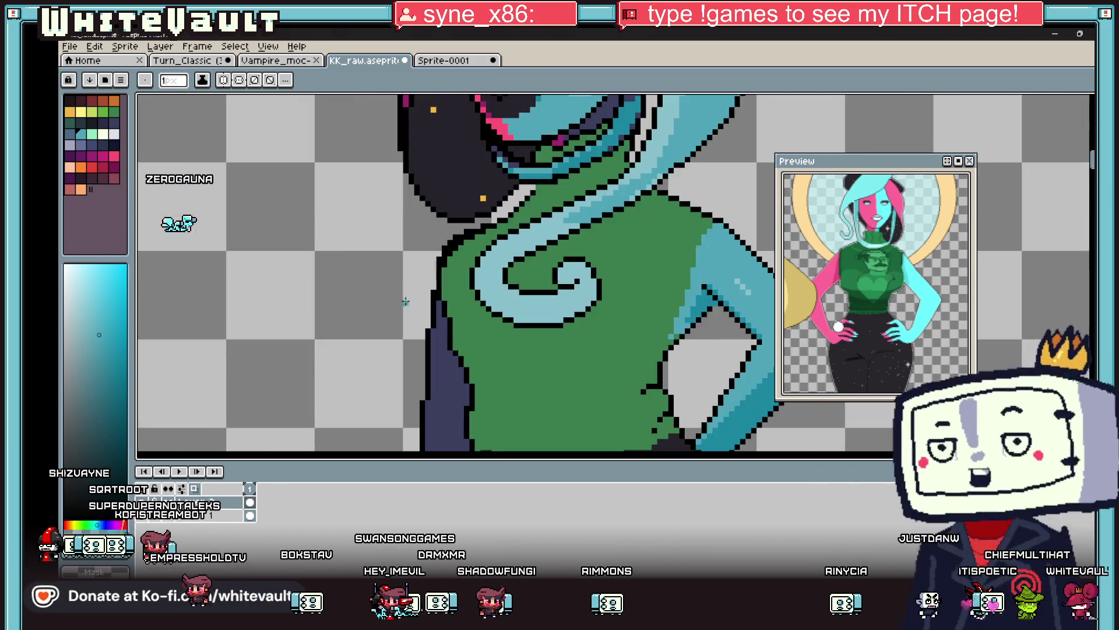
key("i")
left_click(466, 295)
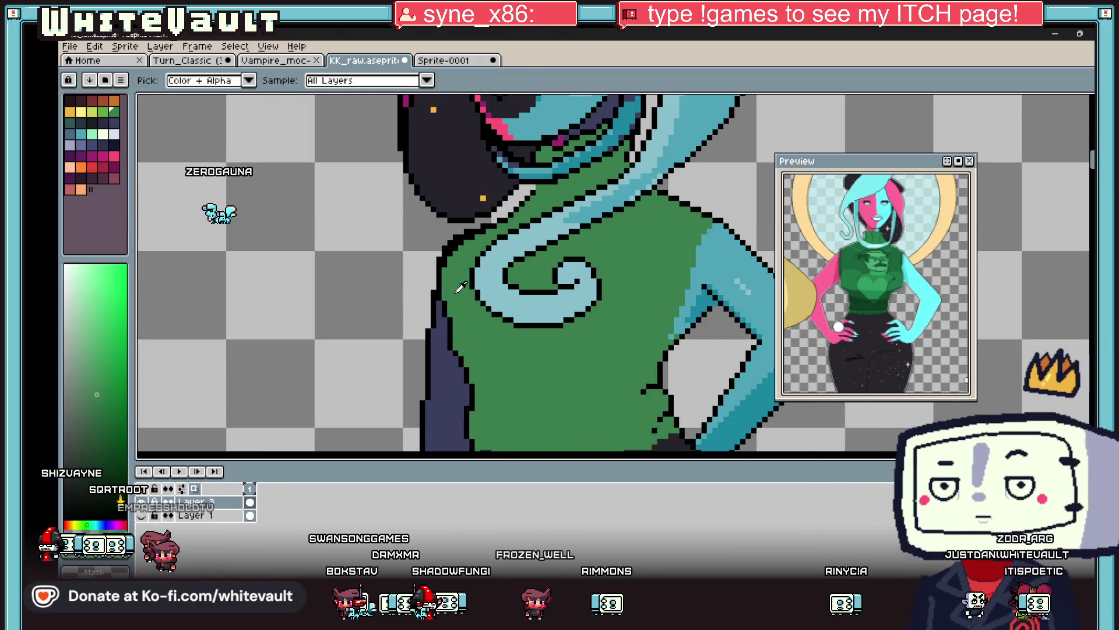
key("b")
mouse_move(435, 296)
left_mouse_down()
mouse_move(443, 332)
mouse_move(443, 313)
mouse_move(417, 309)
mouse_move(413, 332)
mouse_move(462, 351)
left_mouse_up()
key("ctrl+z")
scroll(473, 351, "down", 2)
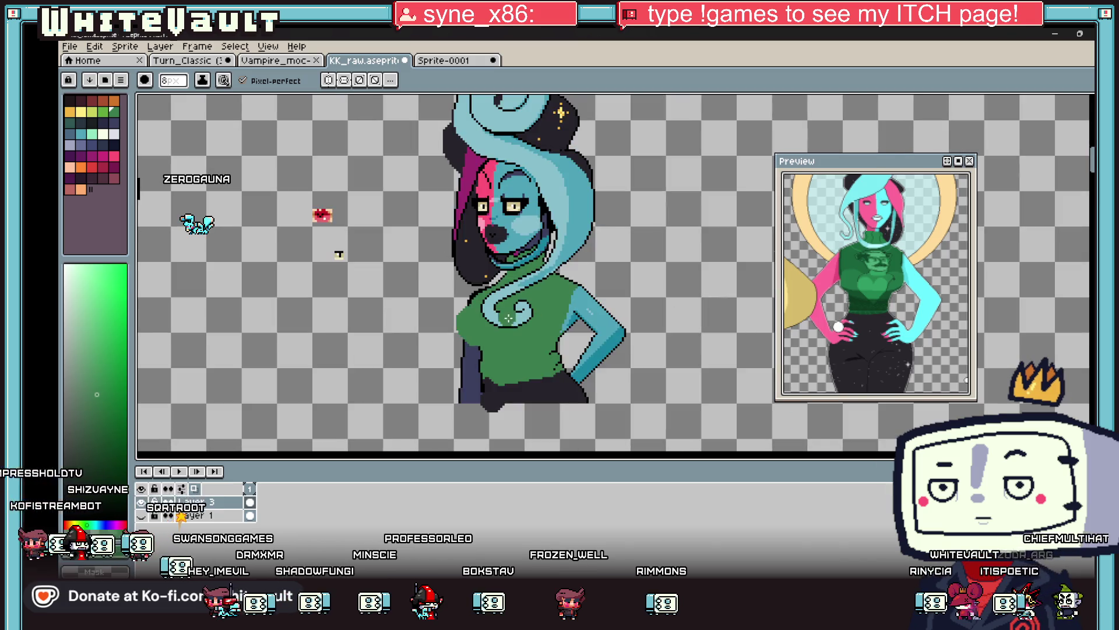
Sample black from the sweater's outline and extend it along the shirt's left edge.
scroll(475, 347, "down", 1)
scroll(478, 345, "up", 1)
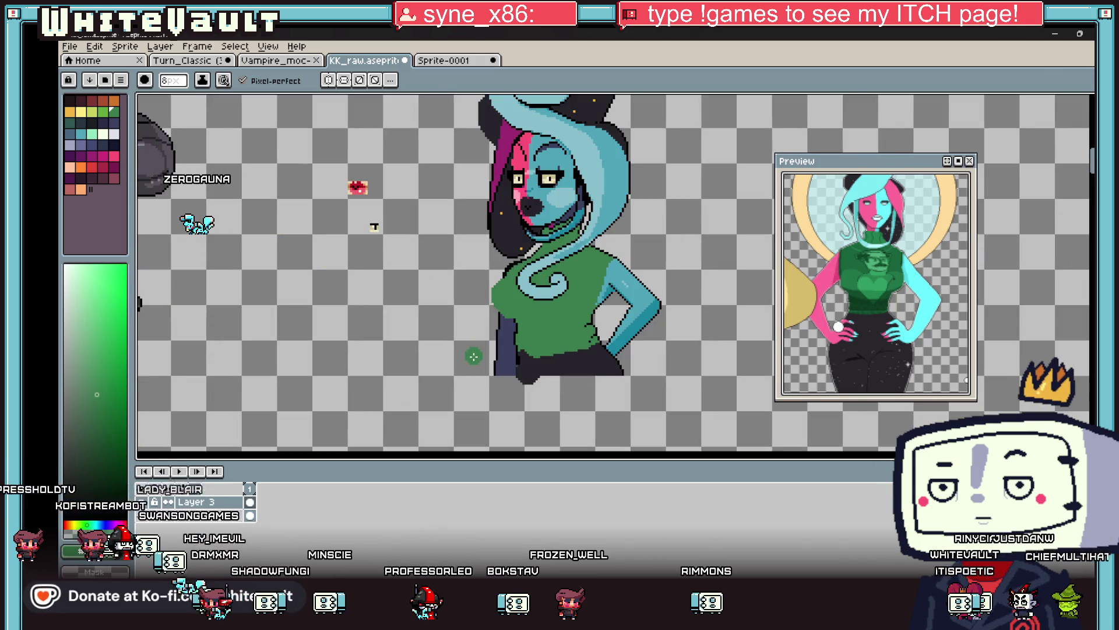
scroll(455, 318, "up", 1)
key("alt")
scroll(532, 243, "up", 2)
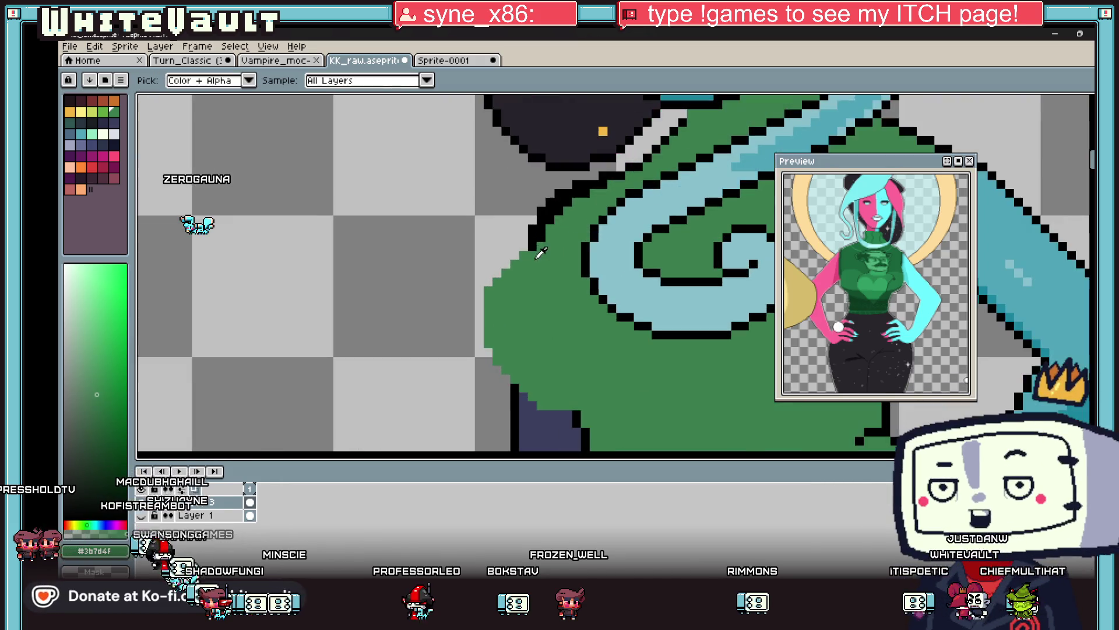
left_click(535, 235)
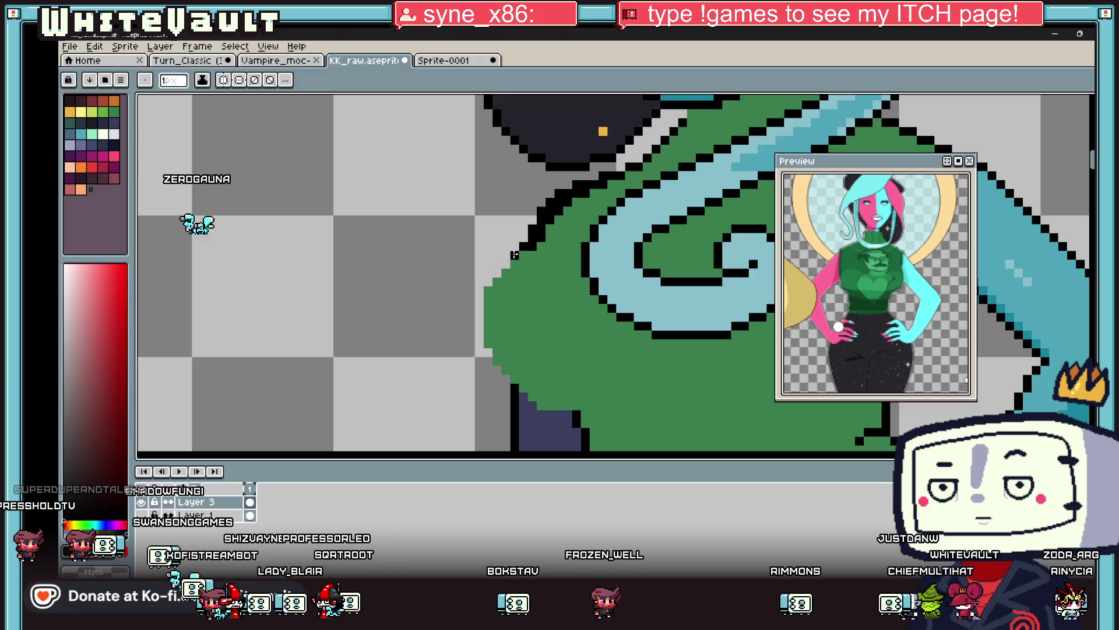
mouse_move(506, 255)
left_mouse_down()
mouse_move(479, 288)
mouse_move(480, 347)
left_mouse_up()
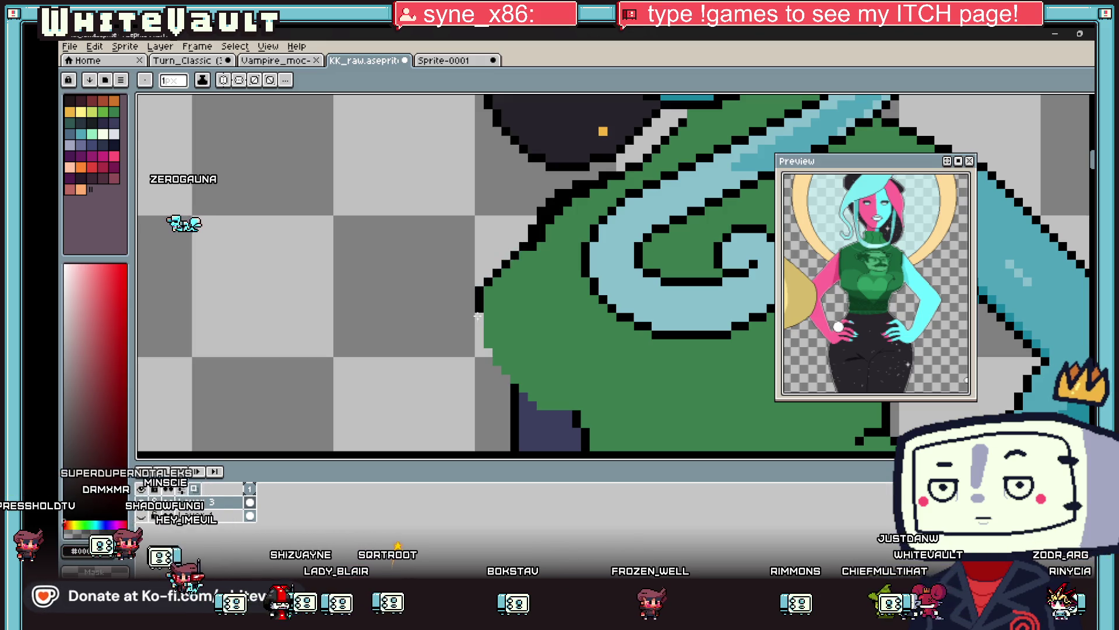
Continue the black outline down the shirt's lower-left edge toward the dark sleeve.
key("alt")
left_click_drag(487, 348, 526, 398)
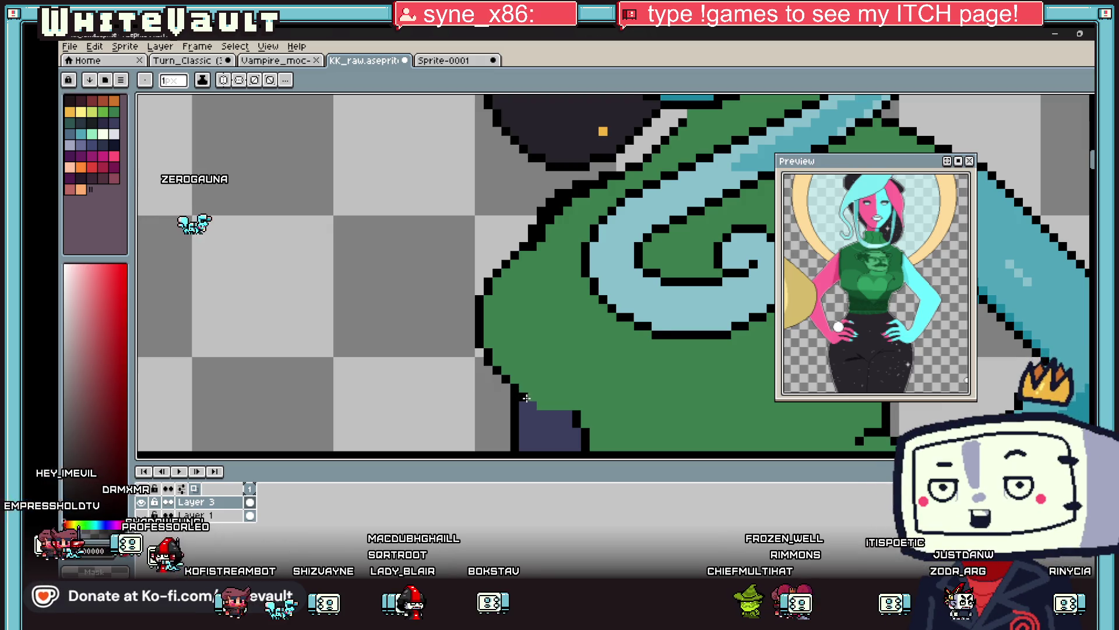
scroll(574, 414, "down", 3)
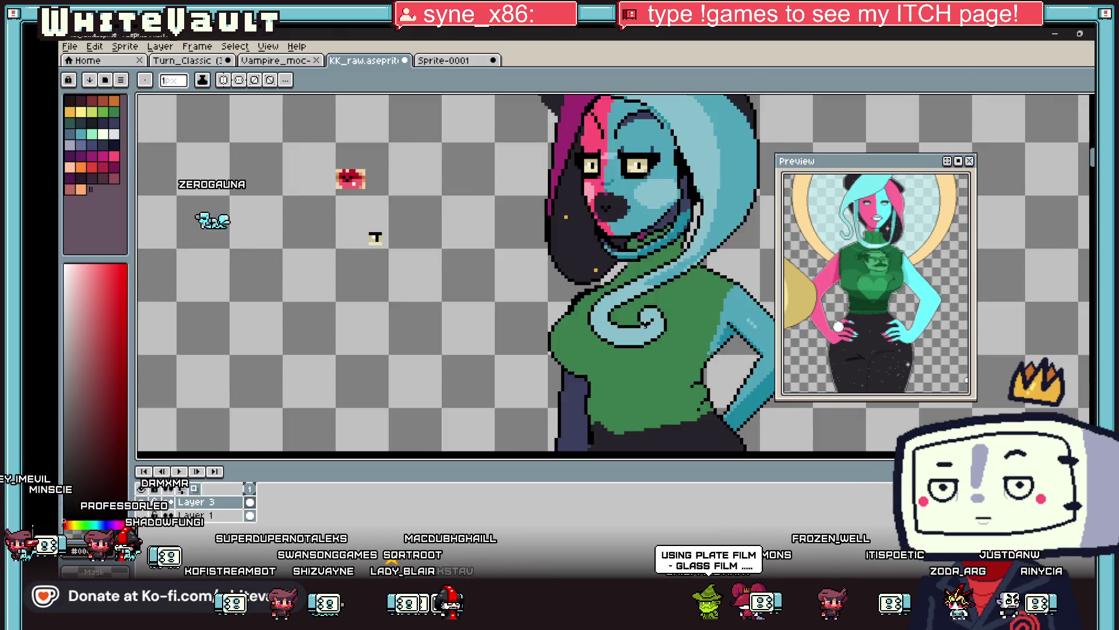
scroll(554, 203, "up", 1)
scroll(634, 270, "down", 2)
key("alt")
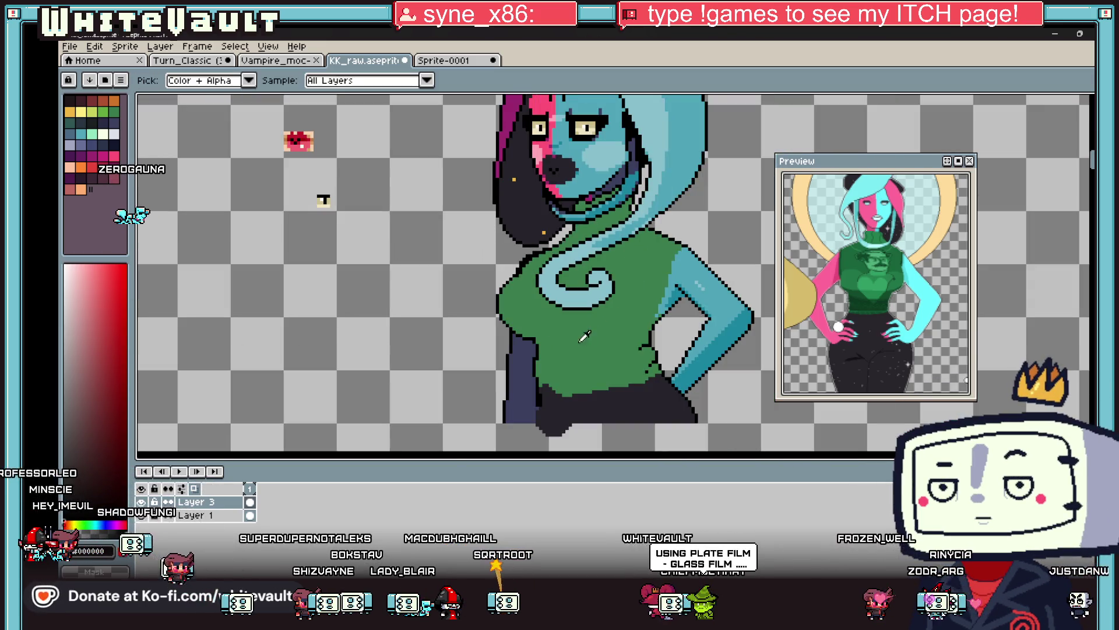
scroll(588, 351, "down", 1)
scroll(517, 181, "down", 2)
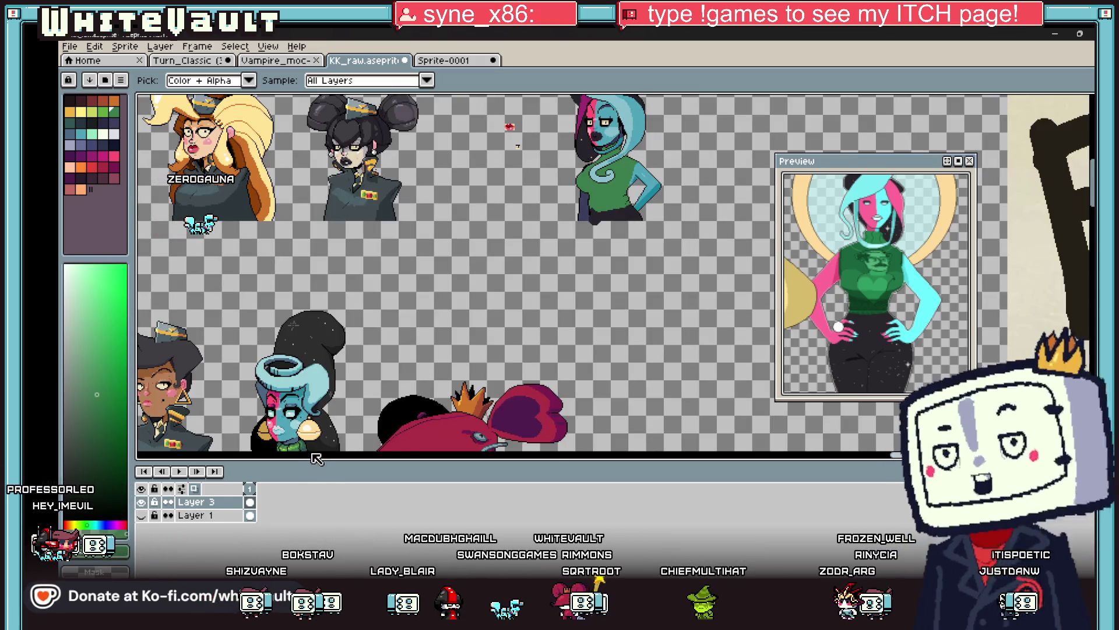
scroll(592, 191, "up", 3)
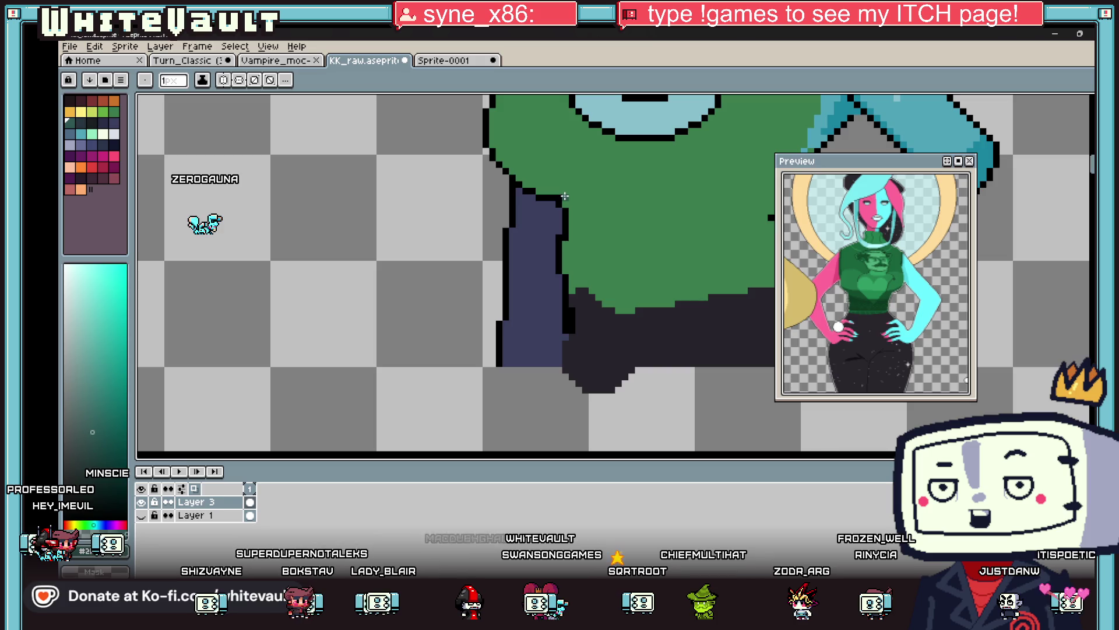
Paint a darker-green stroke on the shirt and sample the dark teal #2F5753 shade.
left_click_drag(565, 197, 582, 189)
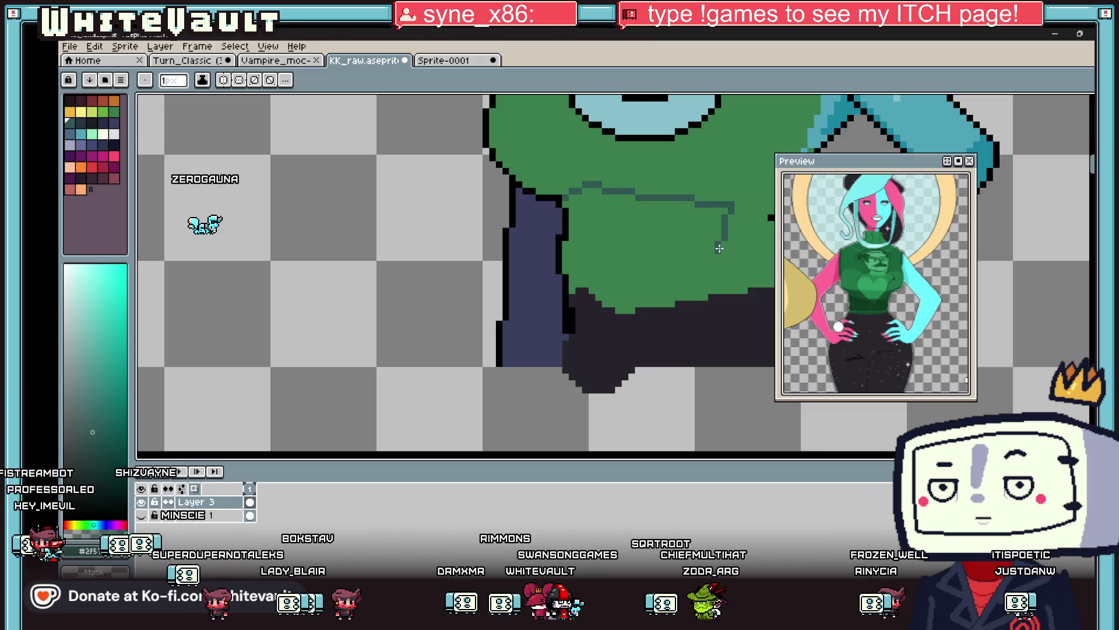
left_click(747, 282)
scroll(519, 163, "down", 4)
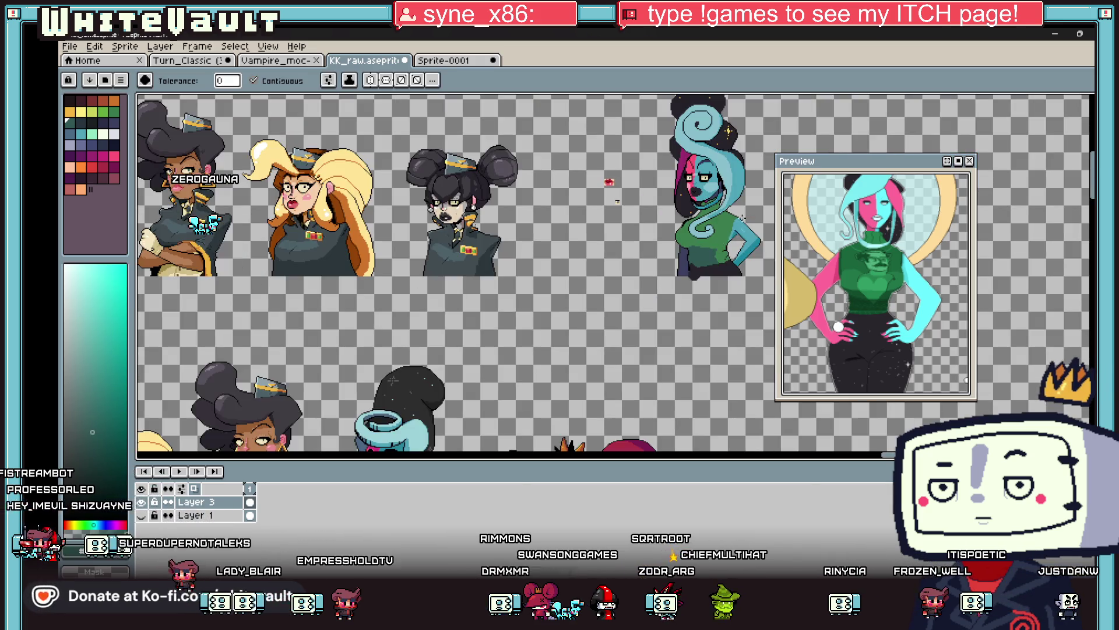
scroll(595, 314, "up", 4)
key("alt")
left_click(673, 342, "alt")
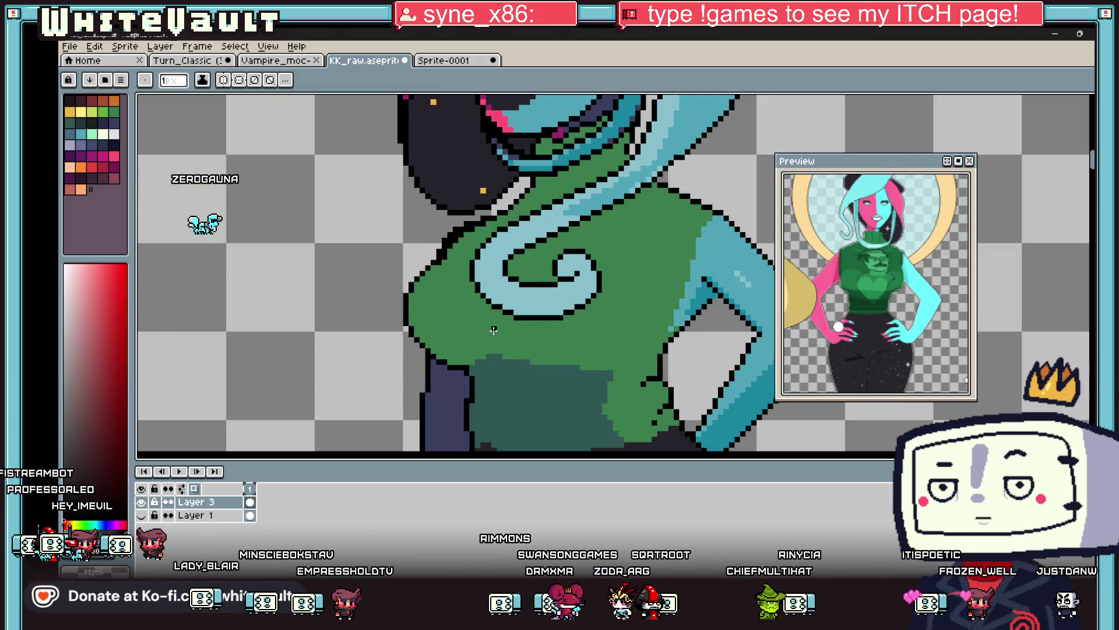
scroll(493, 320, "up", 1)
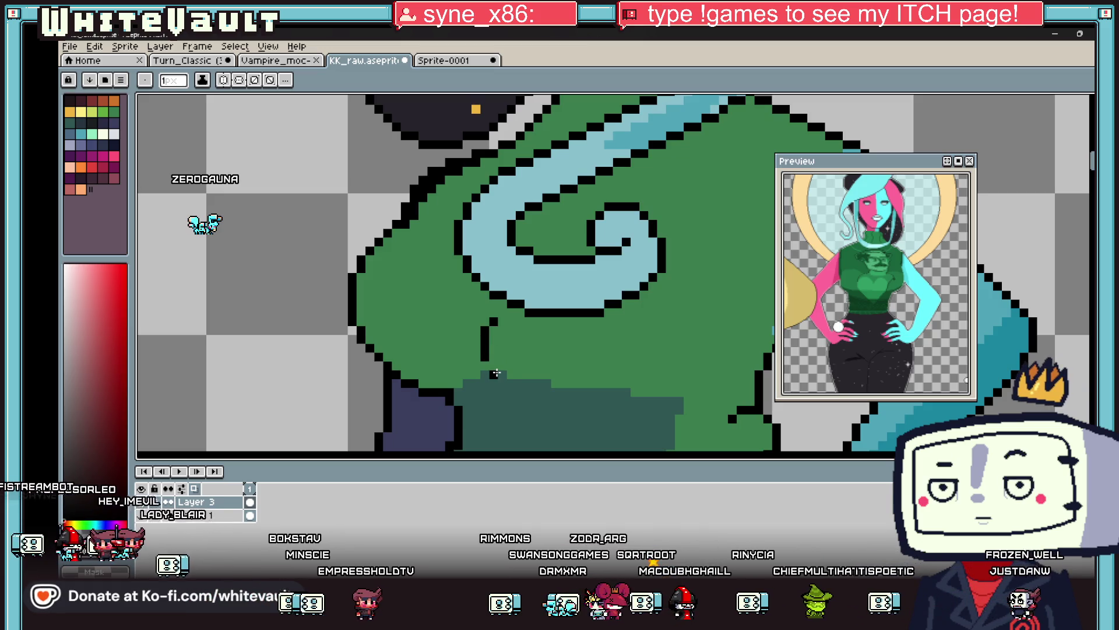
left_click(488, 323, "alt")
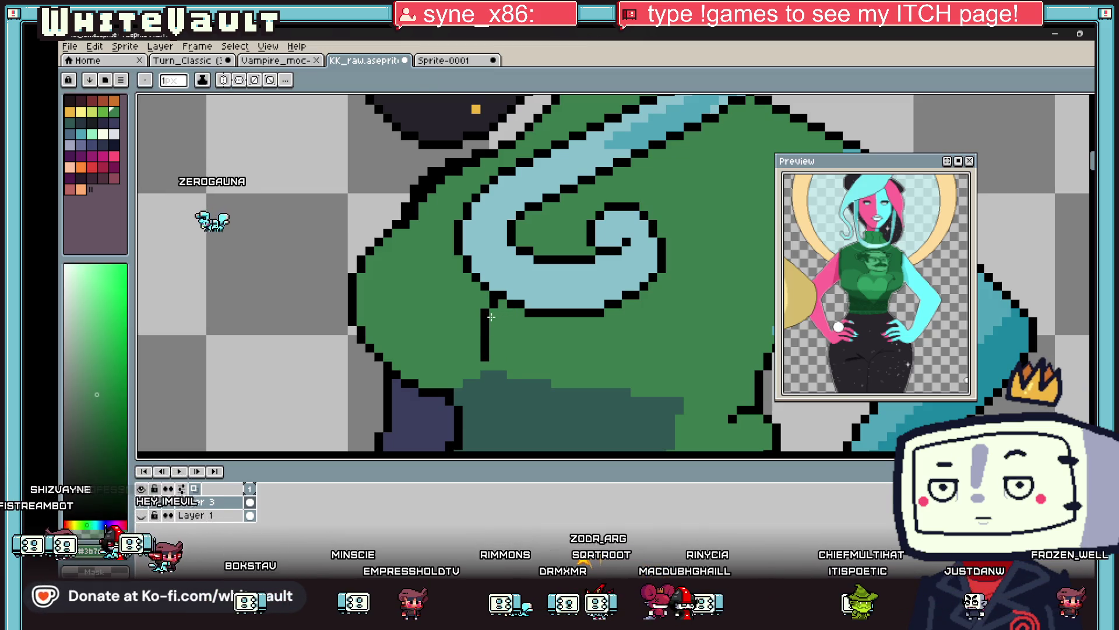
scroll(358, 242, "down", 4)
scroll(547, 287, "up", 3)
left_click(573, 396, "alt")
scroll(589, 389, "up", 2)
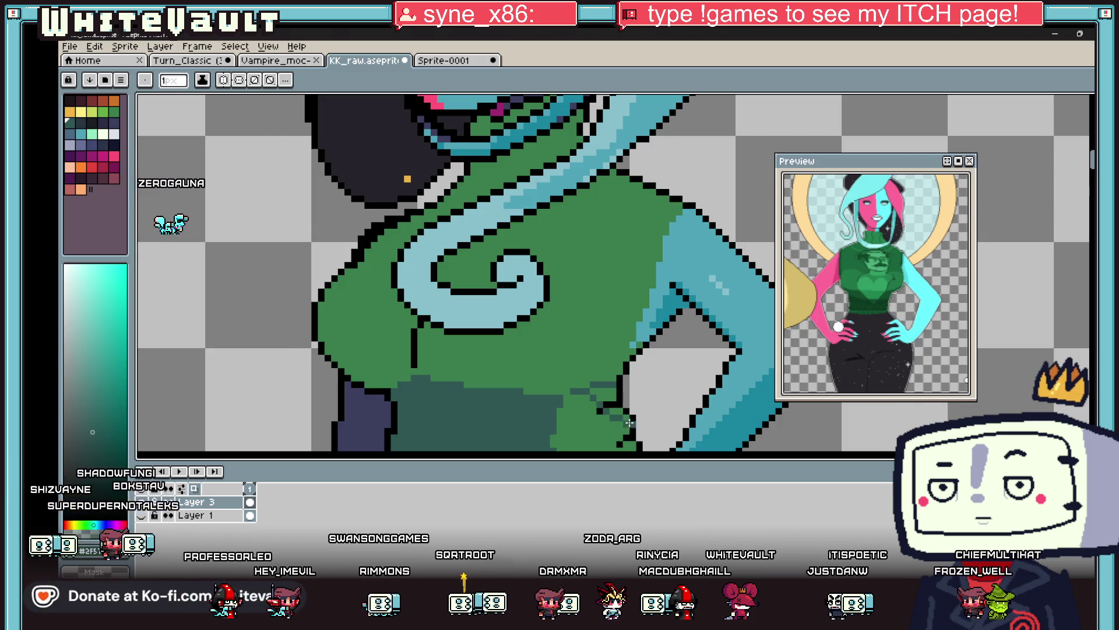
scroll(630, 423, "down", 3)
scroll(619, 312, "up", 4)
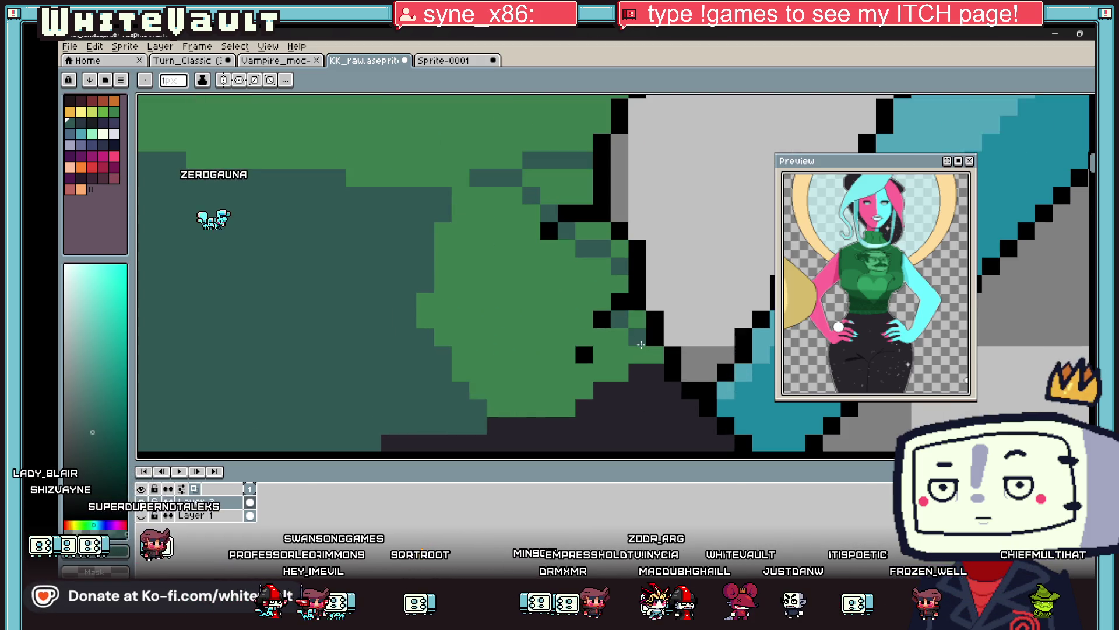
Fill a green area with dark teal, then add dark-teal pixels along its stepped edge.
key("v")
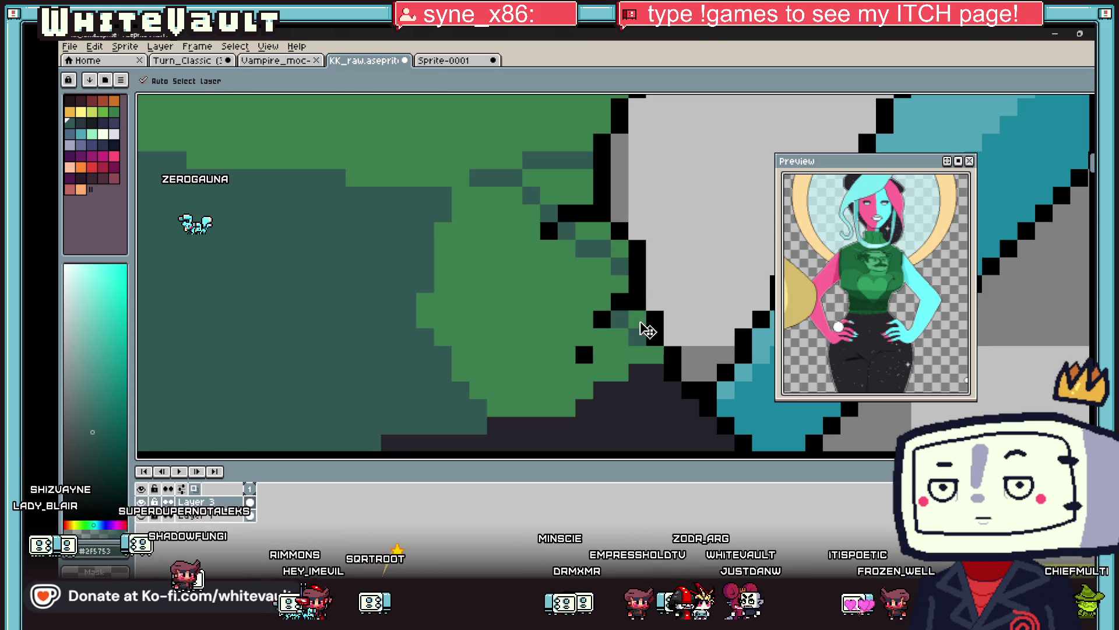
key("g")
left_click(568, 192)
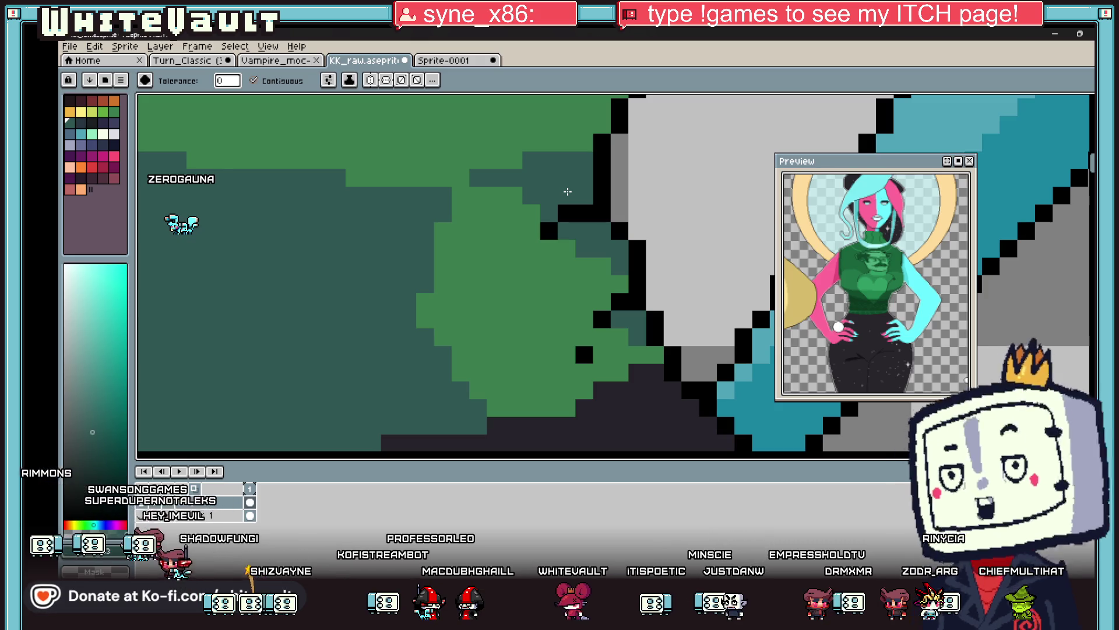
key("b")
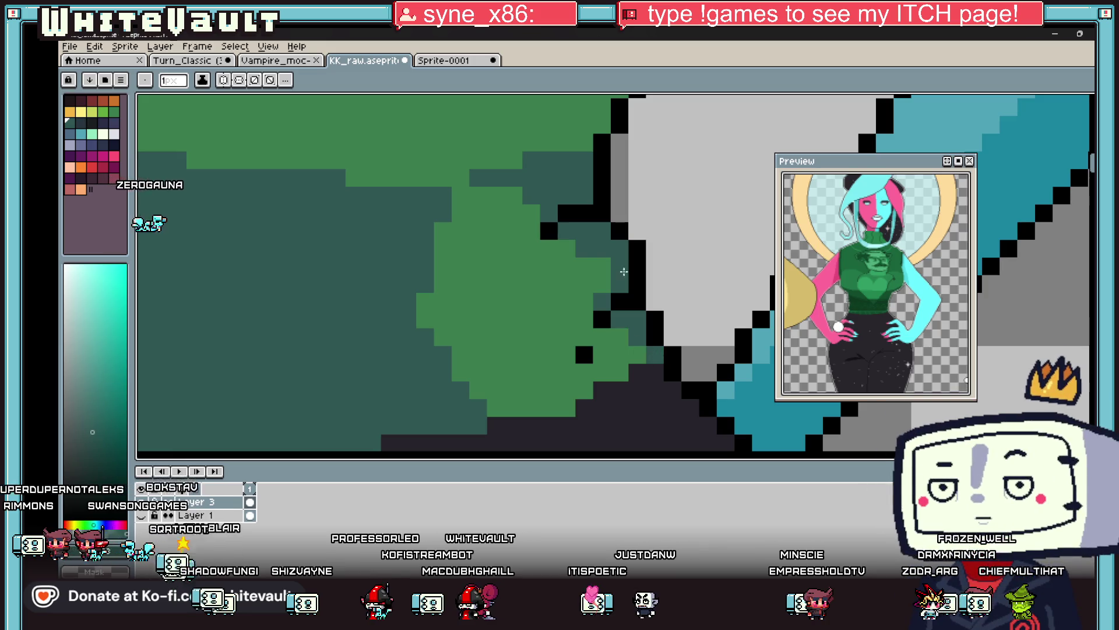
scroll(624, 272, "down", 3)
scroll(625, 152, "up", 3)
left_click(622, 159)
left_click(639, 142)
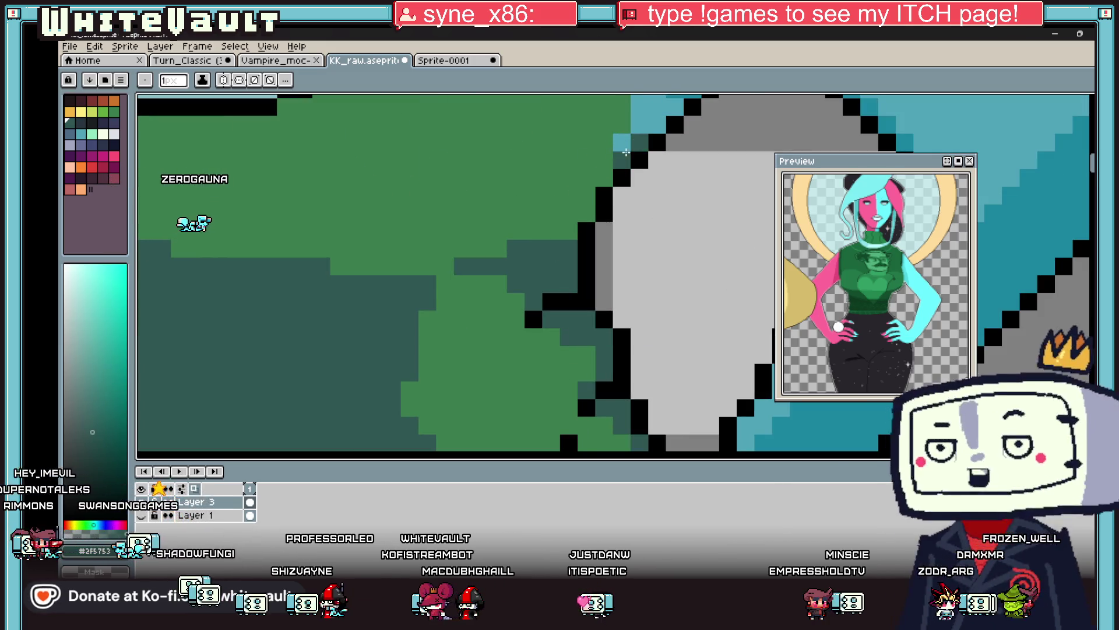
left_click(604, 178)
left_click(587, 196)
left_click(587, 213)
left_click(570, 230)
left_click(552, 231)
left_click(570, 213)
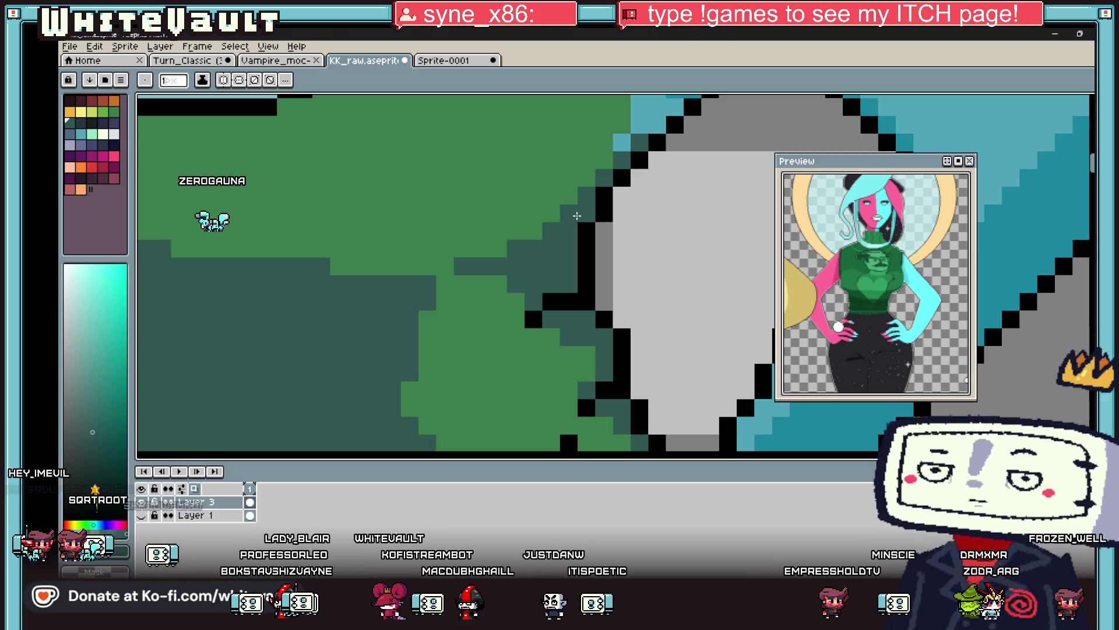
Repaint three stray dark-teal pixels back to sweater green.
scroll(578, 216, "down", 3)
scroll(542, 315, "up", 3)
left_click(525, 315)
left_click(507, 326)
left_click(487, 326)
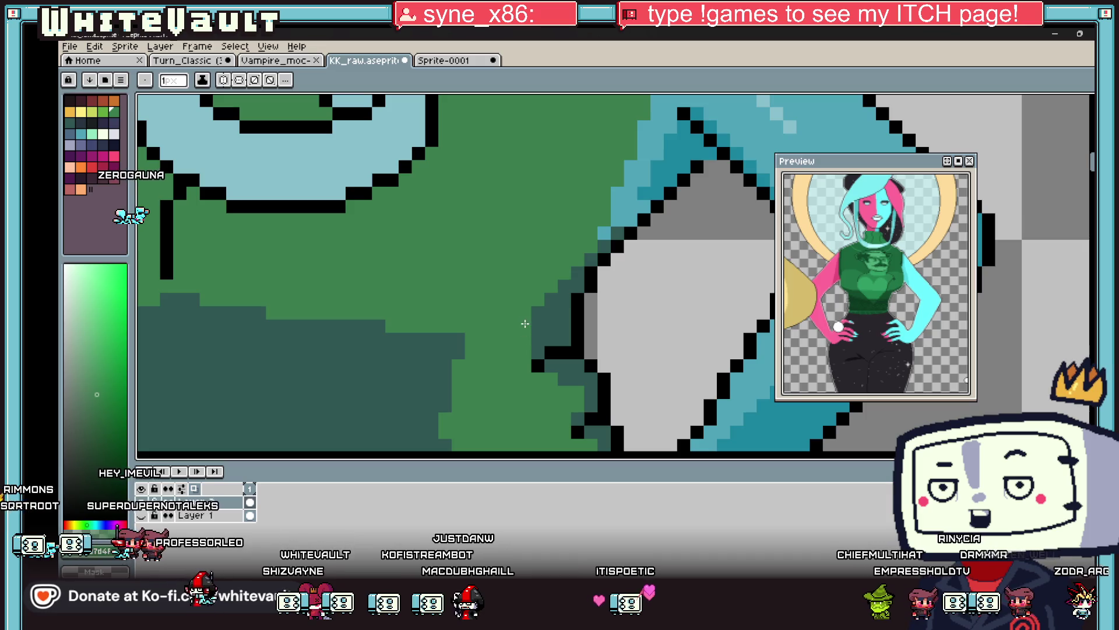
Re-sample the dark teal and draw a stepped shading line across the lower-left sweater.
scroll(538, 309, "down", 3)
scroll(542, 280, "up", 3)
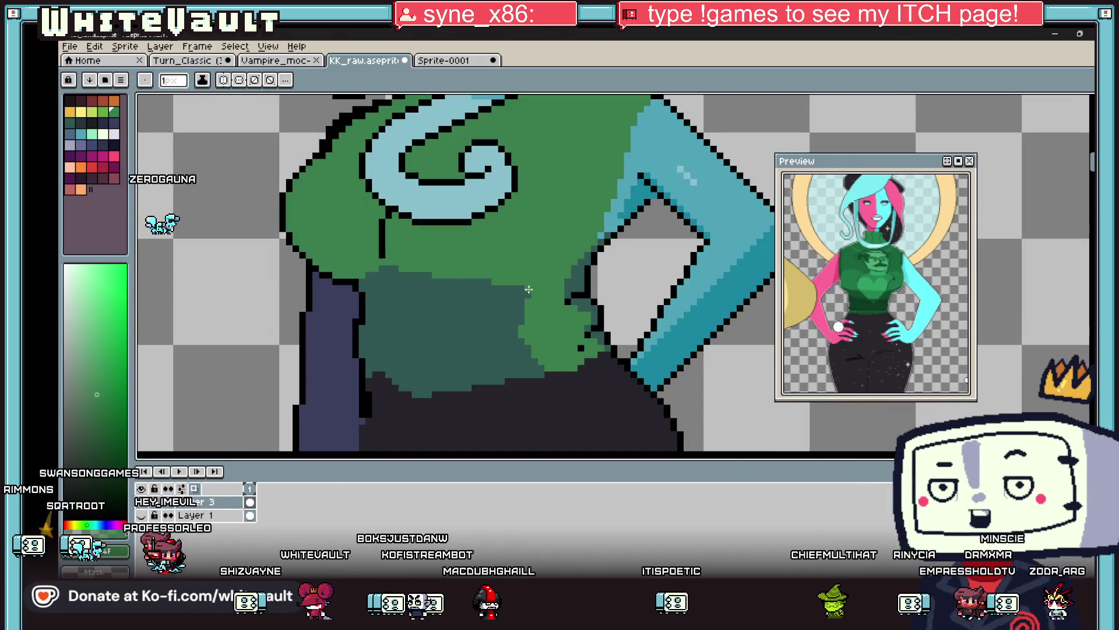
scroll(521, 288, "up", 2)
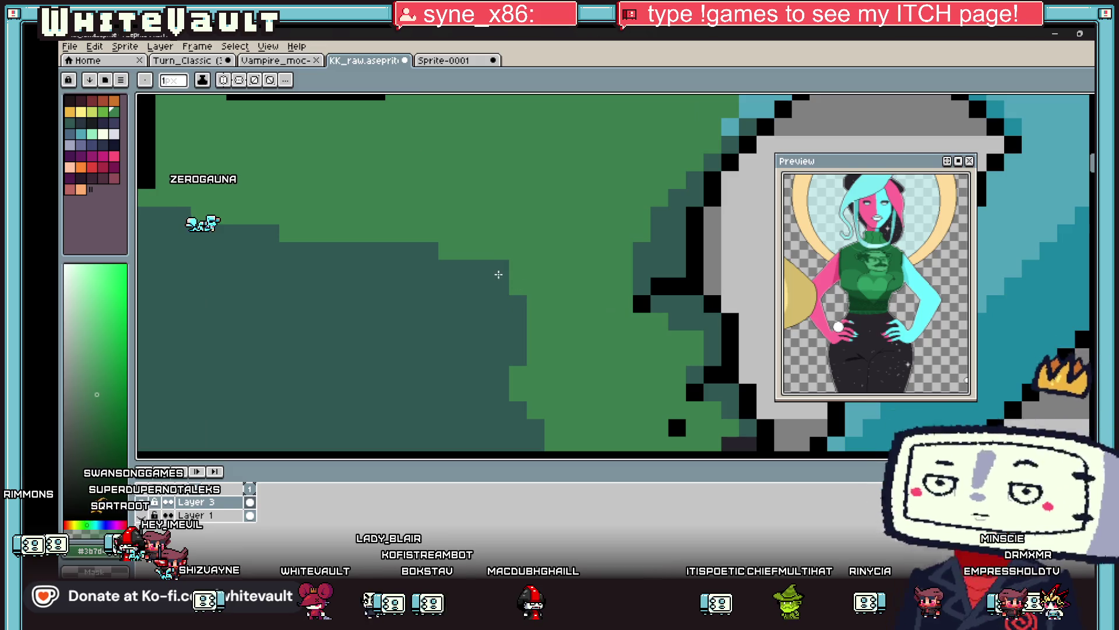
scroll(640, 288, "down", 3)
key("alt")
scroll(431, 235, "up", 2)
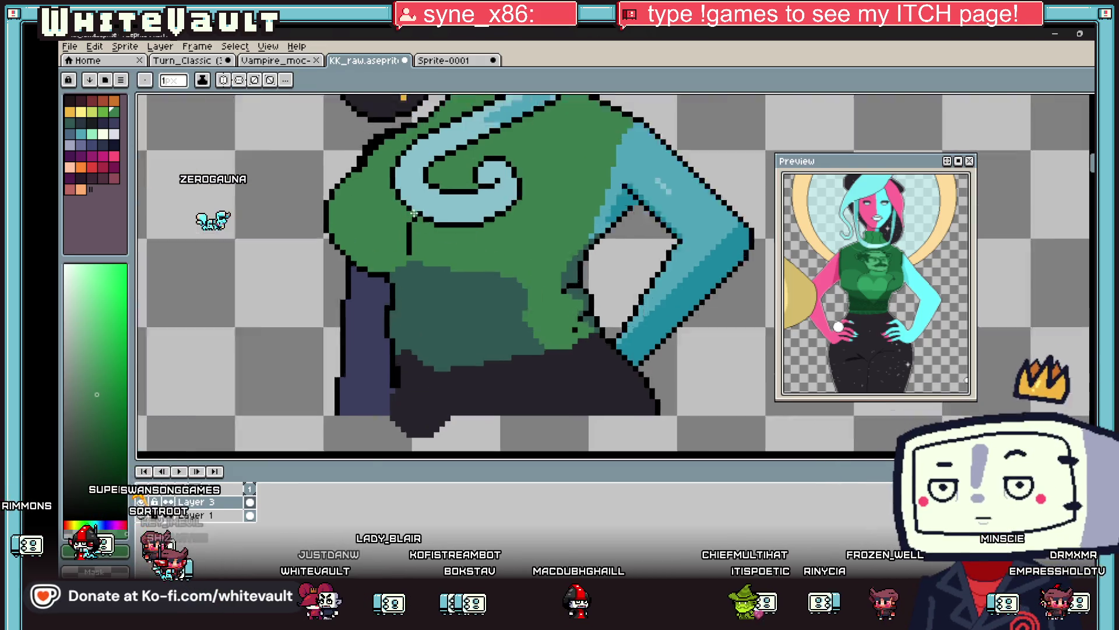
scroll(403, 234, "down", 3)
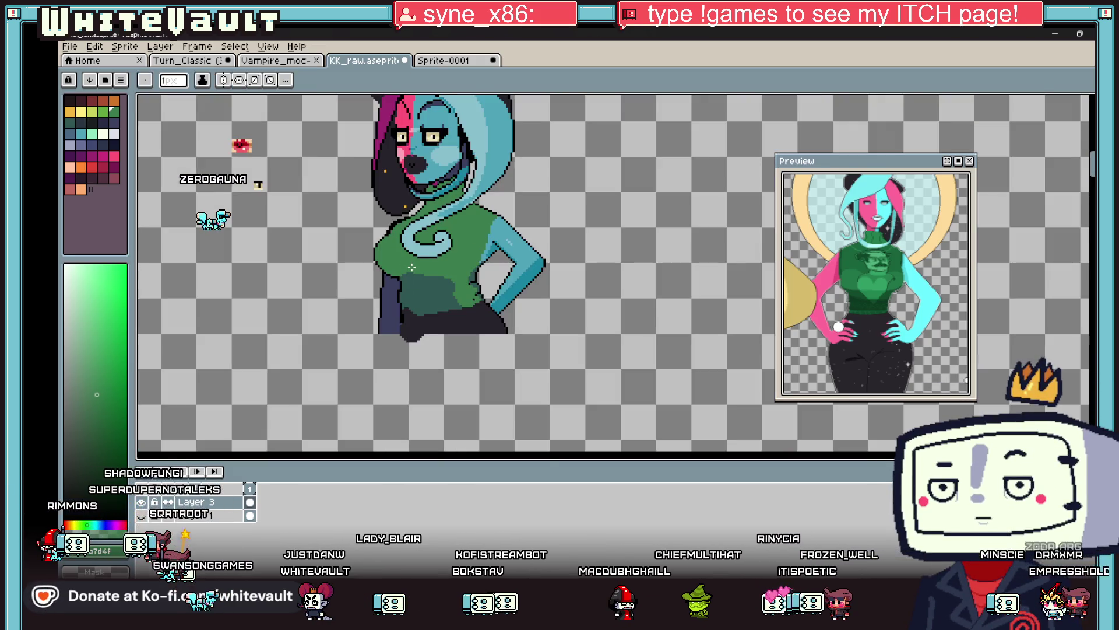
key("alt")
scroll(404, 306, "up", 2)
scroll(404, 306, "down", 2)
left_click(406, 294)
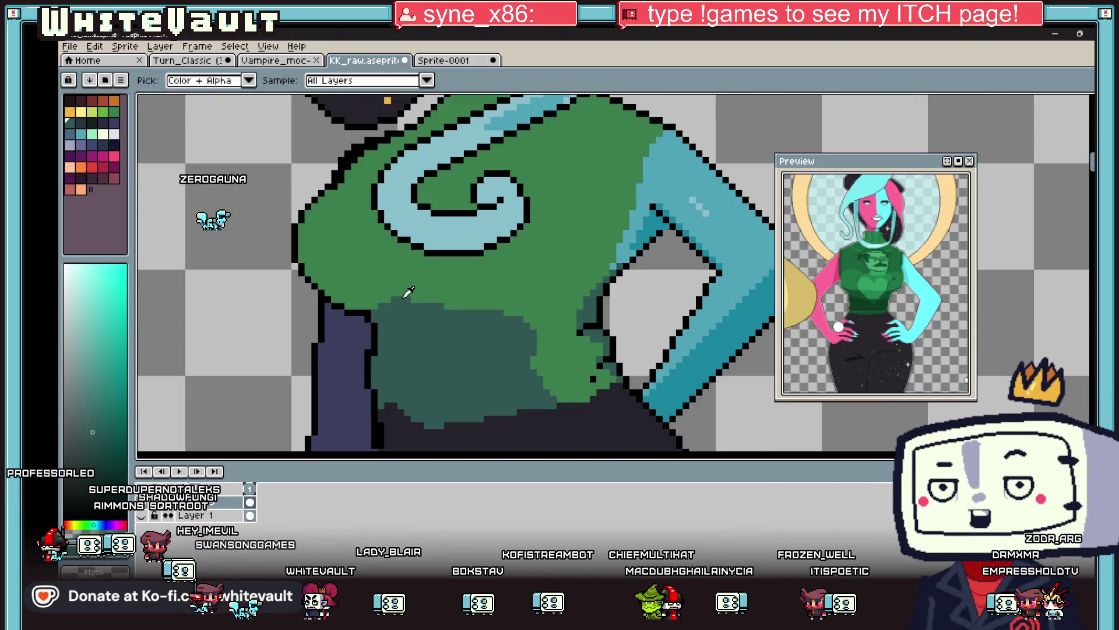
scroll(408, 292, "up", 2)
scroll(408, 292, "down", 2)
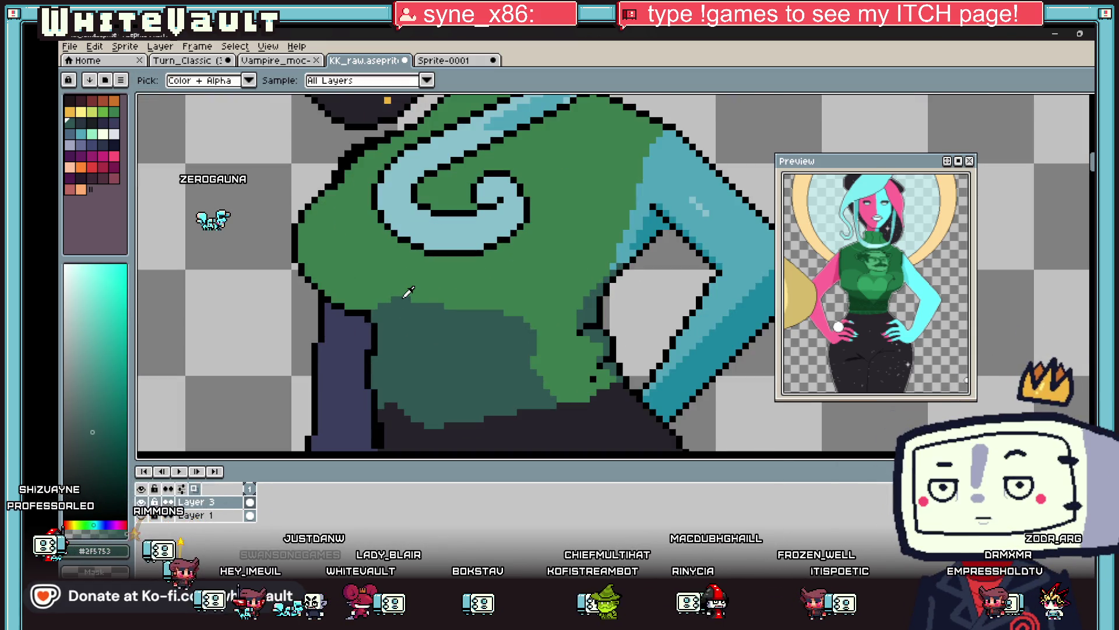
scroll(409, 293, "up", 2)
scroll(408, 292, "down", 2)
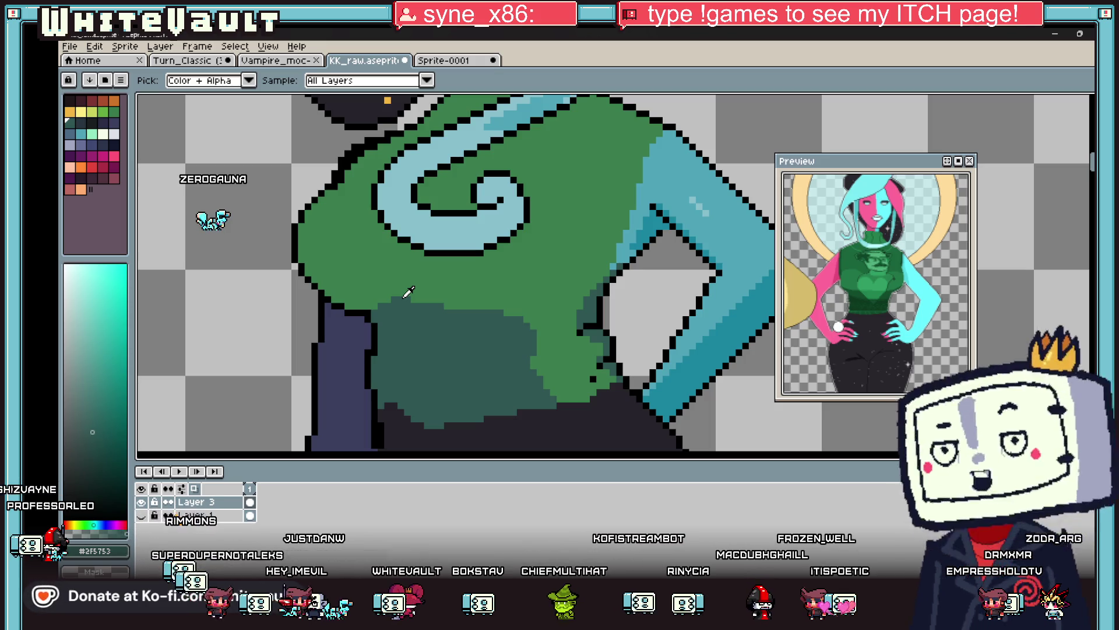
scroll(408, 292, "up", 2)
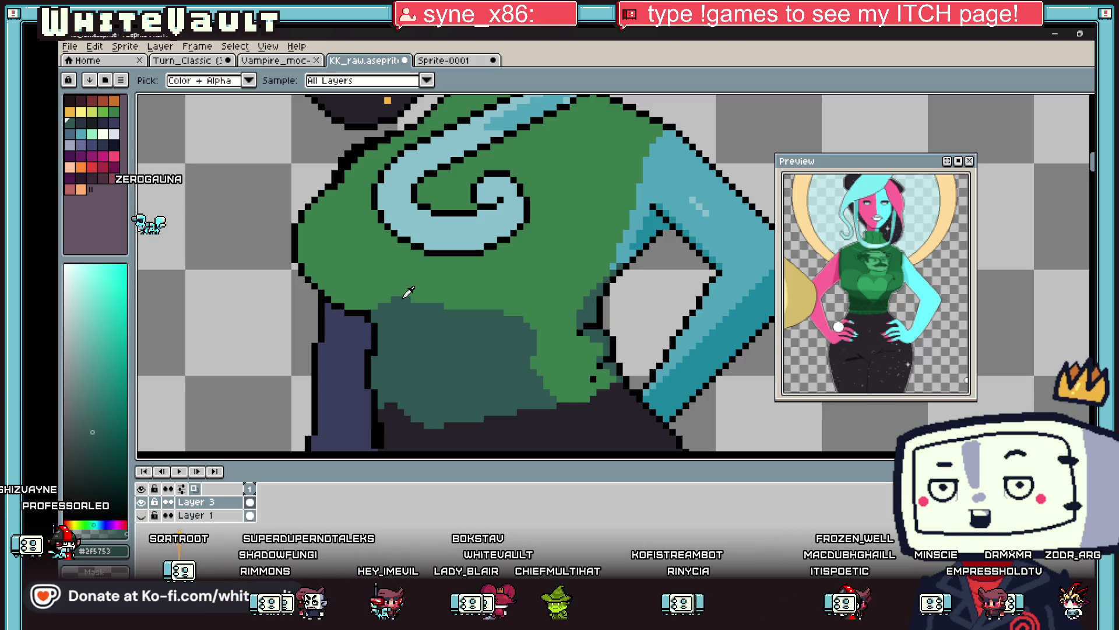
scroll(408, 292, "down", 2)
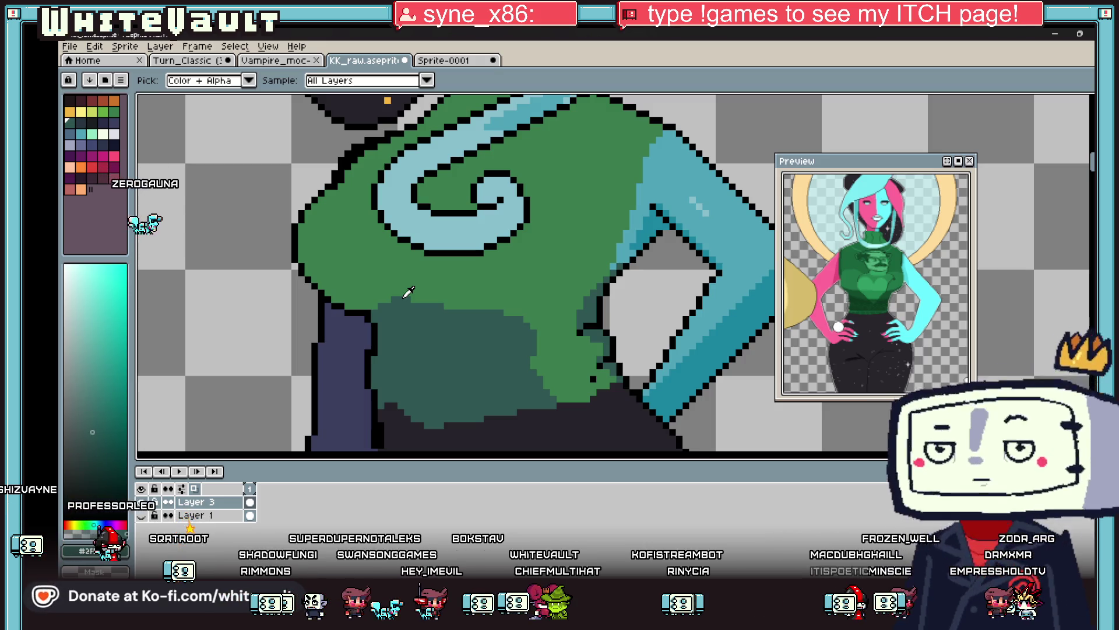
scroll(408, 292, "up", 2)
scroll(408, 292, "down", 2)
scroll(408, 292, "up", 2)
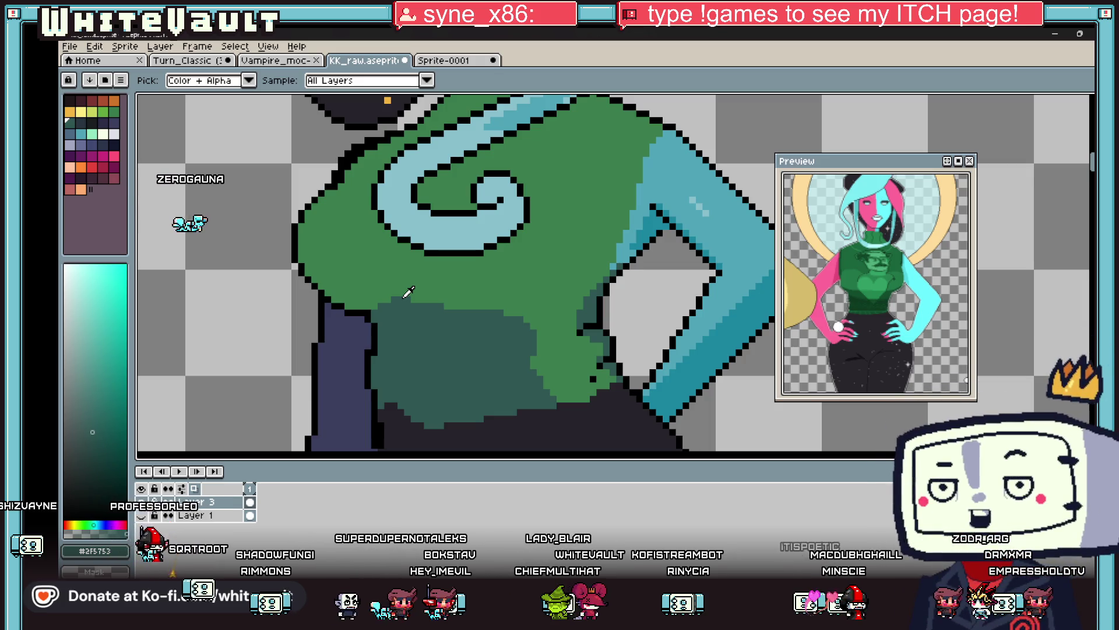
scroll(408, 292, "down", 2)
scroll(409, 292, "up", 2)
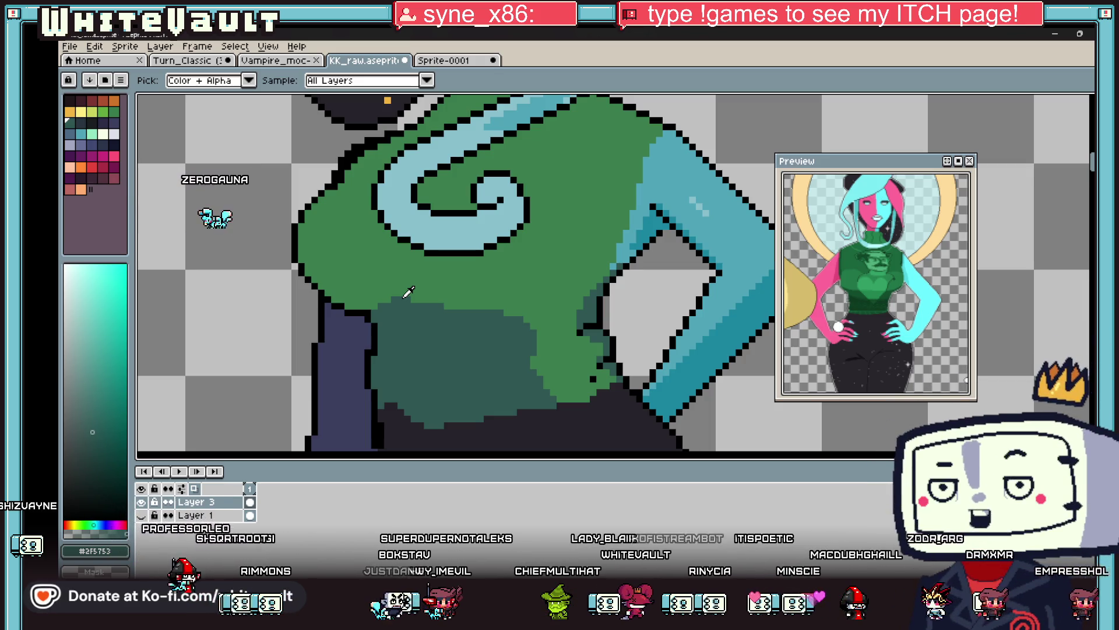
scroll(408, 292, "down", 4)
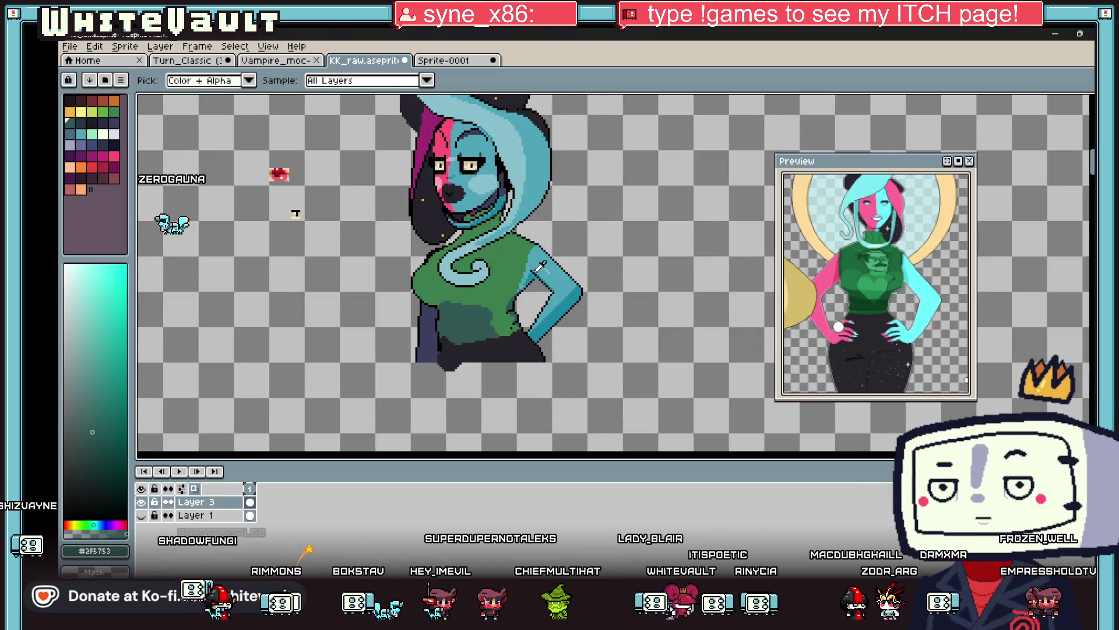
scroll(505, 272, "up", 1)
scroll(505, 272, "up", 2)
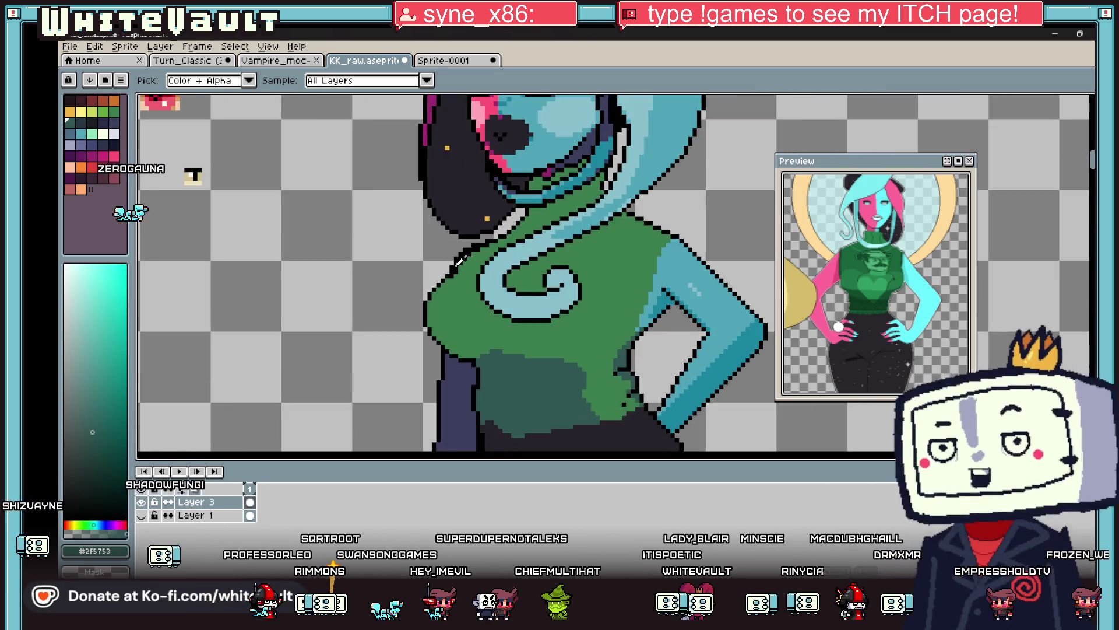
scroll(484, 338, "up", 2)
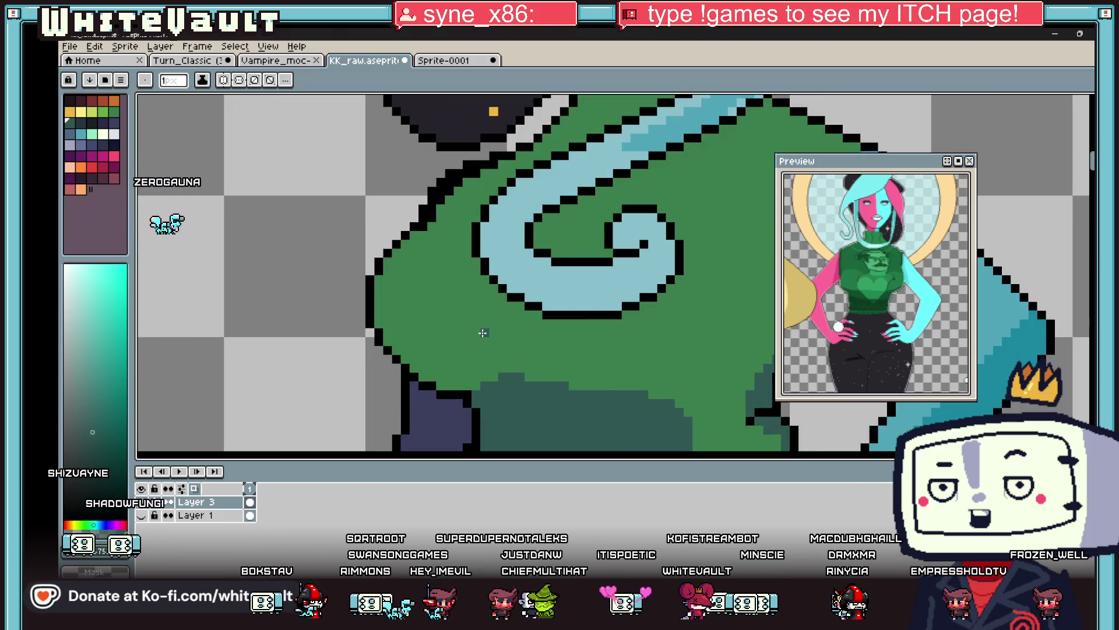
left_click_drag(466, 351, 505, 338)
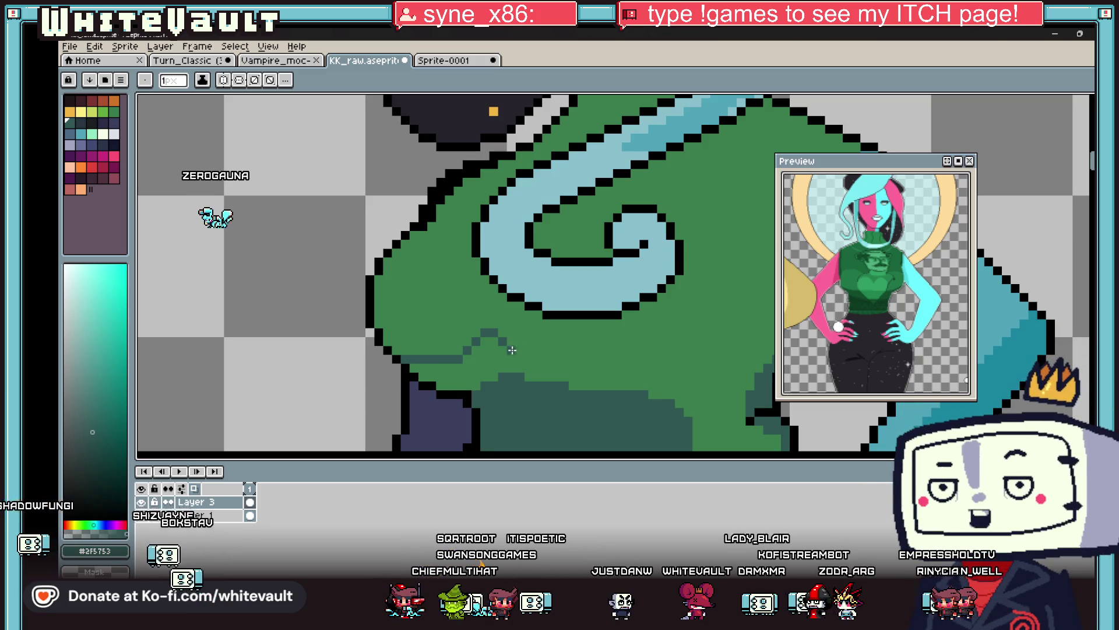
scroll(514, 350, "down", 5)
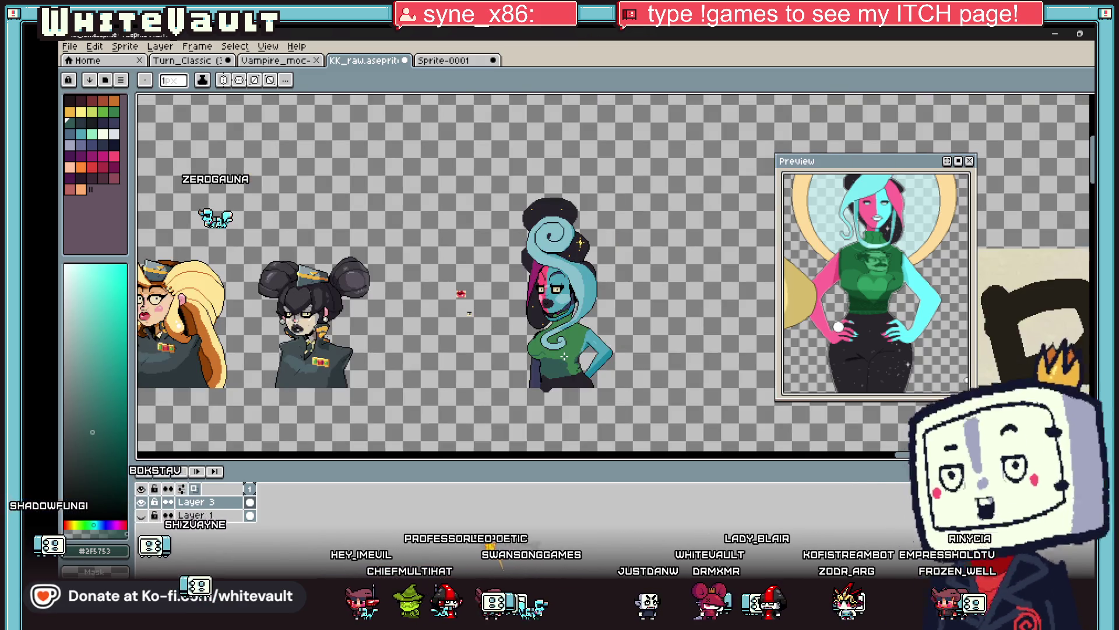
key("v")
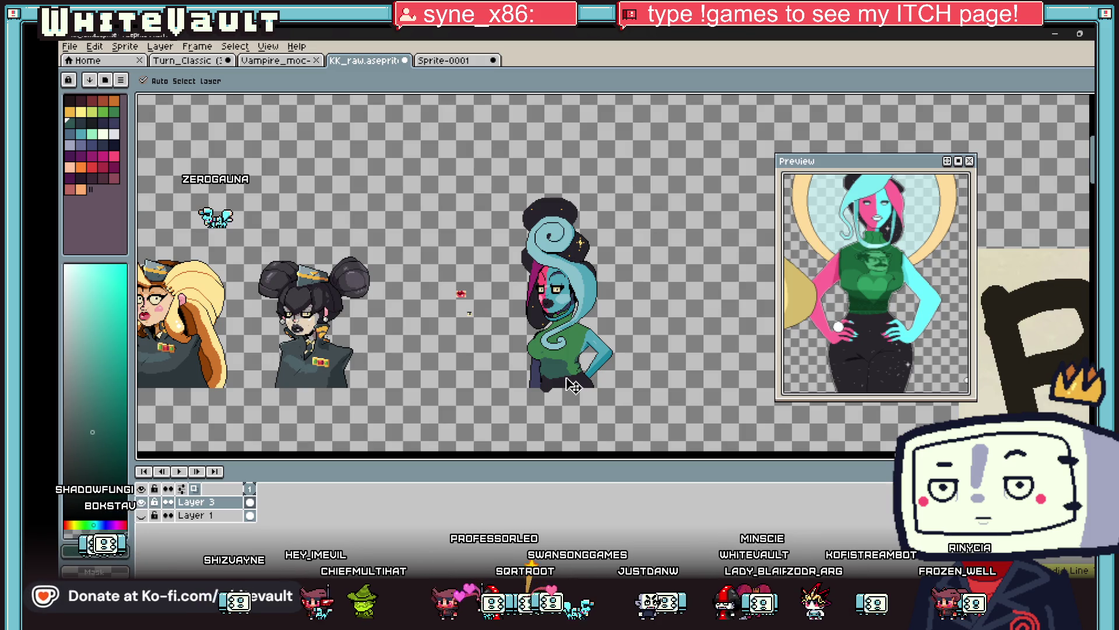
key("b")
scroll(565, 299, "up", 4)
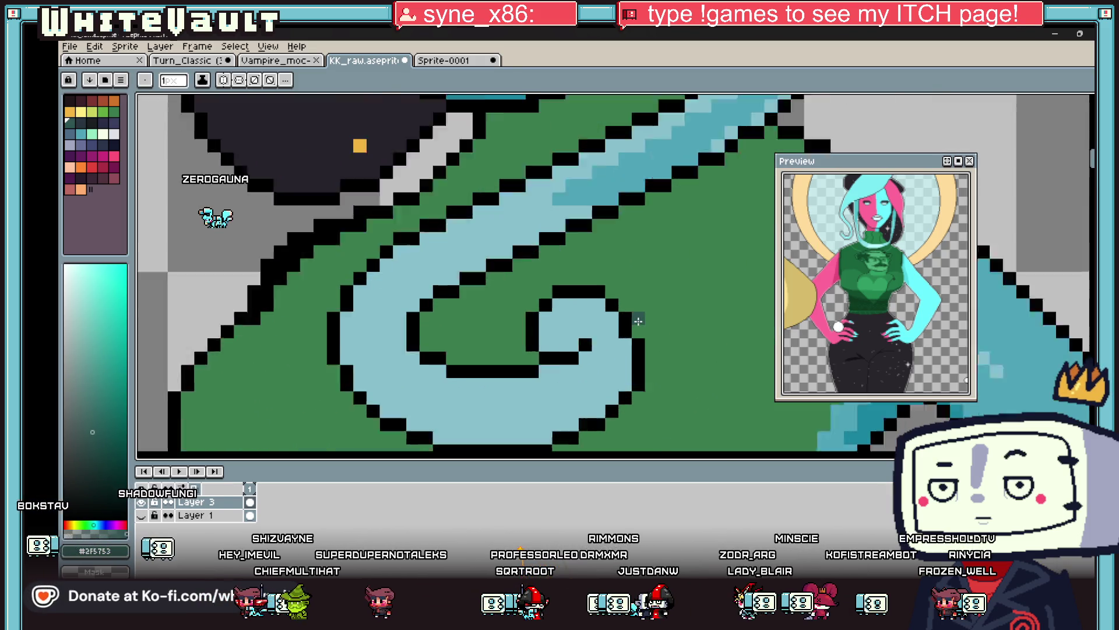
Draw dark green shadow along the spiral's right edge and in a row beneath the curve.
scroll(640, 333, "up", 2)
left_click_drag(641, 326, 674, 361)
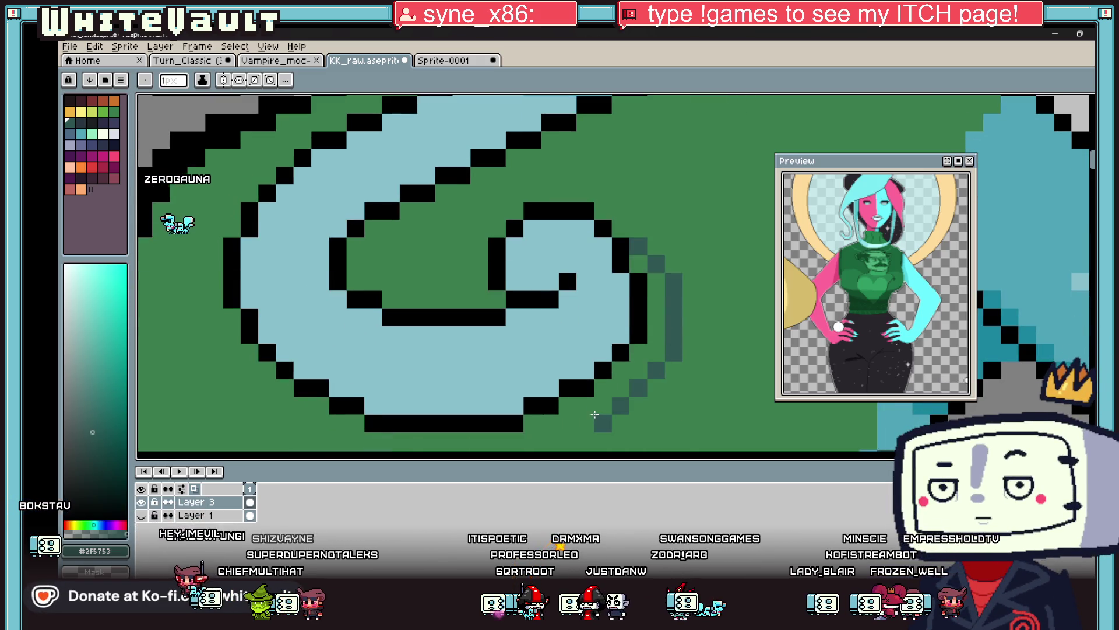
left_click(532, 423)
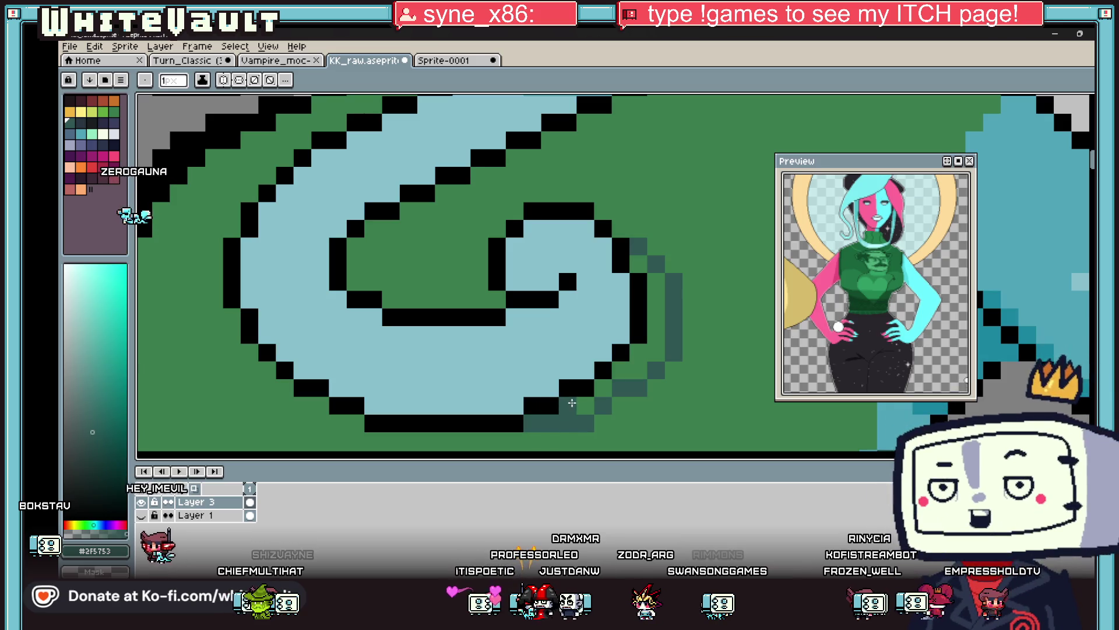
key("g")
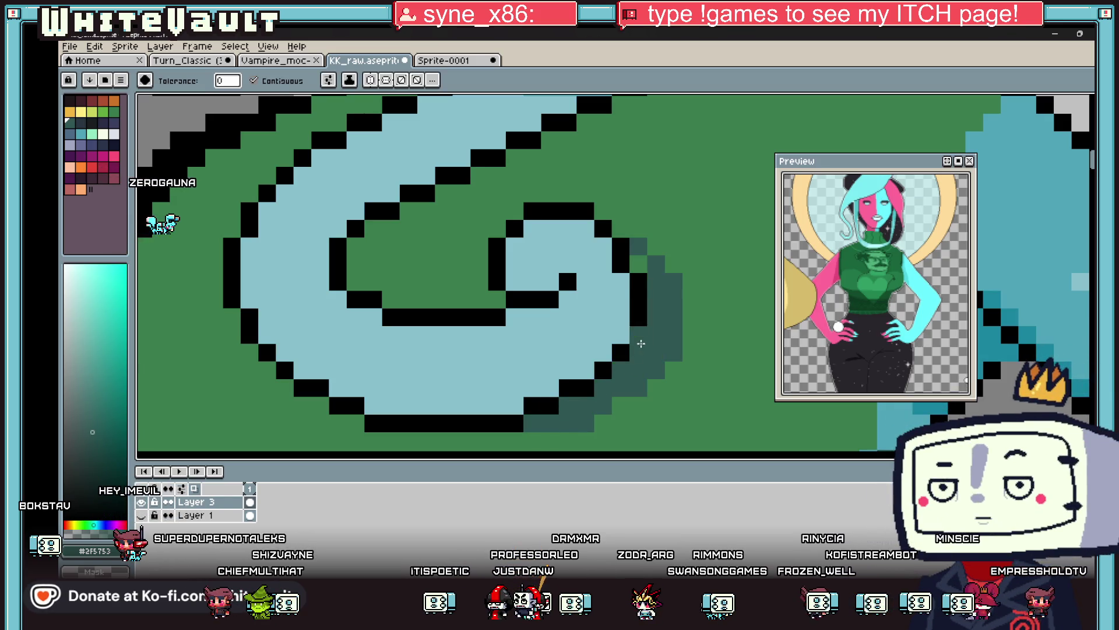
scroll(606, 375, "down", 3)
scroll(590, 376, "up", 1)
key("b")
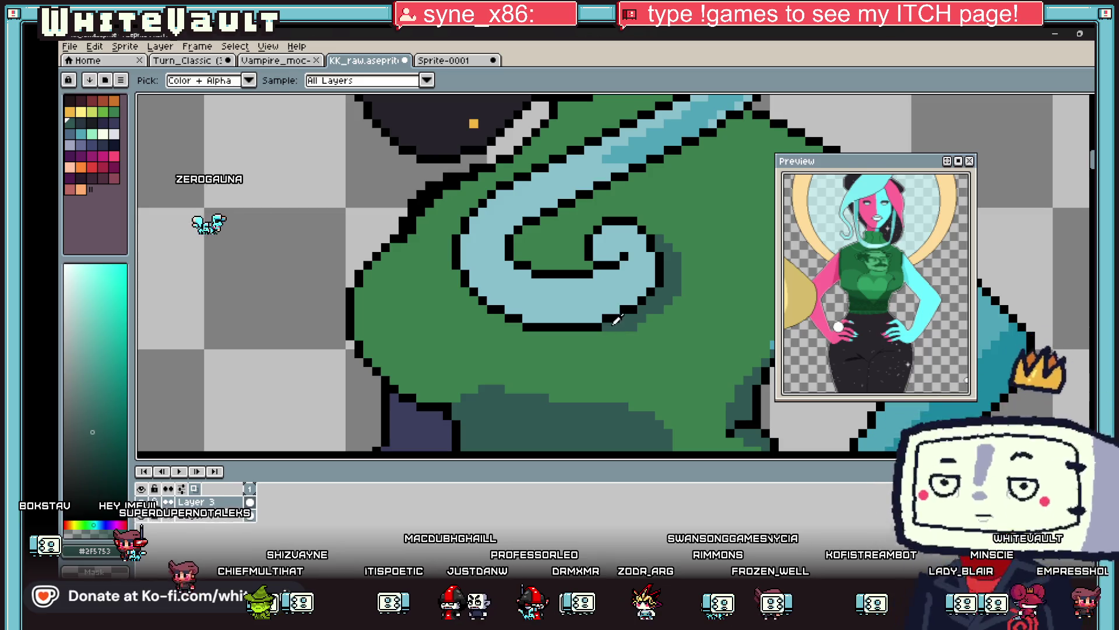
scroll(488, 334, "up", 3)
left_click_drag(487, 335, 514, 339)
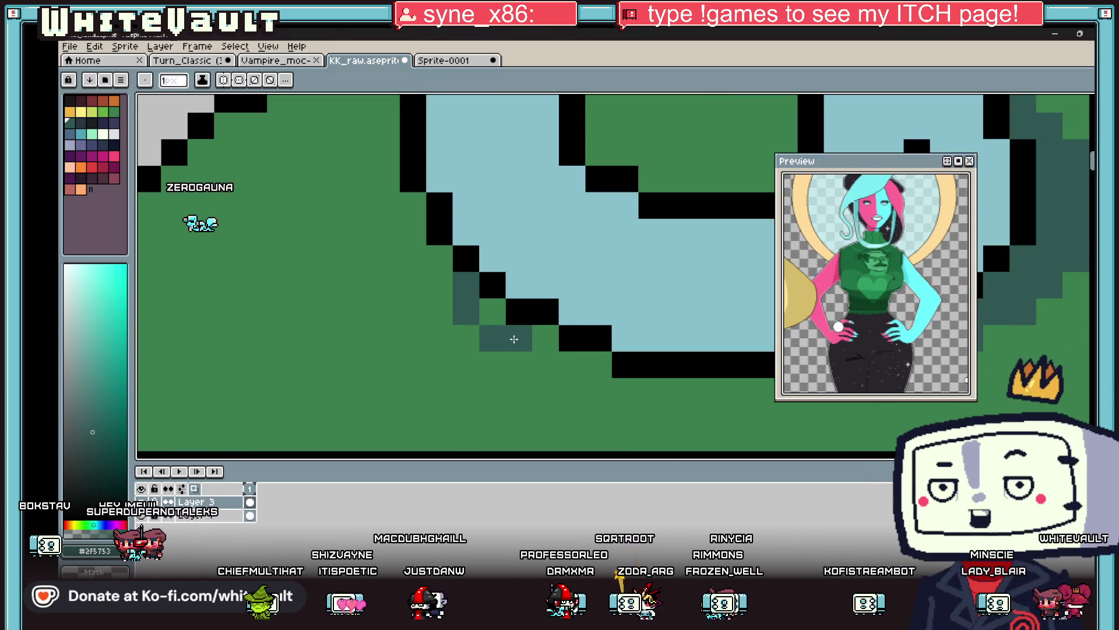
left_click(571, 391)
scroll(563, 395, "down", 1)
left_click_drag(569, 393, 703, 394)
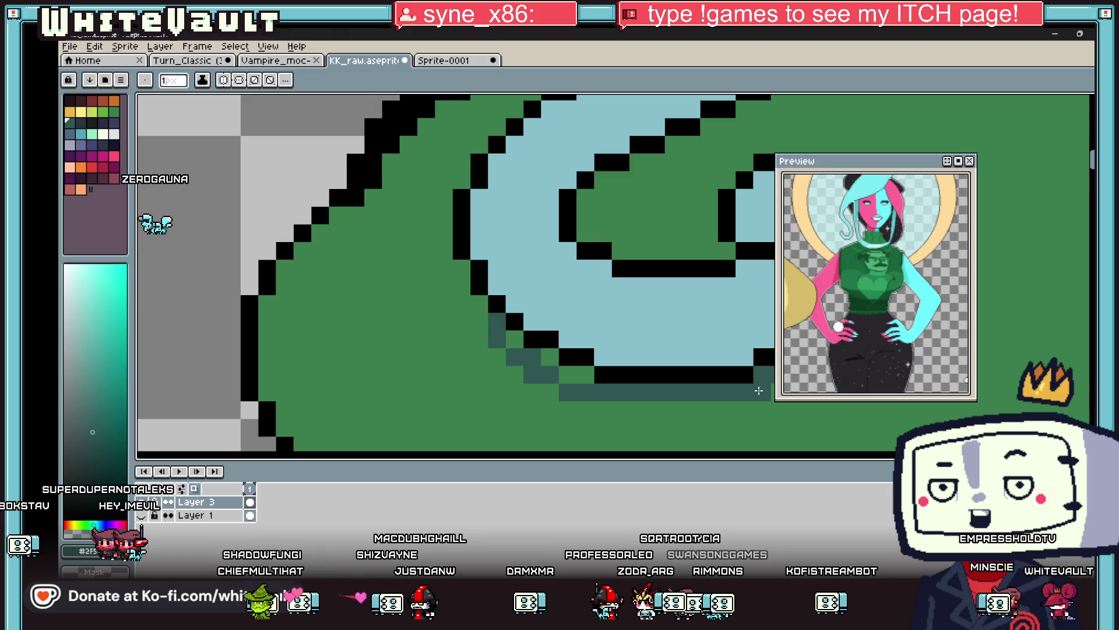
Add a diagonal dark green shadow line along the curl and a pixel inside its inner curve.
key("g")
scroll(508, 339, "down", 3)
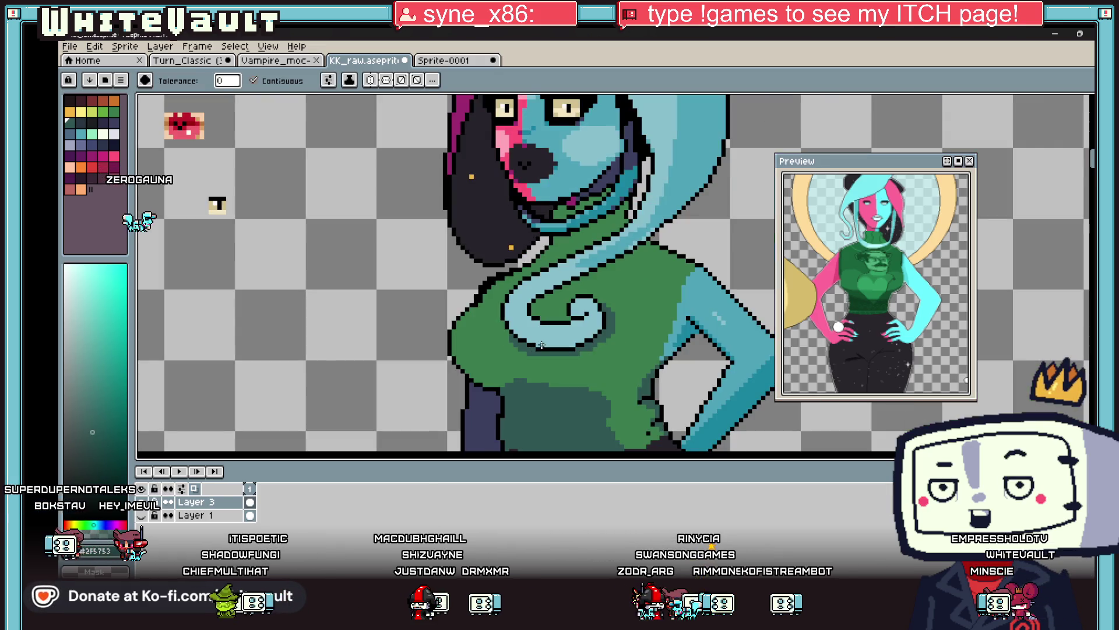
key("b")
scroll(693, 194, "up", 3)
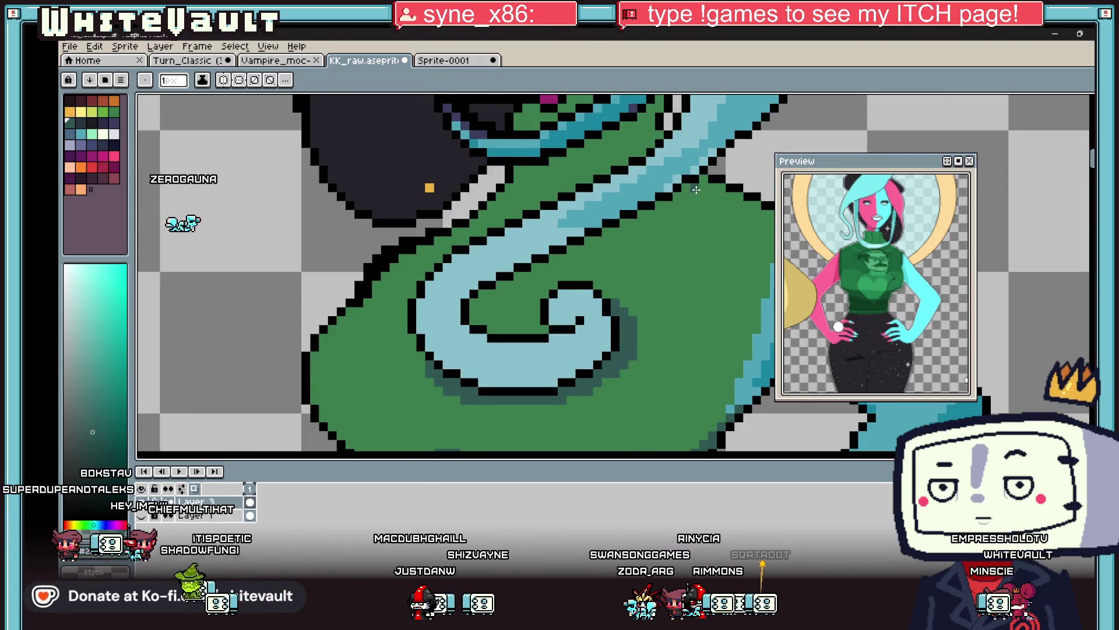
left_click(519, 288, "shift")
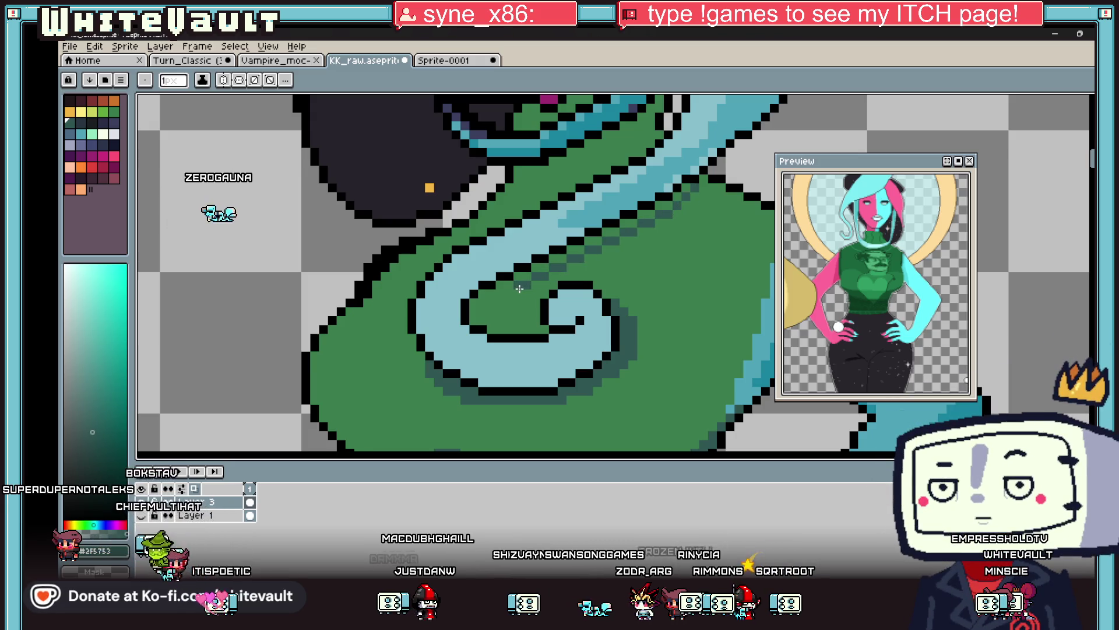
left_click(478, 311)
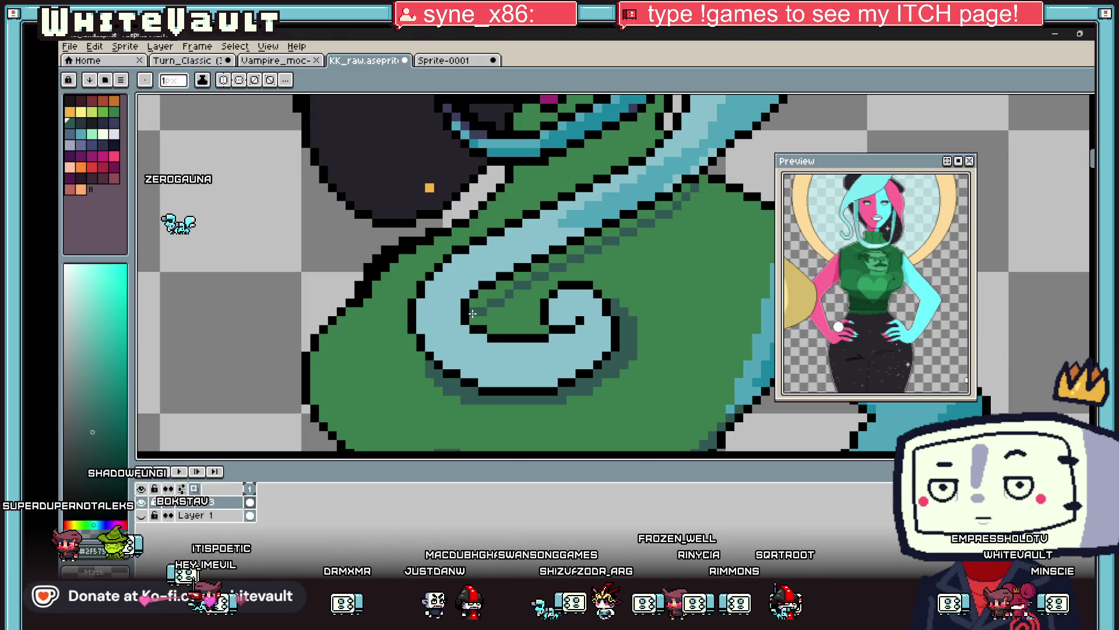
Sample the magenta colour from the artwork with the eyedropper.
key("g")
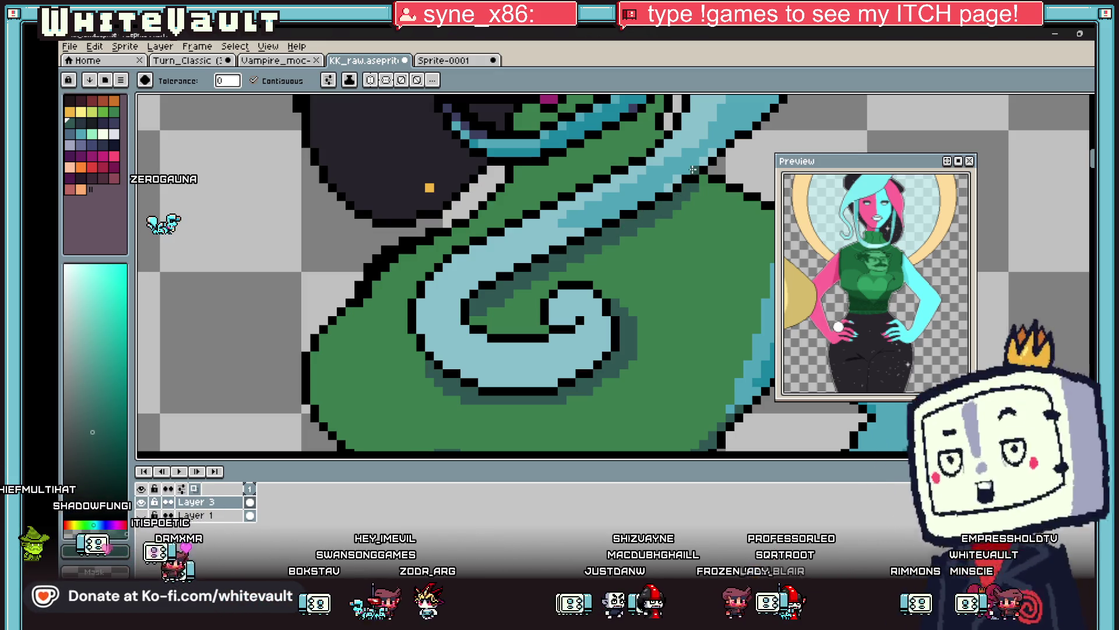
key("i")
scroll(692, 160, "down", 1)
key("b")
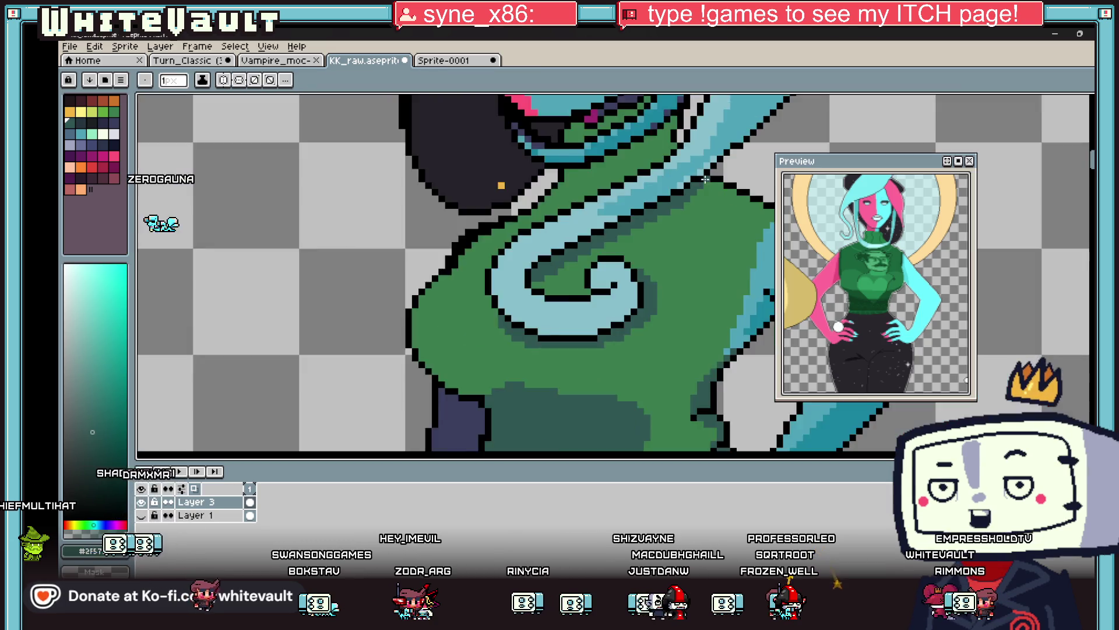
scroll(696, 152, "down", 2)
key("i")
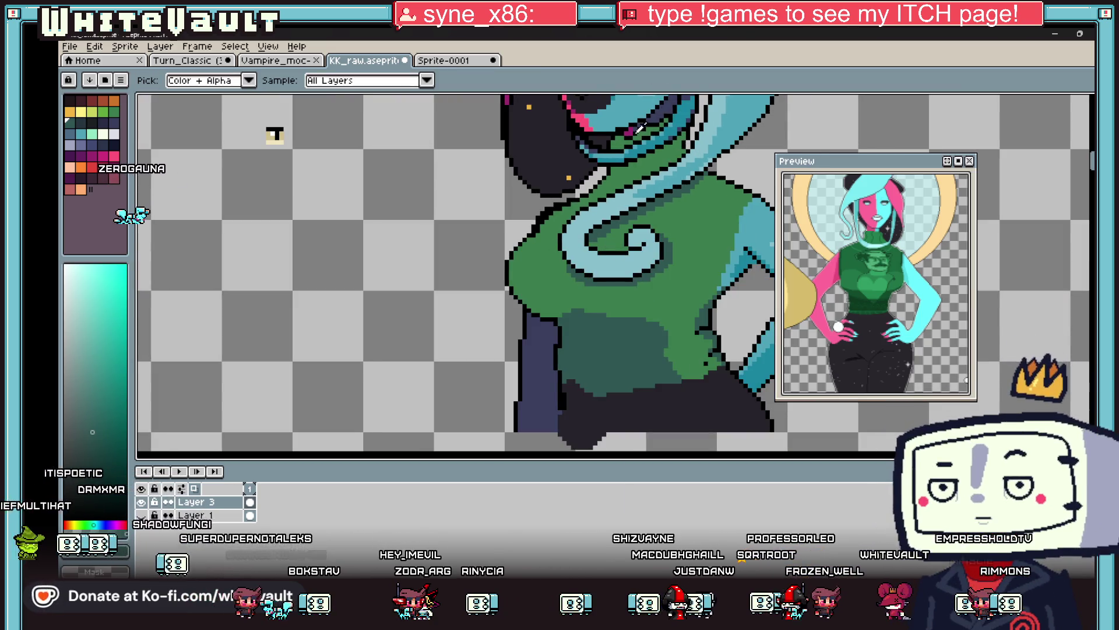
scroll(632, 130, "up", 1)
left_click(629, 132)
Extend the dark teal strip near the collar rightward with the pencil.
key("b")
scroll(614, 137, "up", 1)
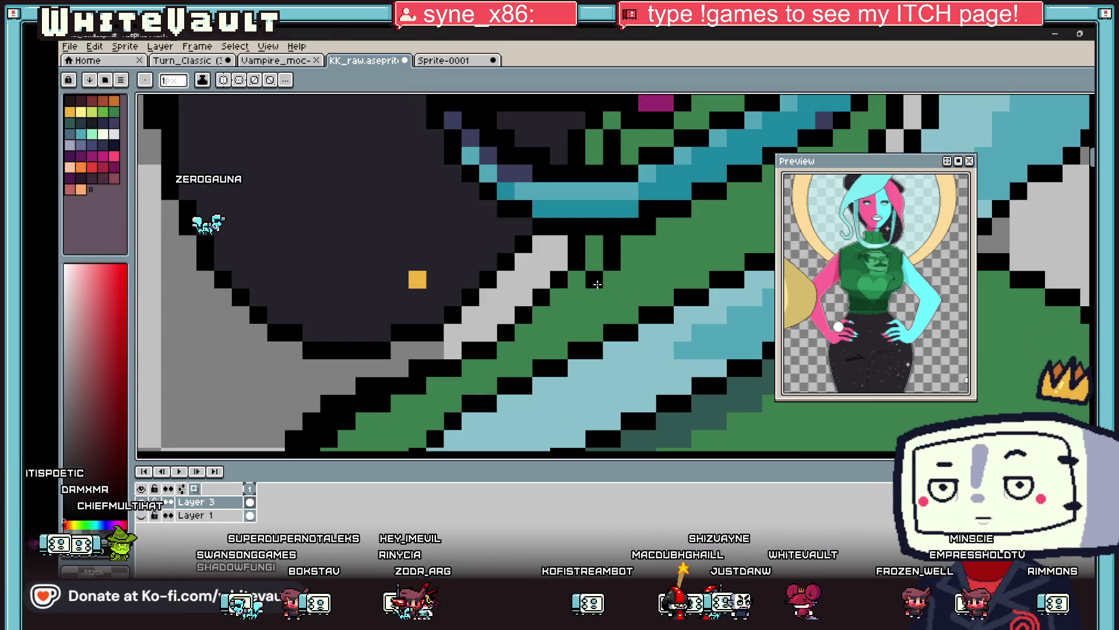
scroll(698, 199, "down", 2)
scroll(697, 191, "up", 1)
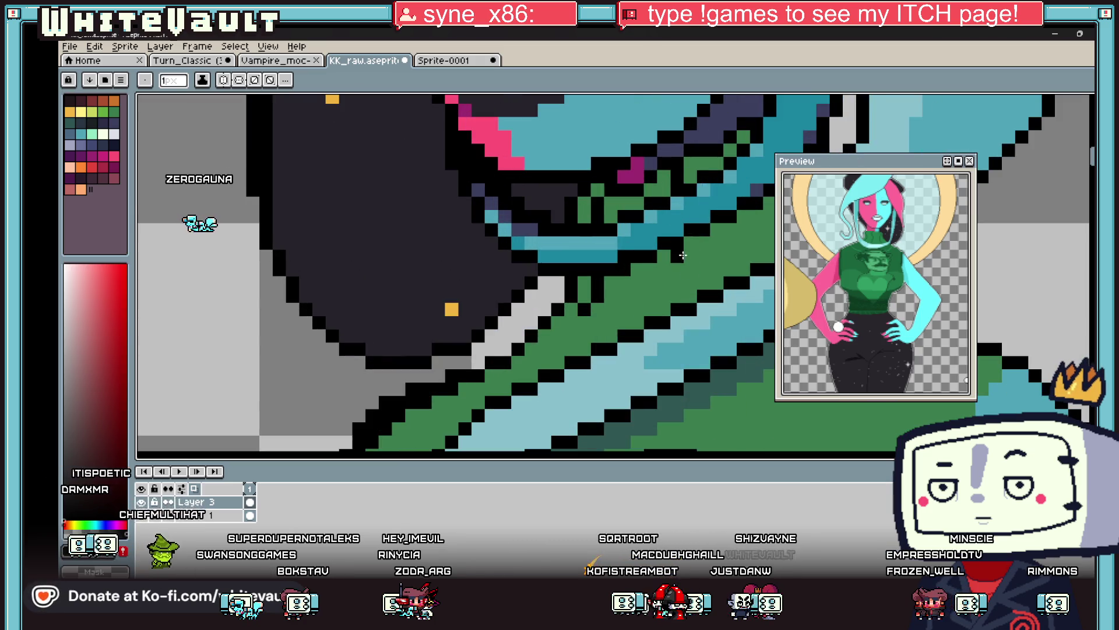
scroll(700, 233, "down", 2)
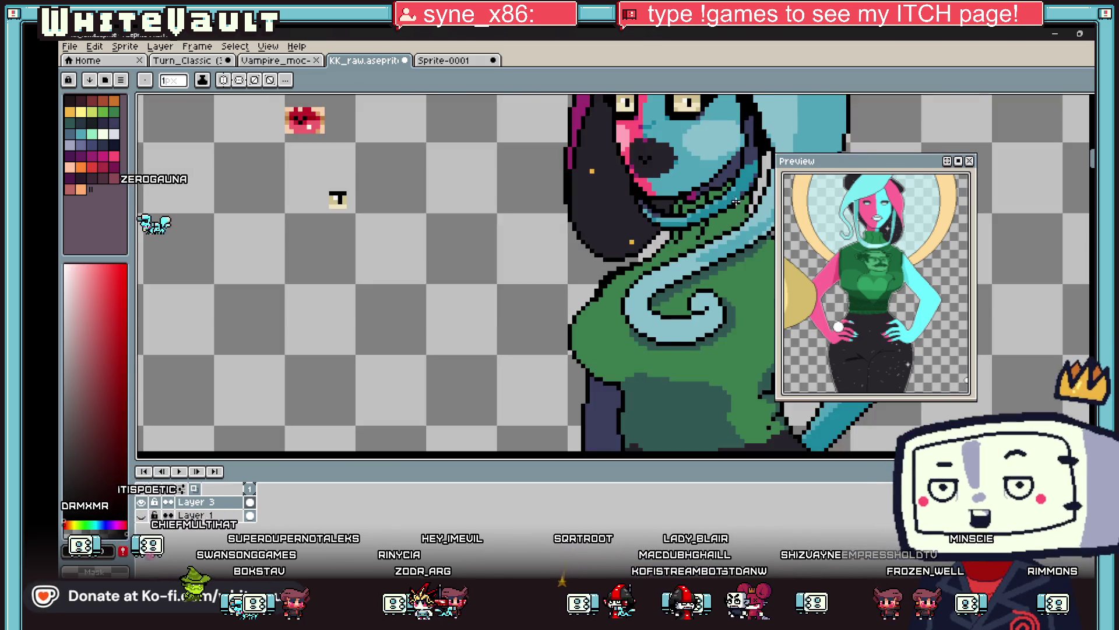
scroll(732, 198, "up", 2)
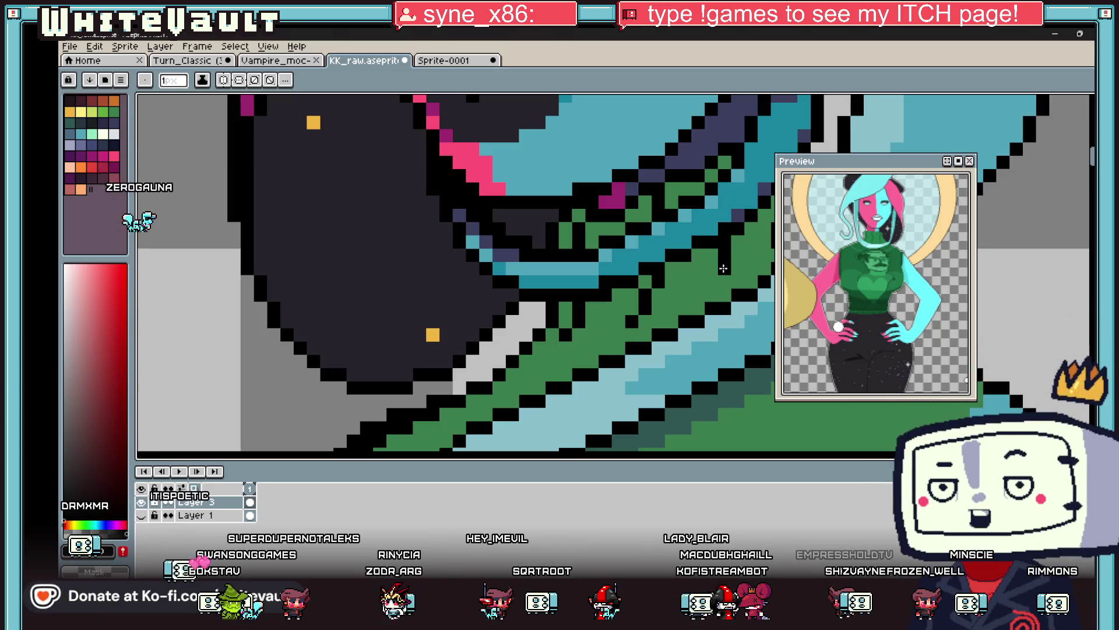
scroll(735, 281, "down", 2)
scroll(699, 274, "up", 2)
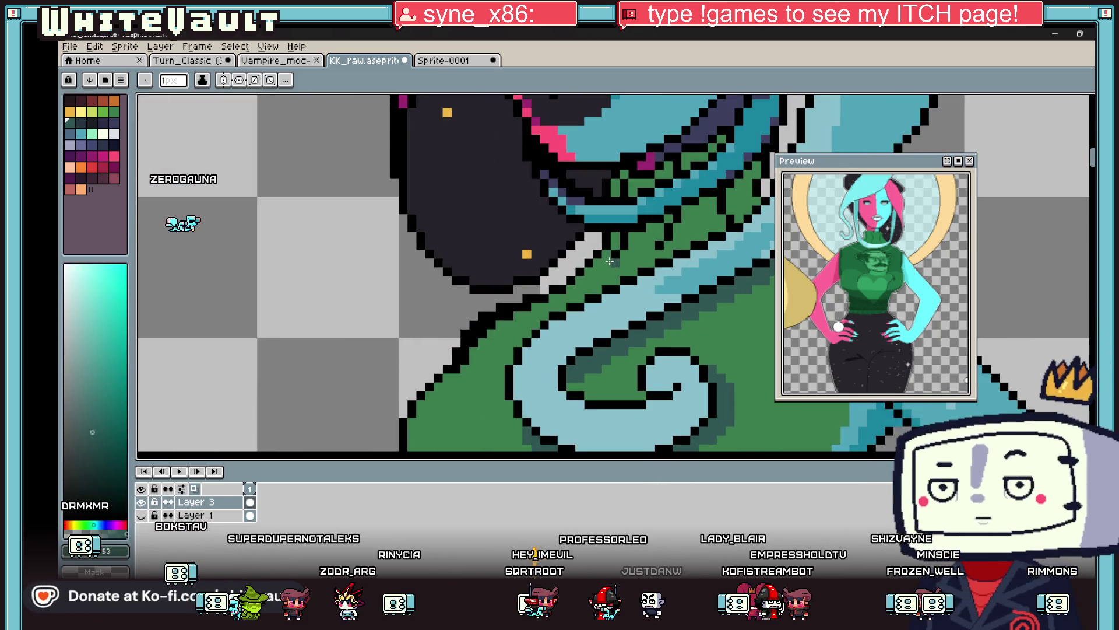
scroll(627, 276, "up", 1)
left_click_drag(628, 277, 661, 277)
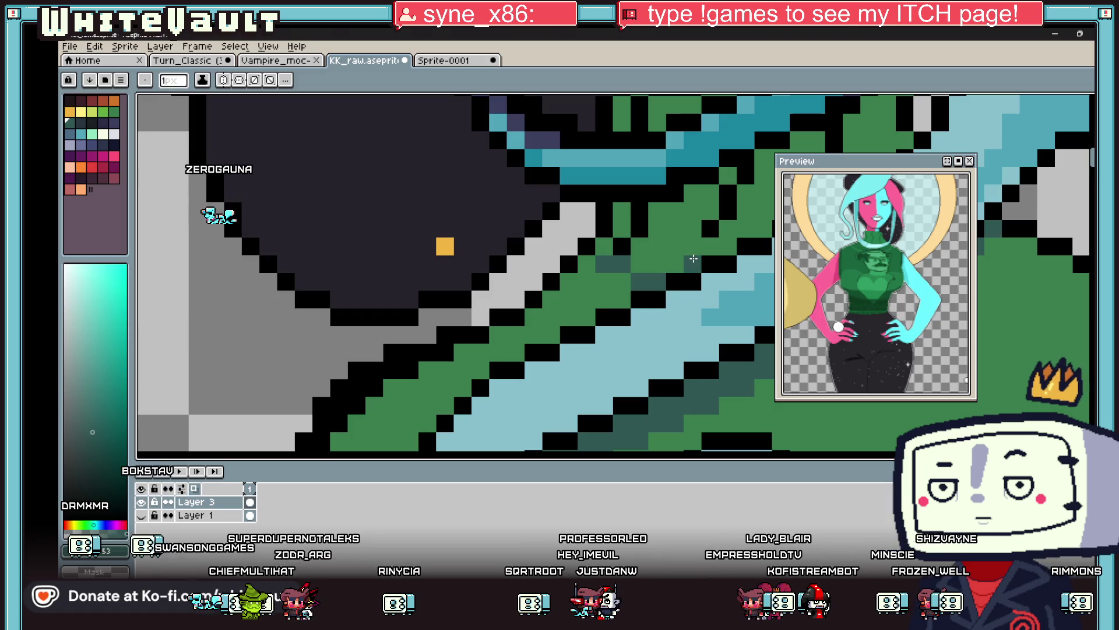
scroll(693, 258, "down", 3)
scroll(699, 250, "up", 2)
Choose a blue swatch and darken pixels along the turtleneck collar edge.
key("g")
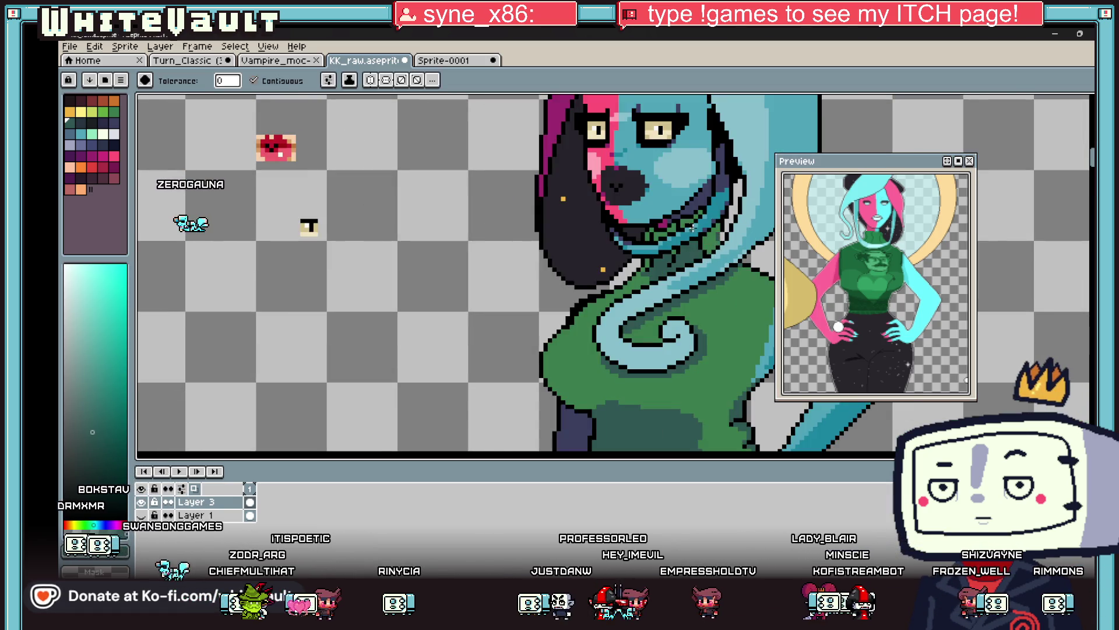
scroll(694, 232, "up", 1)
key("i")
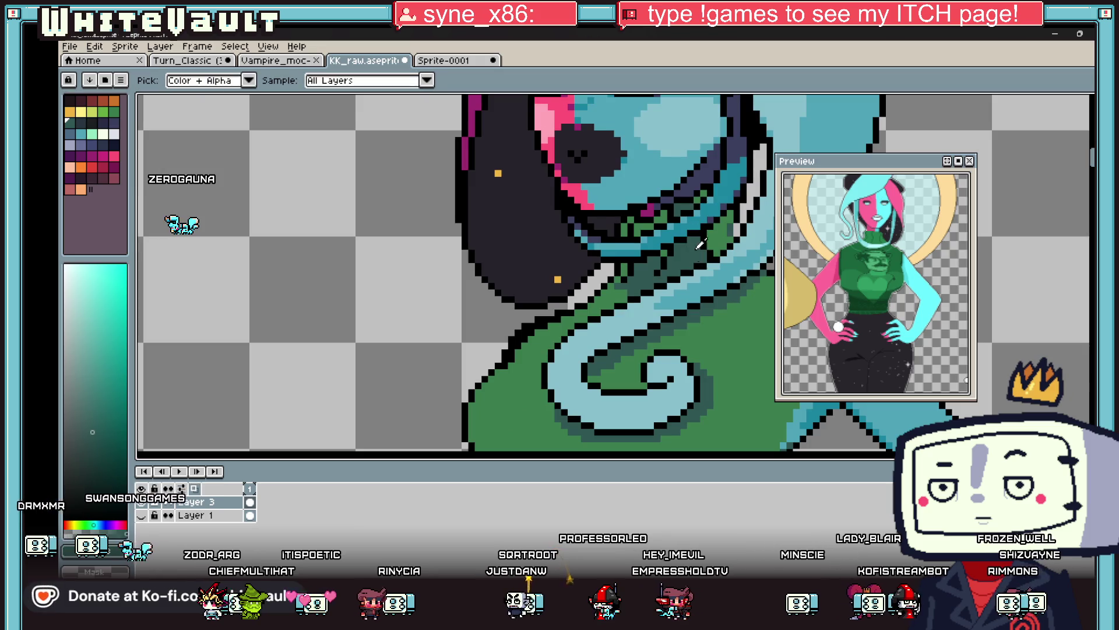
left_click(96, 125)
key("b")
scroll(685, 231, "up", 2)
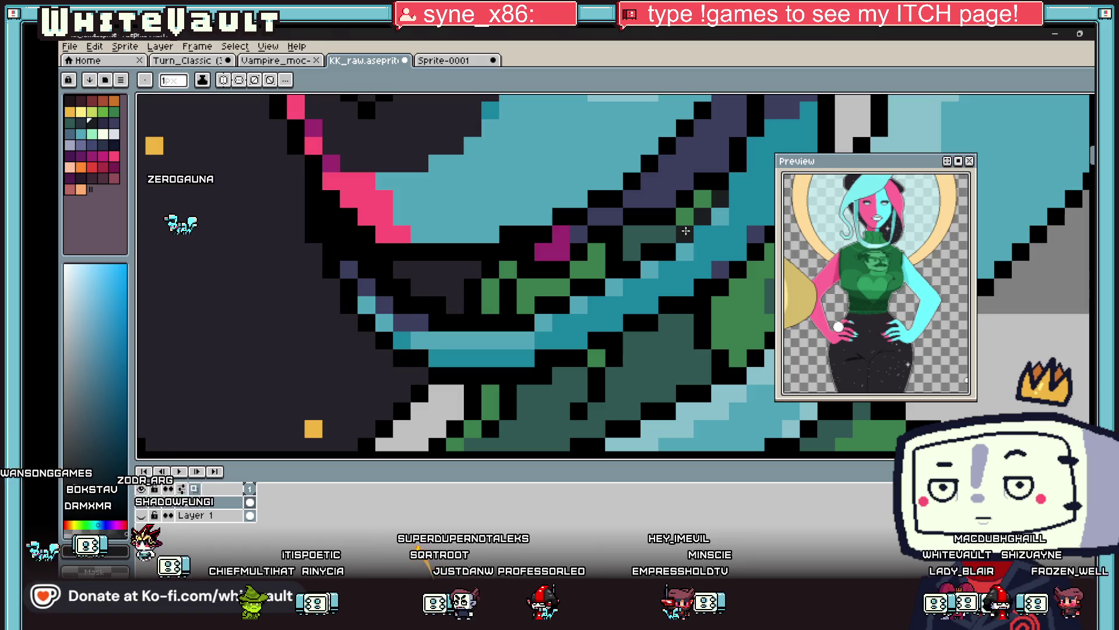
left_click(645, 251)
left_click(615, 253)
left_click(597, 288)
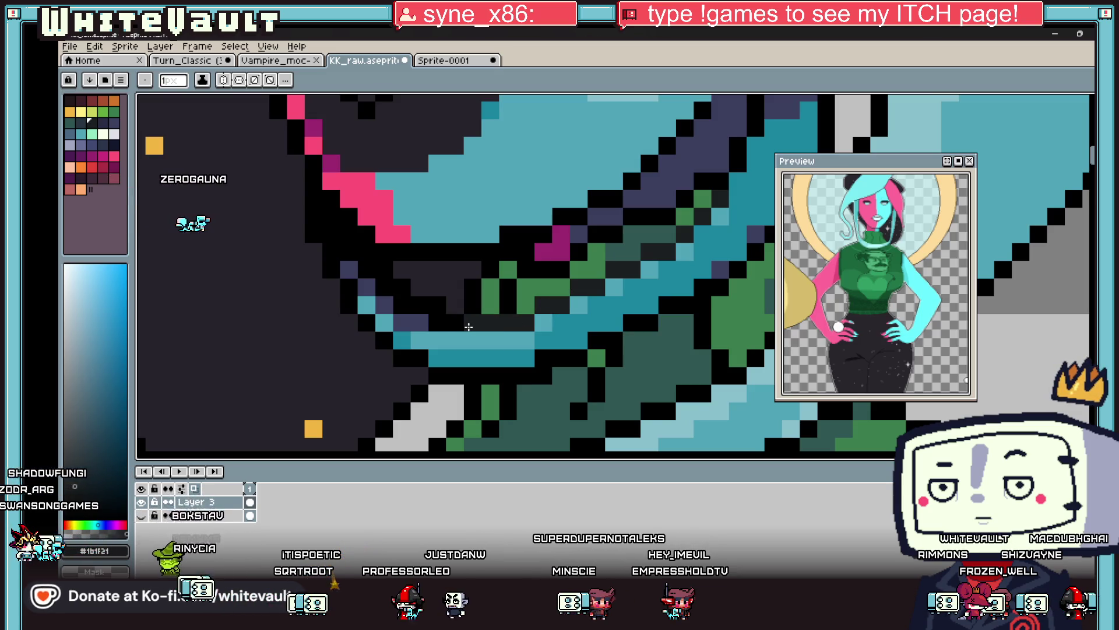
Paint a green collar pixel and darken two outline pixels on the collar.
scroll(469, 327, "down", 3)
scroll(606, 302, "up", 3)
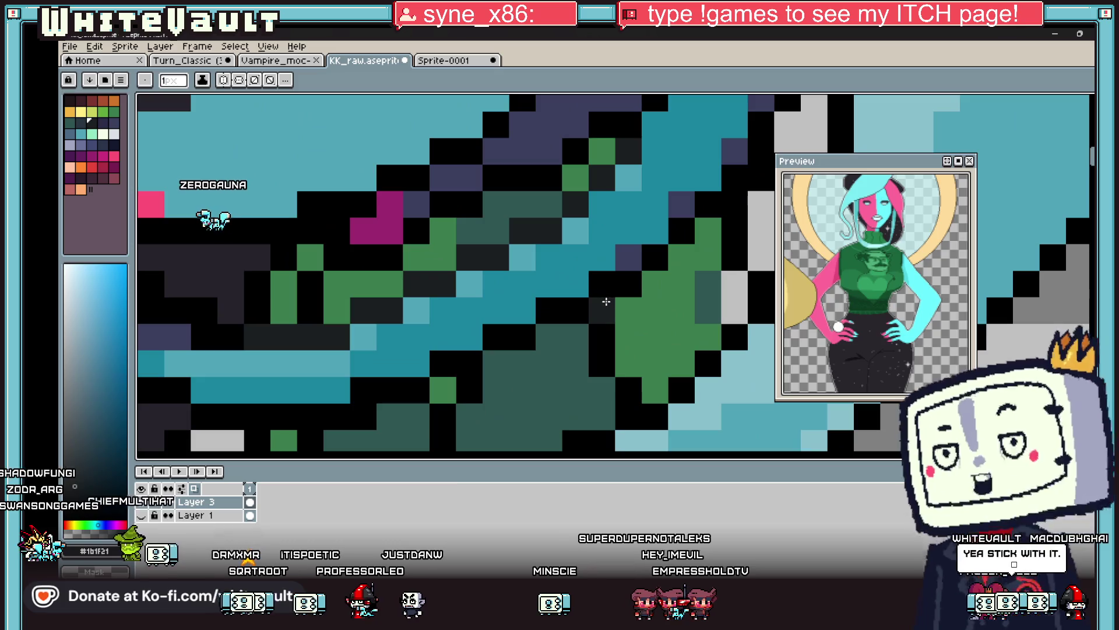
scroll(483, 398, "down", 3)
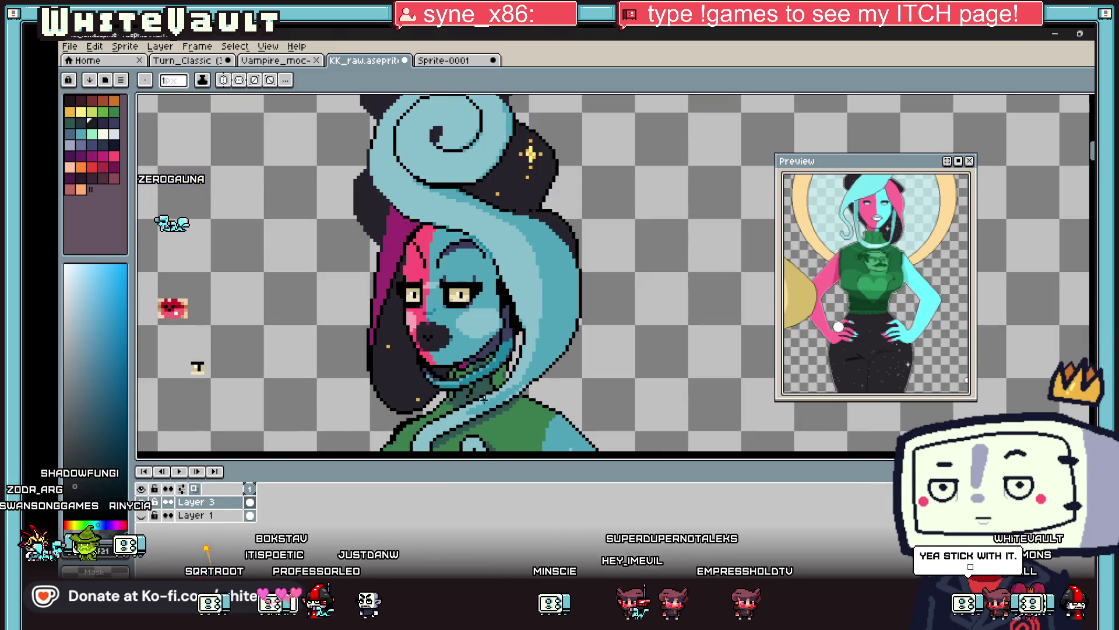
scroll(483, 398, "up", 3)
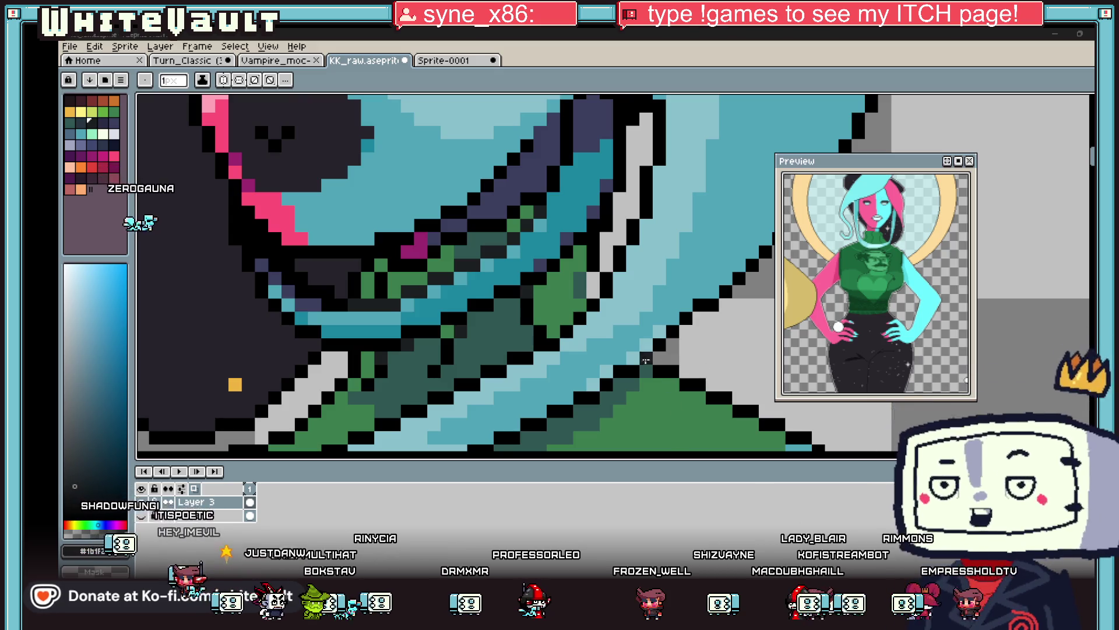
scroll(614, 272, "down", 4)
scroll(600, 248, "up", 2)
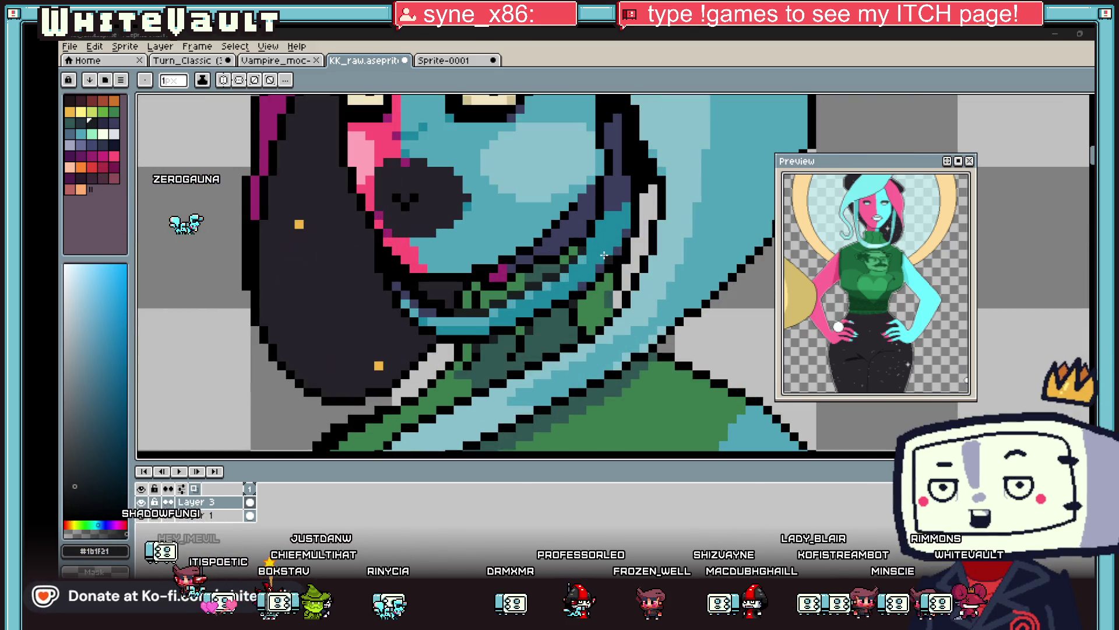
scroll(576, 255, "up", 3)
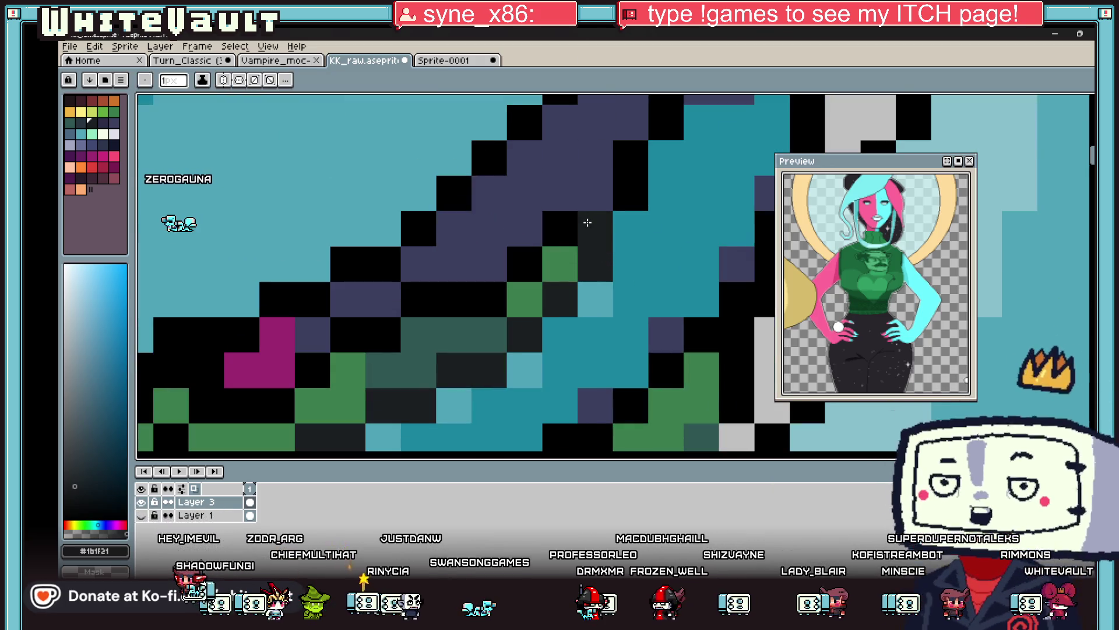
scroll(589, 240, "down", 2)
scroll(586, 239, "down", 1)
scroll(568, 236, "up", 2)
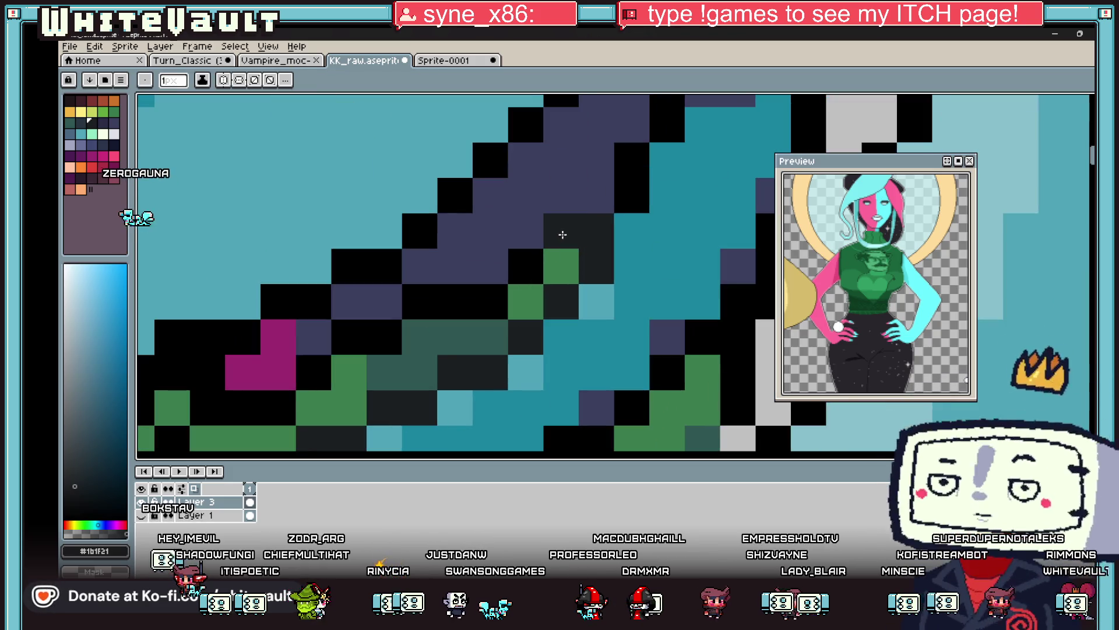
left_click(524, 295, "alt")
left_click(490, 301)
left_click(507, 260, "alt")
Repaint black pixels down the collar edge dark grey.
left_click_drag(442, 300, 361, 337)
scroll(362, 337, "down", 2)
scroll(300, 385, "up", 2)
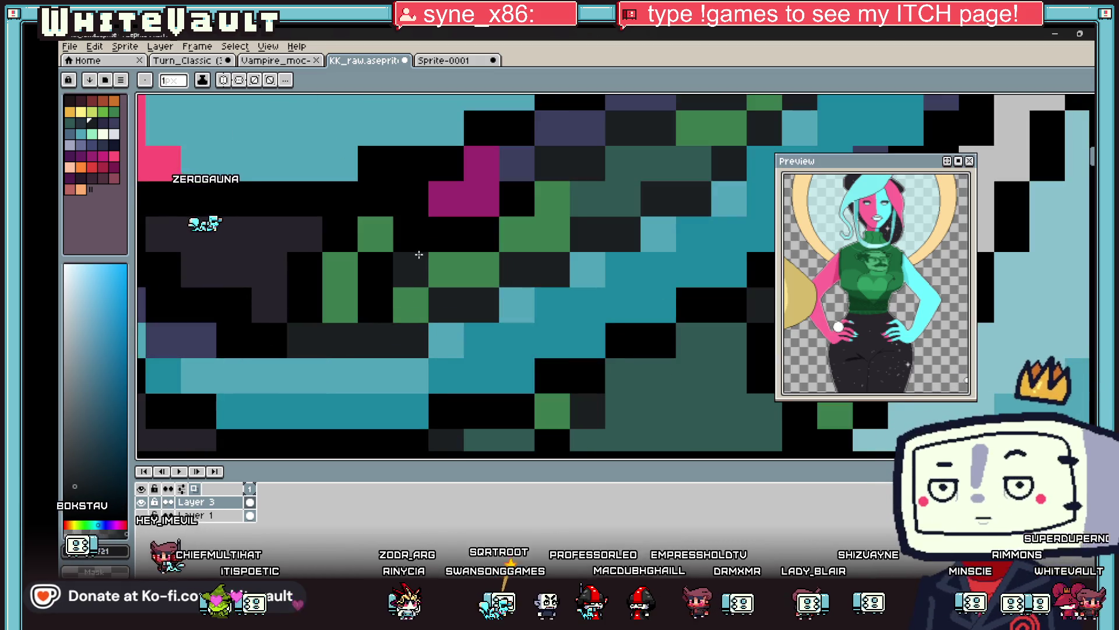
left_click_drag(412, 260, 468, 235)
left_click(517, 195)
Undo, sample a dark colour from the collar, and paint four dark shading pixels.
key("ctrl+z")
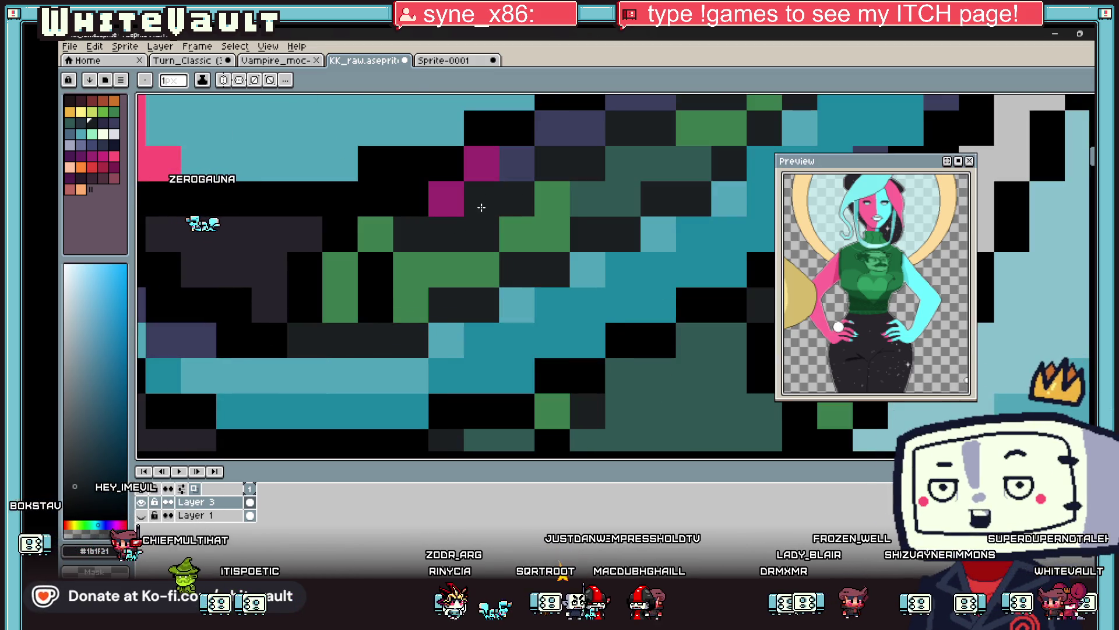
left_click(435, 227, "alt")
scroll(435, 227, "down", 5)
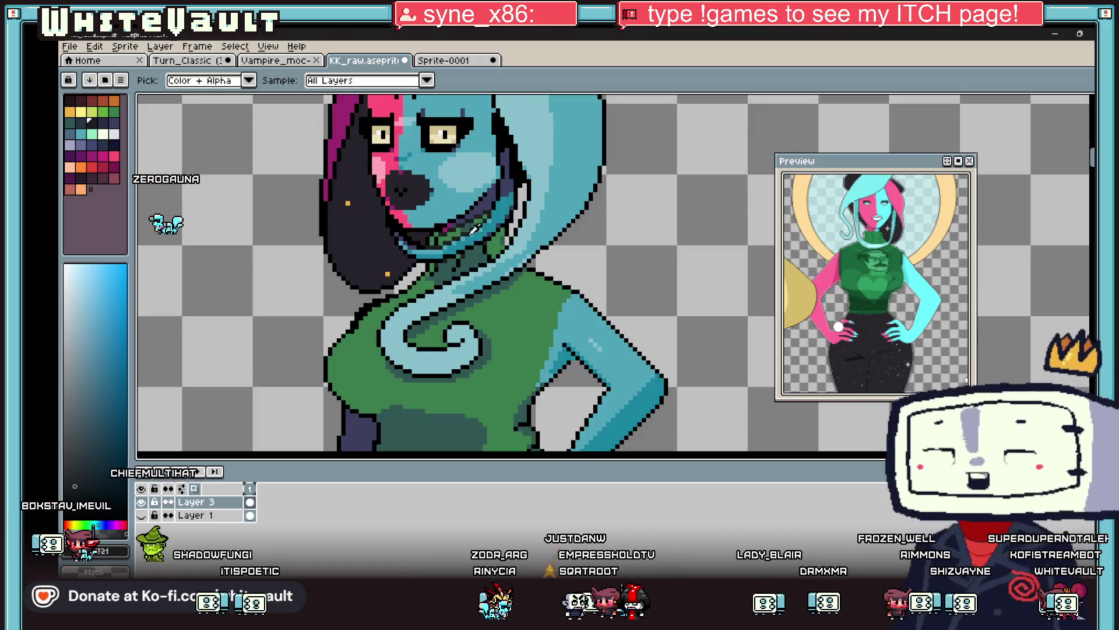
scroll(464, 233, "up", 2)
scroll(460, 285, "up", 3)
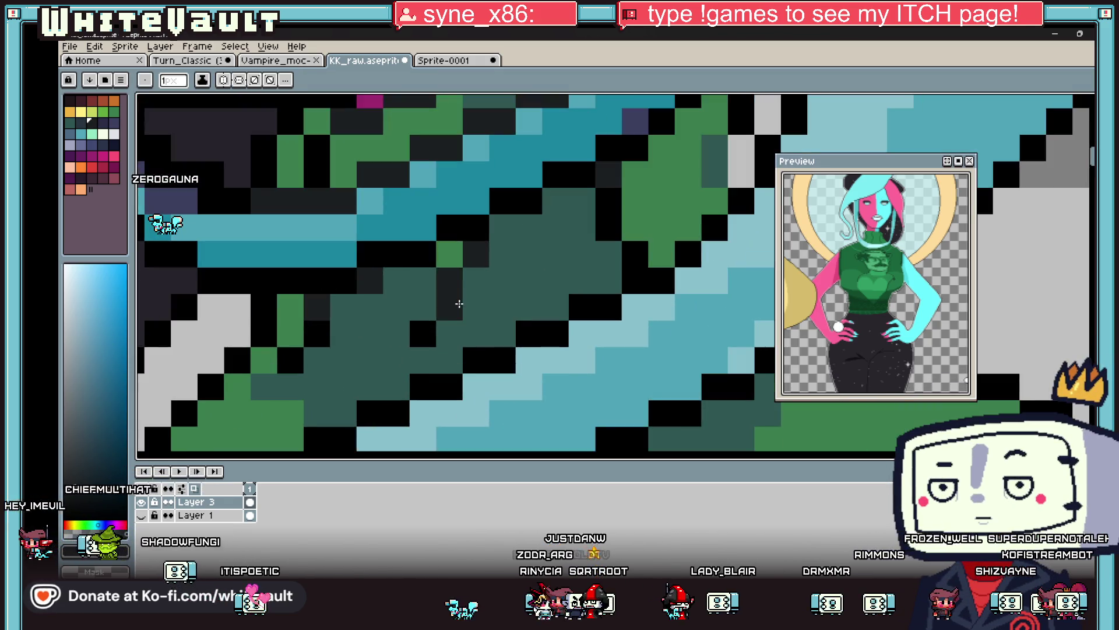
left_click(317, 334)
left_click(289, 360)
left_click(317, 148)
left_click(354, 254)
scroll(354, 254, "down", 4)
scroll(384, 251, "up", 4)
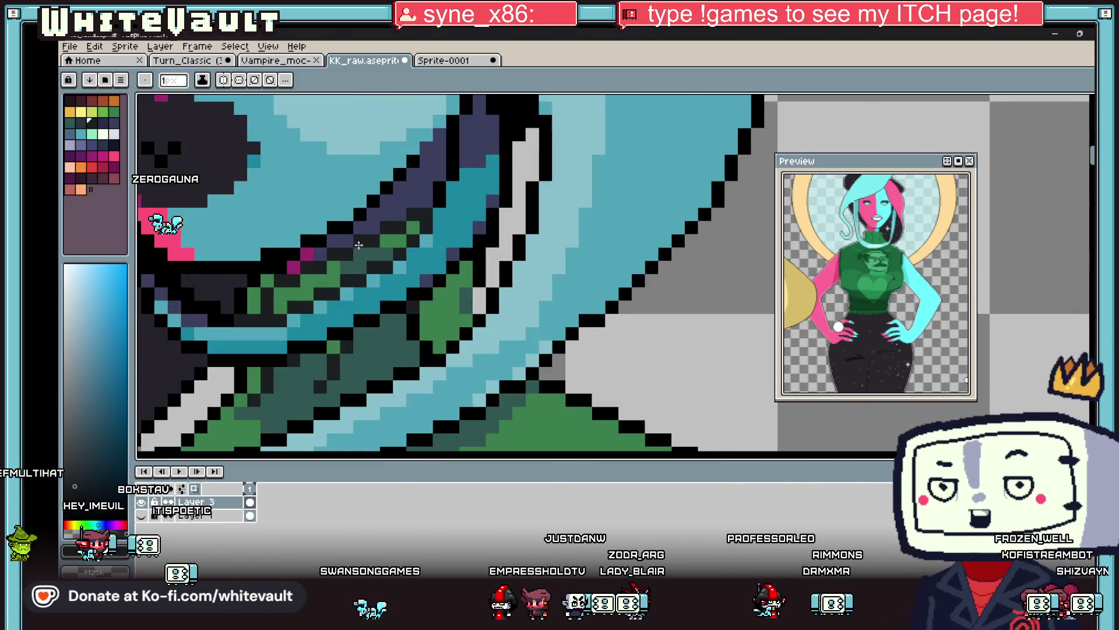
Paint a teal-green pixel and a dark pixel on the neck.
left_click(348, 386, "alt")
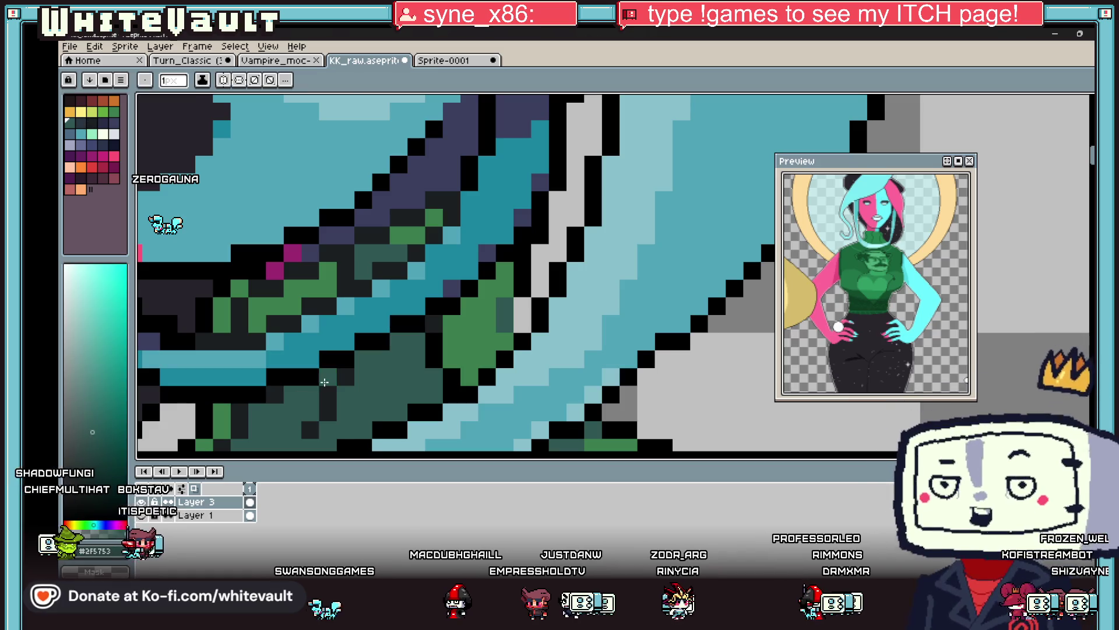
scroll(346, 303, "down", 4)
scroll(346, 303, "up", 4)
key("g")
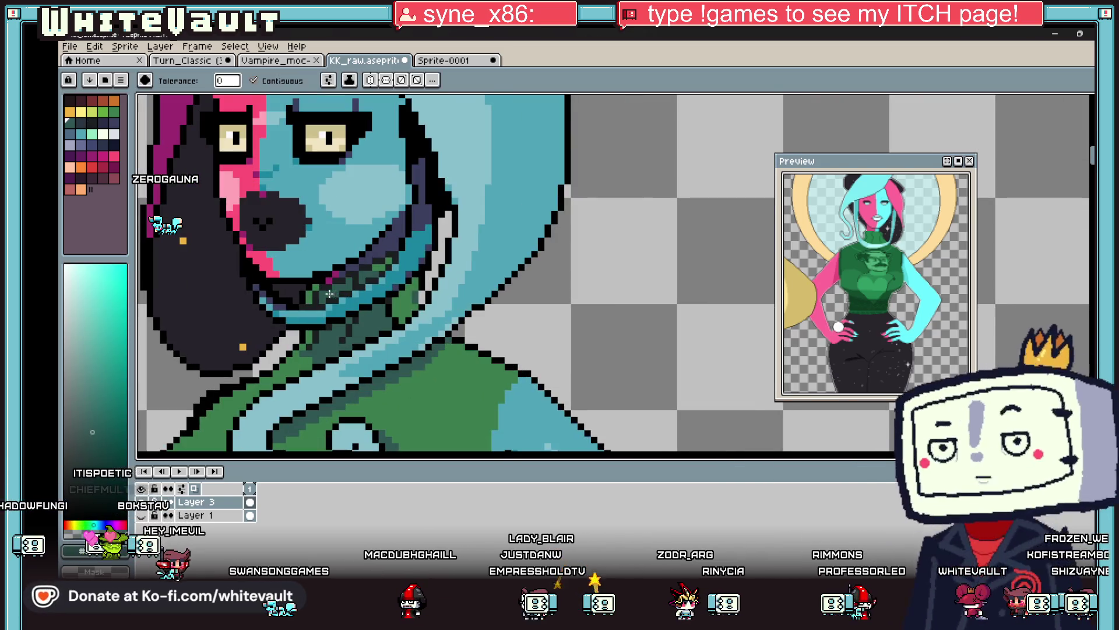
key("b")
scroll(373, 271, "up", 2)
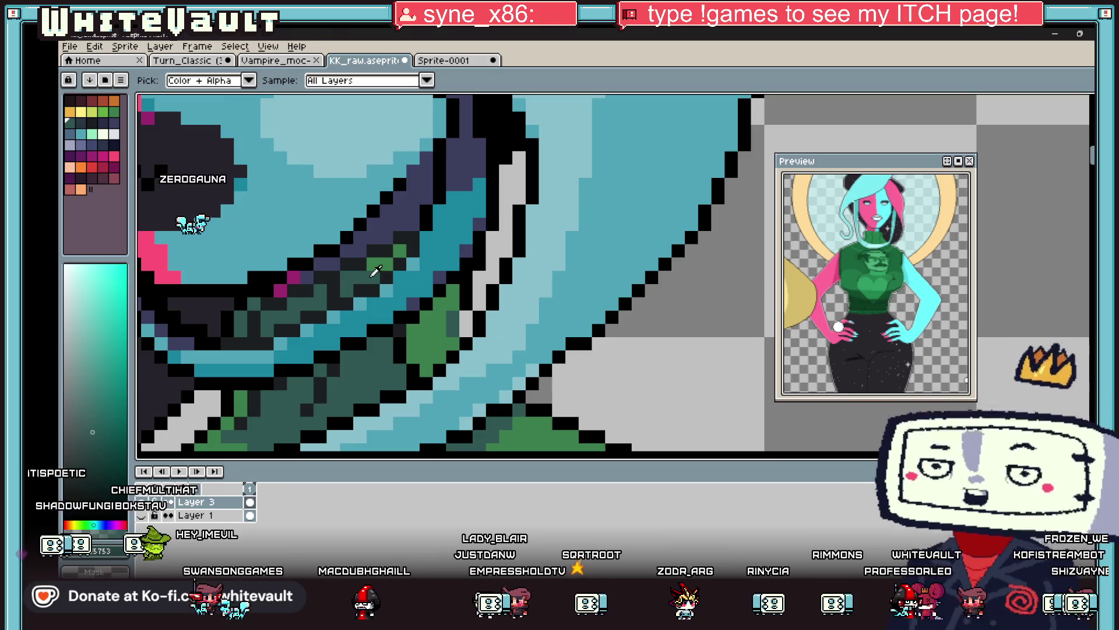
left_click(401, 249)
left_click(383, 262, "alt")
left_click(385, 263)
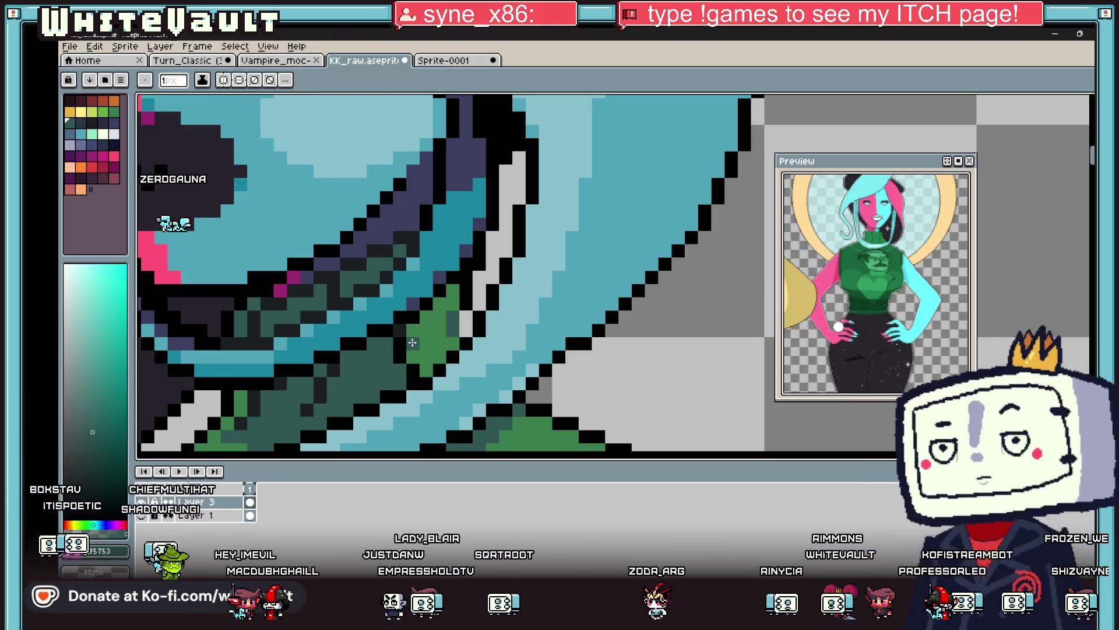
Sample black from the outline and draw black outline pixels along the collar.
key("g")
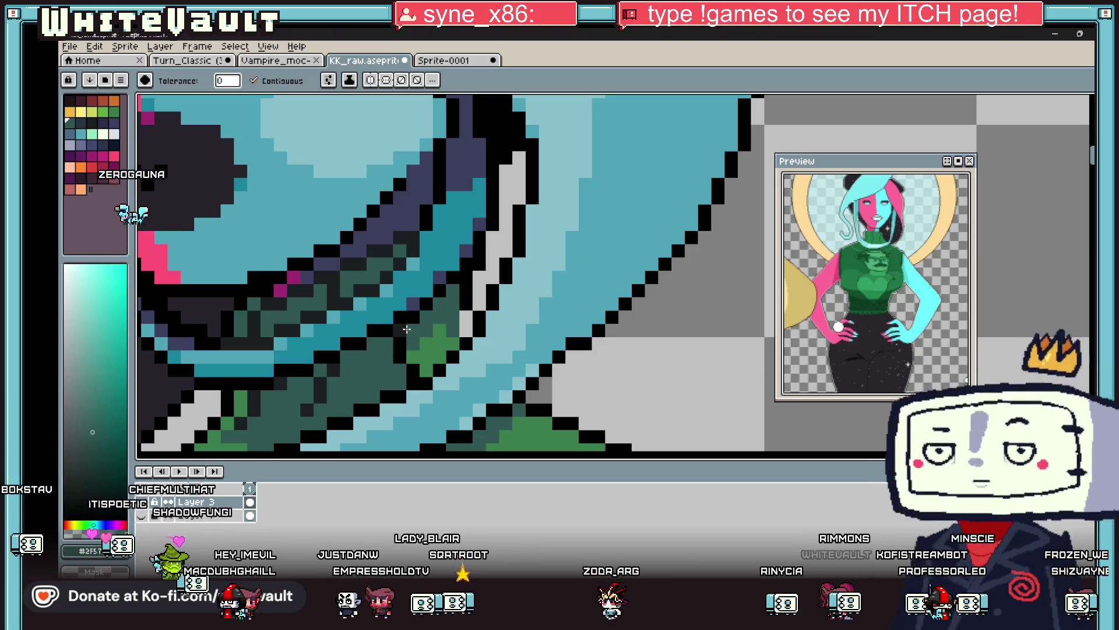
key("i")
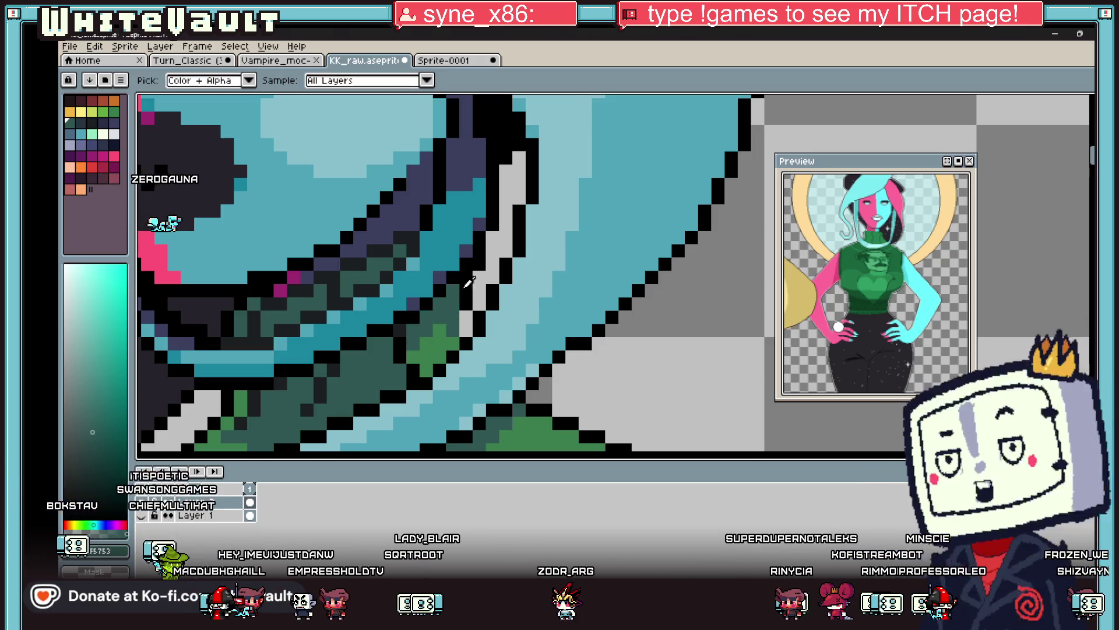
scroll(444, 307, "down", 5)
scroll(444, 308, "up", 2)
scroll(425, 312, "down", 2)
scroll(397, 319, "up", 5)
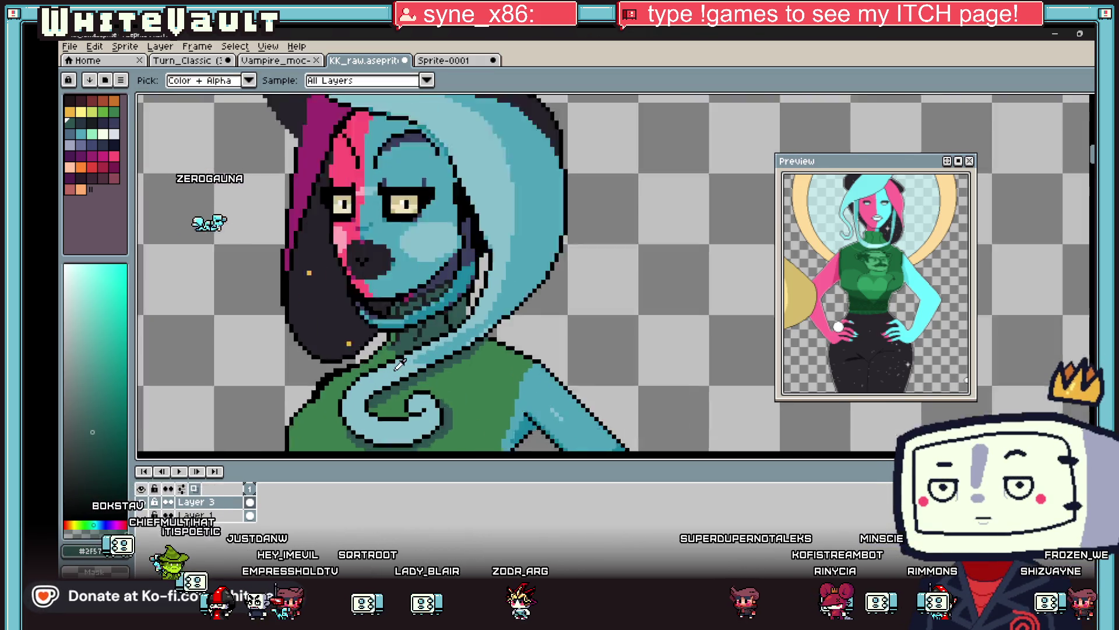
left_click(377, 325)
key("b")
scroll(378, 325, "up", 2)
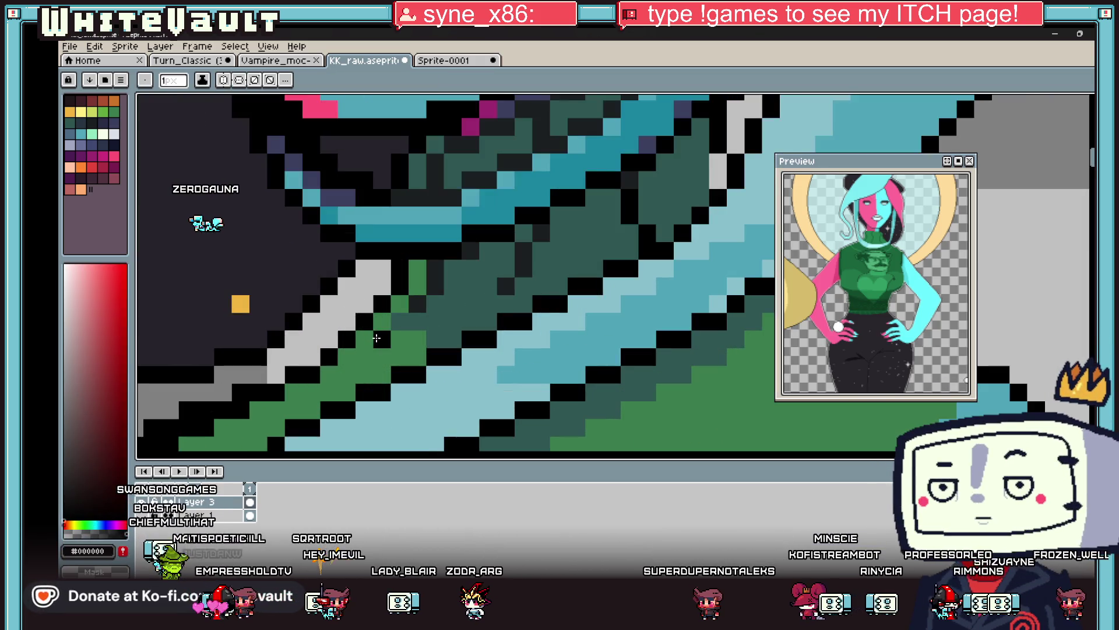
mouse_move(388, 356)
left_mouse_down()
mouse_move(417, 357)
mouse_move(422, 338)
left_mouse_up()
Turn green collar pixels dark teal #2F5753 and add near-black pixels along the lower edge.
left_click(408, 324, "alt")
left_click(402, 307)
left_click_drag(417, 287, 416, 269)
left_click(420, 302, "alt")
left_click_drag(416, 338, 467, 331)
scroll(568, 291, "down", 4)
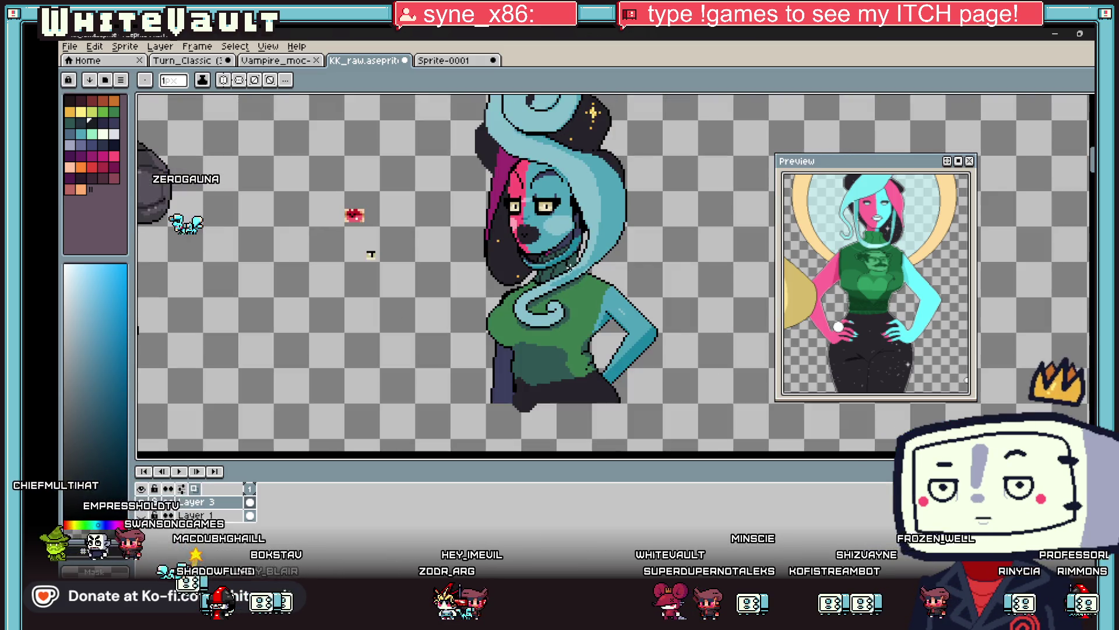
scroll(572, 290, "up", 2)
scroll(583, 262, "up", 2)
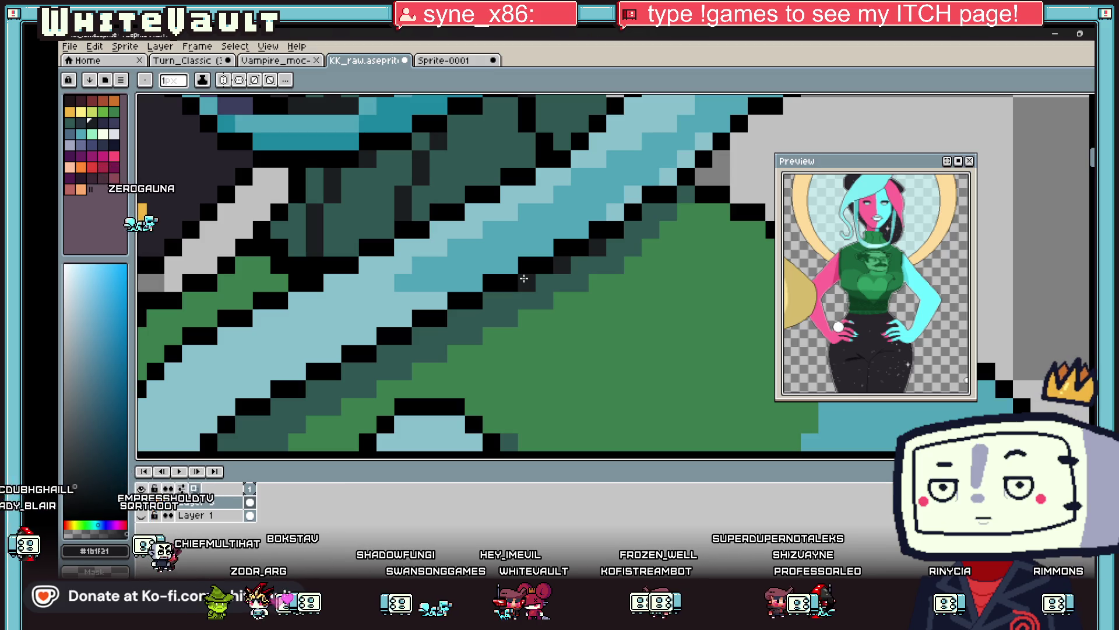
scroll(524, 279, "down", 3)
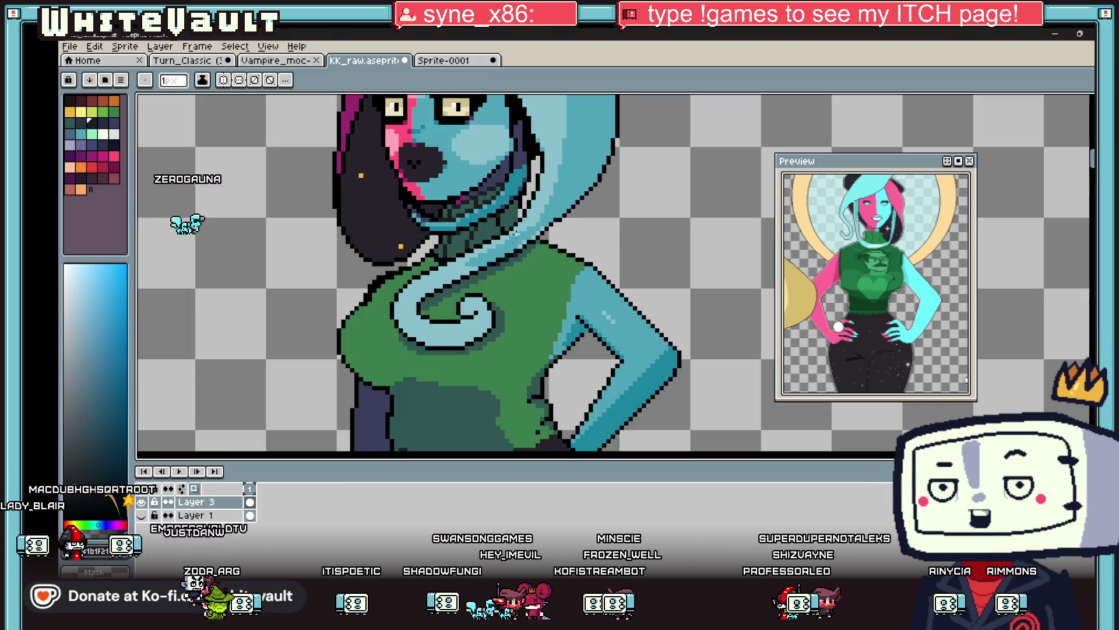
scroll(502, 179, "up", 3)
key("alt")
scroll(504, 201, "down", 2)
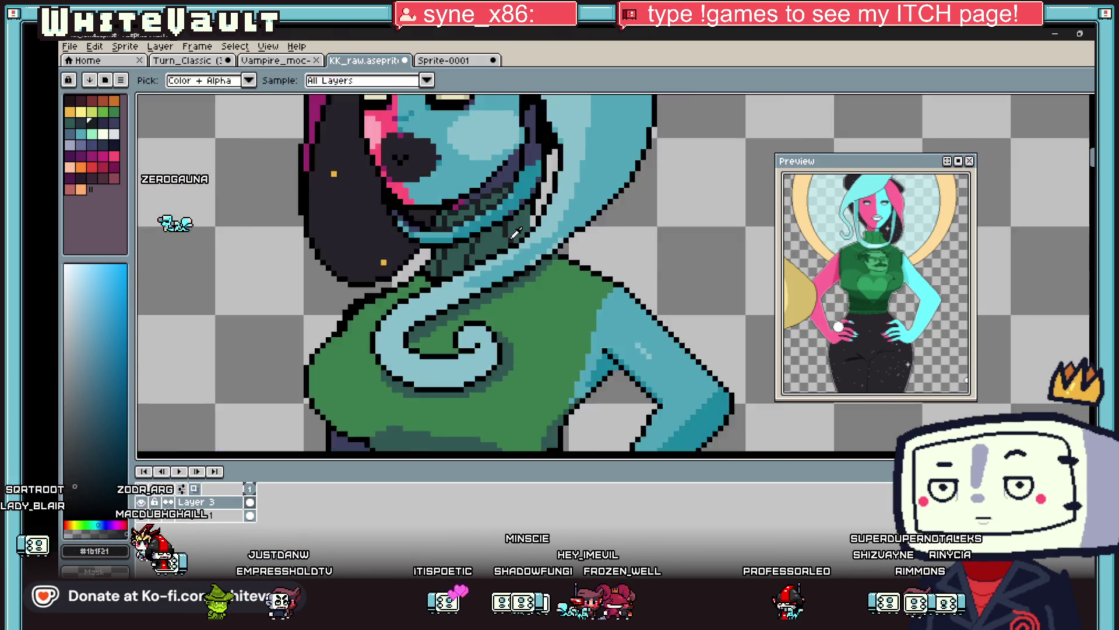
scroll(522, 221, "up", 1)
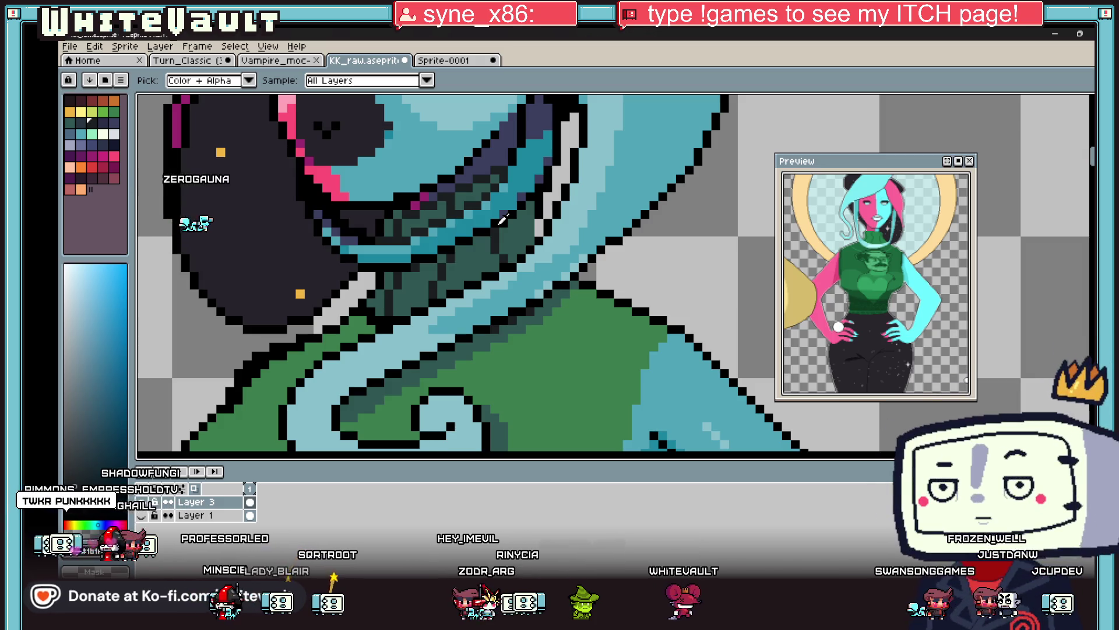
scroll(503, 220, "down", 4)
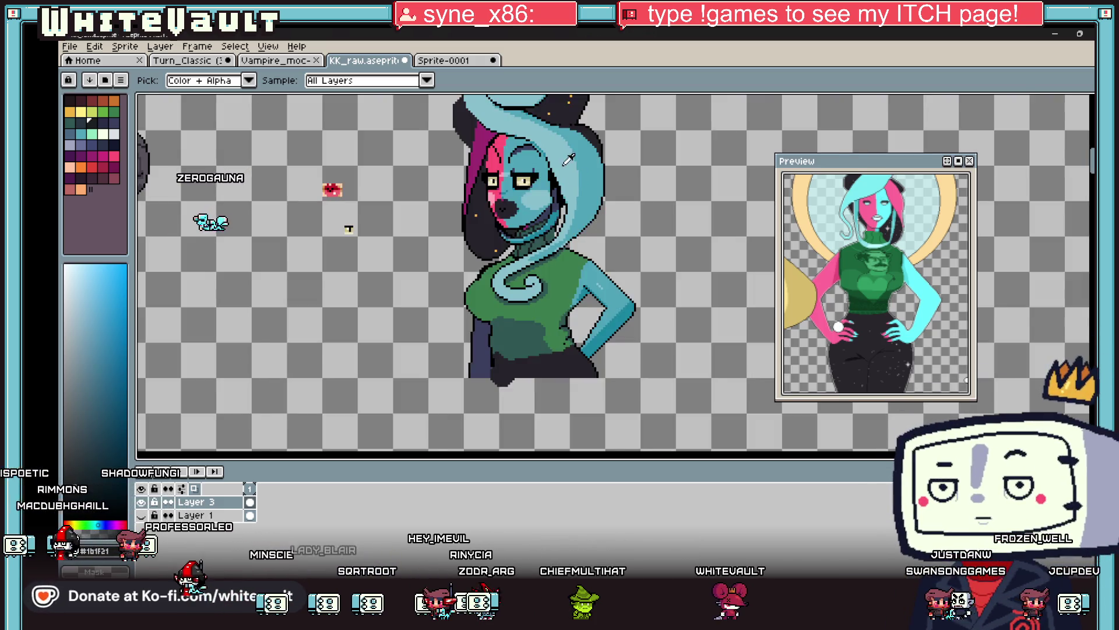
scroll(560, 188, "up", 2)
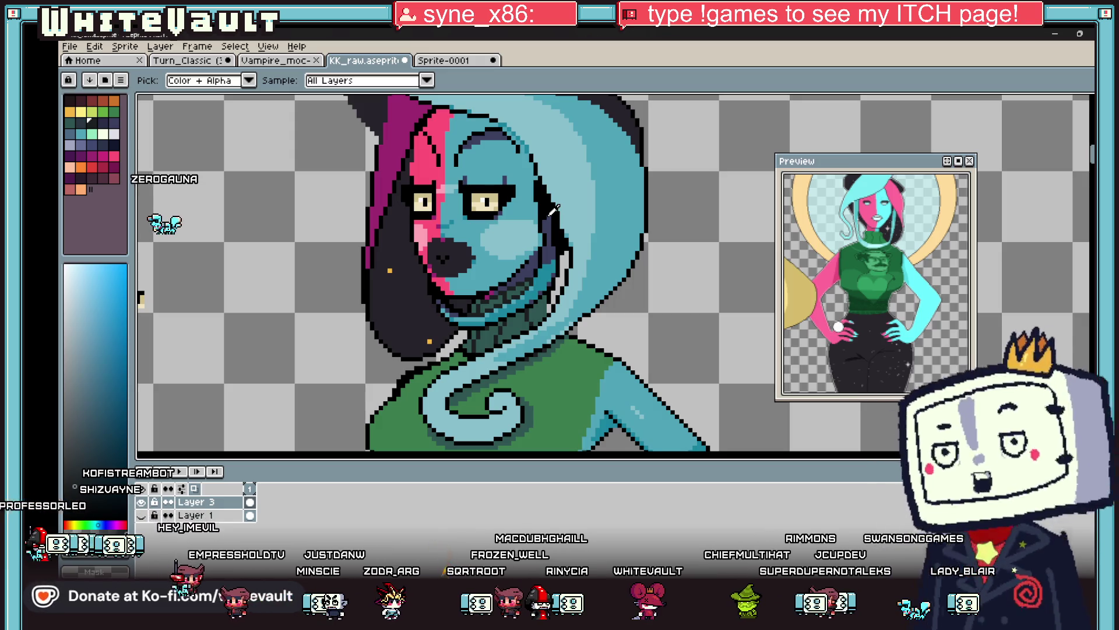
Sample blue from the hair and touch up the stepped outline pixels of the curl.
scroll(539, 215, "up", 3)
left_click(545, 236)
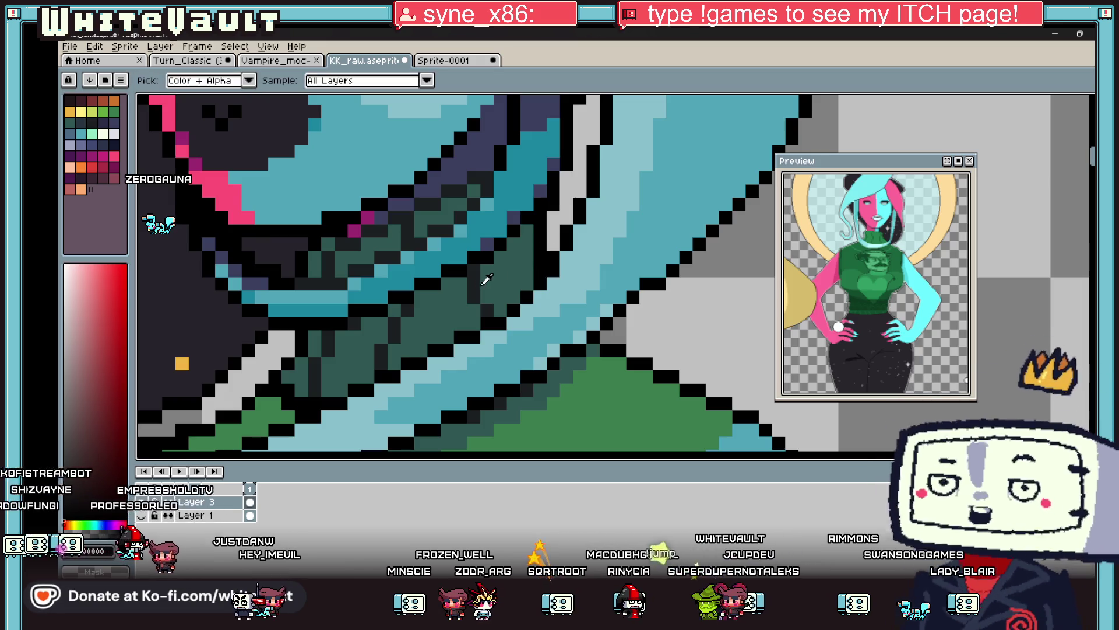
left_click(551, 256, "alt")
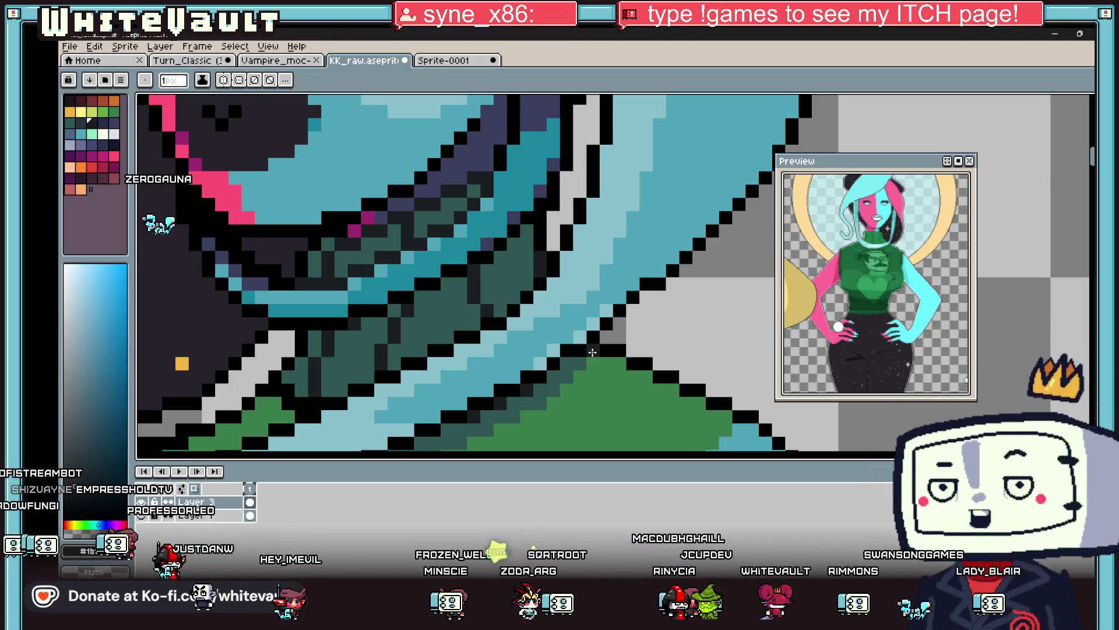
scroll(593, 356, "down", 3)
scroll(596, 387, "up", 2)
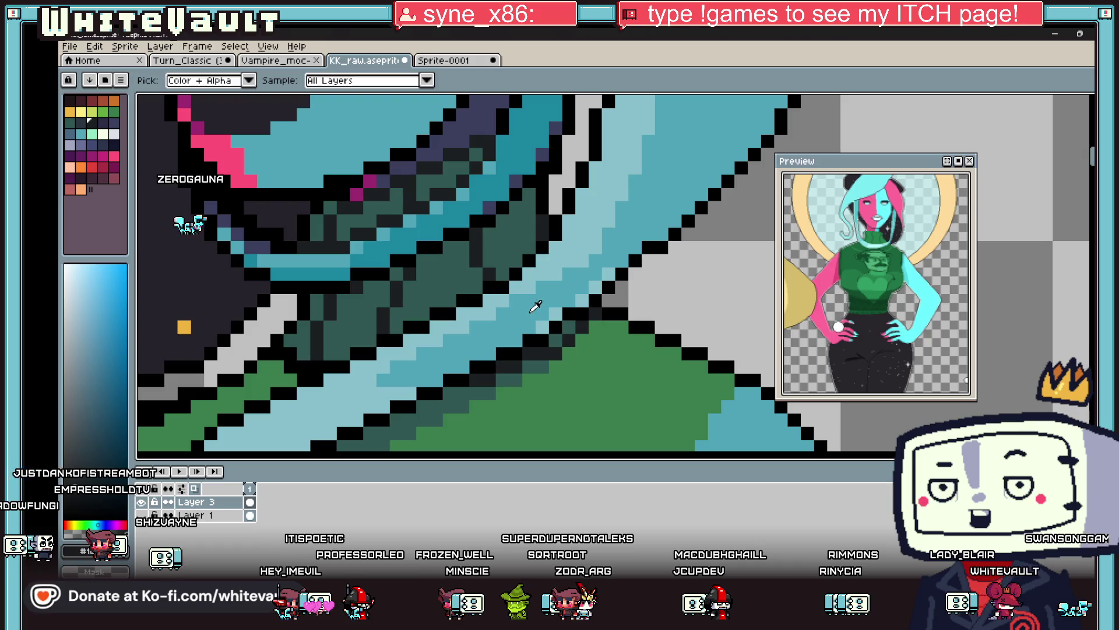
left_click(651, 259, "alt")
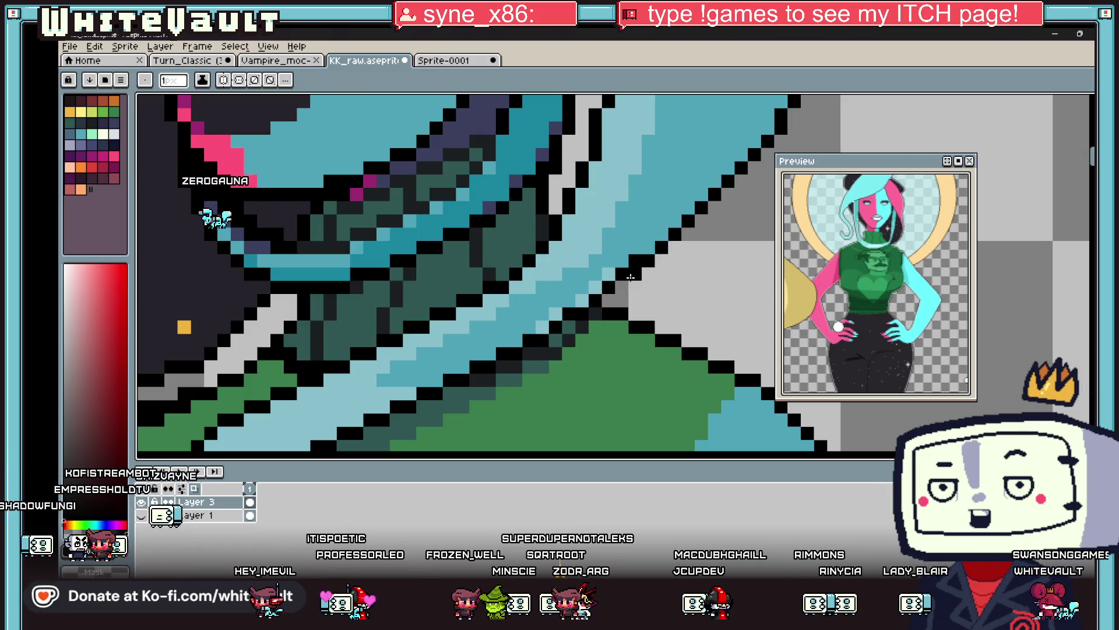
left_click(609, 291, "alt")
left_click(622, 274)
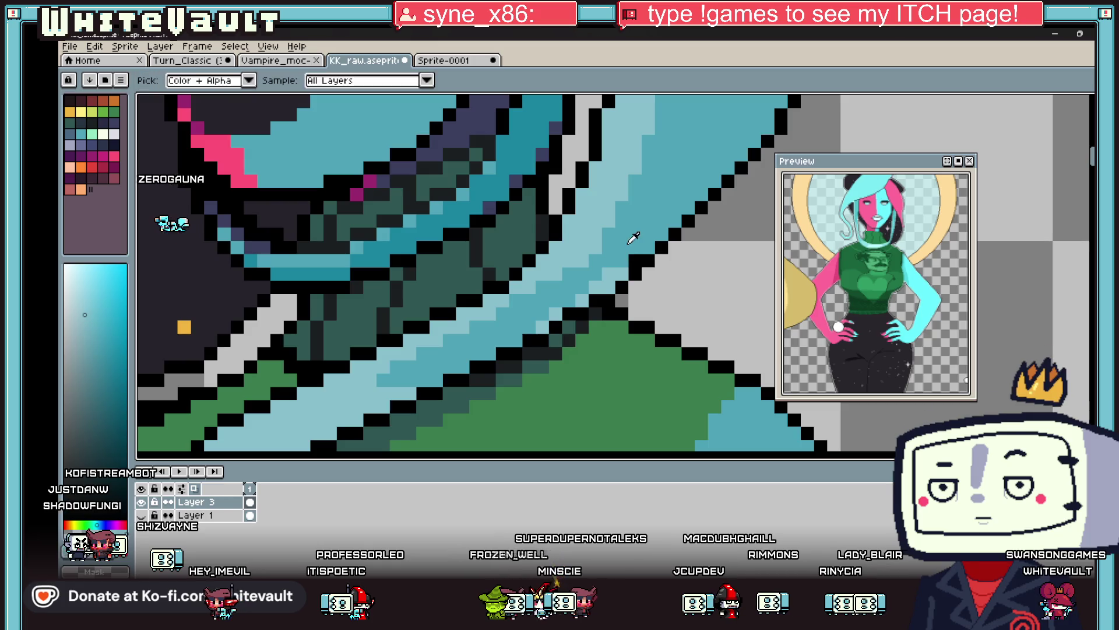
left_click(613, 279)
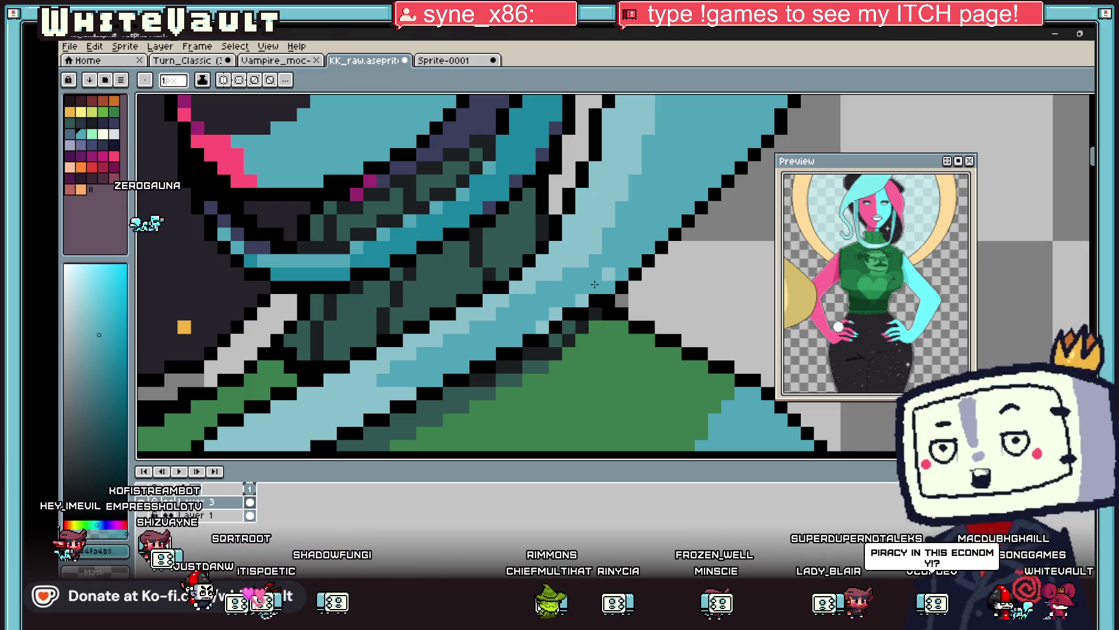
Paint an outline pixel black and a hair pixel light blue to smooth the edge.
key("i")
scroll(635, 243, "down", 4)
scroll(636, 243, "up", 4)
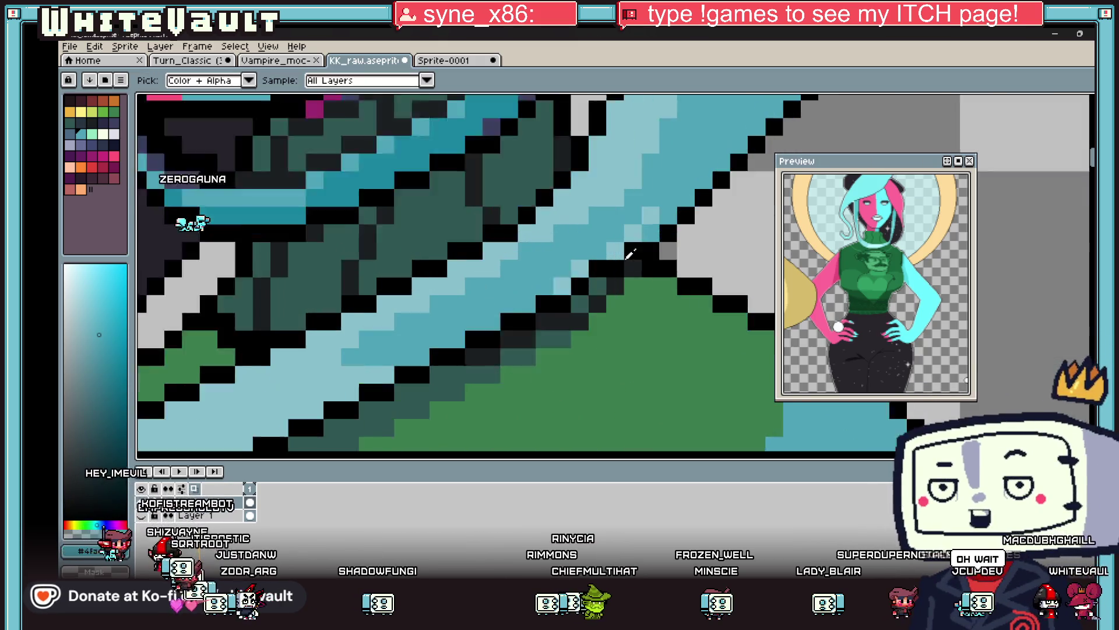
left_click(603, 270)
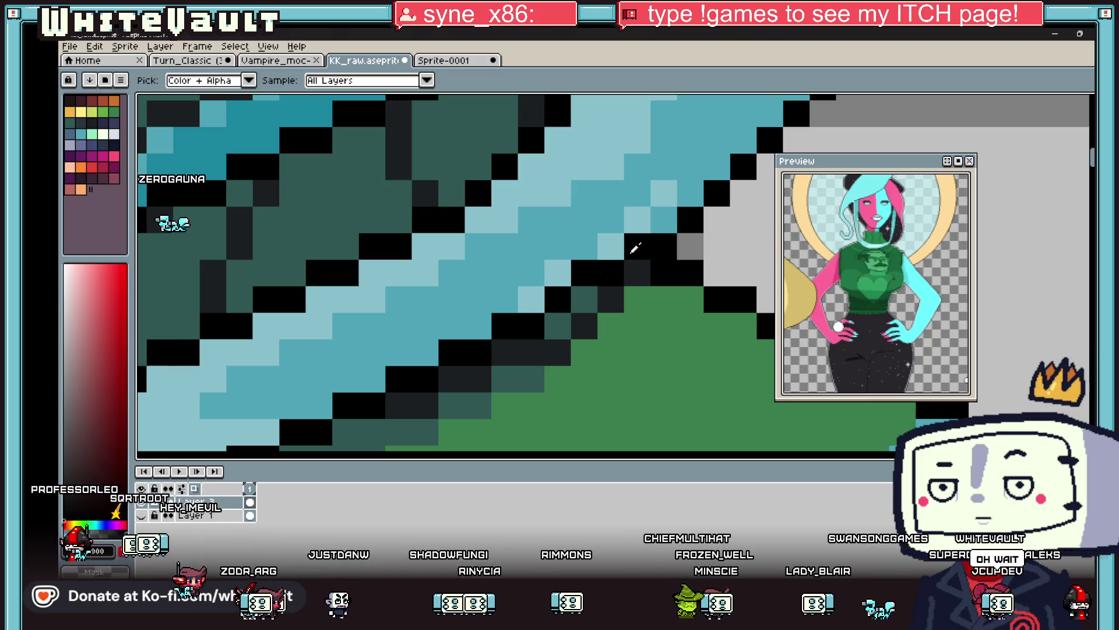
key("b")
left_click(579, 288)
left_click(565, 268, "alt")
left_click(633, 245)
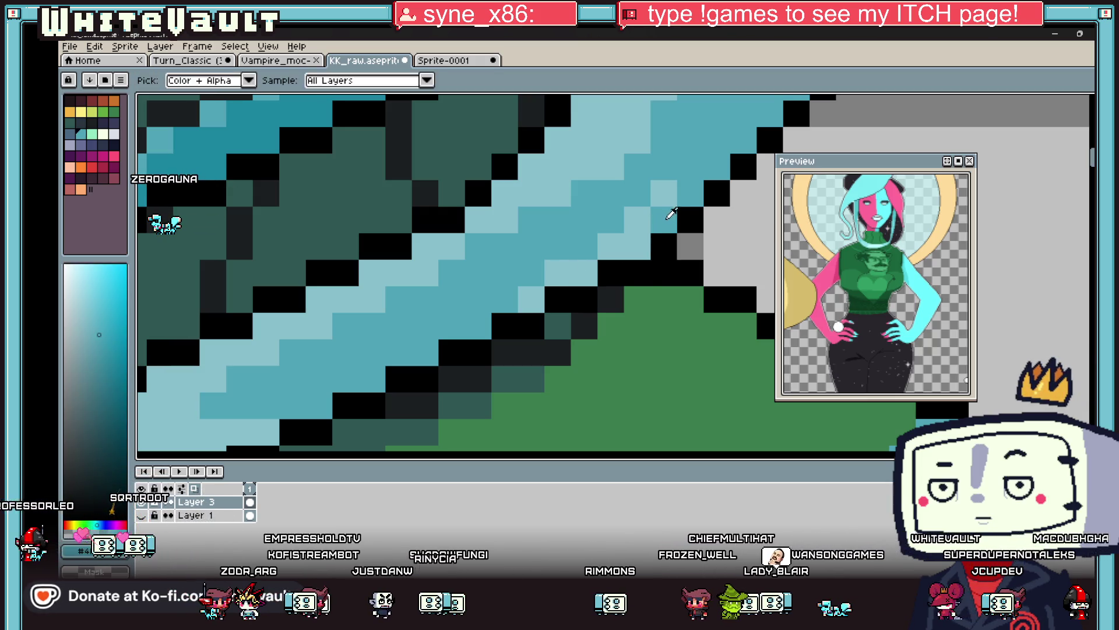
left_click(640, 247, "alt")
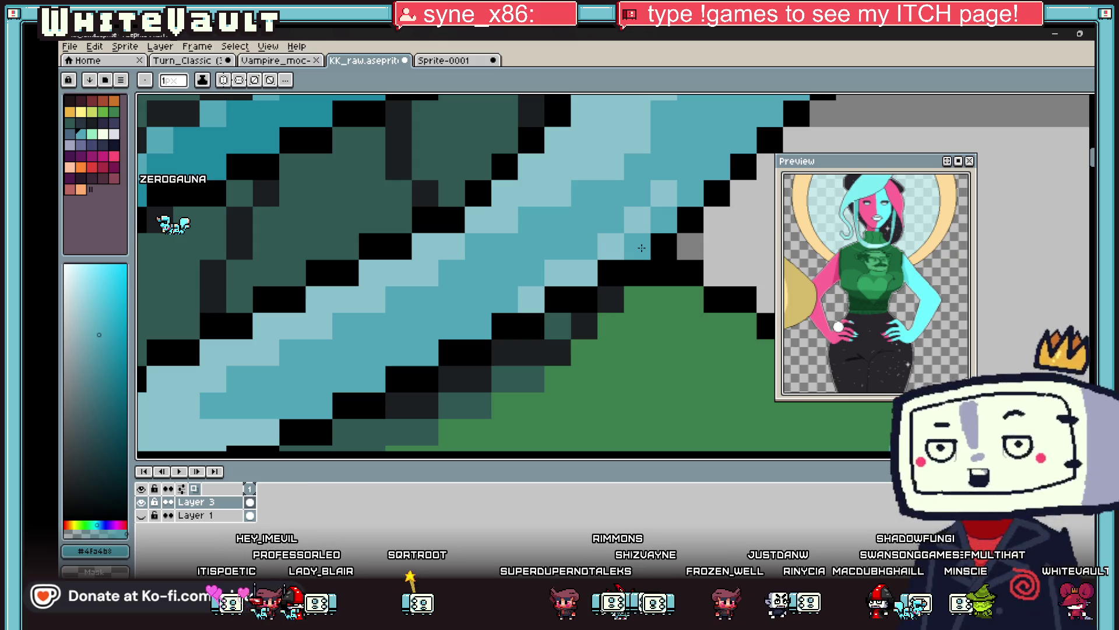
scroll(567, 233, "down", 8)
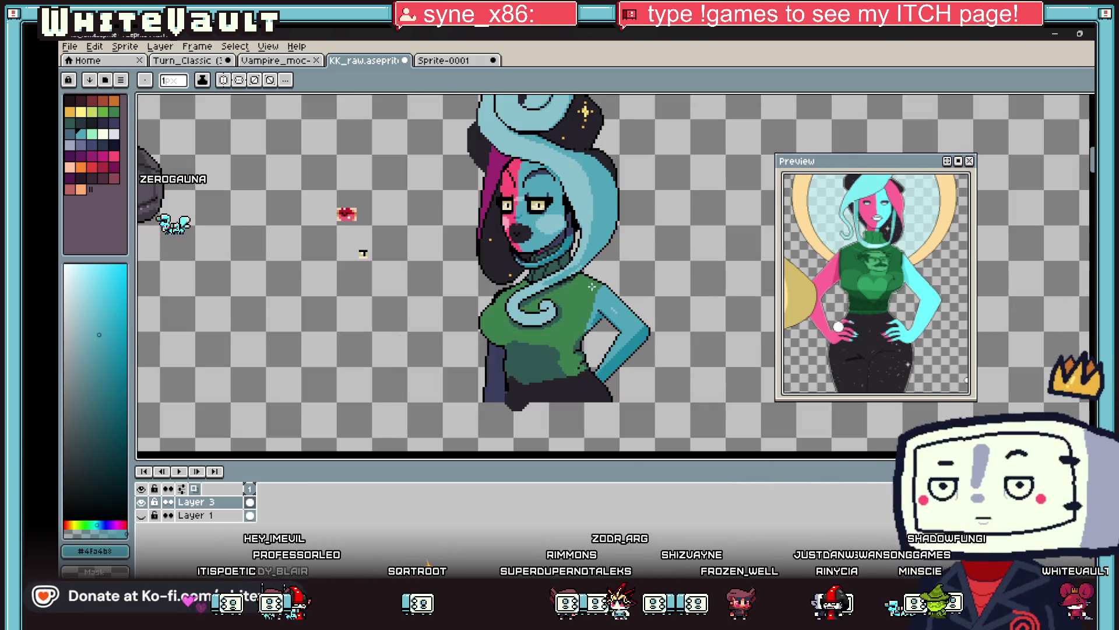
Darken the outline pixels along the collar edge with the dark outline colour.
scroll(566, 278, "up", 2)
scroll(567, 278, "up", 2)
scroll(454, 274, "up", 1)
key("alt")
left_click(417, 292, "alt")
left_click_drag(420, 294, 456, 293)
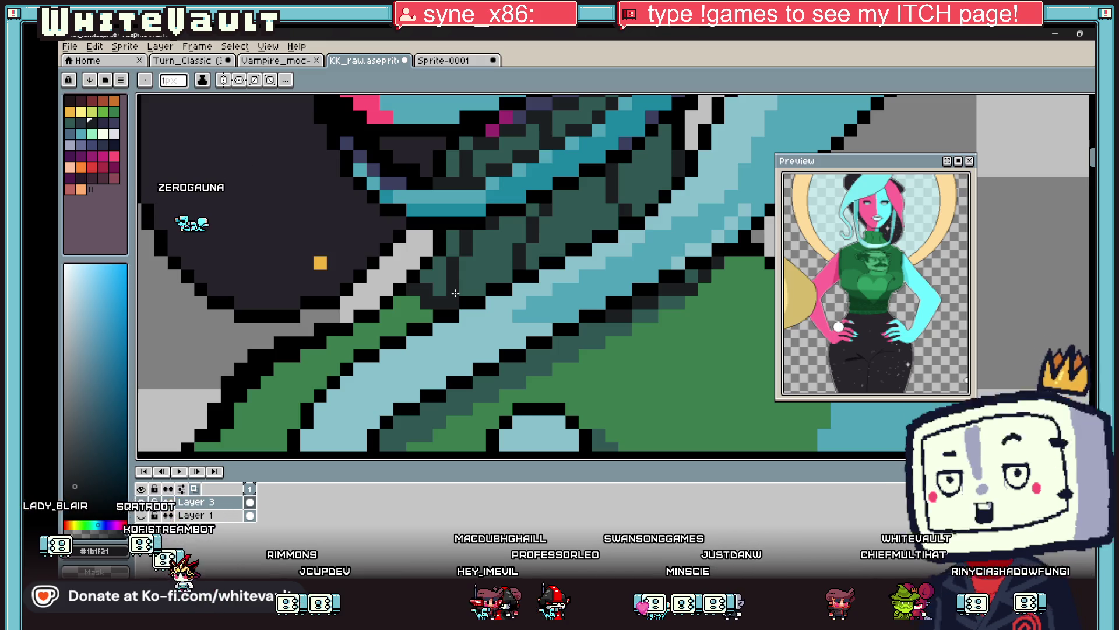
Place the first gold sparkle pixels on the hair and darken the sparkle's centre pixel.
key("i")
scroll(436, 197, "down", 3)
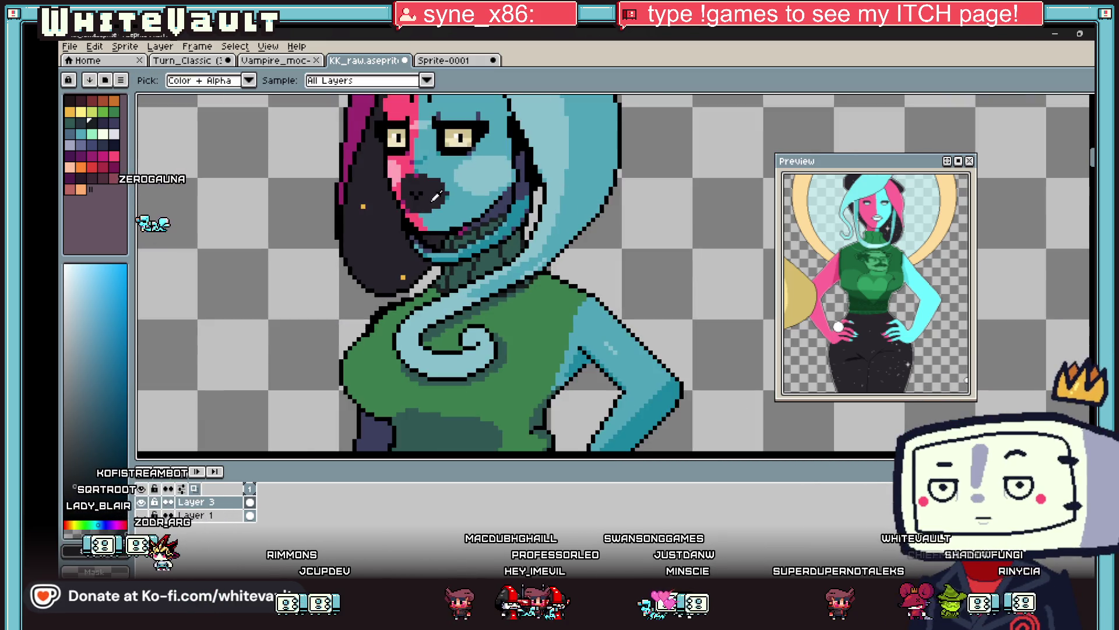
scroll(382, 206, "up", 2)
left_click(360, 203, "alt")
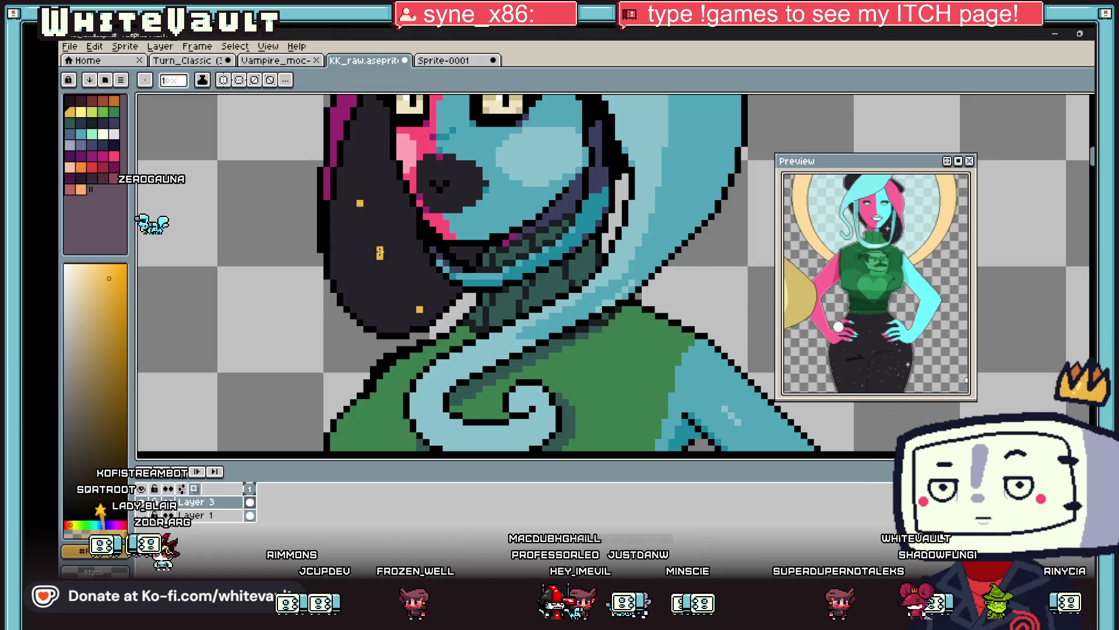
scroll(379, 252, "down", 2)
scroll(376, 169, "up", 3)
key("i")
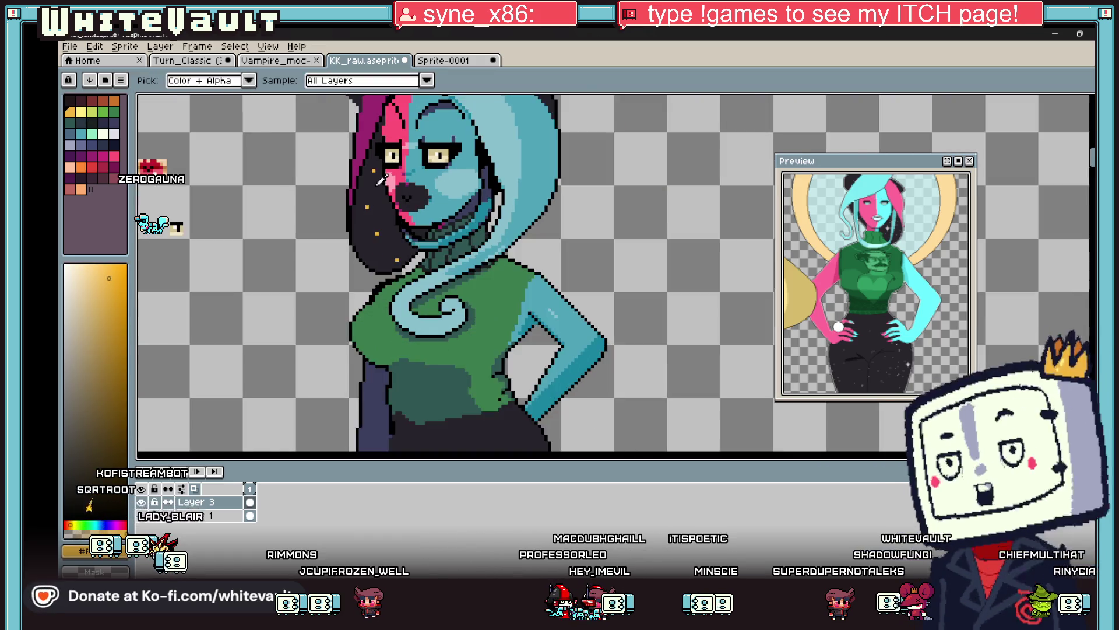
left_click(359, 190)
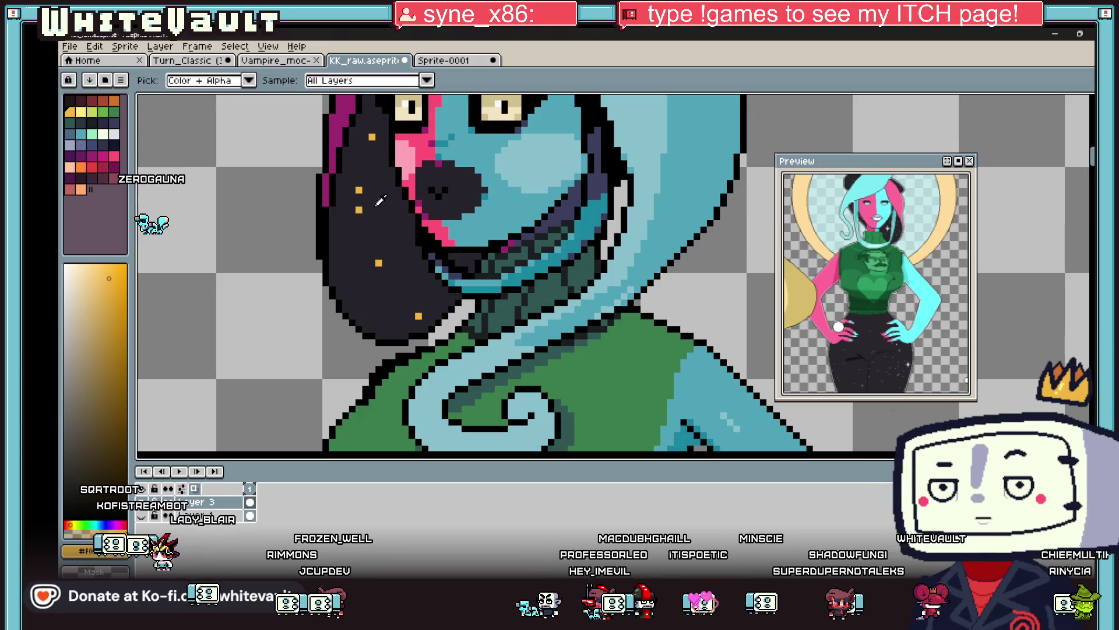
scroll(349, 198, "up", 3)
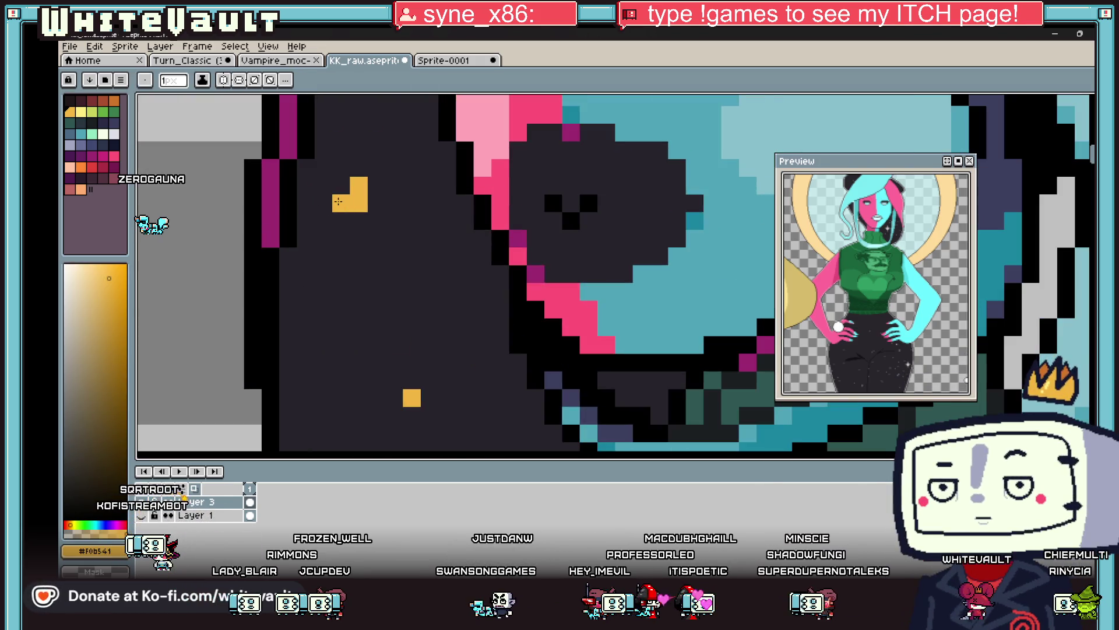
left_click(359, 220)
left_click(344, 220, "alt")
left_click(362, 197)
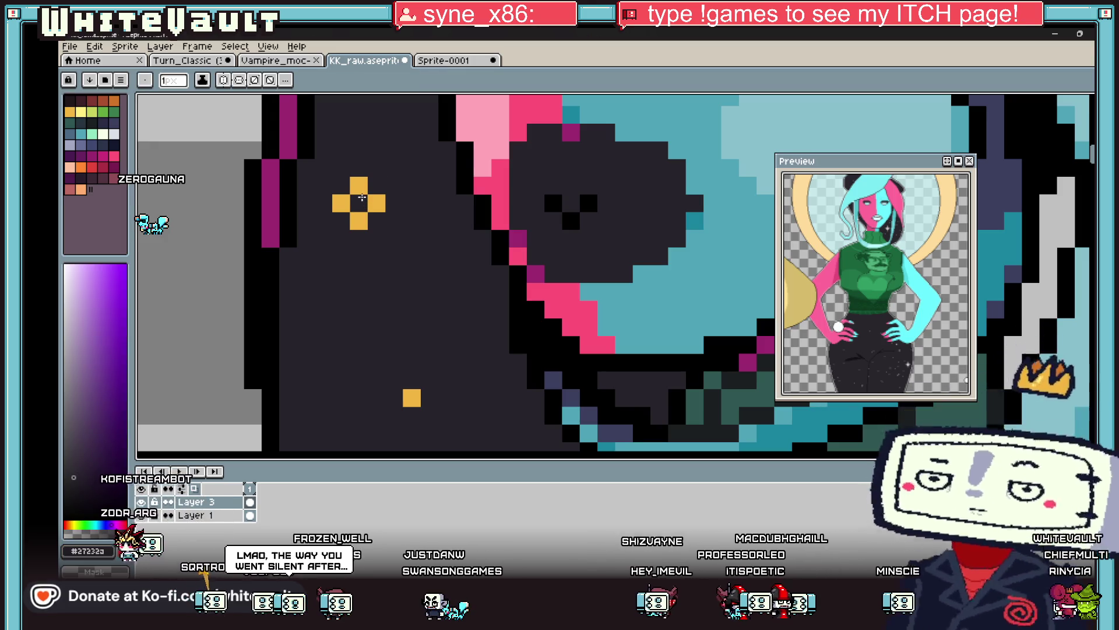
Extend the sparkle into a plus shape with gold pixels above, below, left and right.
key("alt")
left_click(361, 184, "alt")
left_click(357, 169)
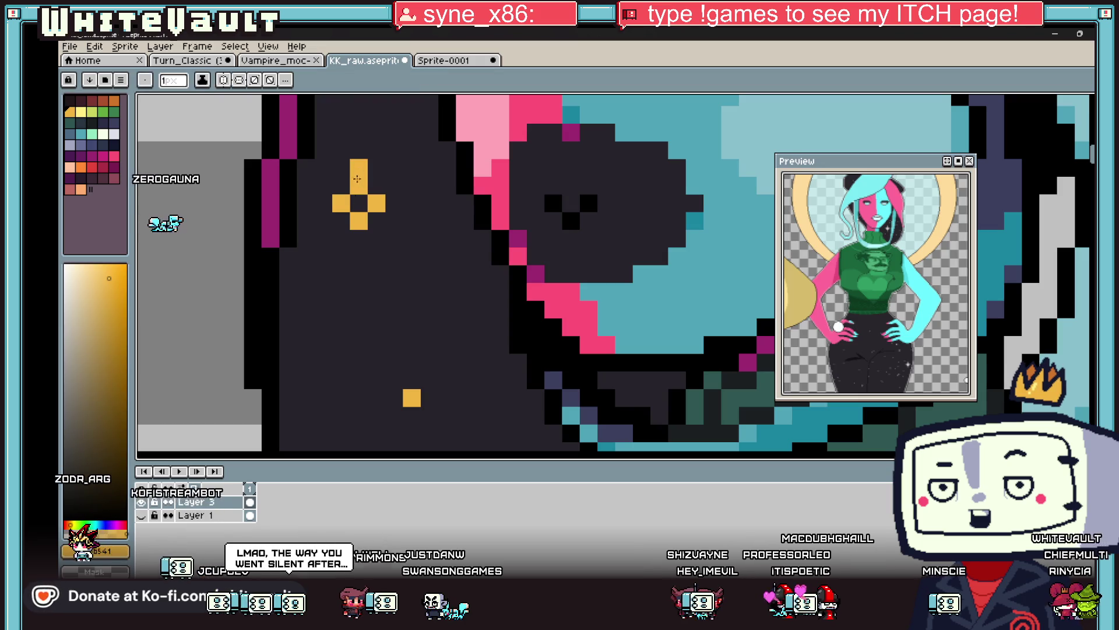
left_click(358, 239)
left_click(411, 203)
left_click(305, 204)
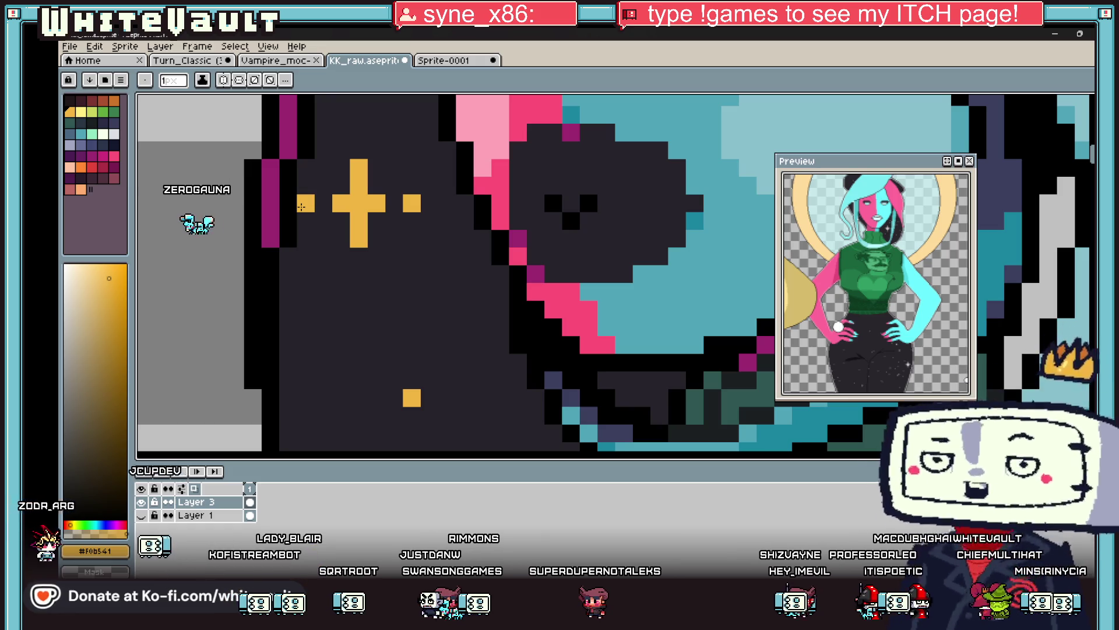
Paint a second gold sparkle on the hair, undoing a stray gold pixel.
key("alt")
scroll(301, 207, "down", 5)
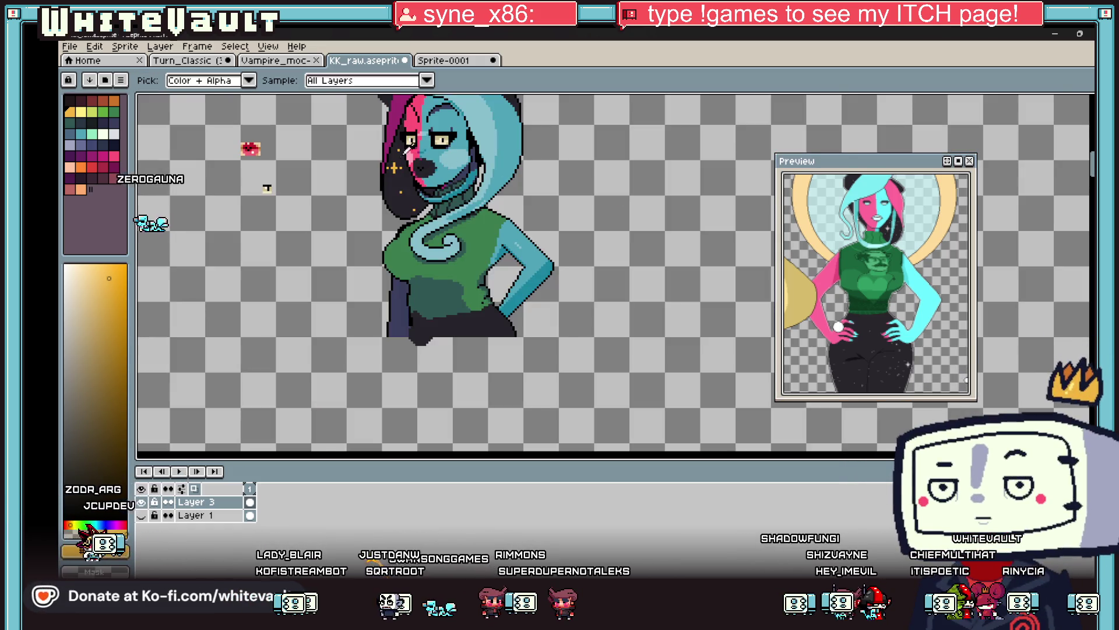
scroll(396, 169, "up", 5)
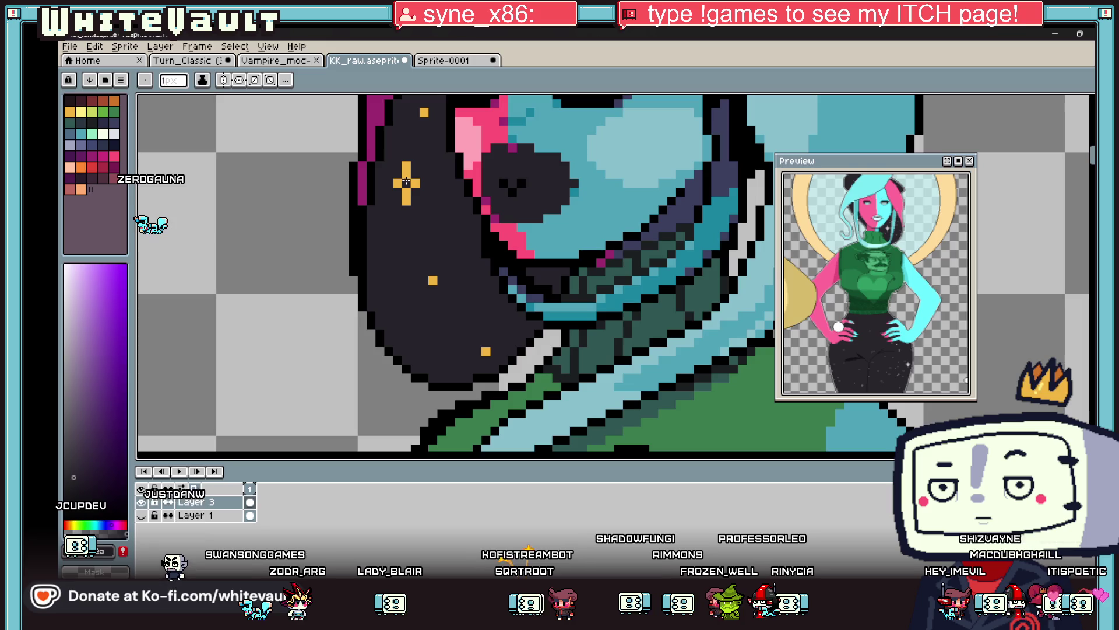
scroll(375, 203, "down", 5)
scroll(375, 204, "up", 5)
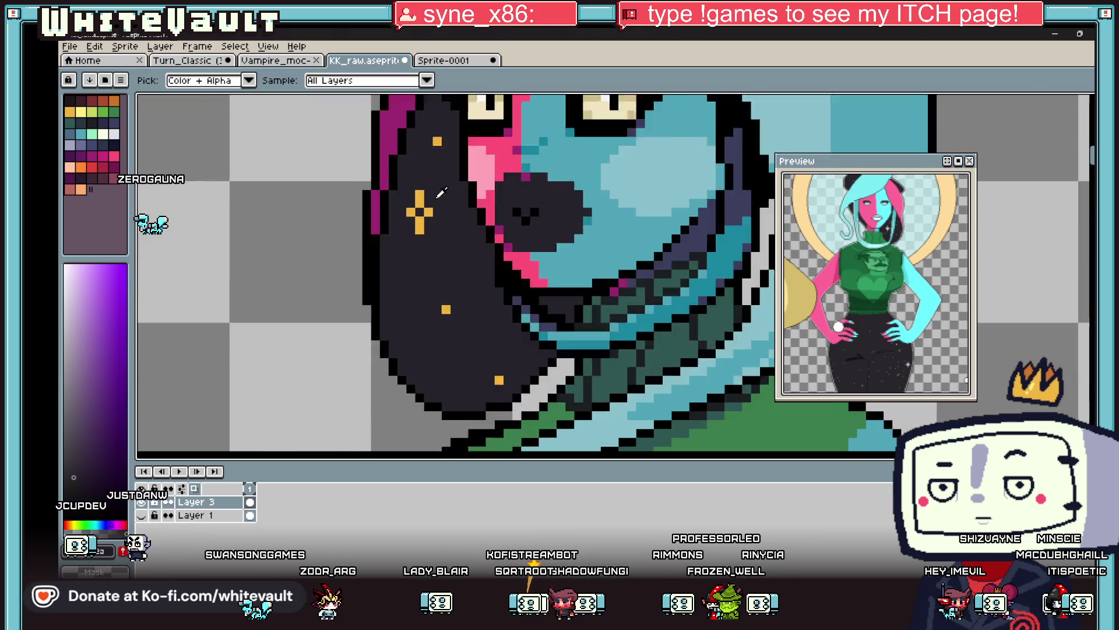
left_click(451, 365, "alt")
mouse_move(386, 312)
left_mouse_down()
mouse_move(372, 338)
mouse_move(399, 325)
mouse_move(385, 338)
left_mouse_up()
key("ctrl+z")
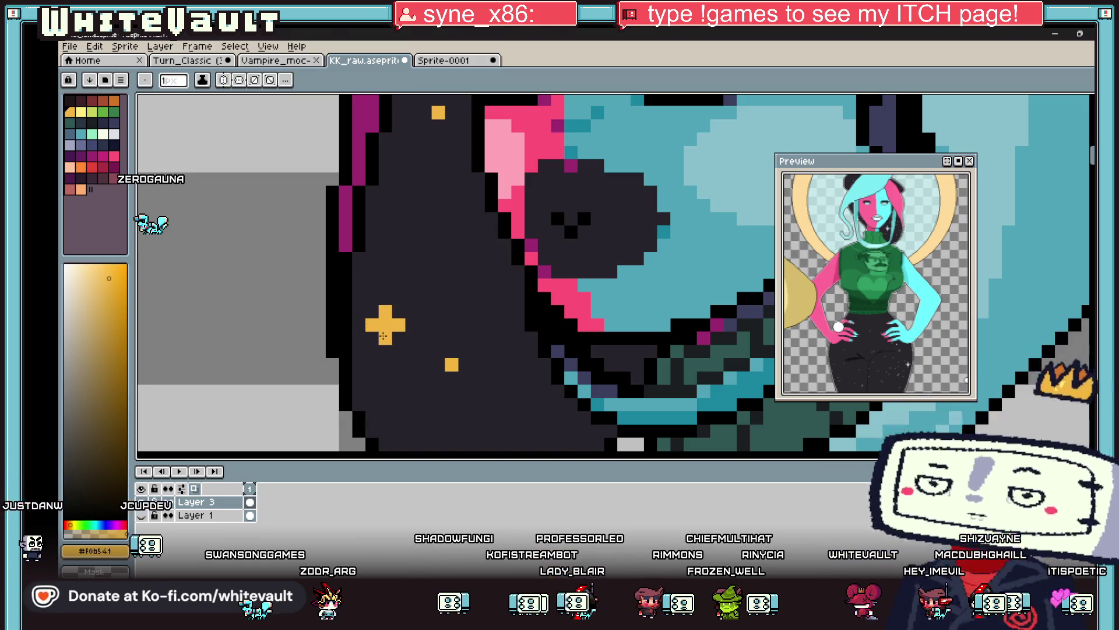
Sample the pale yellow highlight colour from the canvas.
key("alt")
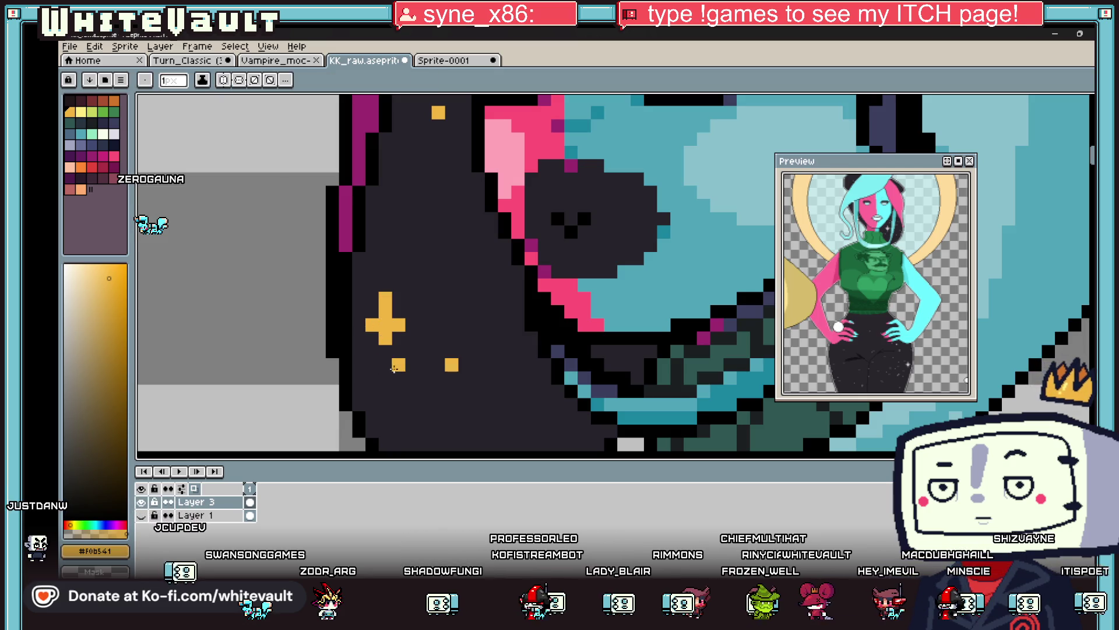
scroll(381, 315, "down", 6)
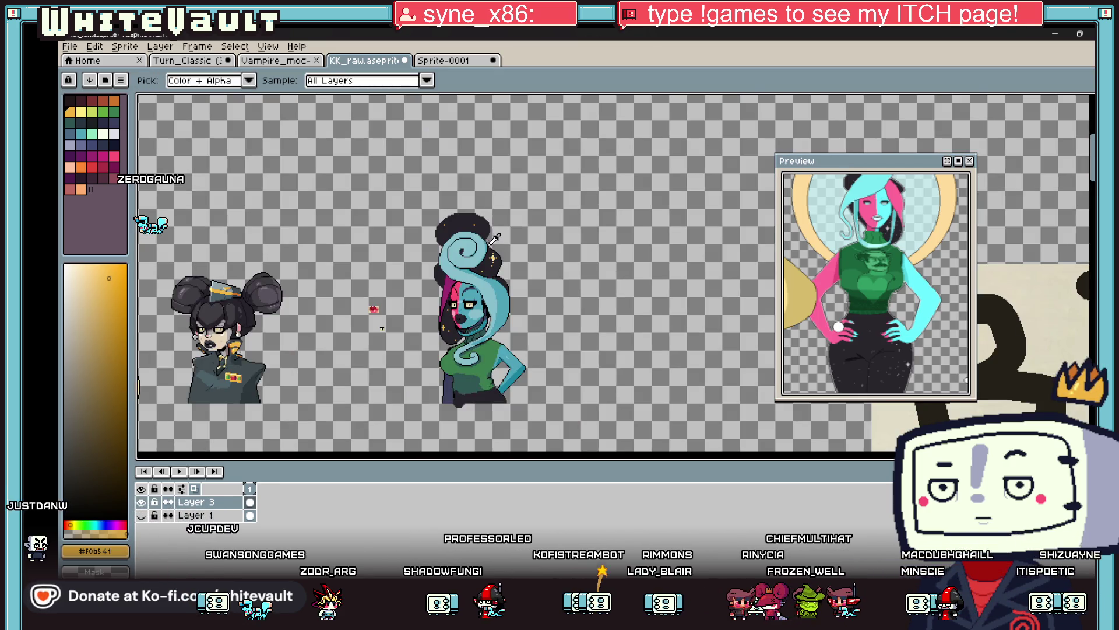
scroll(496, 261, "up", 4)
left_click(483, 235)
scroll(484, 235, "down", 4)
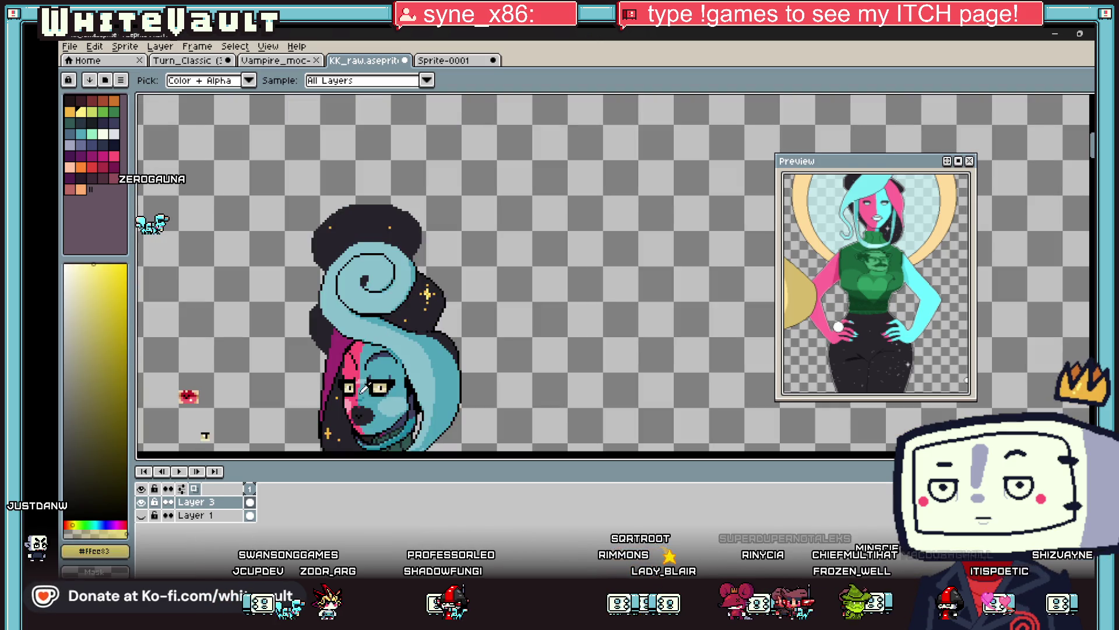
scroll(326, 416, "up", 5)
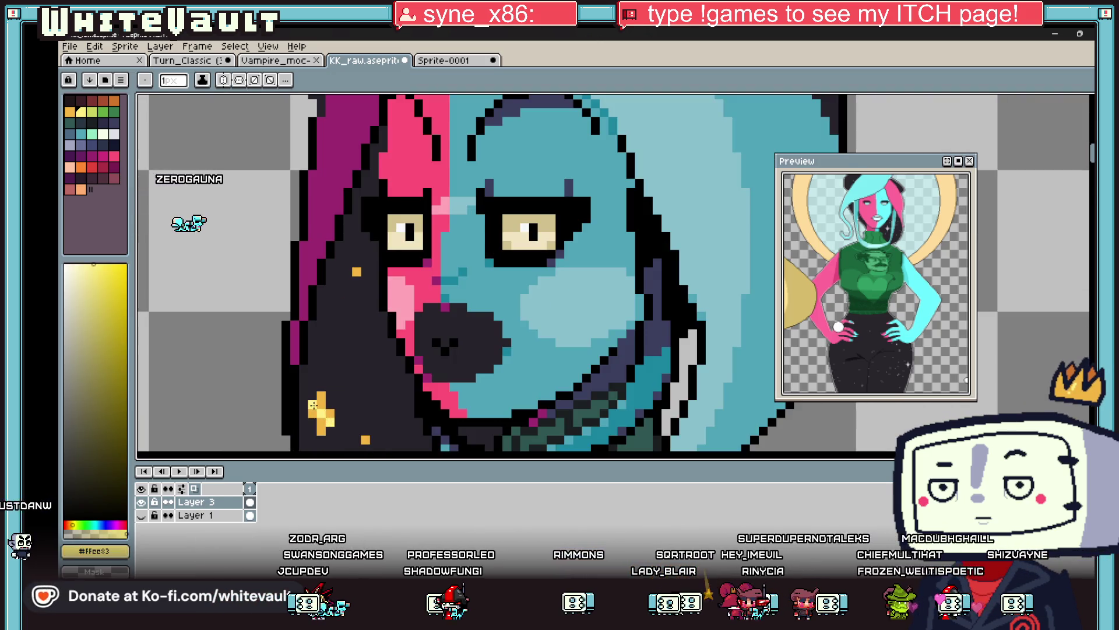
scroll(326, 408, "down", 5)
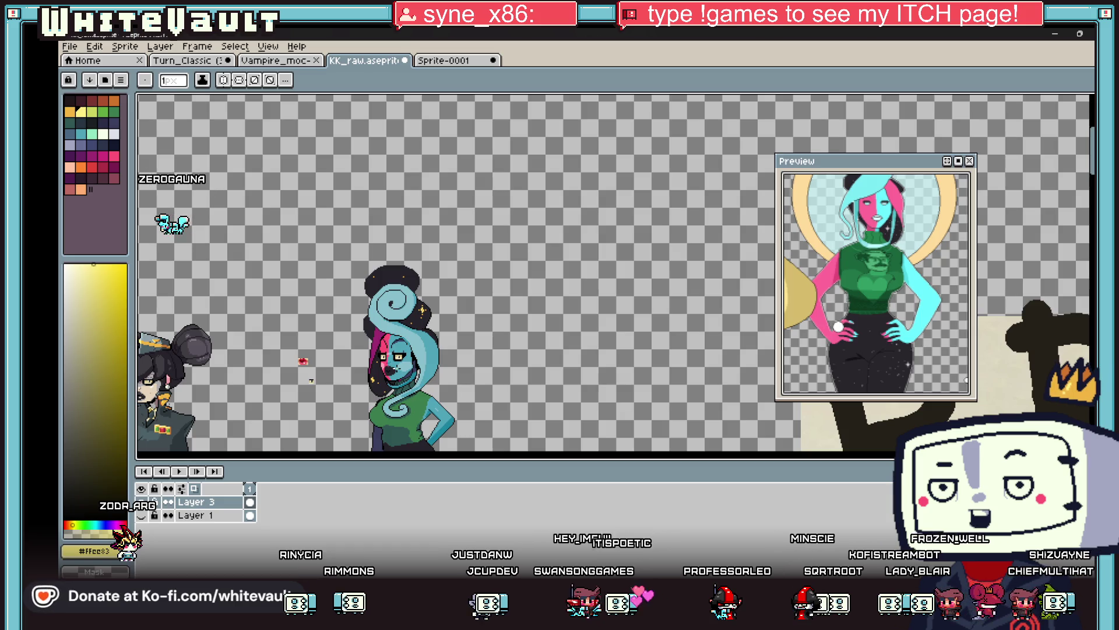
scroll(312, 380, "up", 6)
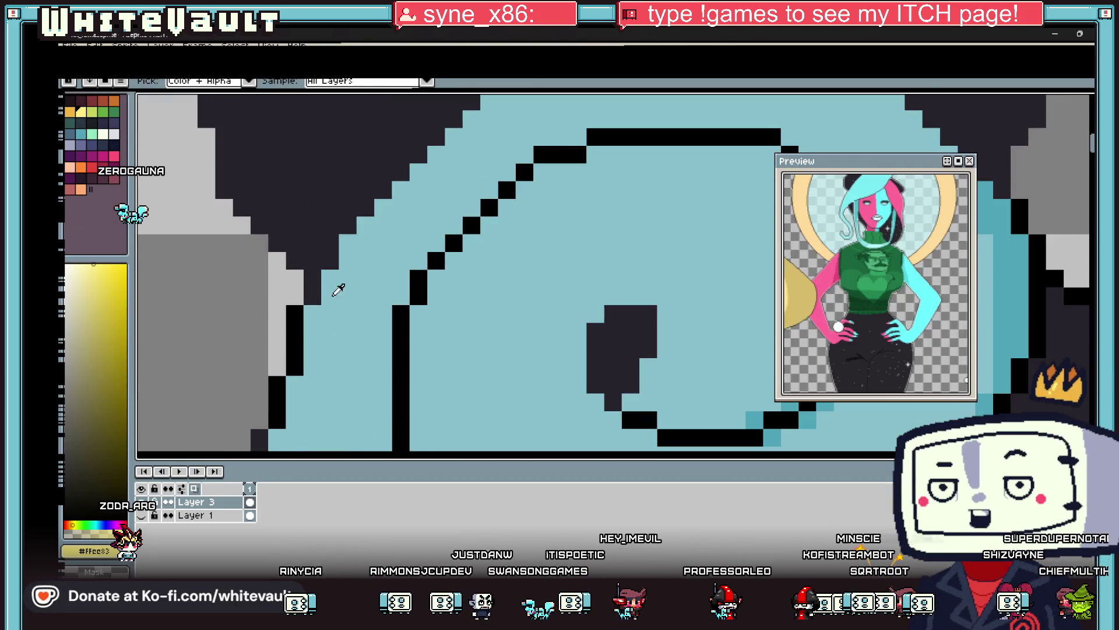
Outline the spiral's dark centre block in black, adding a pixel to its lower curve.
left_click(312, 293, "alt")
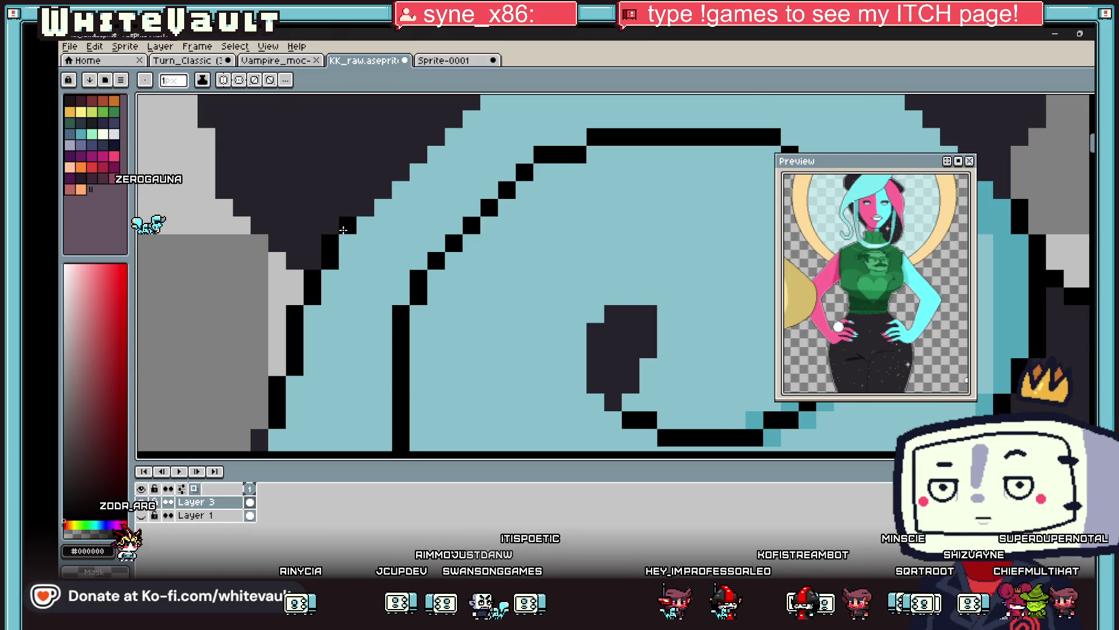
scroll(343, 230, "down", 2)
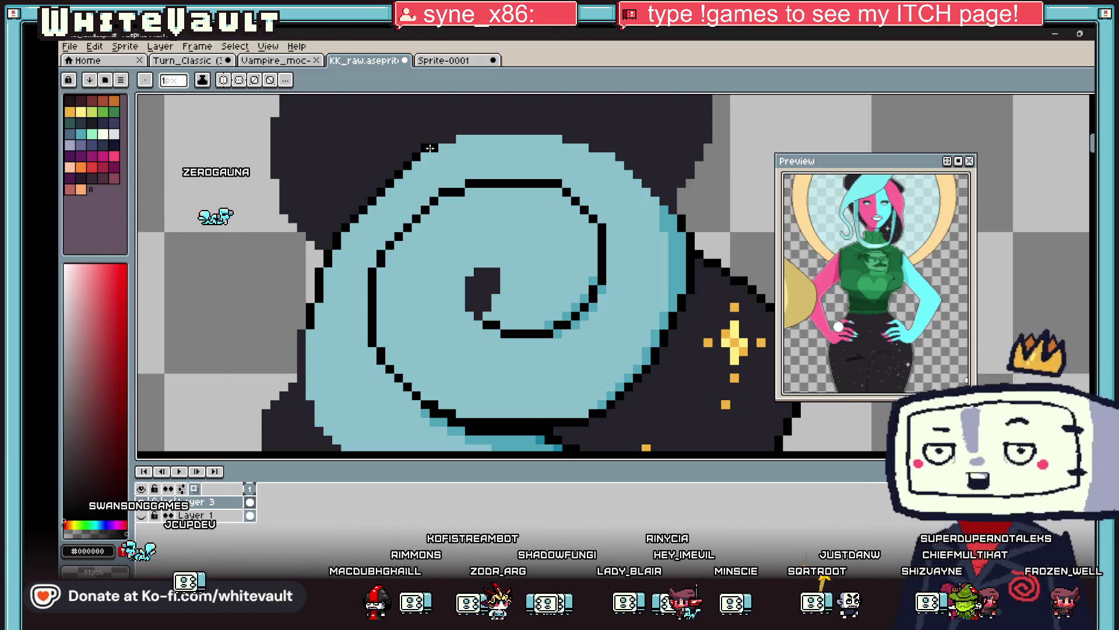
scroll(430, 149, "down", 5)
scroll(505, 309, "up", 7)
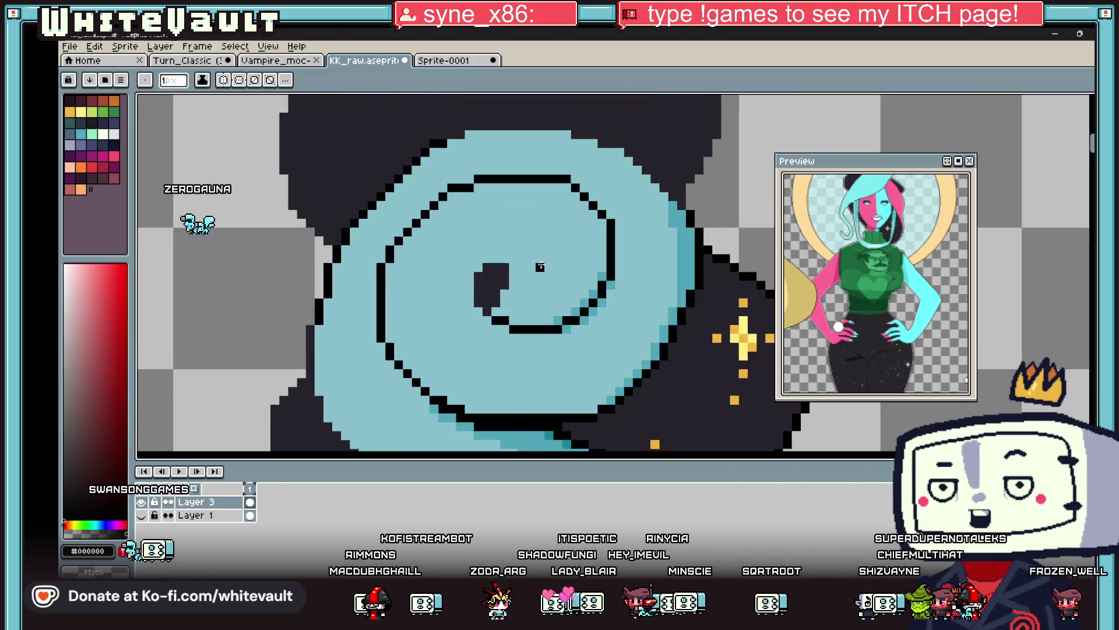
scroll(505, 309, "down", 2)
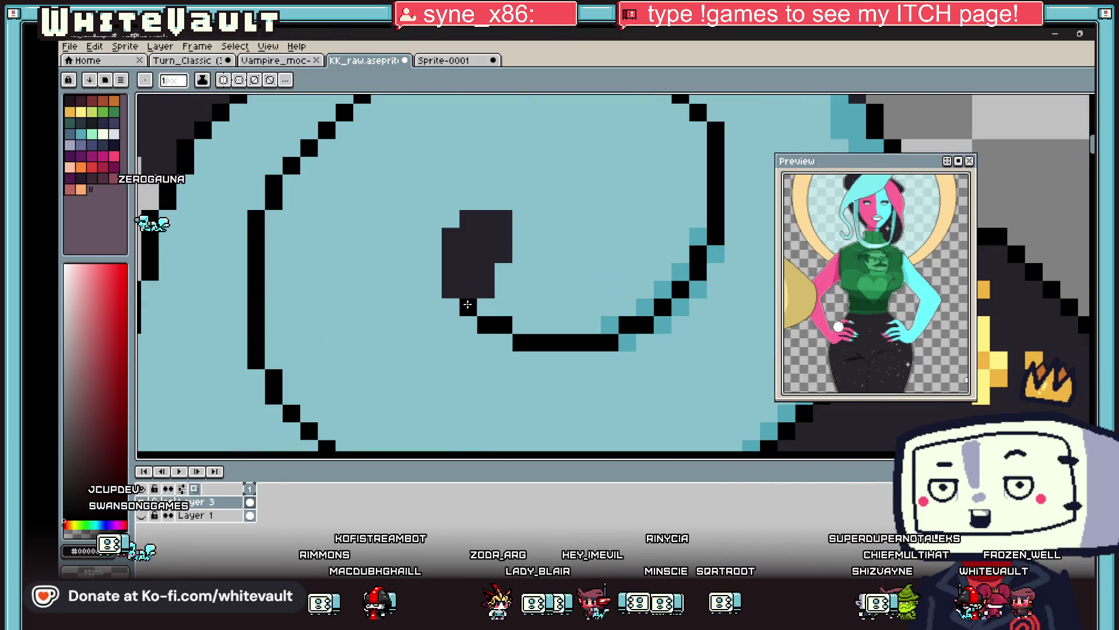
mouse_move(455, 285)
left_mouse_down()
mouse_move(467, 220)
mouse_move(507, 225)
mouse_move(487, 280)
mouse_move(501, 311)
left_mouse_up()
key("i")
key("b")
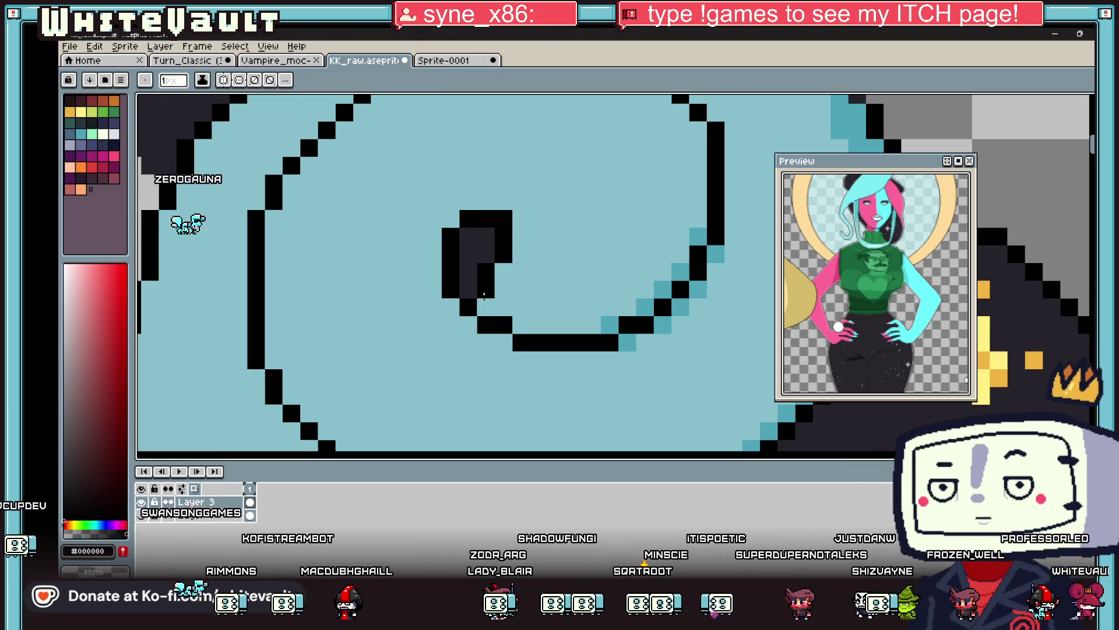
left_click(522, 324)
Flood-fill the spiral's dark centre block solid black.
key("g")
left_click(471, 270)
left_click(476, 257)
scroll(477, 262, "down", 5)
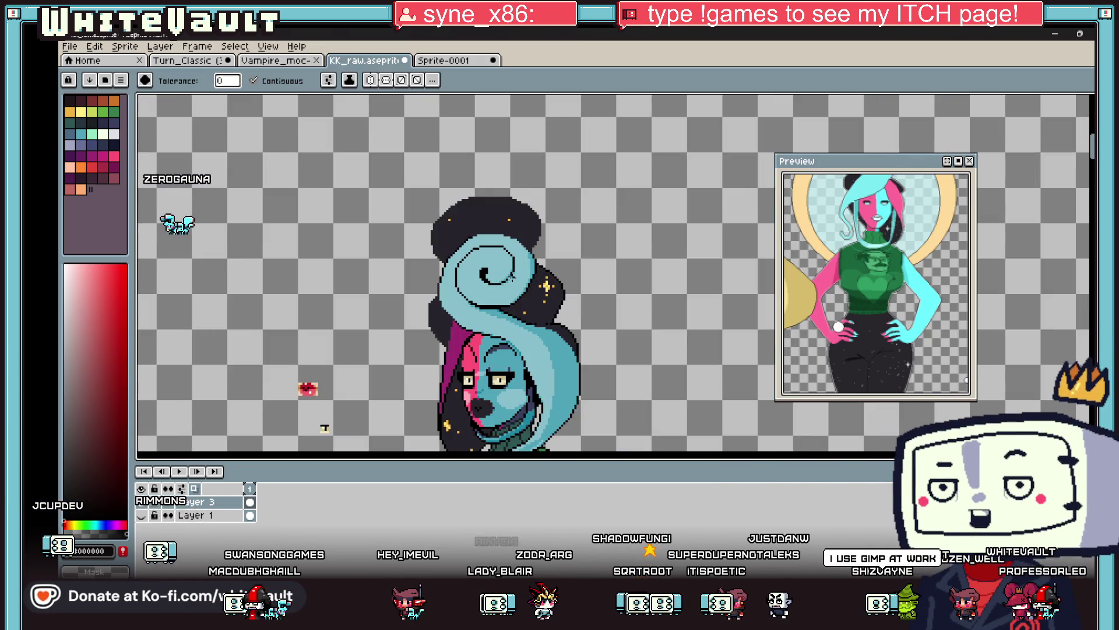
key("i")
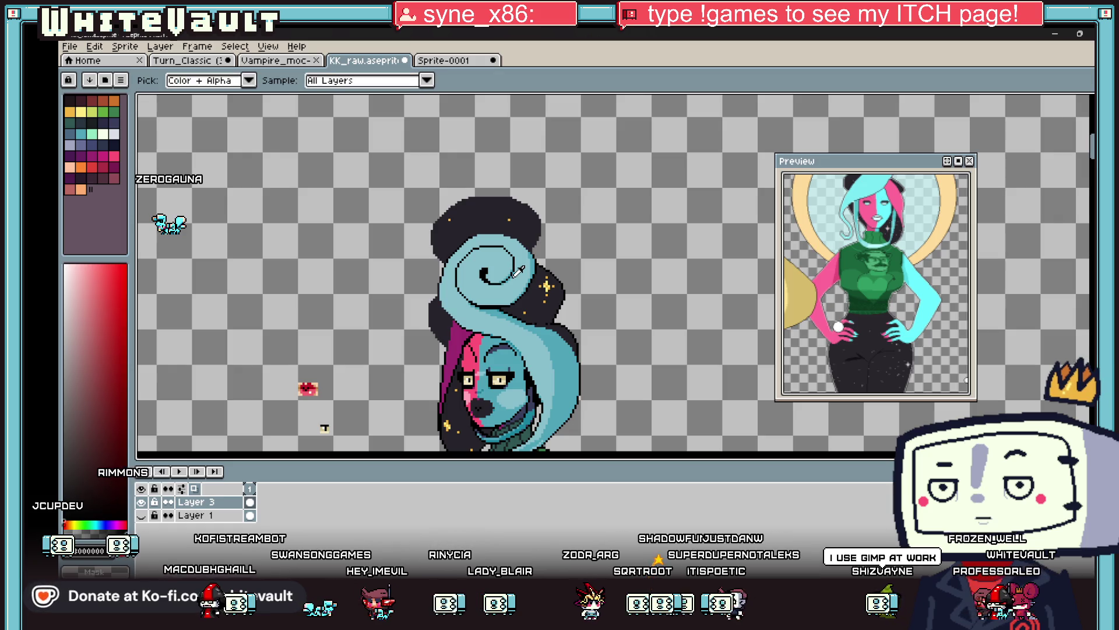
scroll(479, 289, "up", 5)
left_click(425, 233)
key("b")
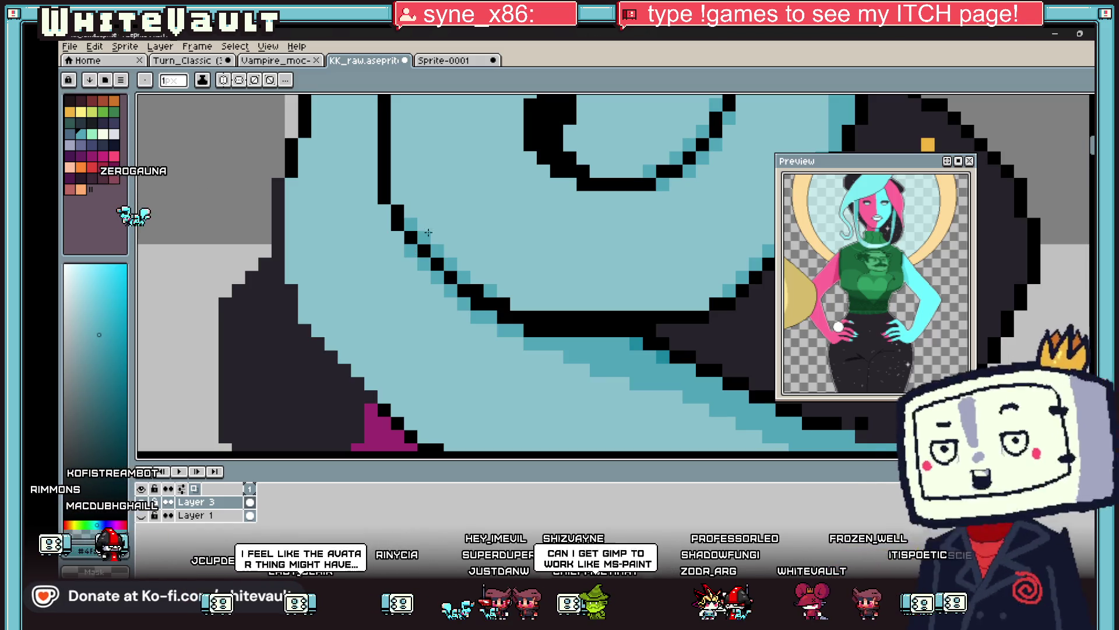
Draw a stepped black outline along the curl's top-right edge, fixing one stray pixel teal.
scroll(428, 232, "down", 4)
scroll(600, 123, "up", 4)
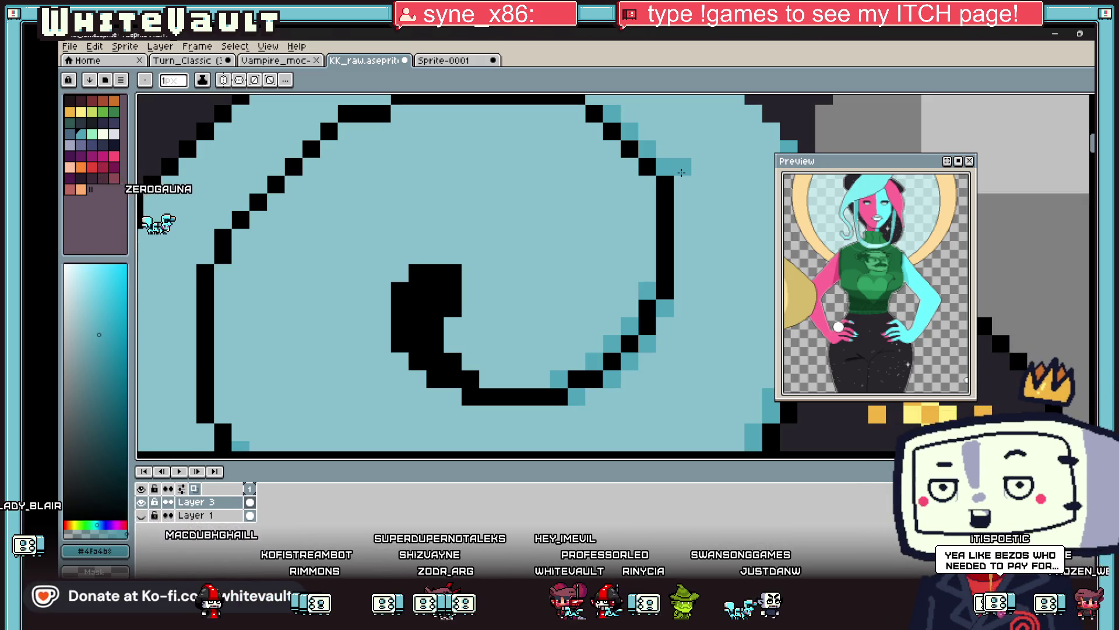
scroll(668, 257, "down", 3)
scroll(676, 252, "up", 3)
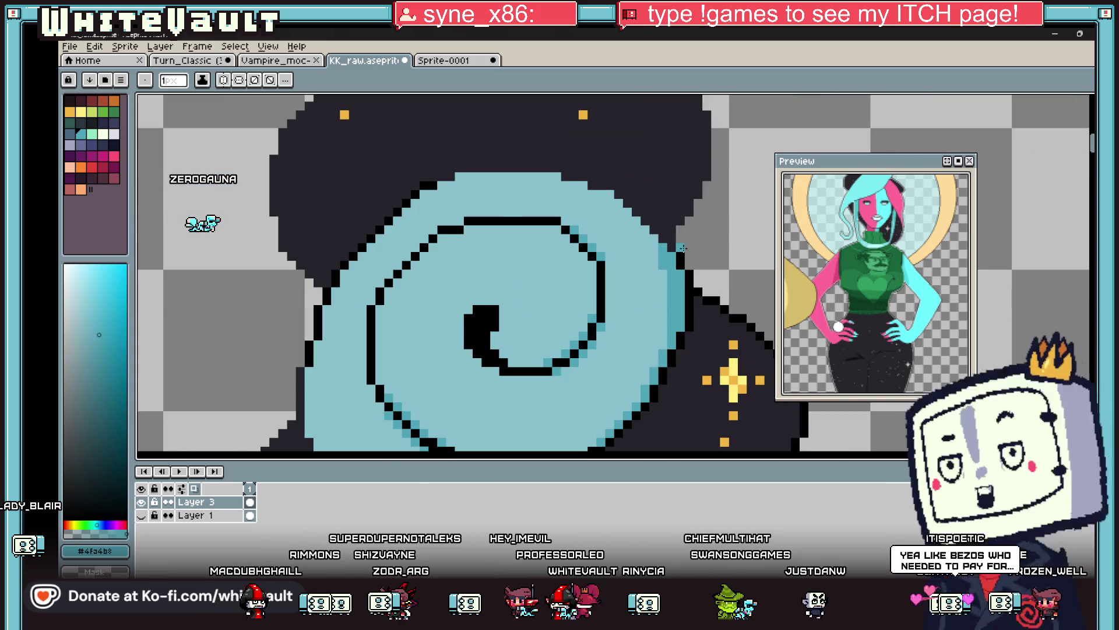
scroll(683, 248, "up", 1)
left_click(678, 265, "alt")
left_click_drag(665, 246, 613, 190)
left_click(651, 259, "alt")
left_click(639, 232)
left_click(665, 246, "alt")
mouse_move(609, 195)
left_mouse_down()
mouse_move(495, 131)
mouse_move(350, 130)
mouse_move(322, 140)
left_mouse_up()
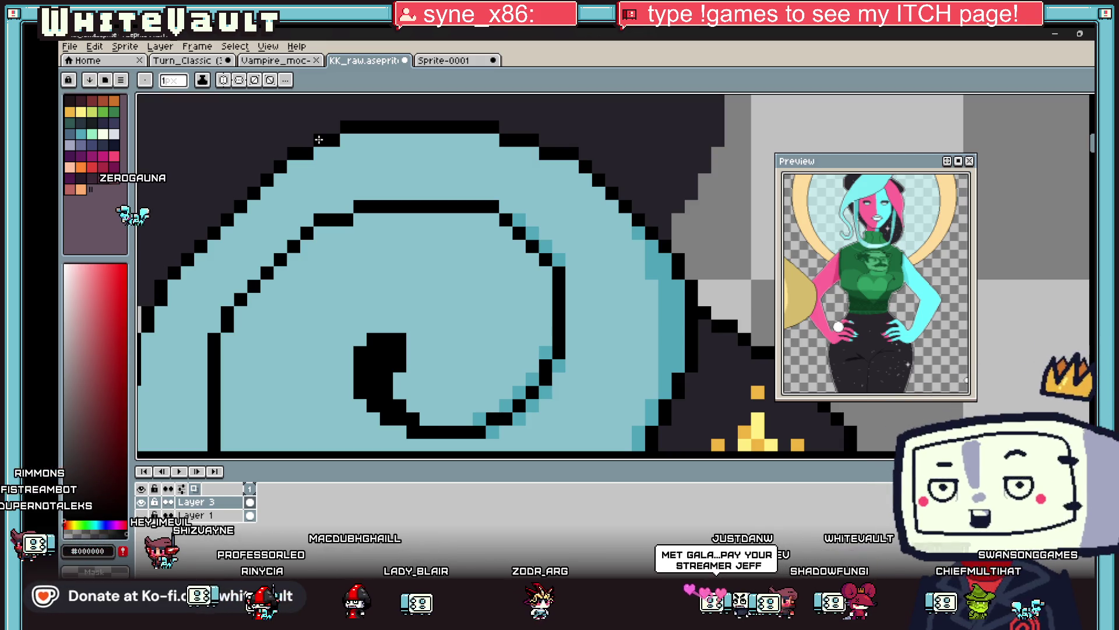
Add four teal shading pixels beside the inner spiral line.
left_click(623, 216, "alt")
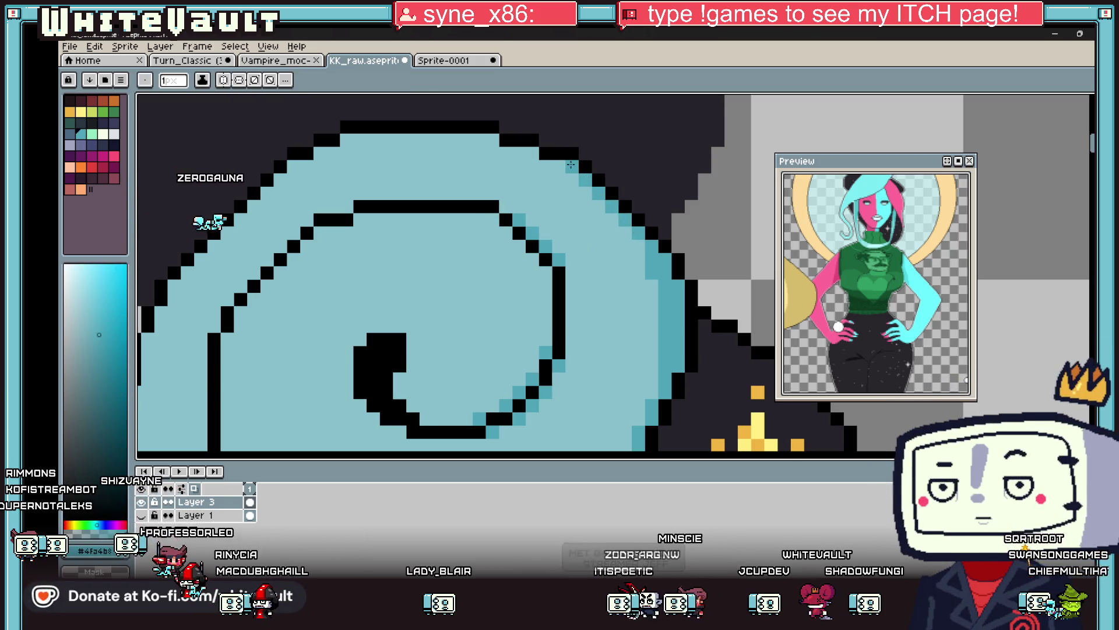
left_click(492, 140)
left_click(532, 154)
left_click(505, 207)
left_click(492, 220)
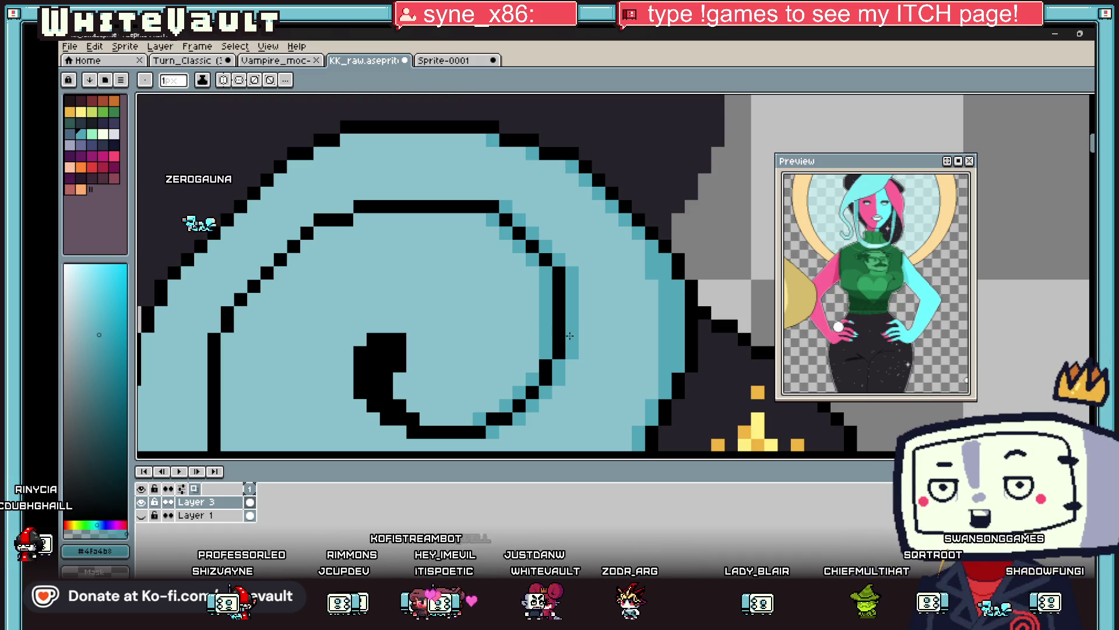
key("i")
scroll(521, 261, "down", 3)
scroll(495, 296, "up", 4)
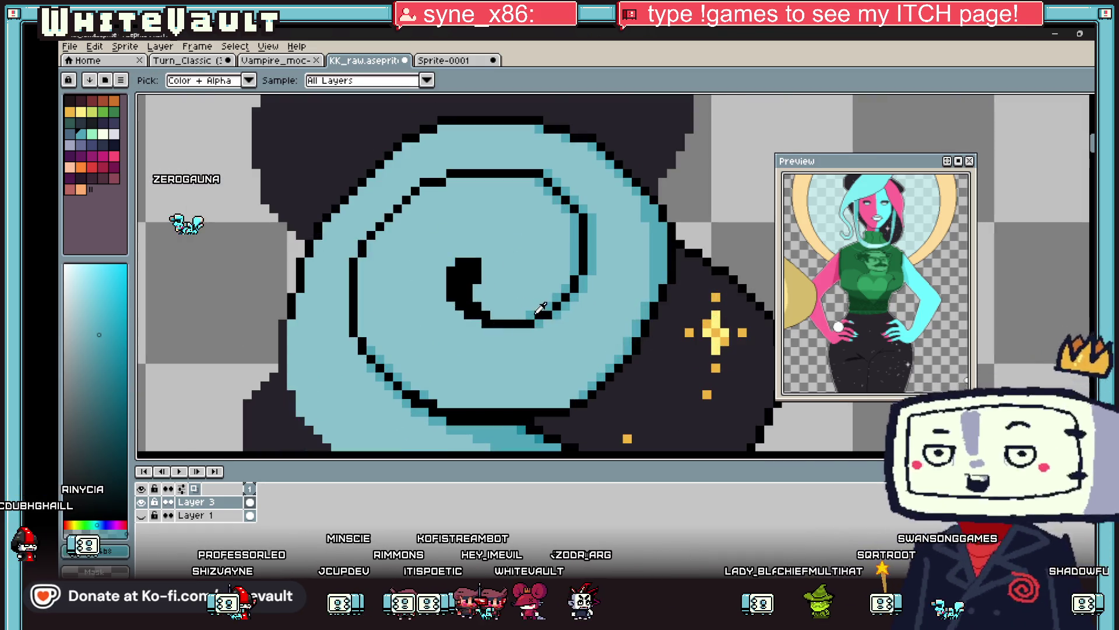
Add a teal pixel beside the black tip and repaint the pixel above light blue.
key("b")
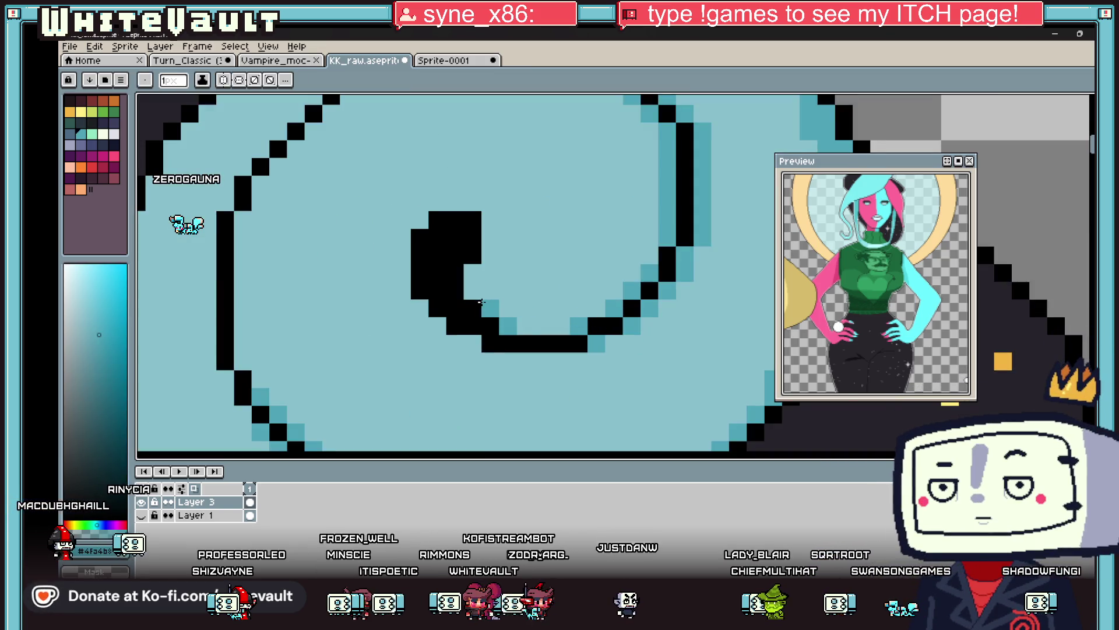
left_click(490, 231)
left_click(502, 225, "alt")
left_click(491, 220)
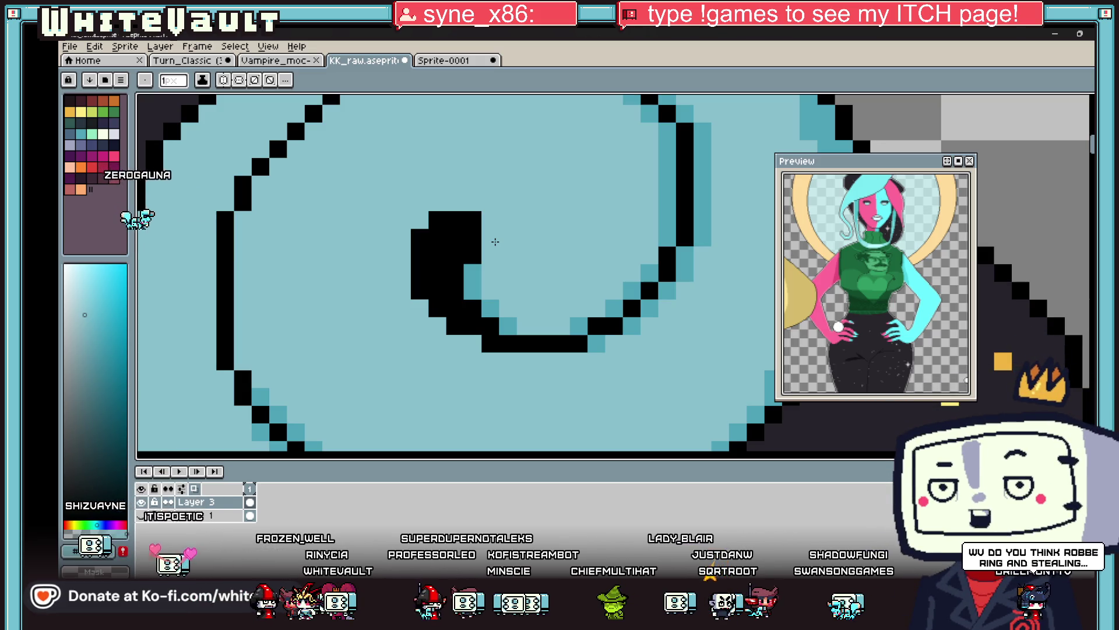
Paint teal pixels along the tip's lower-left edge and turn its top-right pixel teal.
left_click(474, 292, "alt")
left_click_drag(420, 308, 472, 344)
left_click(474, 220)
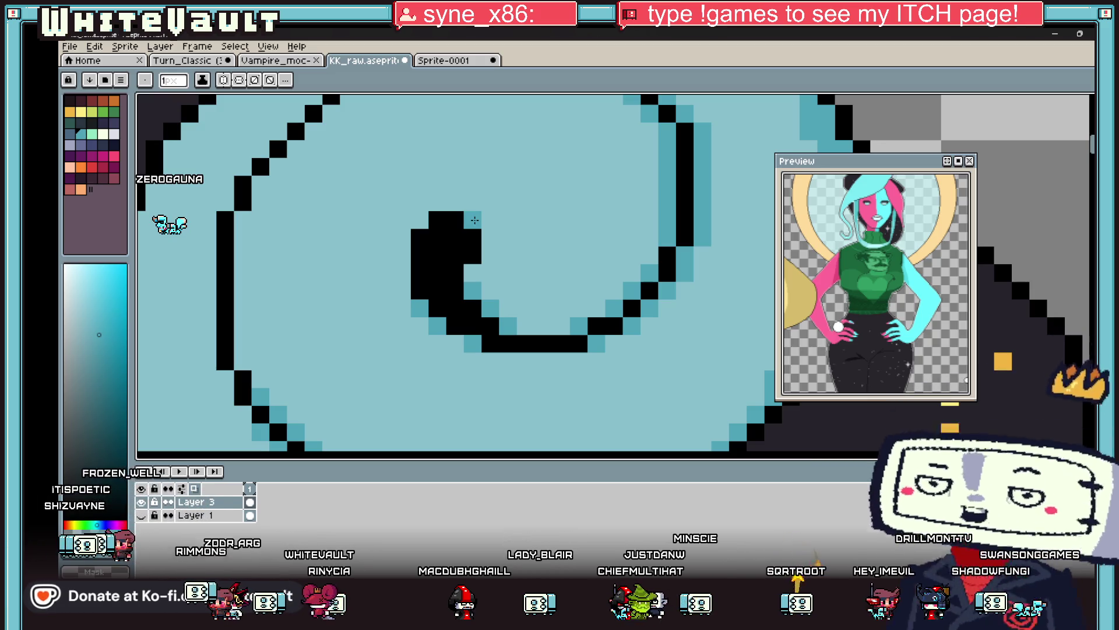
key("i")
scroll(484, 221, "down", 5)
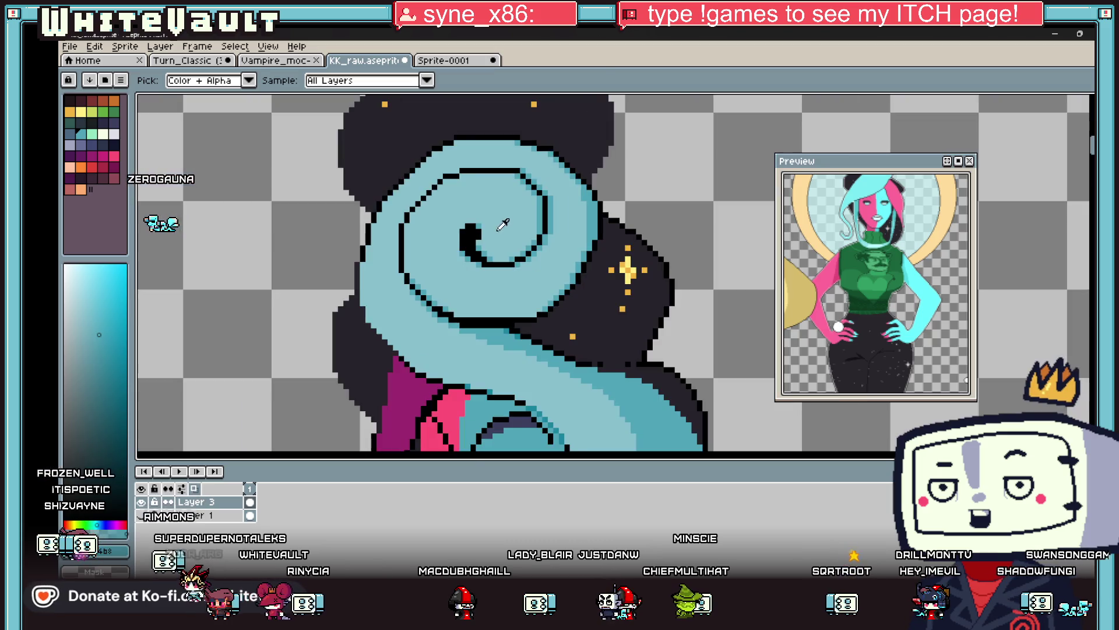
scroll(489, 214, "up", 2)
key("b")
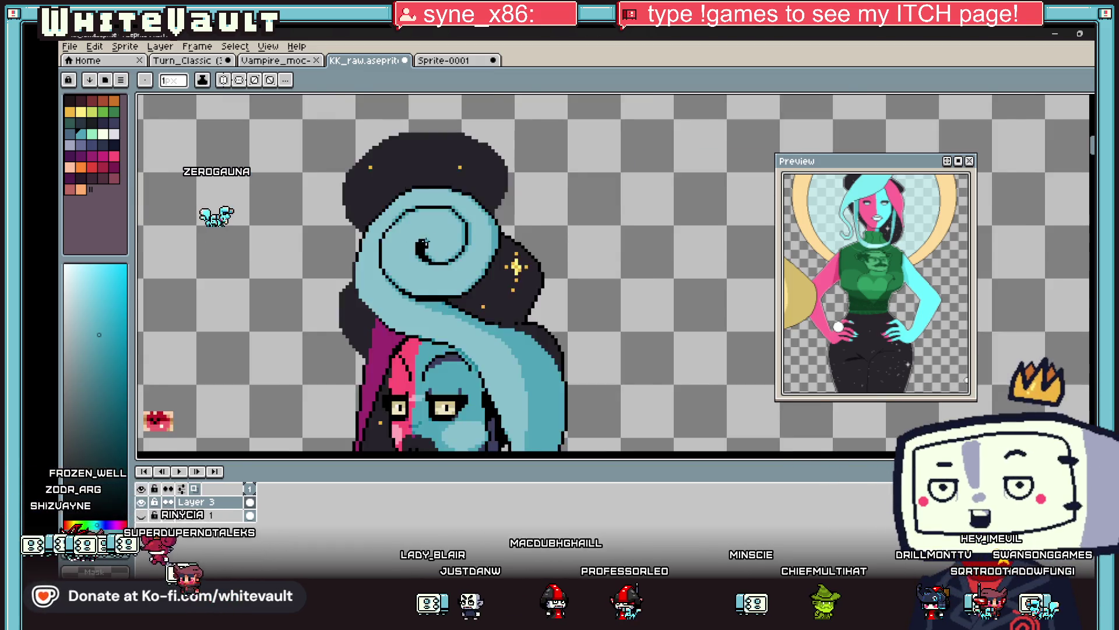
scroll(441, 236, "down", 4)
key("i")
scroll(440, 236, "up", 4)
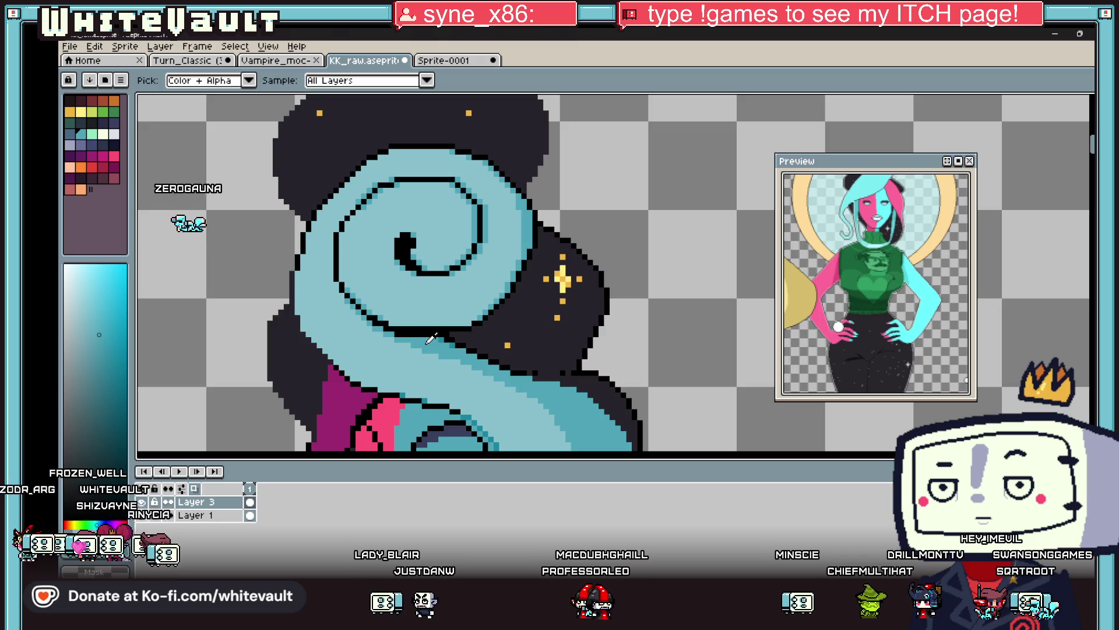
key("b")
scroll(497, 251, "up", 2)
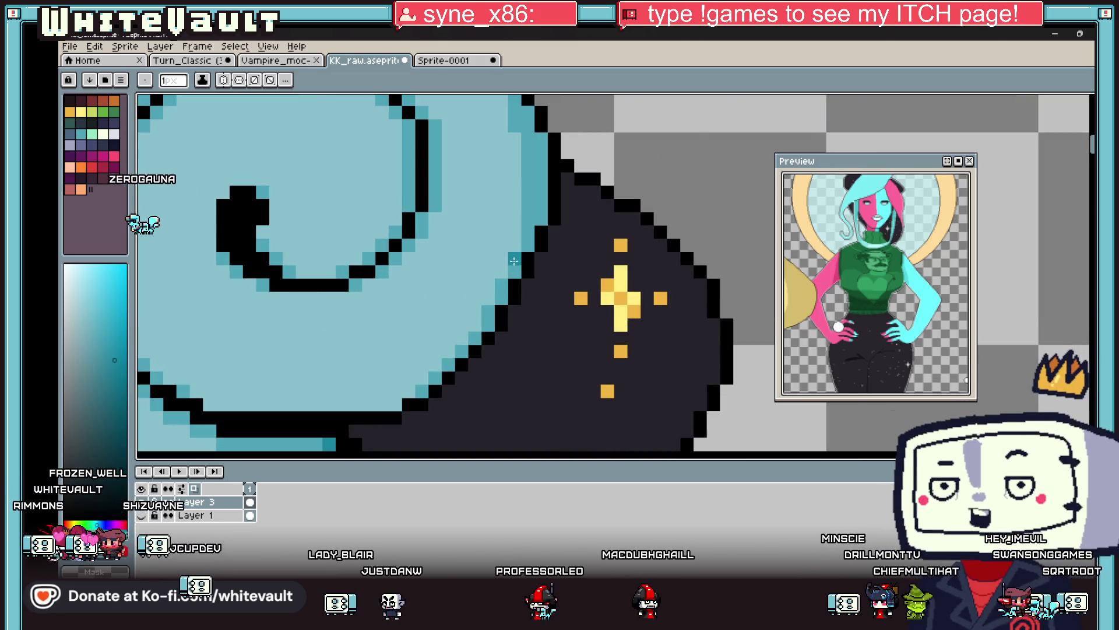
Eyedrop the darker teal from the spiral's edge for shading.
key("i")
left_click(504, 294)
key("b")
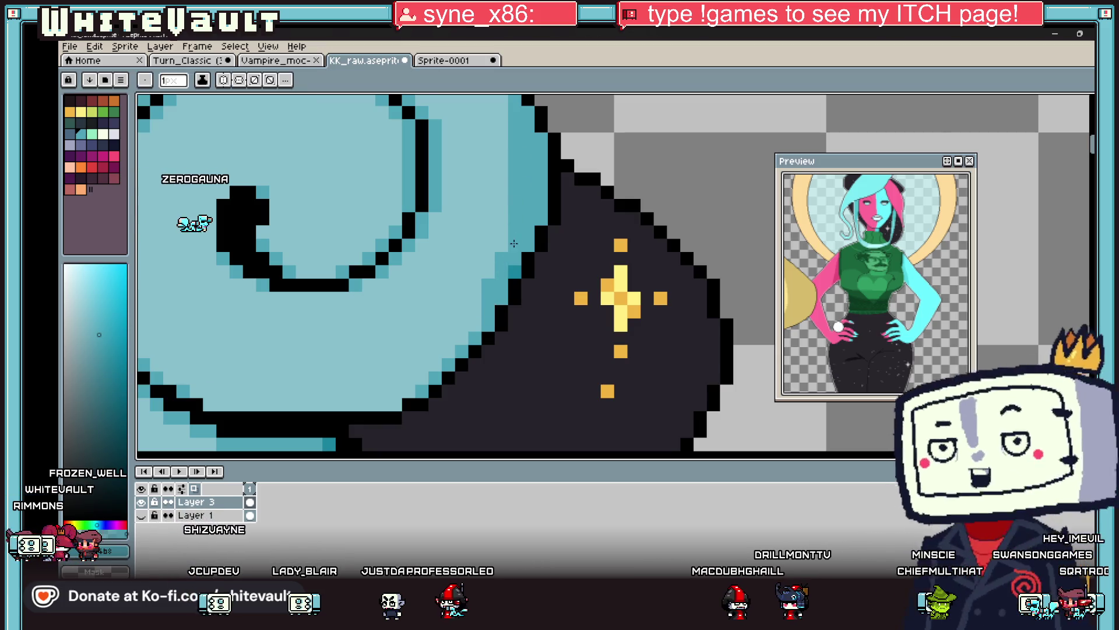
scroll(513, 170, "down", 2)
scroll(513, 188, "up", 2)
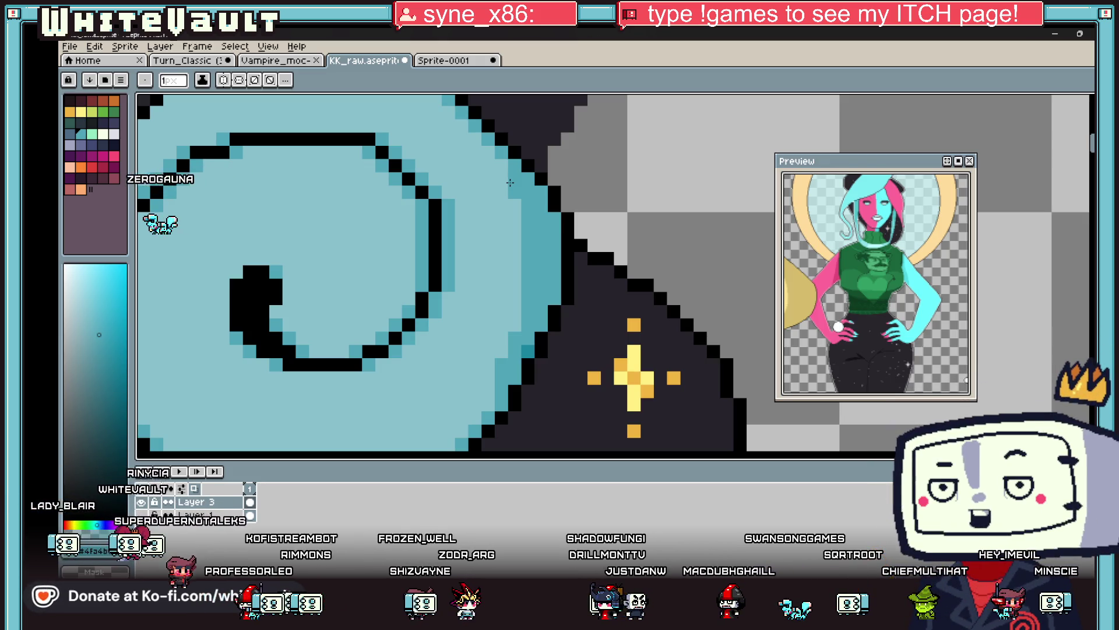
key("i")
scroll(510, 182, "down", 3)
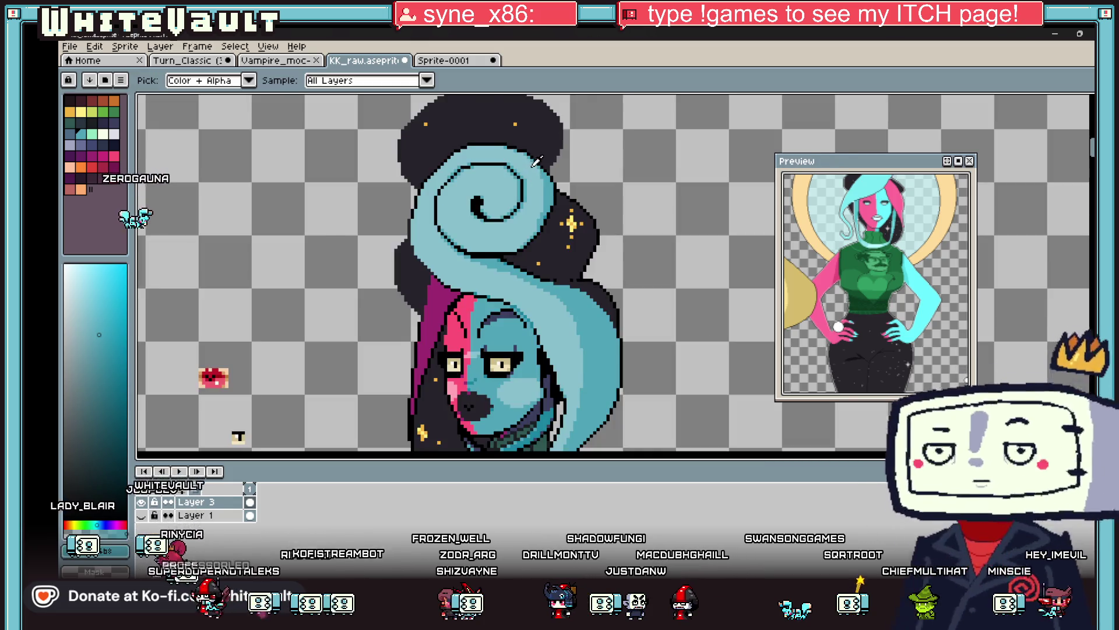
scroll(566, 163, "up", 4)
key("b")
scroll(511, 135, "down", 1)
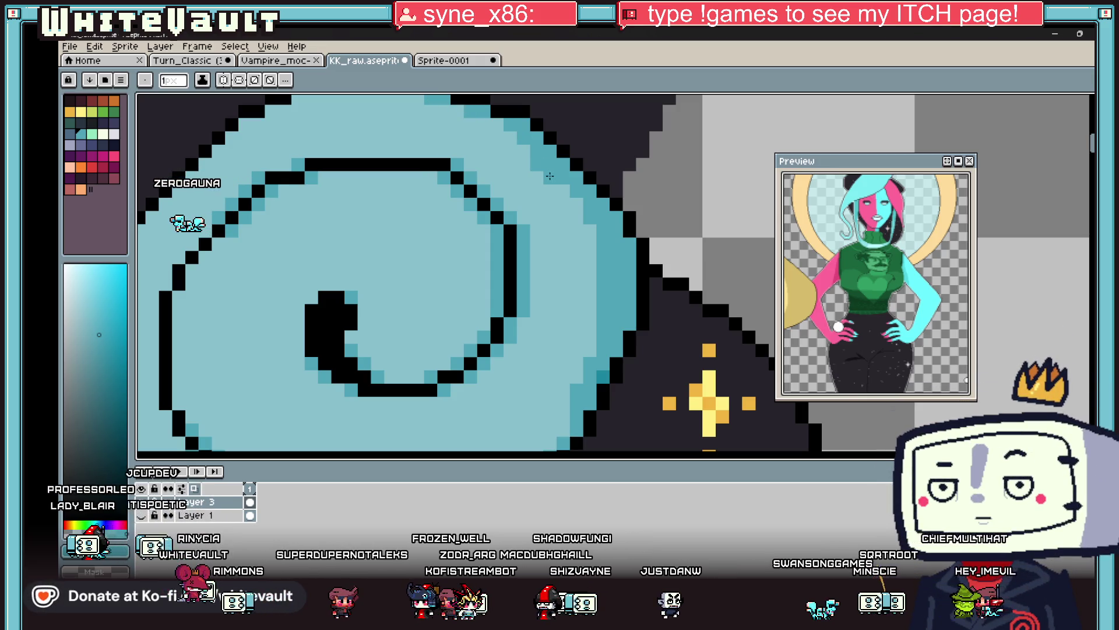
Draw a single-pixel darker teal column down the spiral's right edge.
left_click_drag(589, 231, 589, 357)
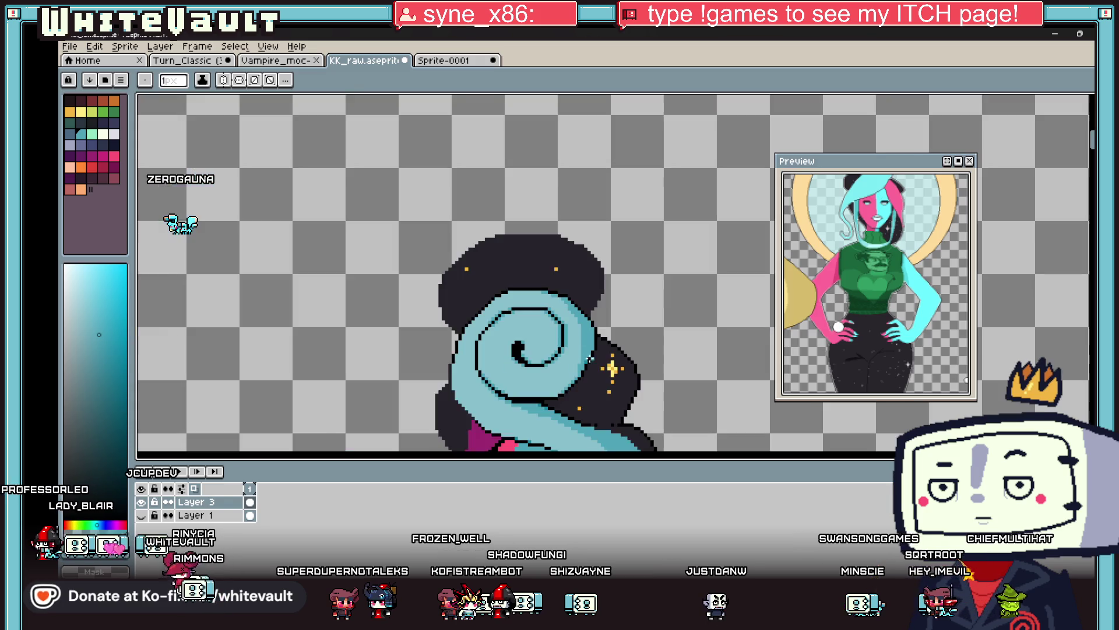
scroll(606, 373, "down", 4)
scroll(605, 375, "up", 3)
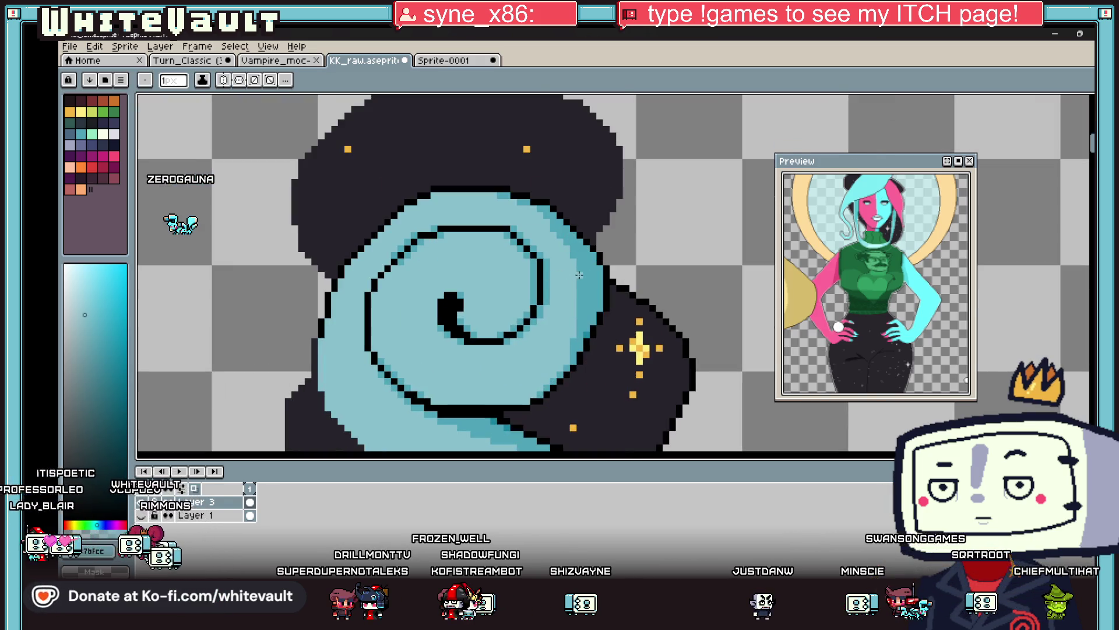
key("i")
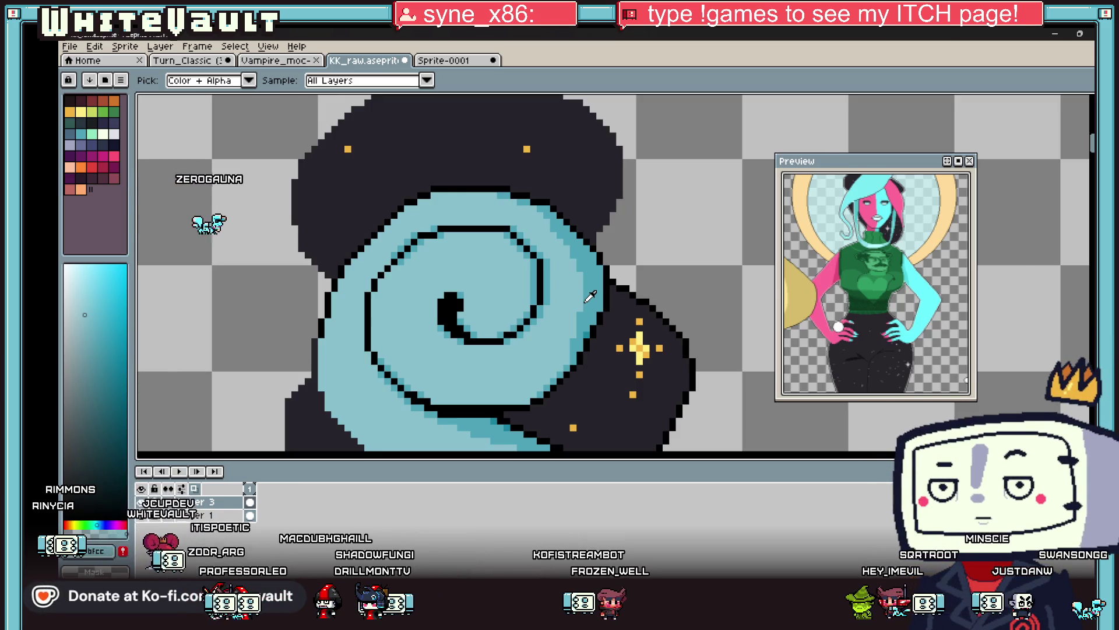
scroll(590, 297, "down", 3)
scroll(611, 338, "up", 2)
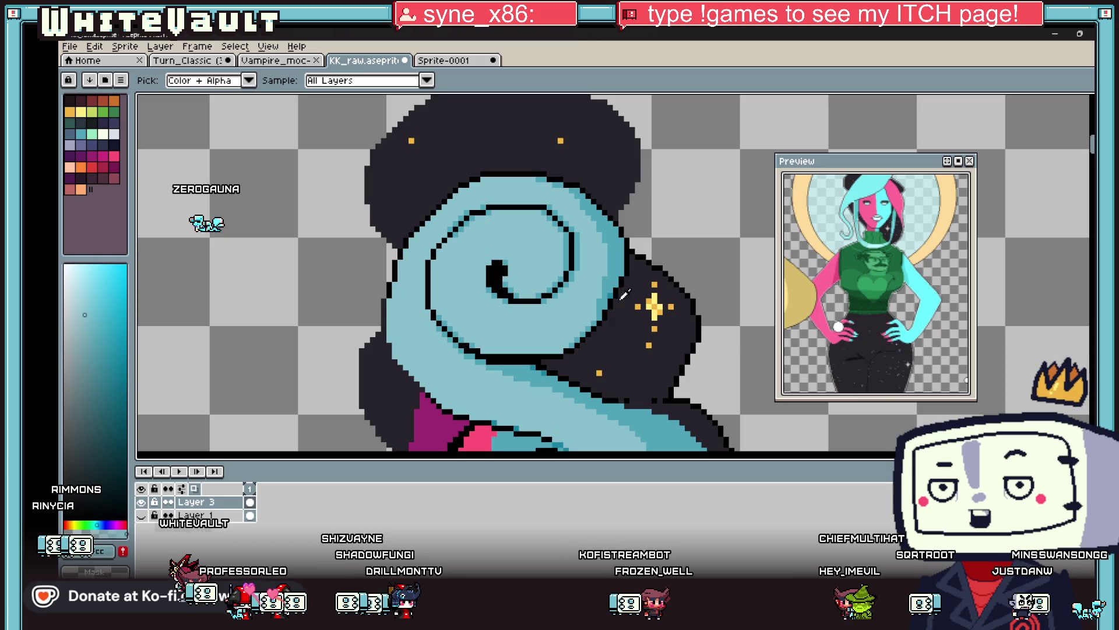
key("b")
scroll(586, 322, "up", 1)
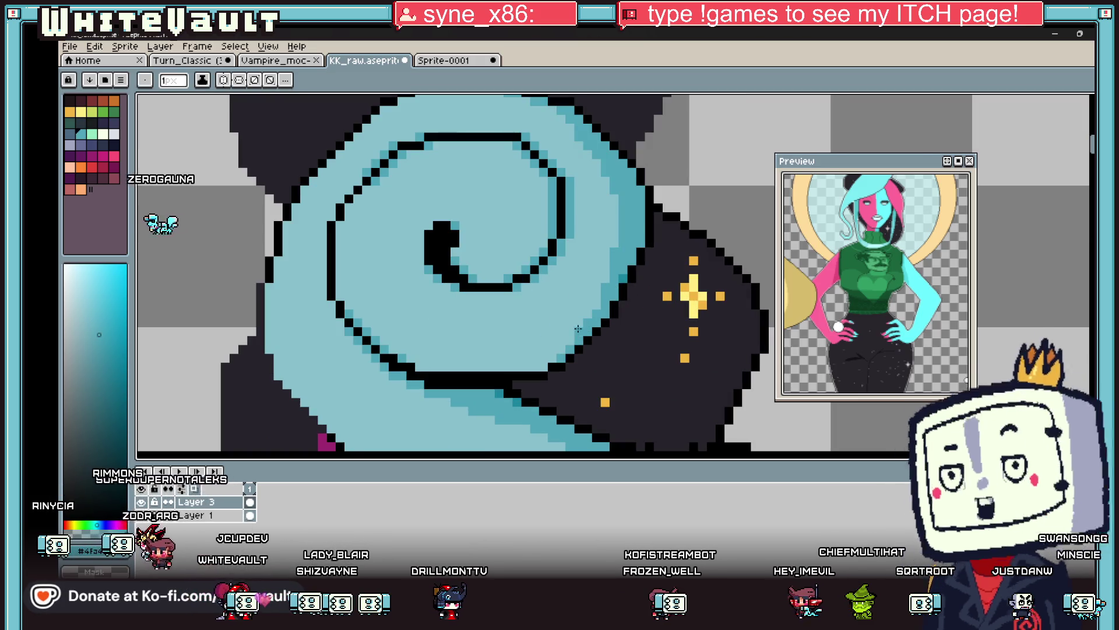
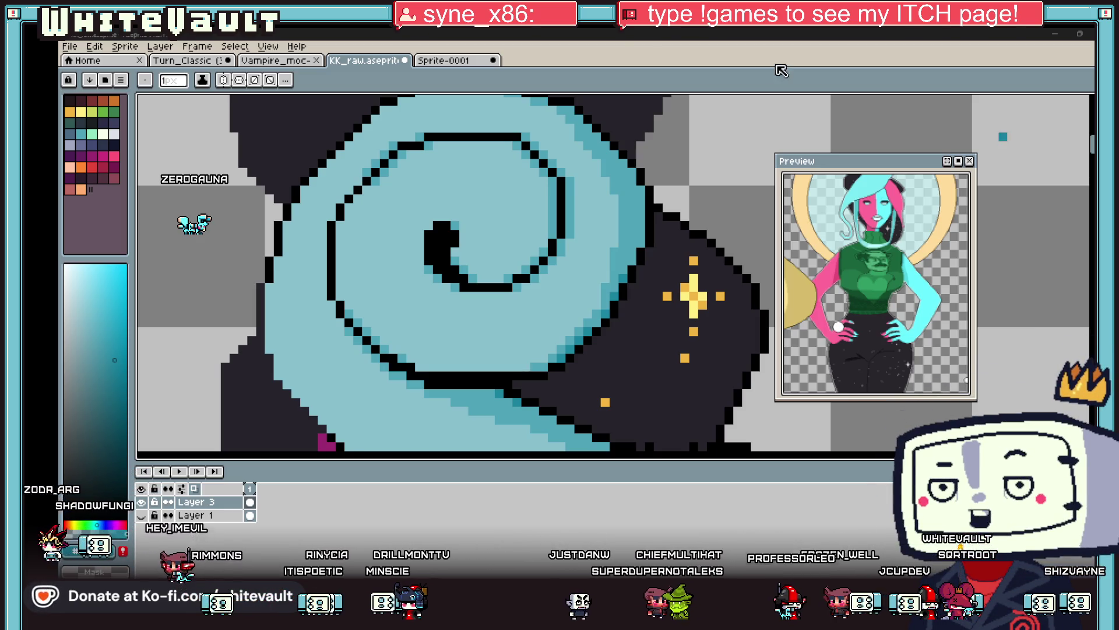
Marquee-select the hair spiral's inner coil and nudge it one pixel left, committing the move.
scroll(541, 287, "down", 3)
scroll(541, 287, "up", 3)
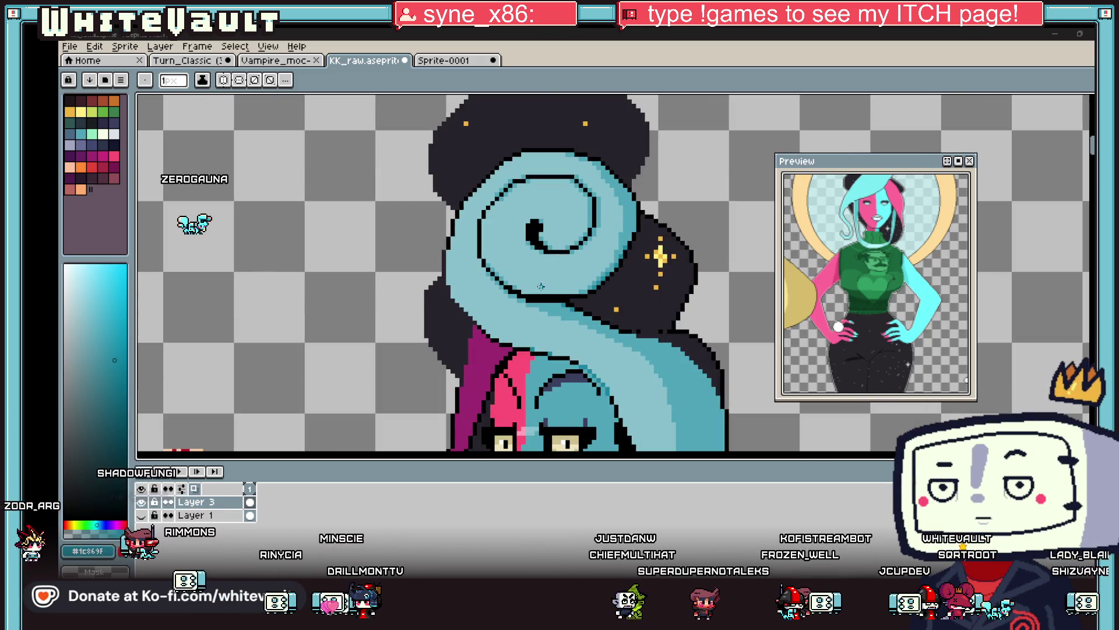
scroll(541, 287, "up", 1)
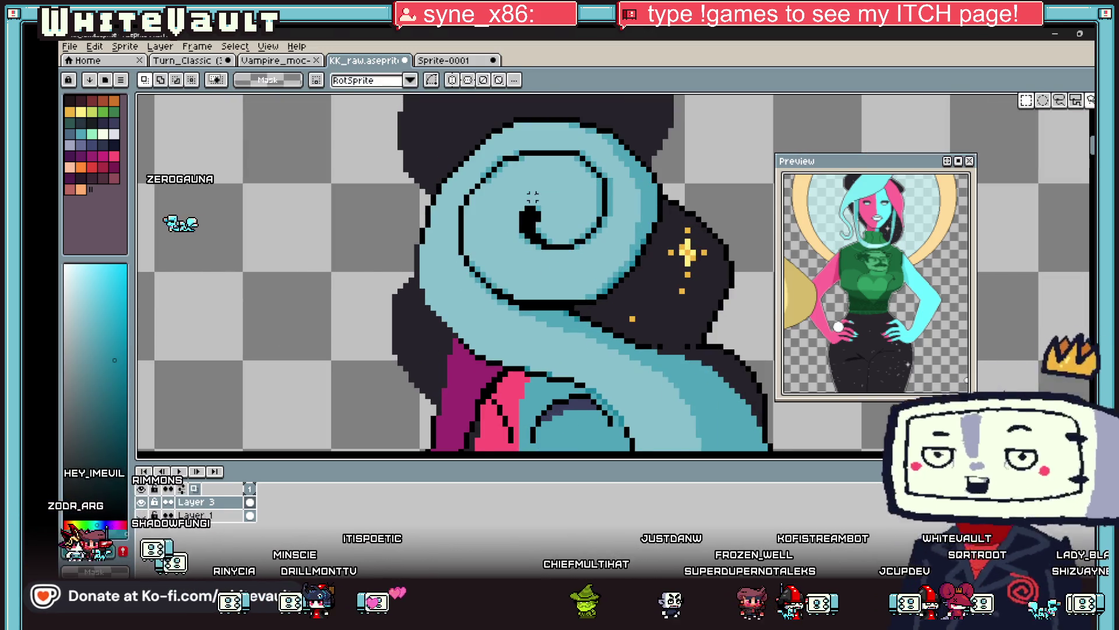
key("m")
left_click_drag(508, 152, 555, 271)
left_click_drag(499, 150, 548, 240)
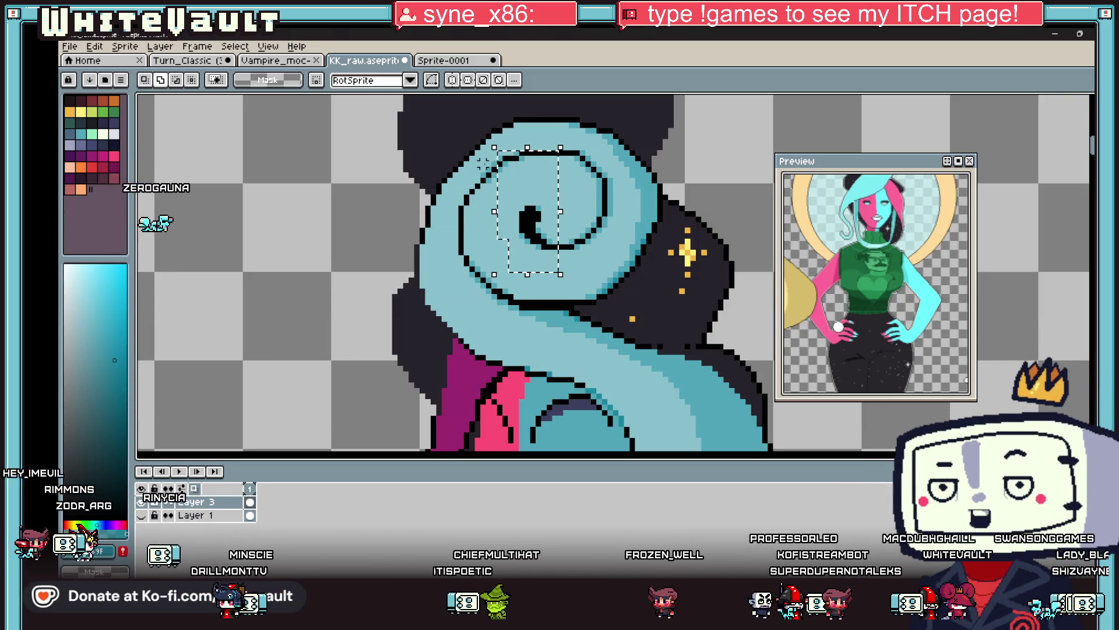
left_click_drag(482, 163, 505, 219)
left_click_drag(460, 185, 529, 295)
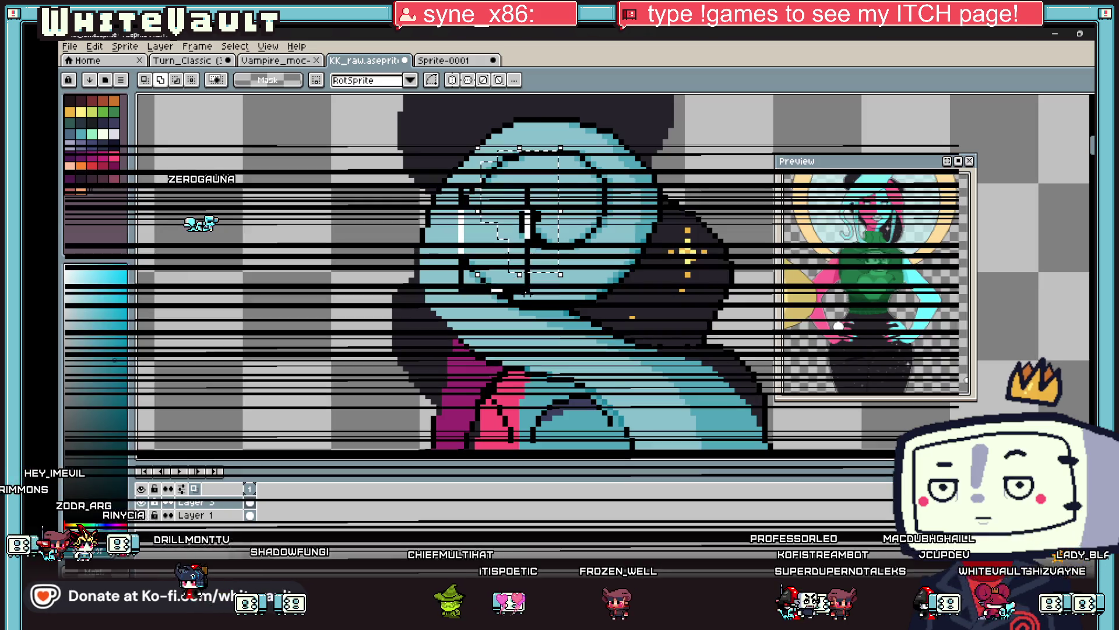
left_click_drag(475, 268, 521, 309)
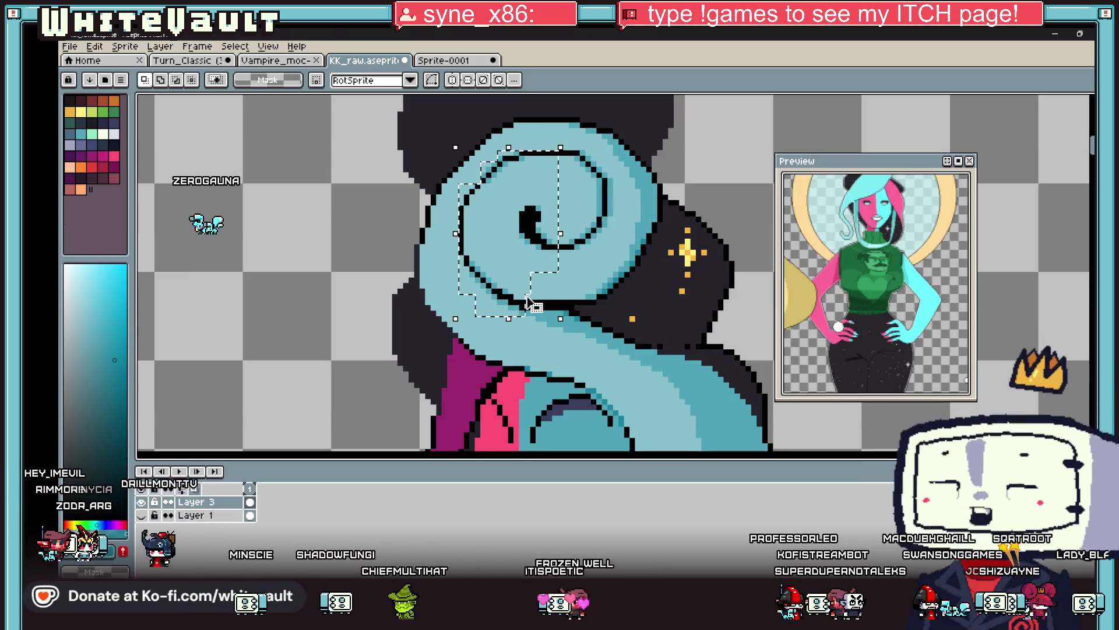
left_click_drag(527, 302, 523, 297)
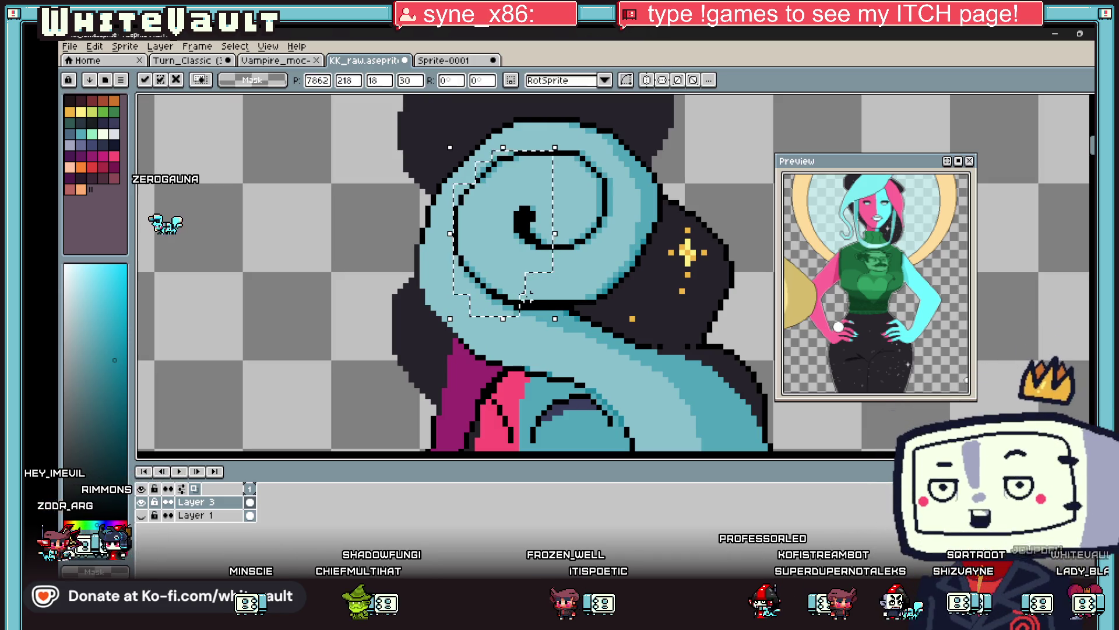
key("ctrl+d")
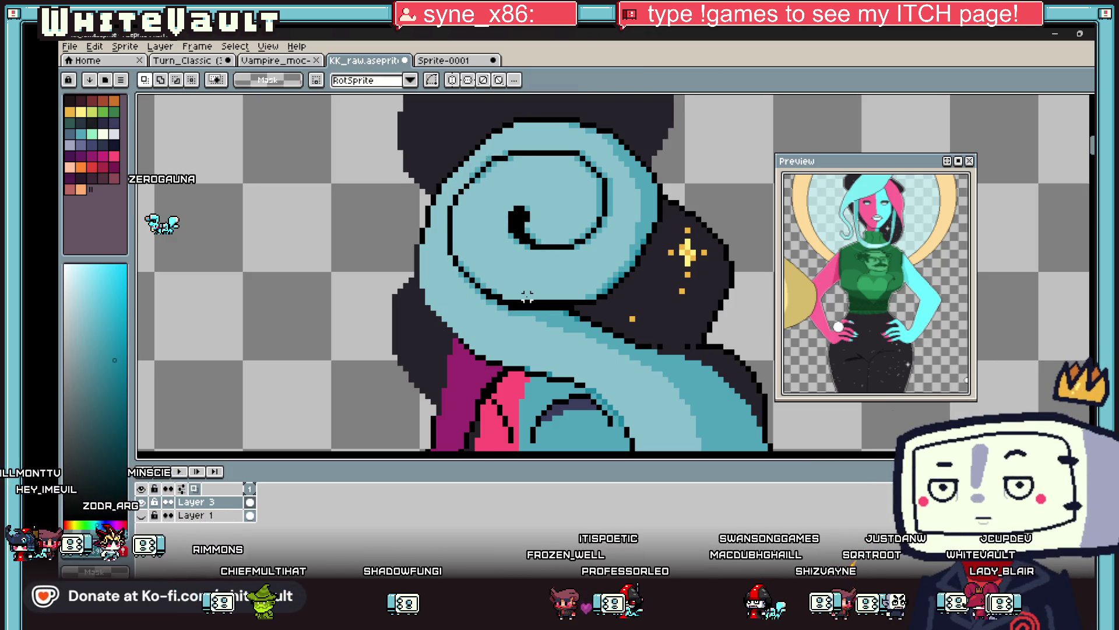
Sample black from the spiral outline and redraw its lower-left edge as a clean pixel staircase.
key("i")
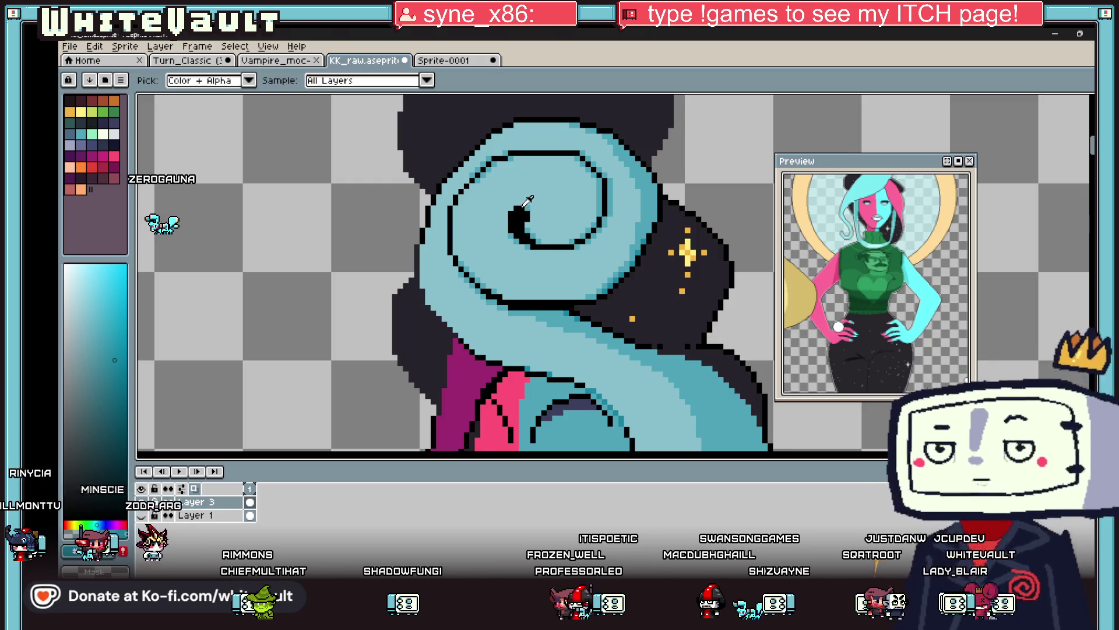
scroll(527, 201, "down", 2)
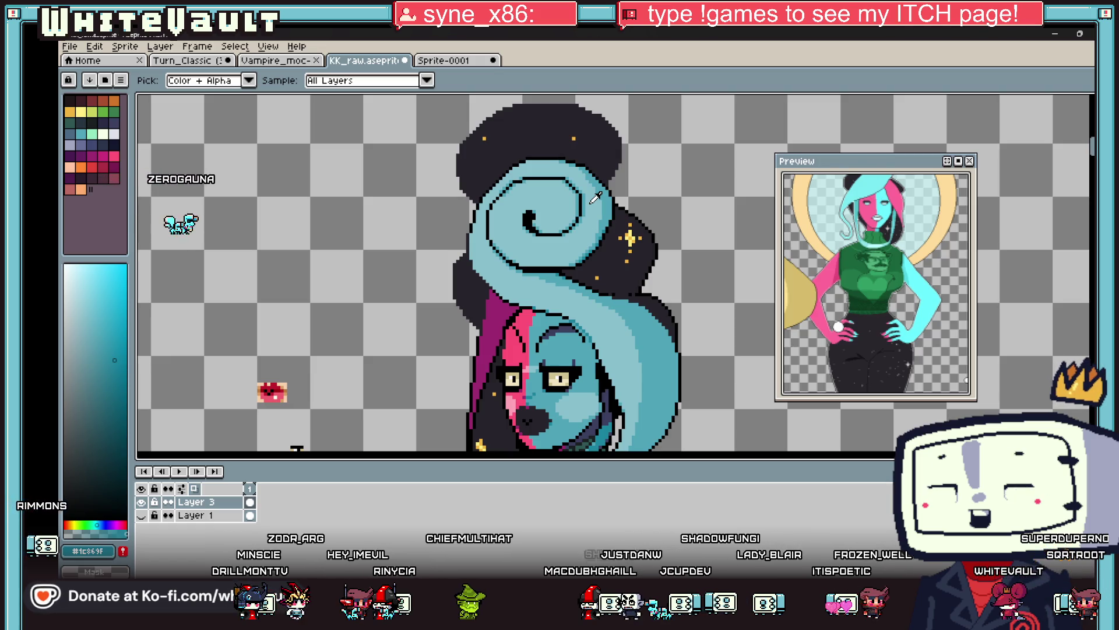
scroll(461, 228, "up", 3)
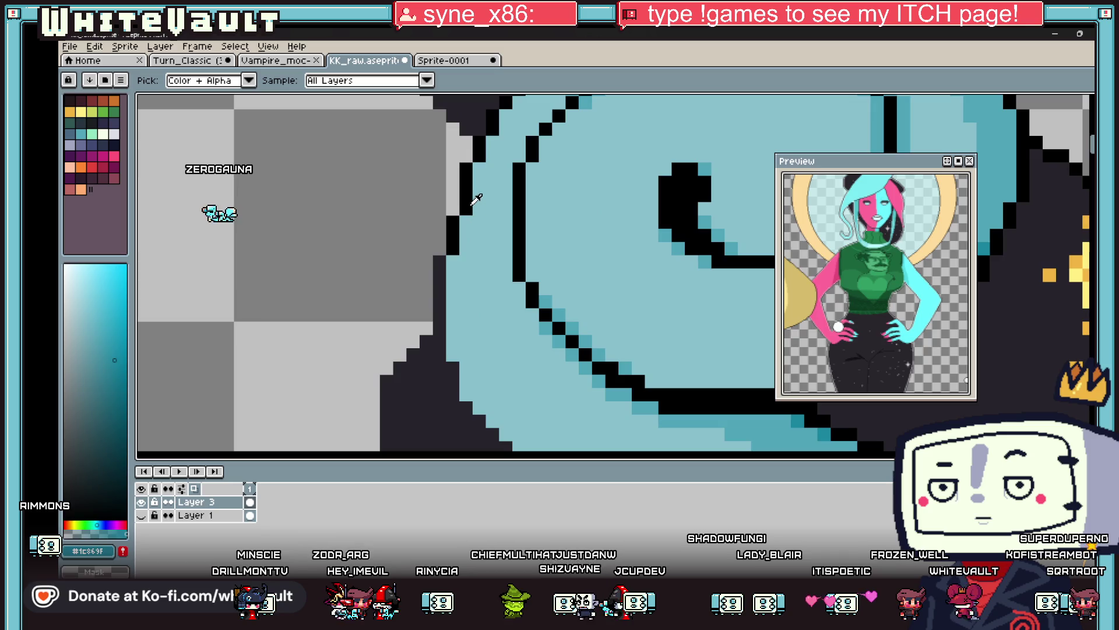
left_click(457, 238)
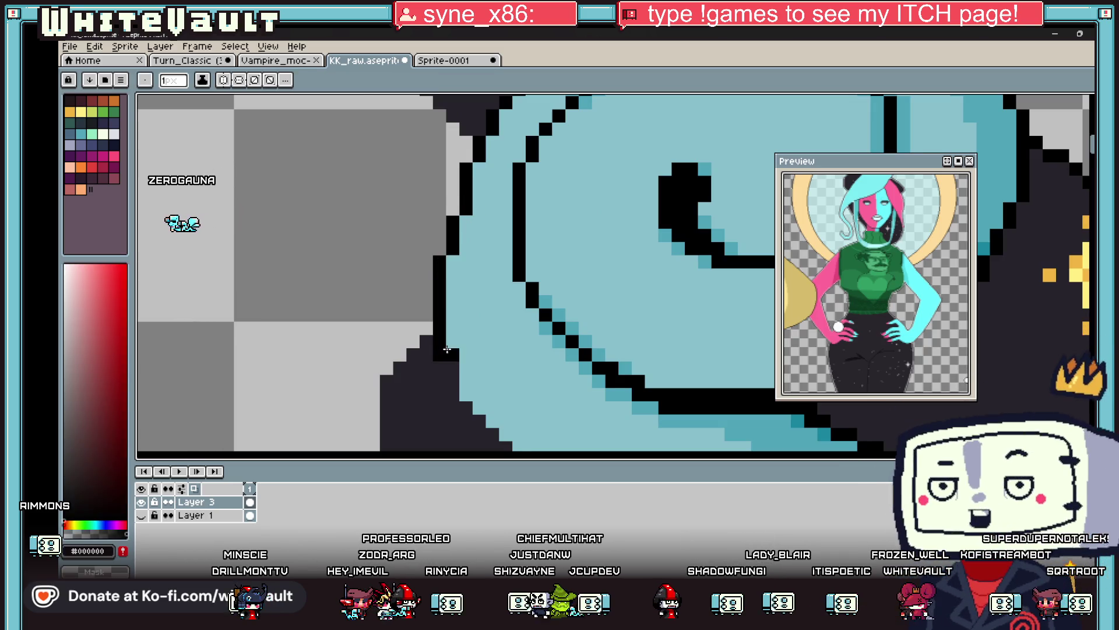
scroll(442, 298, "down", 3)
scroll(440, 296, "up", 3)
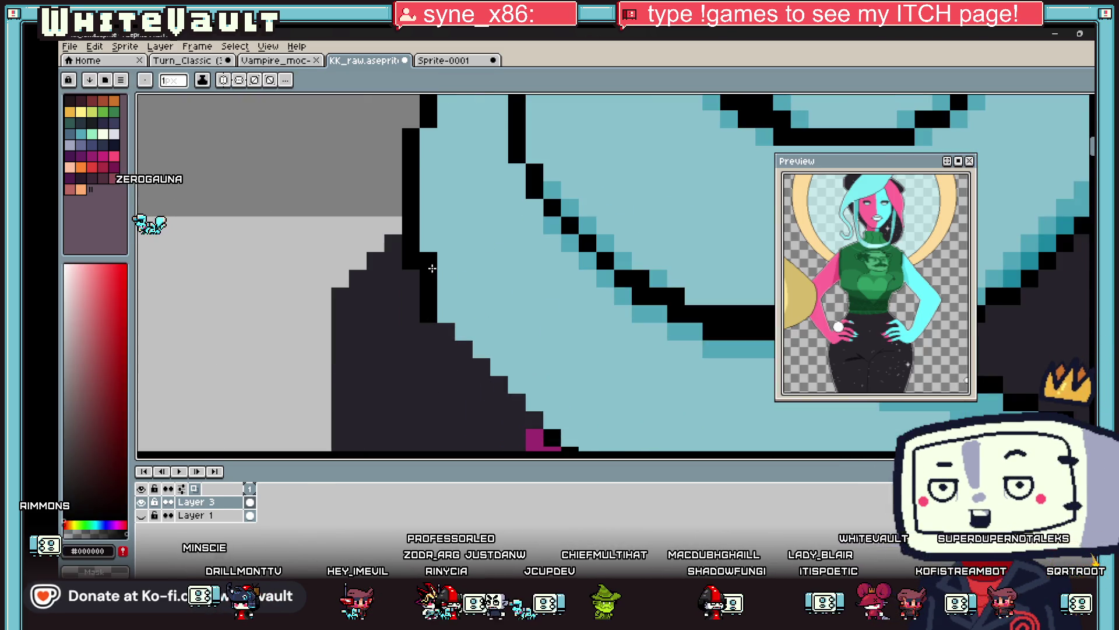
scroll(445, 315, "down", 1)
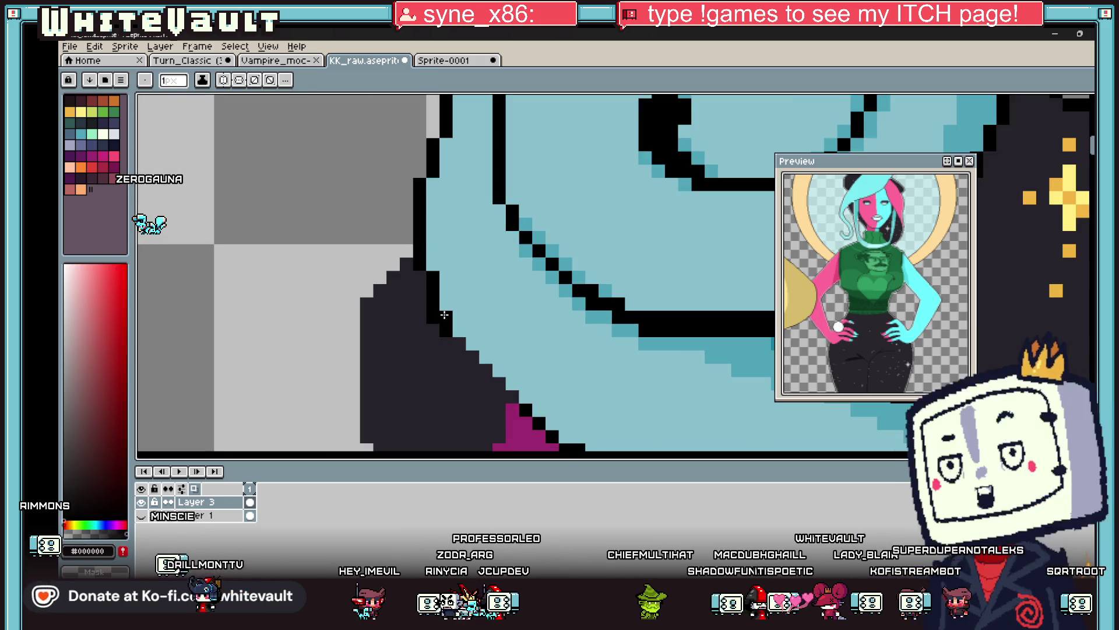
left_click_drag(446, 315, 471, 354)
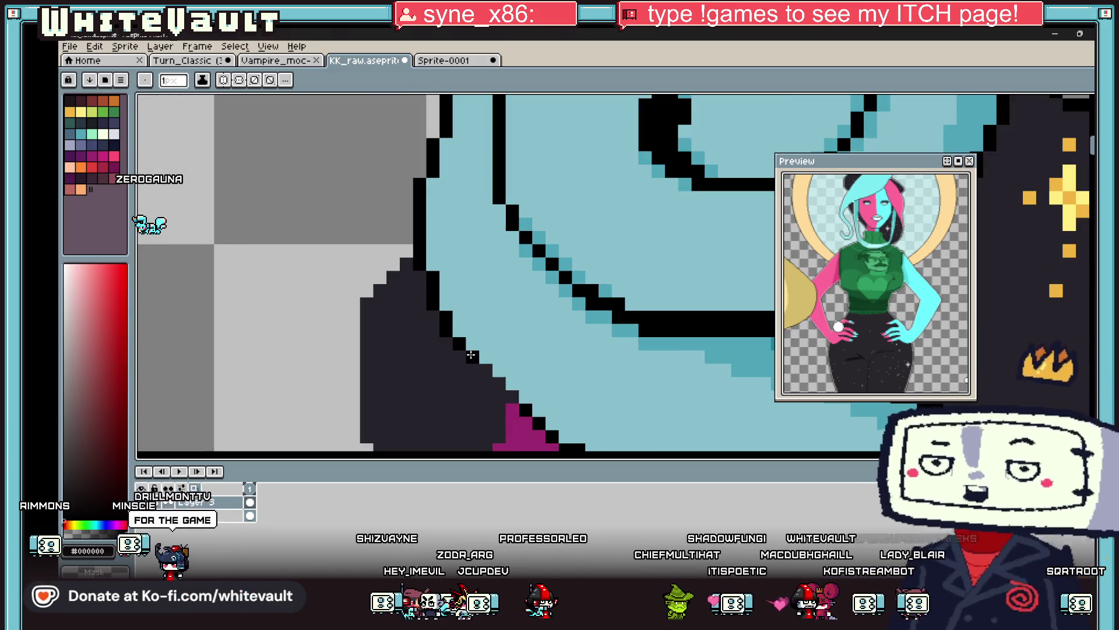
scroll(590, 370, "down", 4)
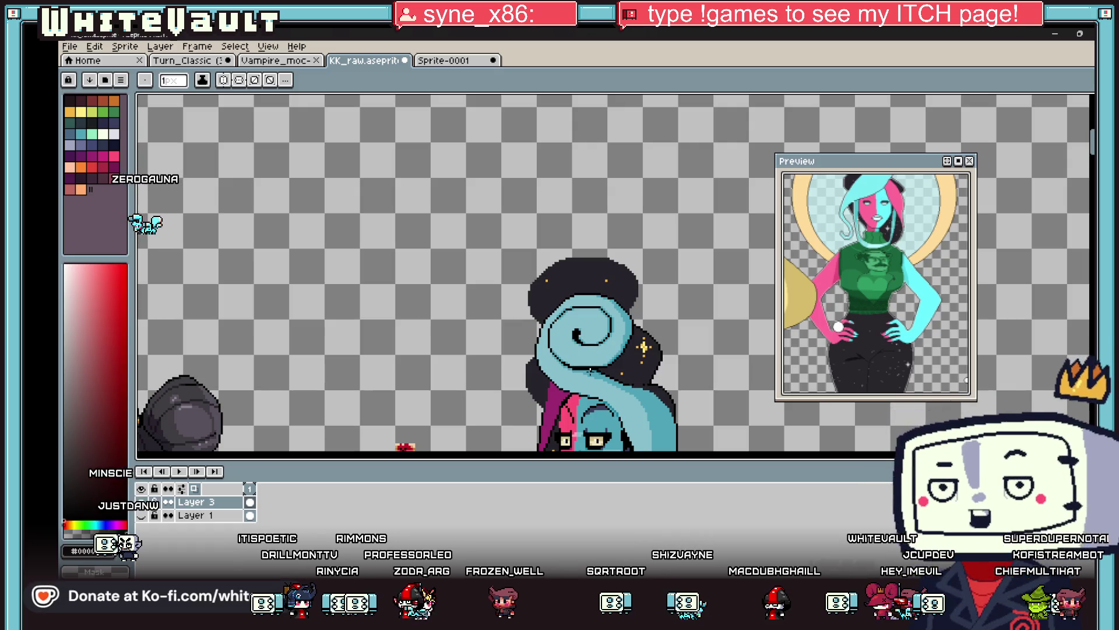
Extend the black outline diagonally along the figure's edge and erase a stray dark pixel.
scroll(521, 310, "up", 3)
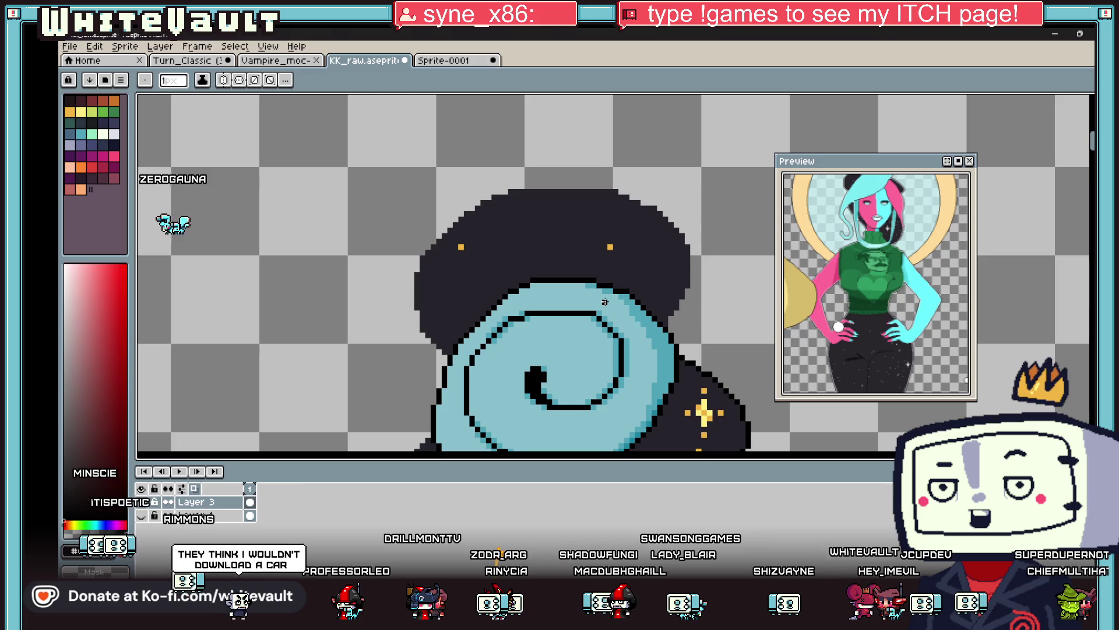
scroll(525, 325, "down", 3)
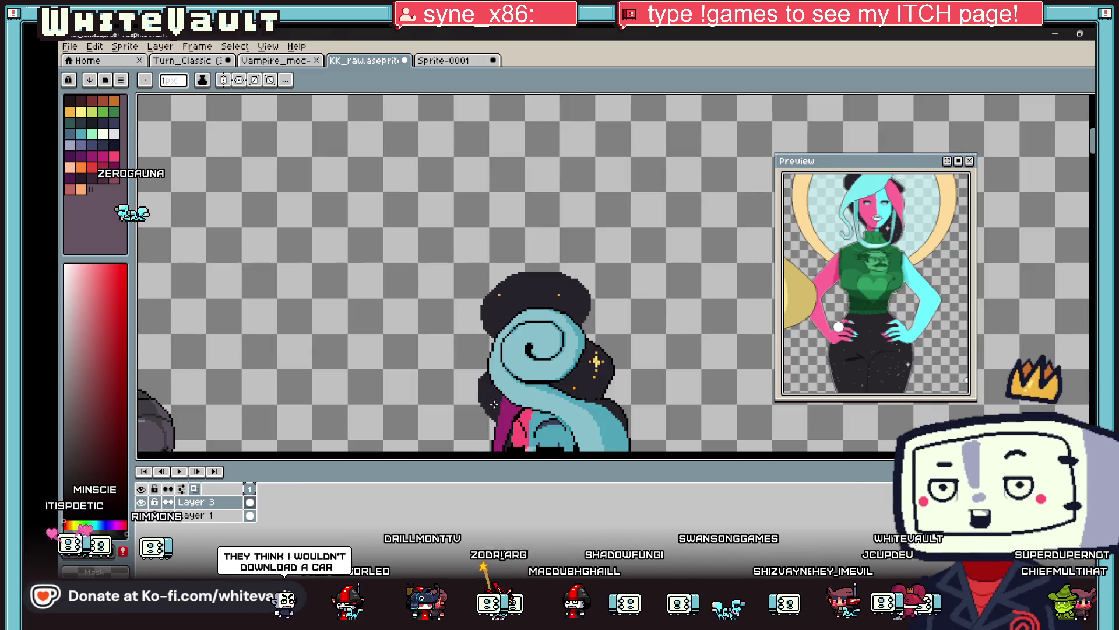
scroll(469, 388, "up", 2)
scroll(469, 388, "up", 2)
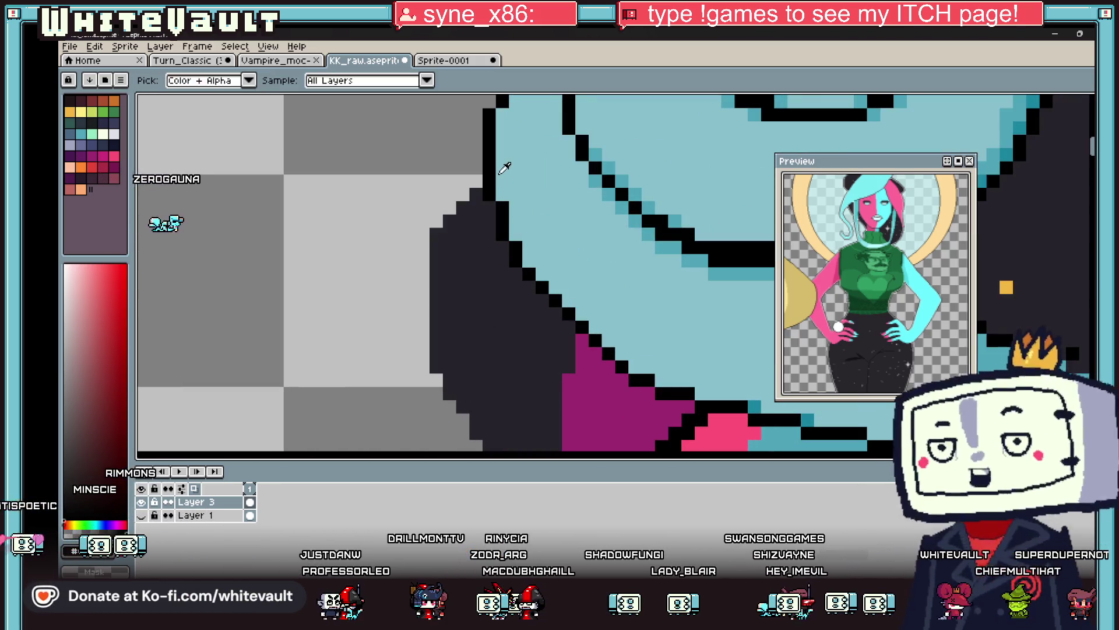
mouse_move(477, 194)
left_mouse_down()
mouse_move(438, 251)
mouse_move(436, 340)
left_mouse_up()
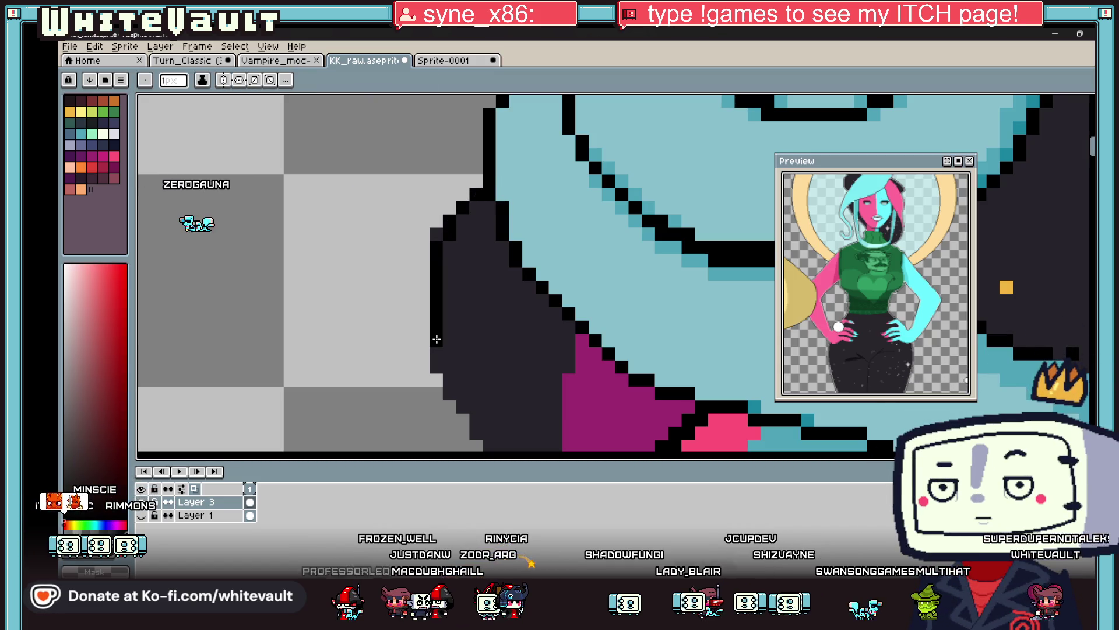
right_click(437, 366)
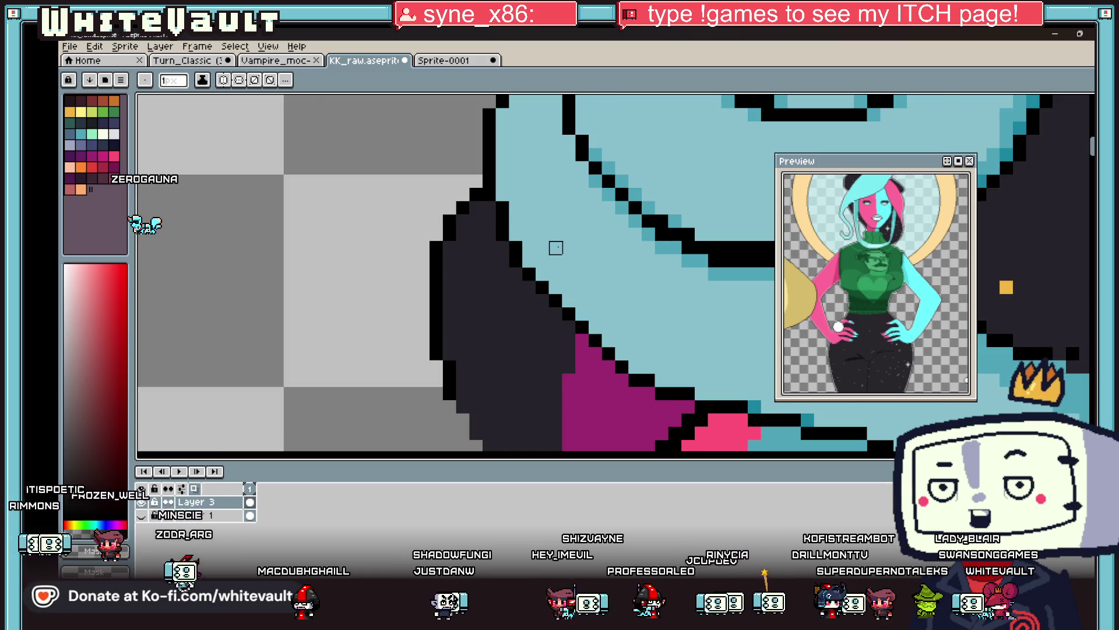
Draw a black stepped outline along the dark hair's lower-left edge, continuing down to the right.
scroll(556, 248, "down", 3)
scroll(539, 359, "up", 4)
left_click_drag(521, 323, 455, 251)
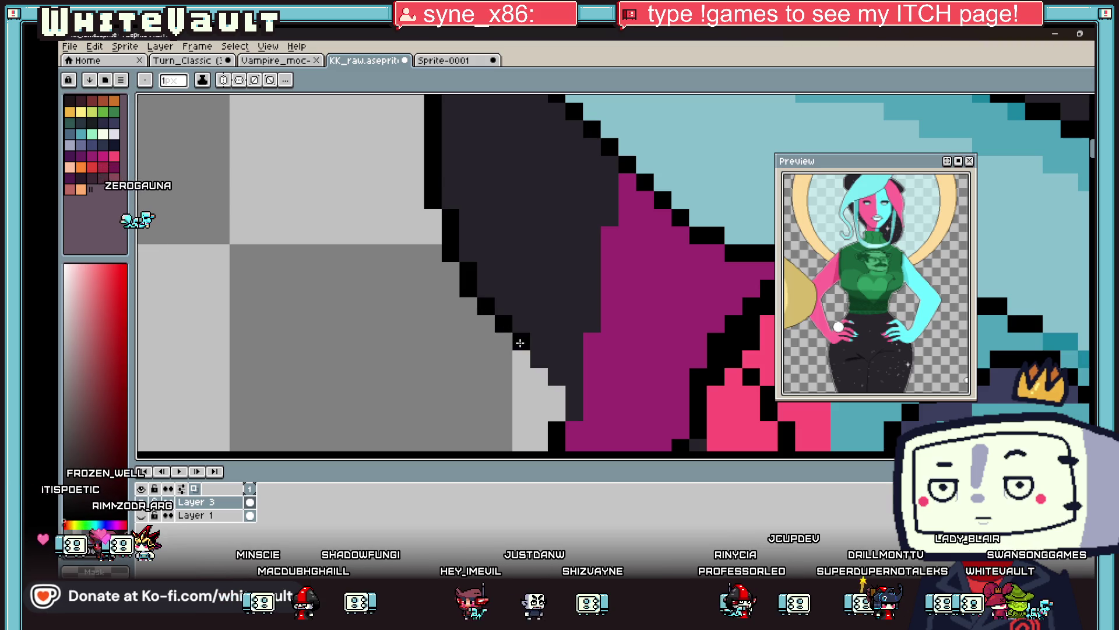
left_click_drag(512, 332, 548, 368)
scroll(576, 394, "down", 3)
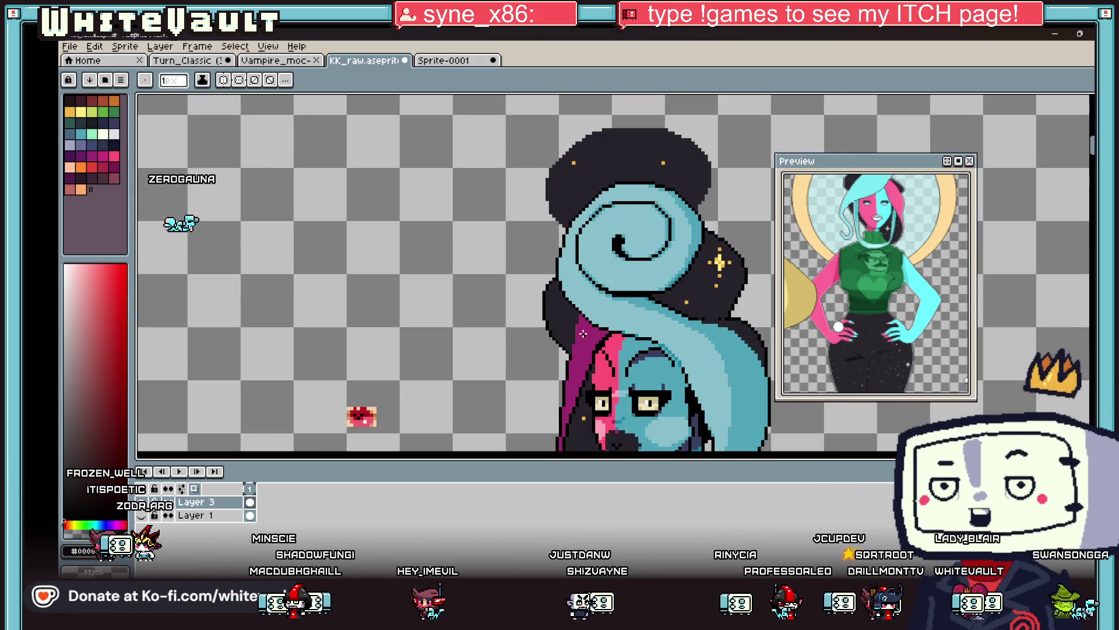
key("alt")
scroll(578, 350, "up", 3)
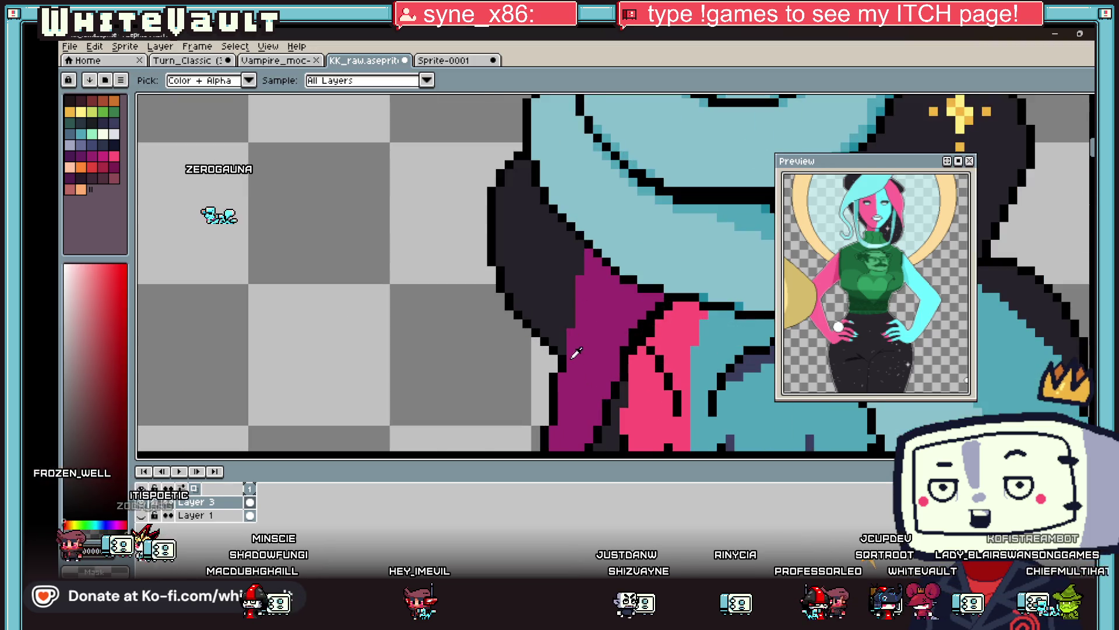
Draw a short vertical black line at the edge of the magenta strand.
left_click_drag(570, 325, 571, 280)
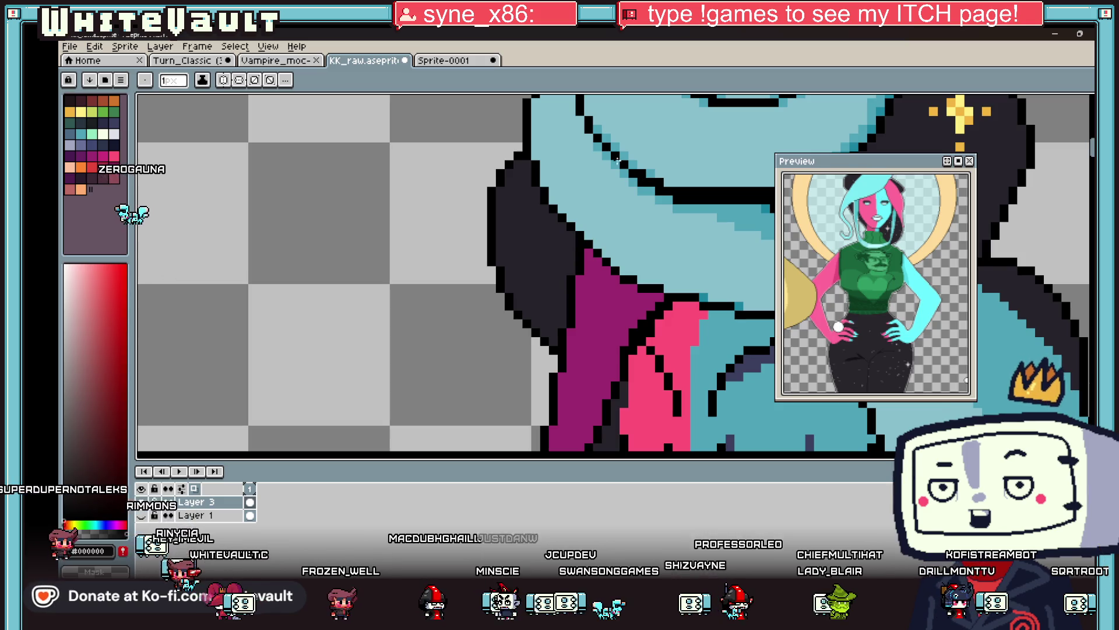
Shade the magenta hair with dark purple pixels and a dark purple fill.
scroll(617, 160, "down", 5)
scroll(612, 167, "up", 5)
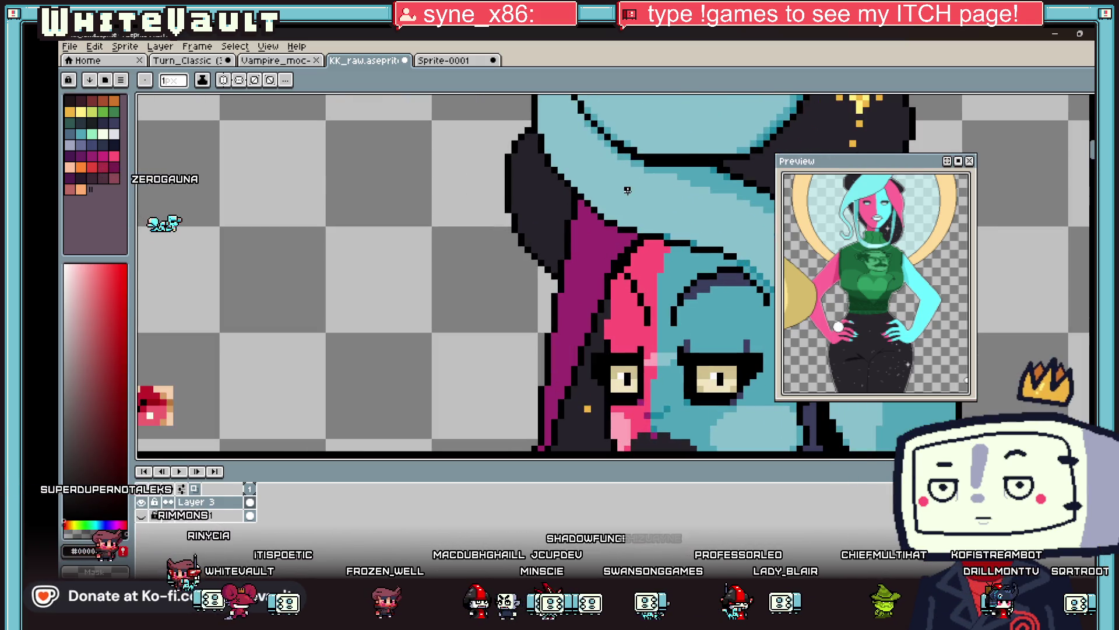
key("i")
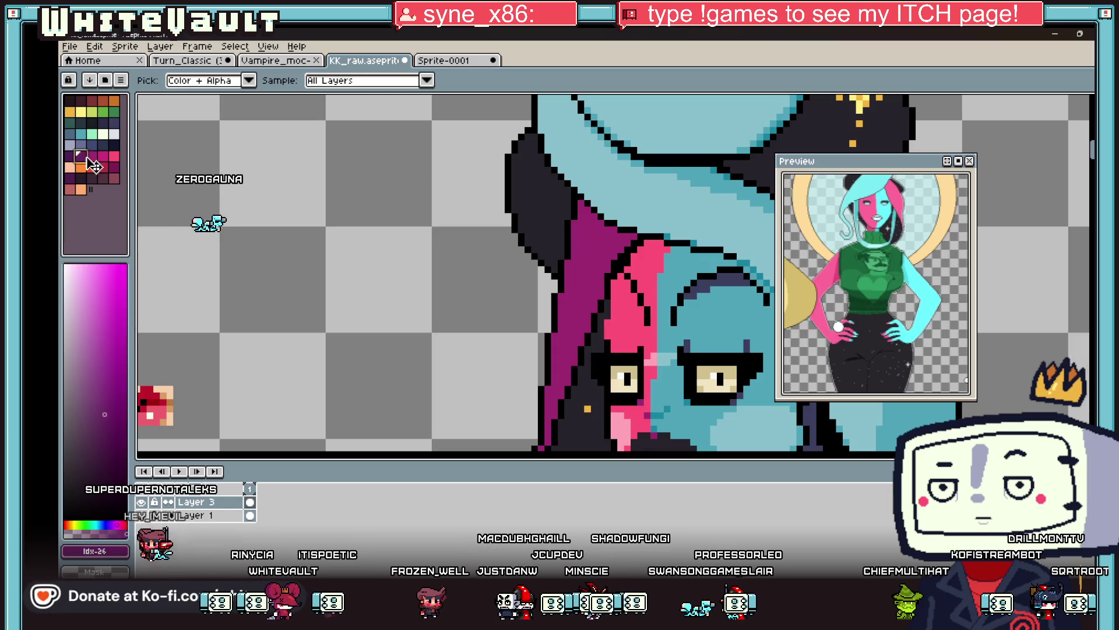
key("b")
scroll(596, 207, "up", 3)
left_click(591, 187)
left_click_drag(591, 213, 613, 235)
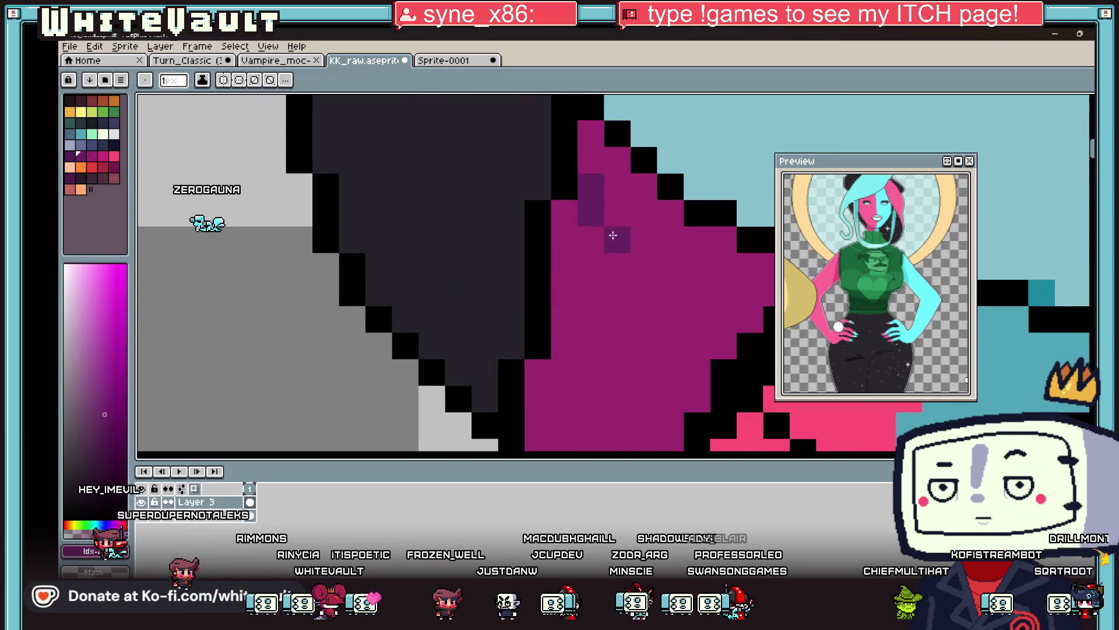
key("g")
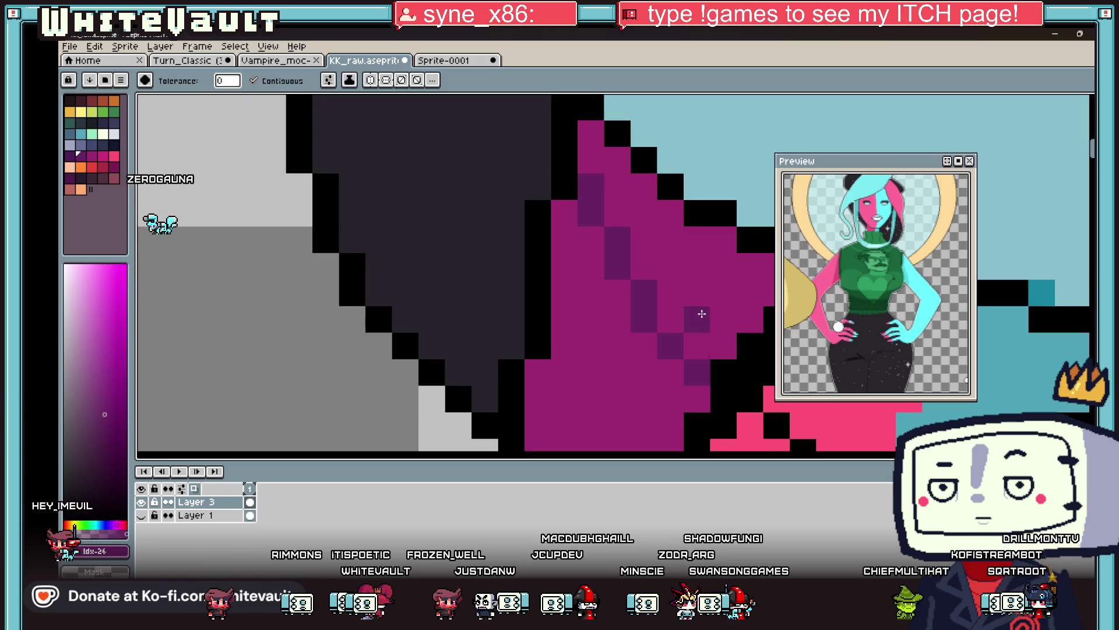
left_click(694, 317)
scroll(670, 327, "down", 5)
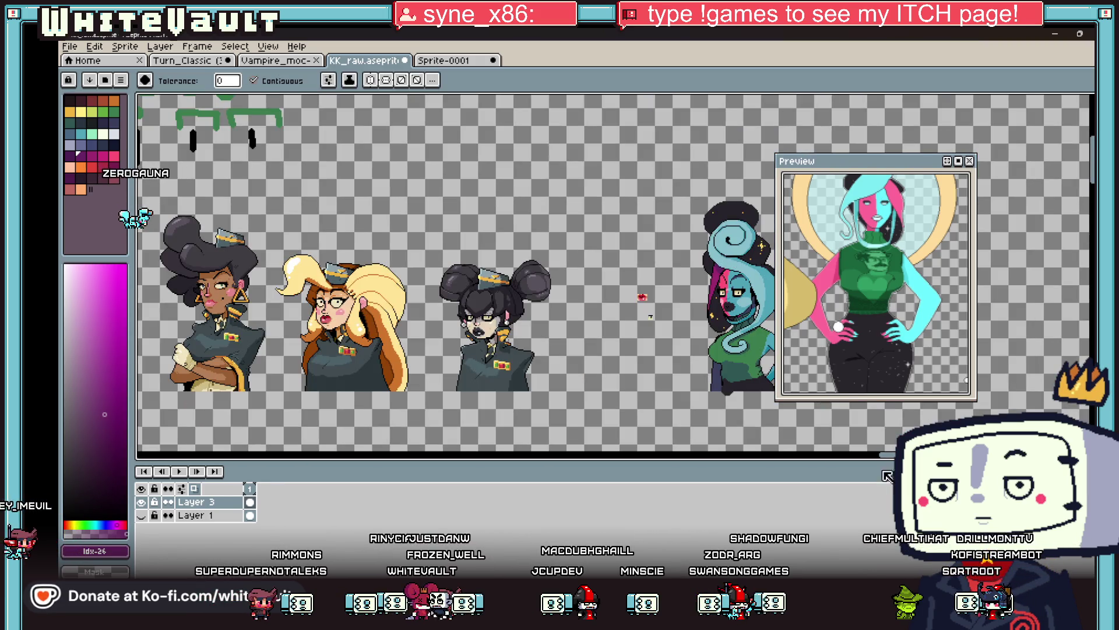
Touch up the teal hair edge and draw a black diagonal outline between the teal and dark hair.
scroll(627, 314, "right", 3)
key("b")
scroll(627, 314, "up", 5)
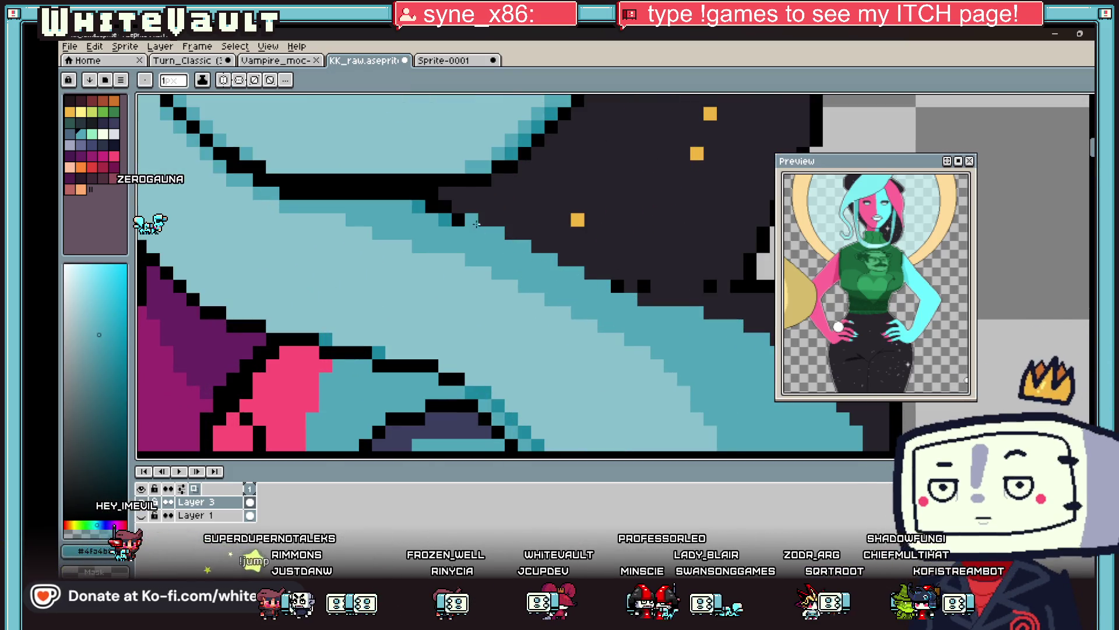
left_click(446, 214, "alt")
left_click(458, 214)
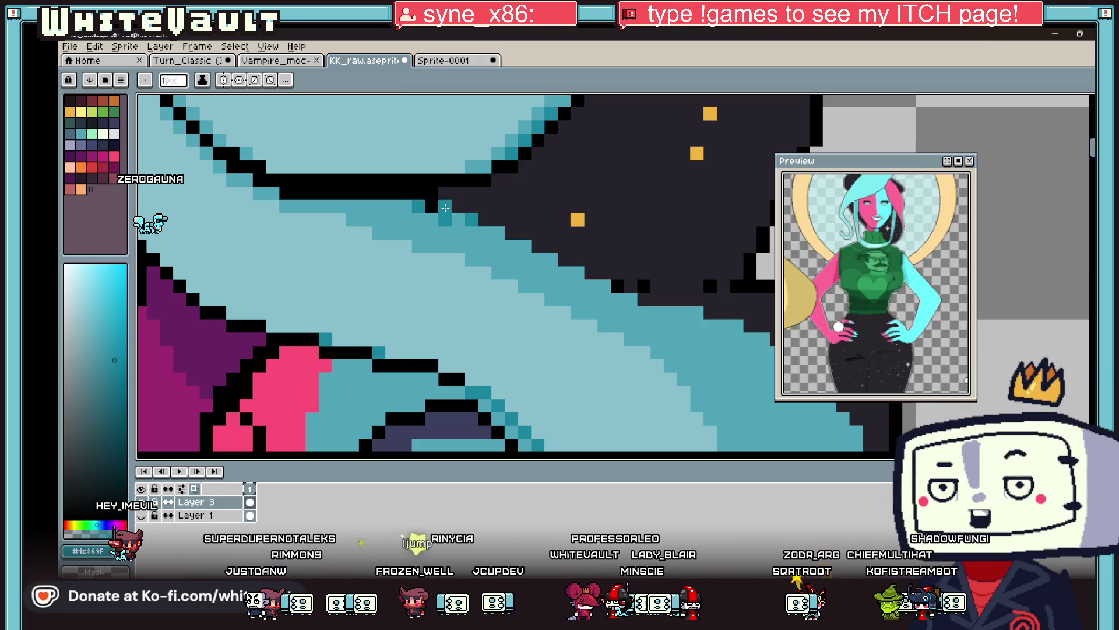
left_click(411, 205, "alt")
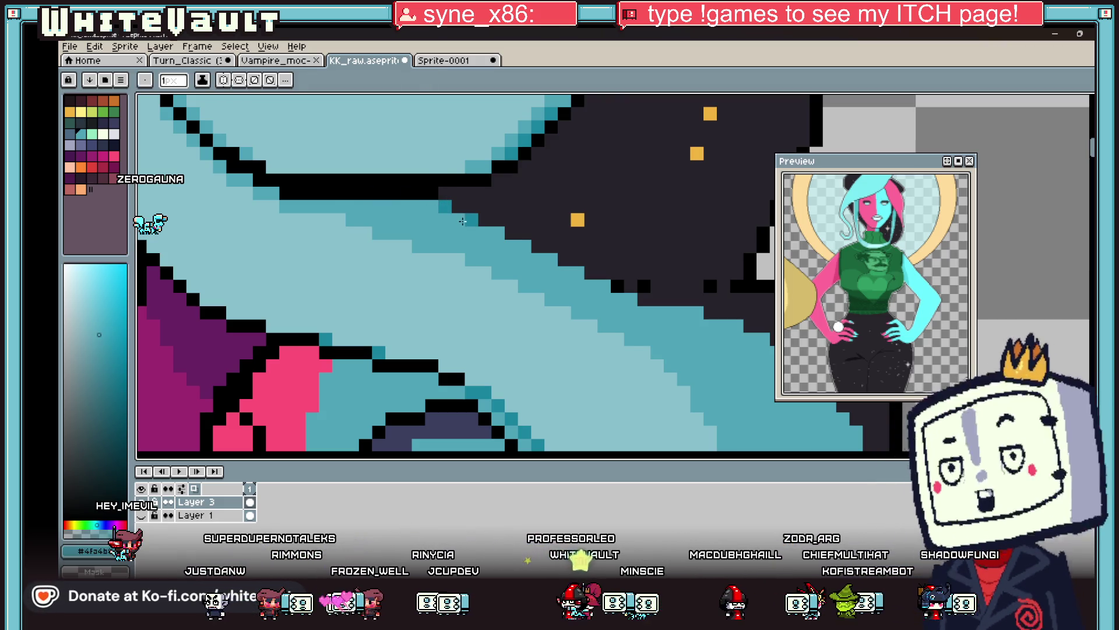
left_click(444, 191, "alt")
left_click_drag(445, 194, 472, 207)
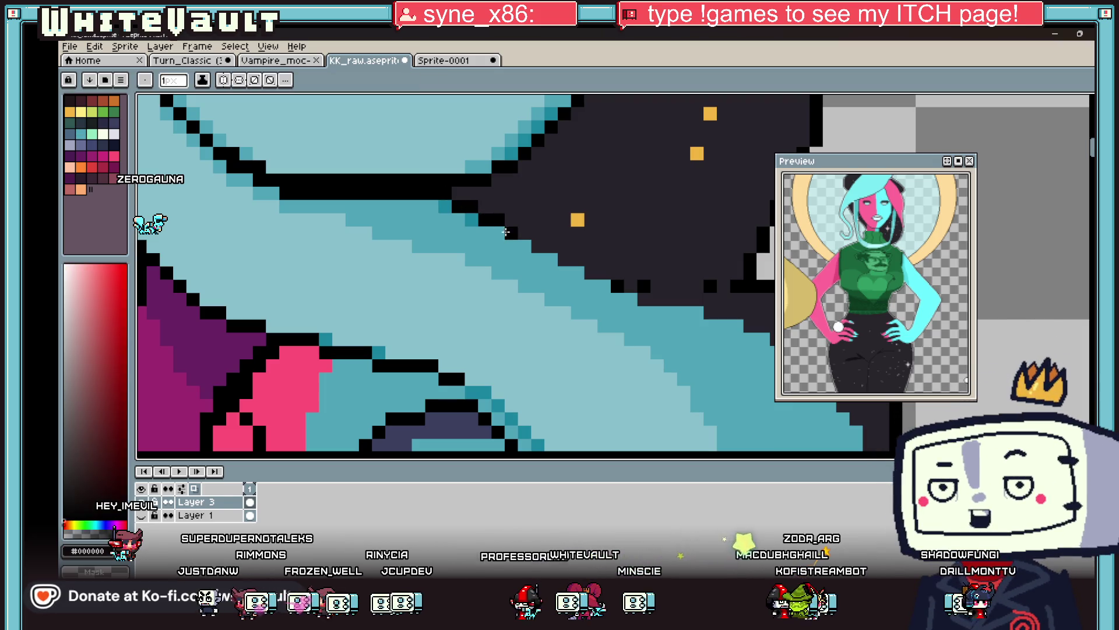
left_click_drag(523, 236, 652, 290)
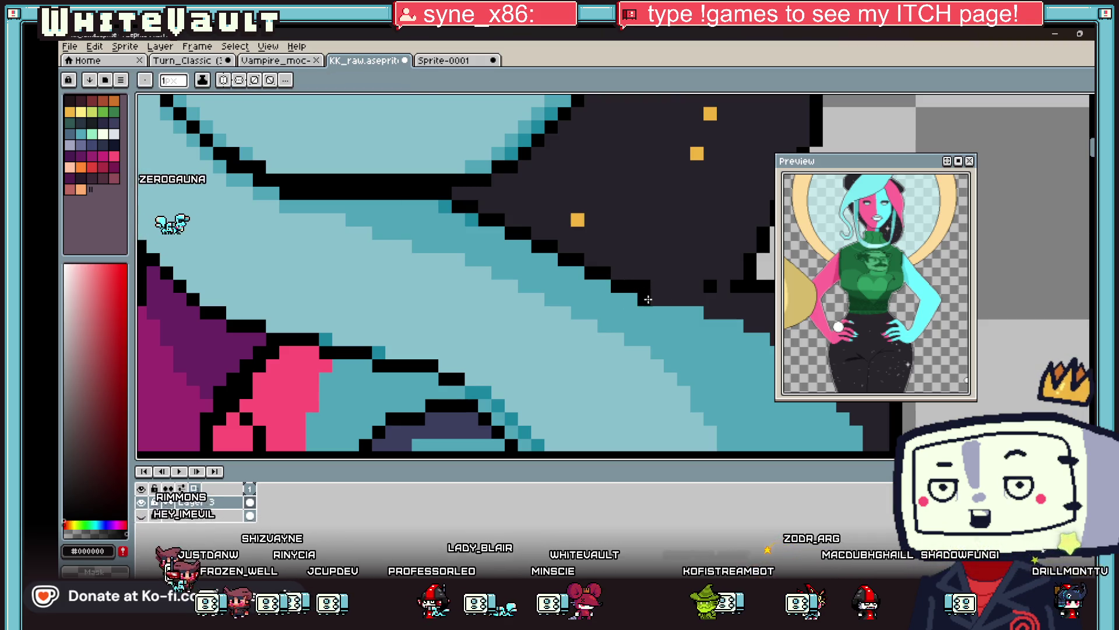
left_click_drag(651, 298, 676, 298)
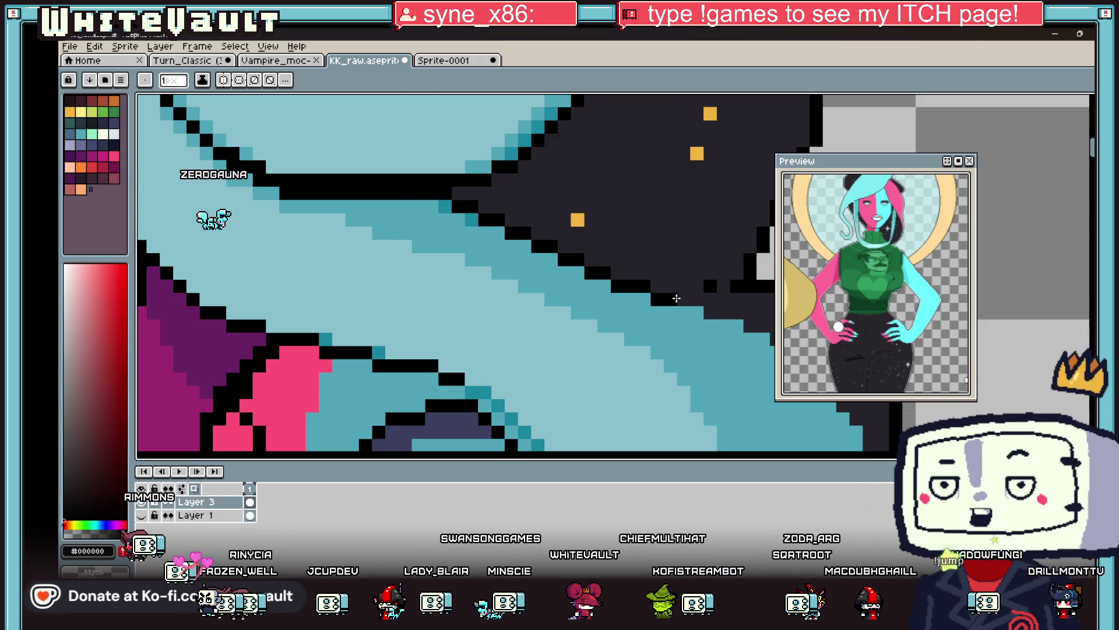
Continue the dark outline further down the hair's diagonal edge.
scroll(676, 297, "down", 4)
scroll(566, 290, "up", 3)
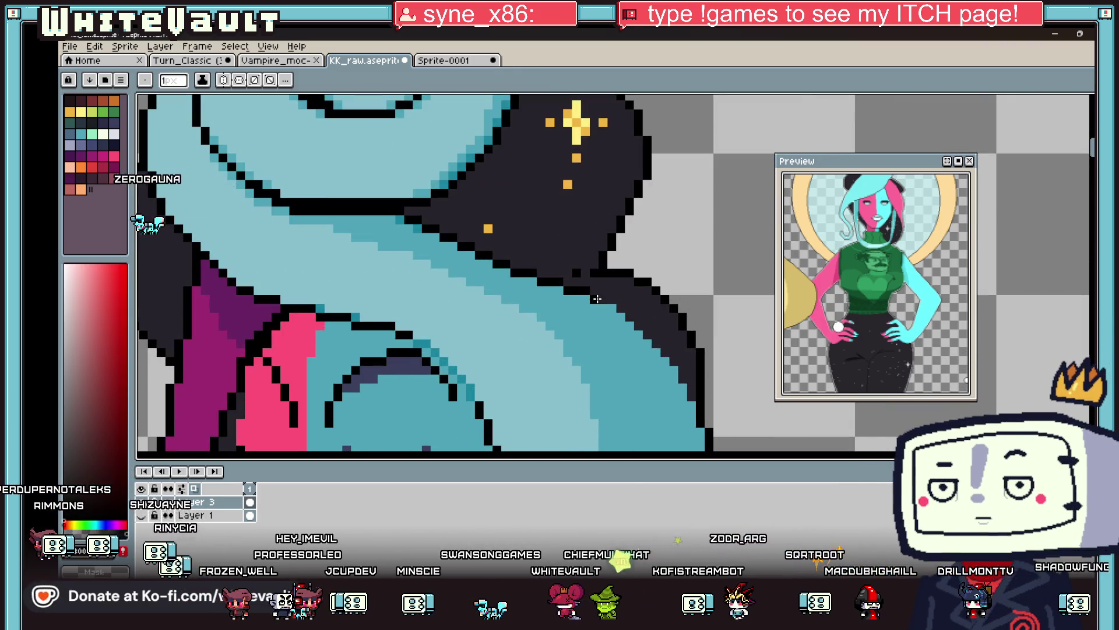
left_click_drag(652, 348, 678, 382)
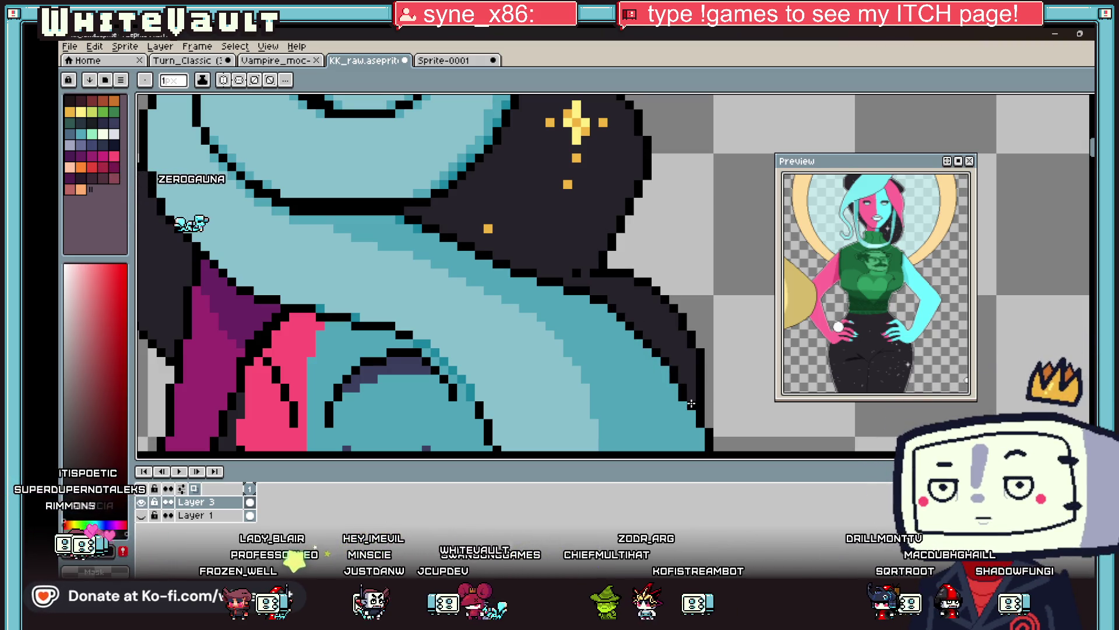
scroll(691, 404, "down", 4)
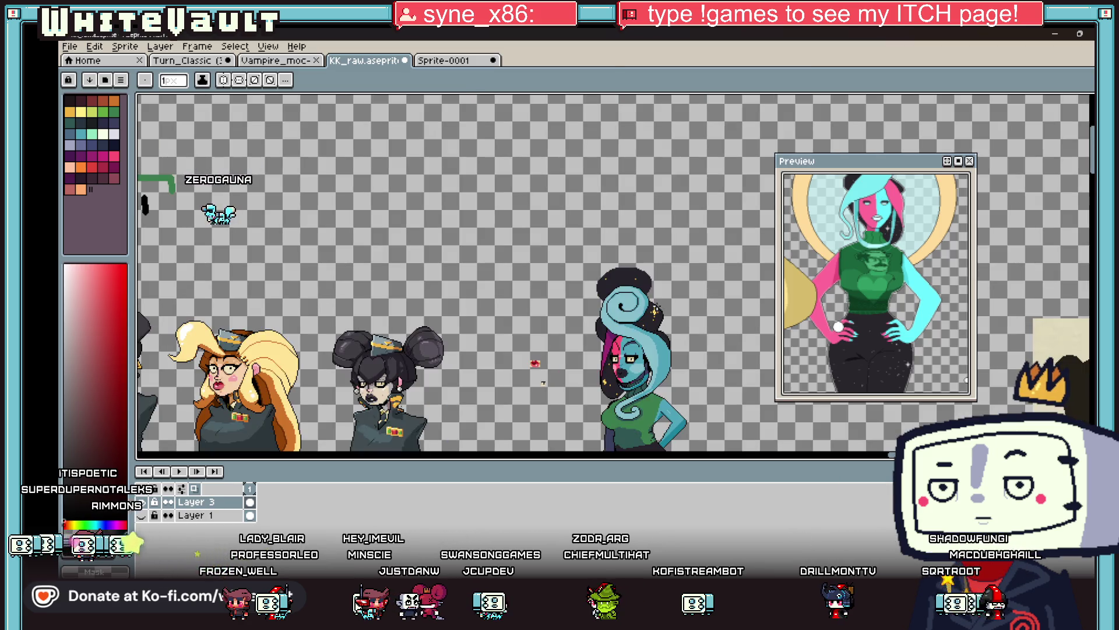
scroll(657, 306, "up", 4)
key("i")
scroll(594, 249, "up", 2)
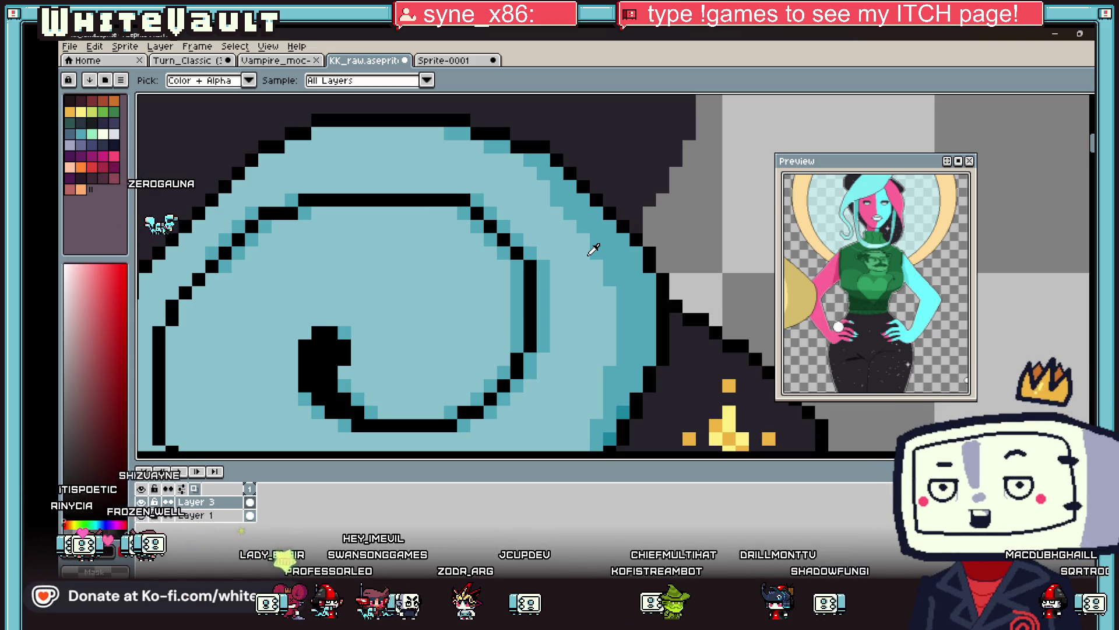
scroll(749, 110, "down", 3)
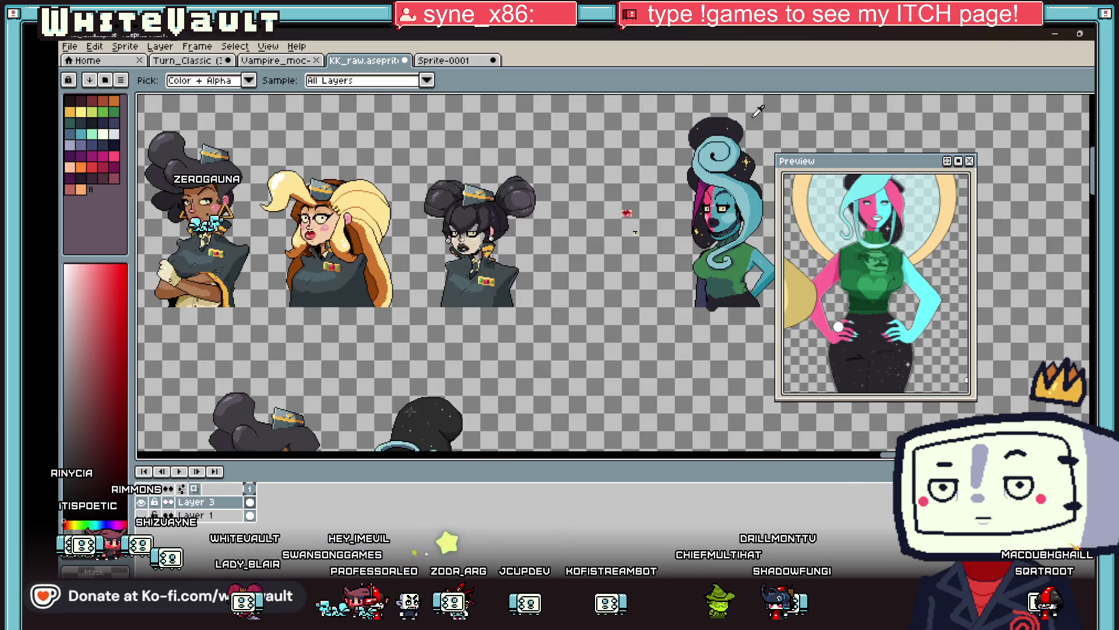
scroll(589, 152, "up", 3)
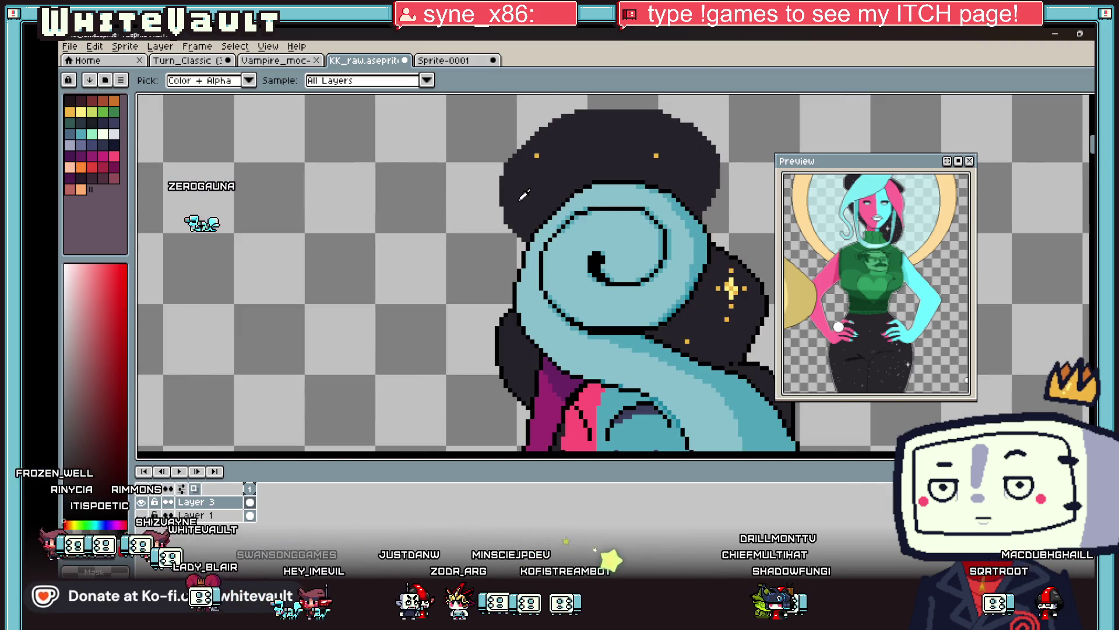
scroll(505, 227, "up", 2)
key("b")
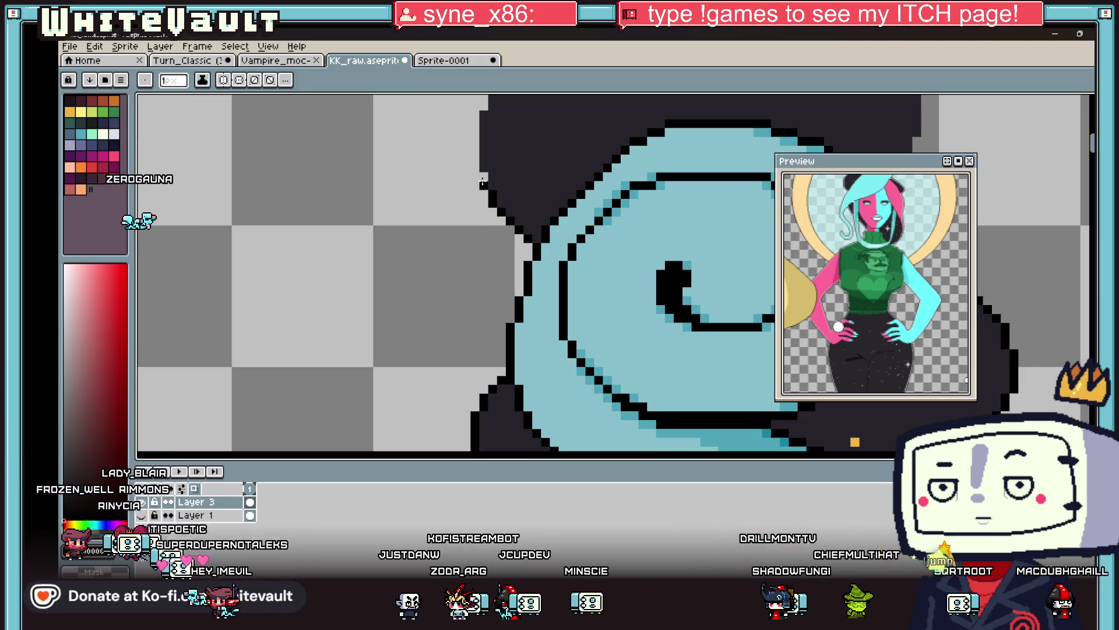
scroll(477, 169, "down", 3)
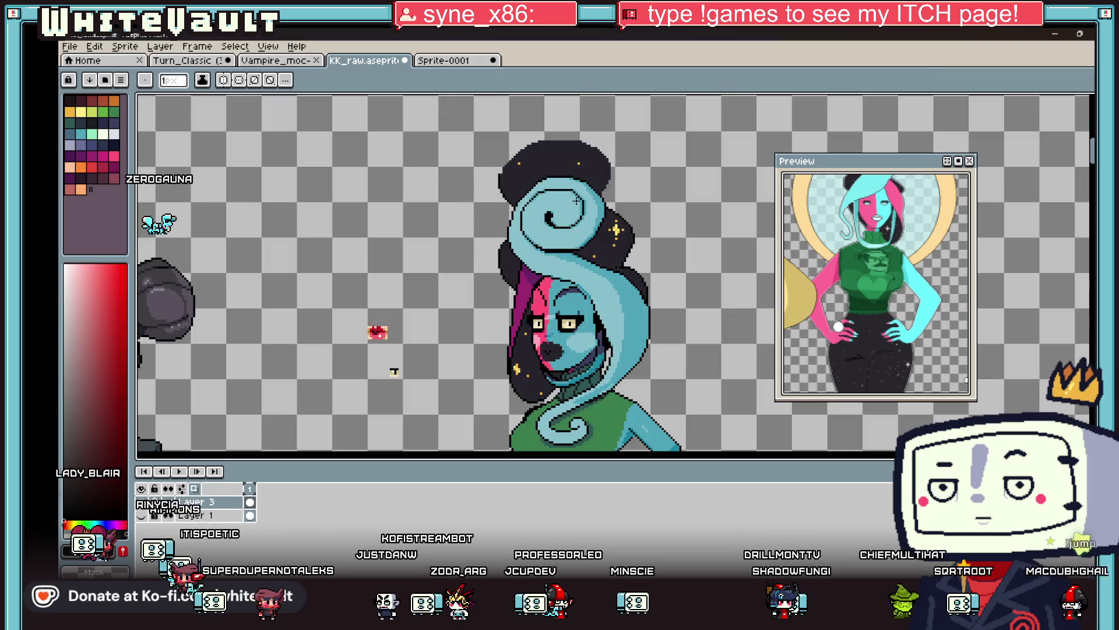
scroll(639, 149, "up", 3)
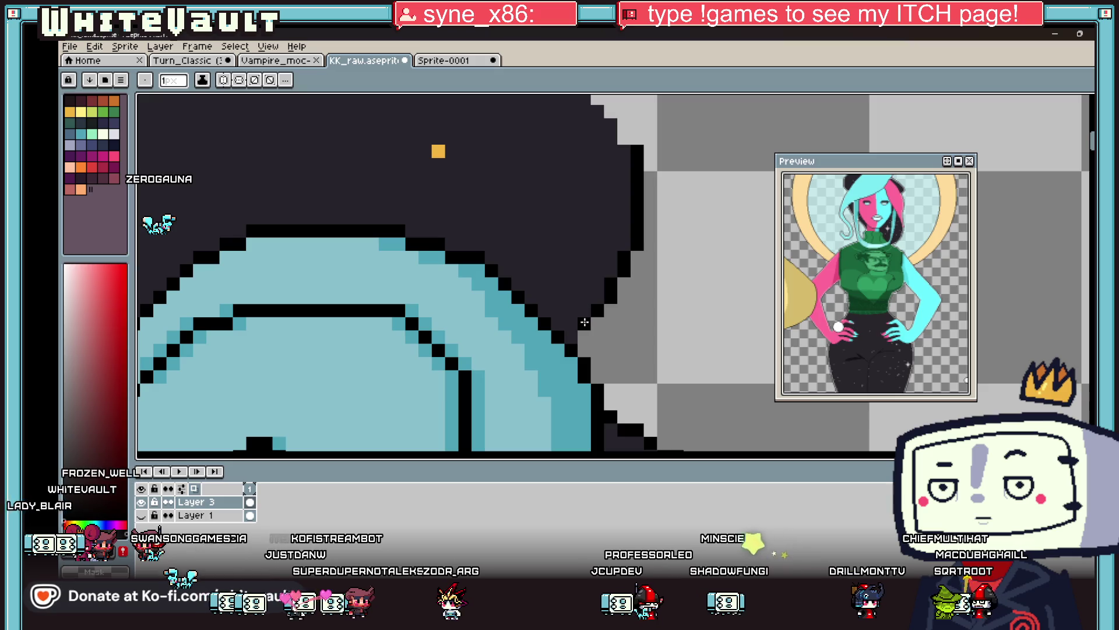
scroll(579, 183, "down", 2)
scroll(416, 221, "down", 3)
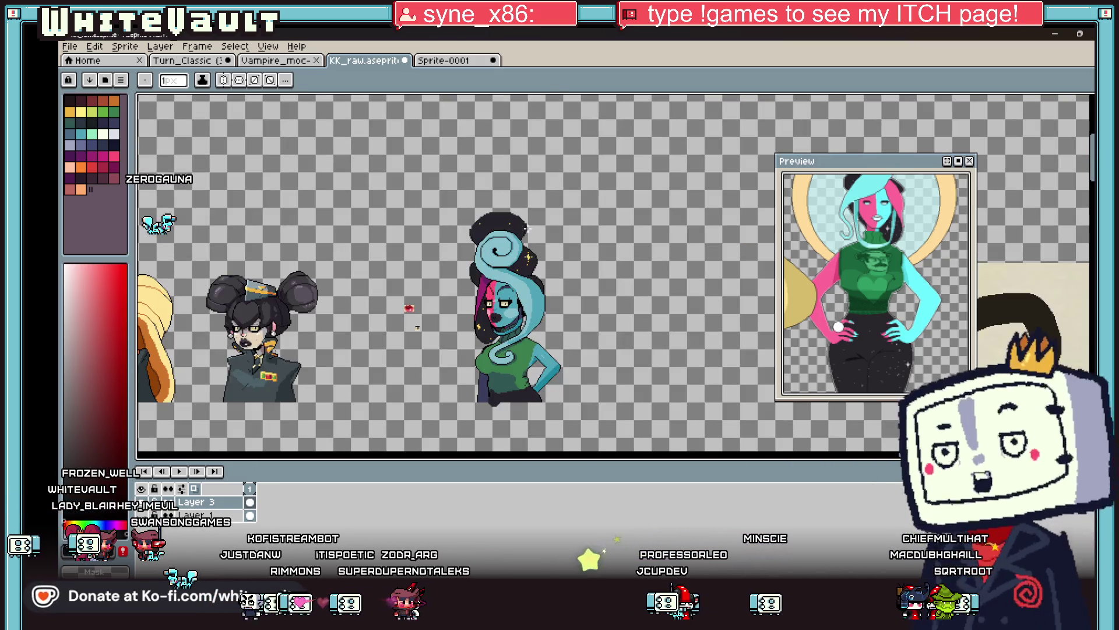
scroll(523, 365, "up", 2)
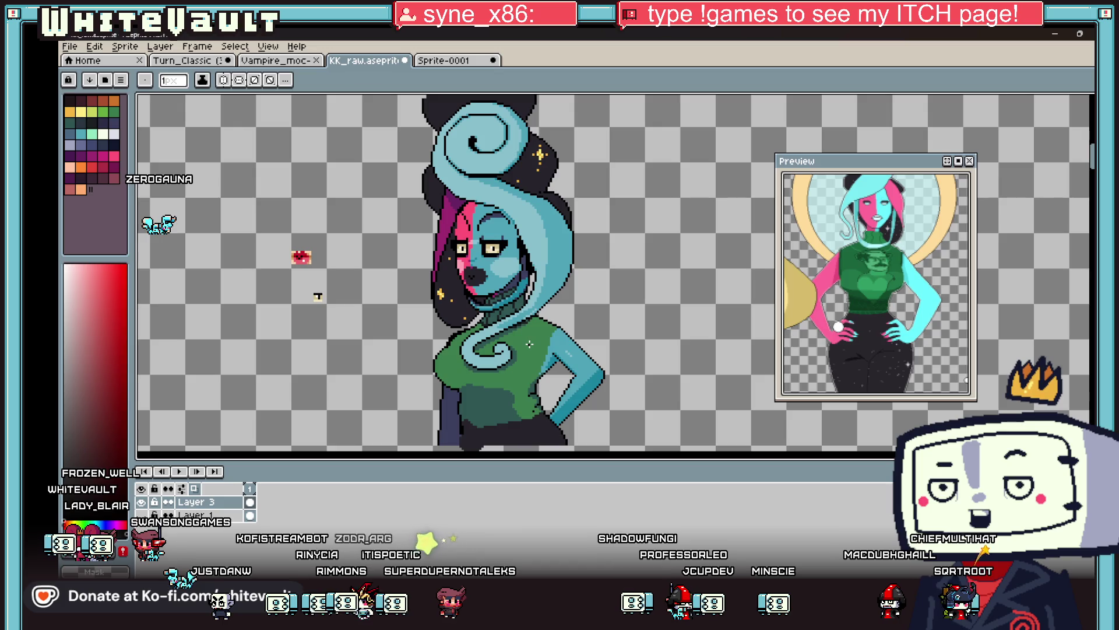
scroll(520, 417, "down", 2)
scroll(519, 416, "up", 2)
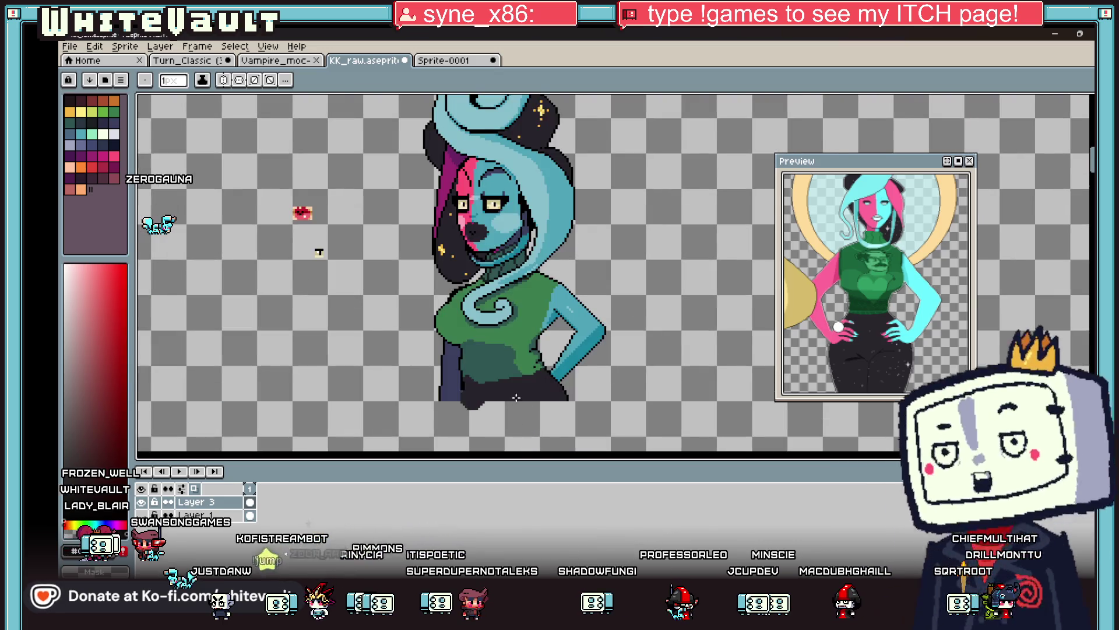
key("i")
scroll(473, 418, "up", 1)
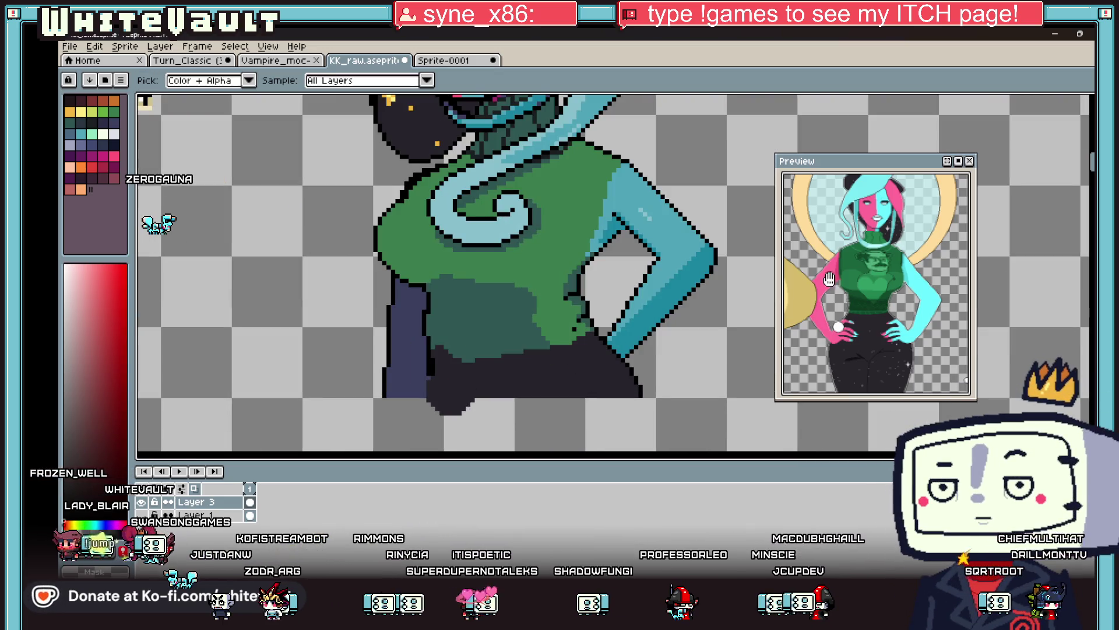
Delete the stray dark pixels below the figure.
key("m")
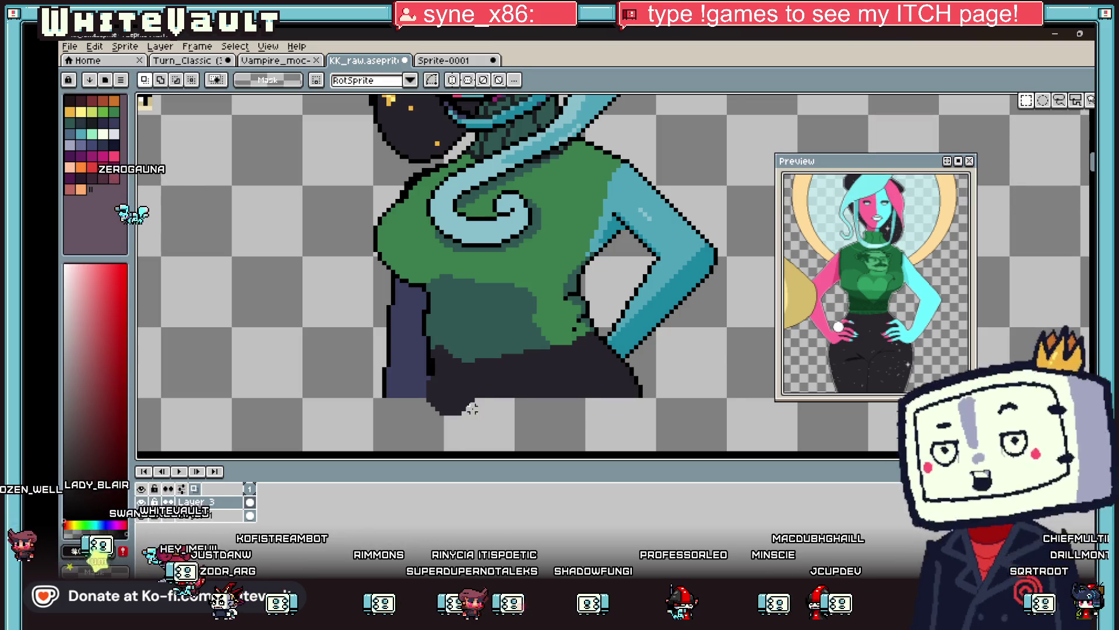
left_click_drag(477, 399, 333, 449)
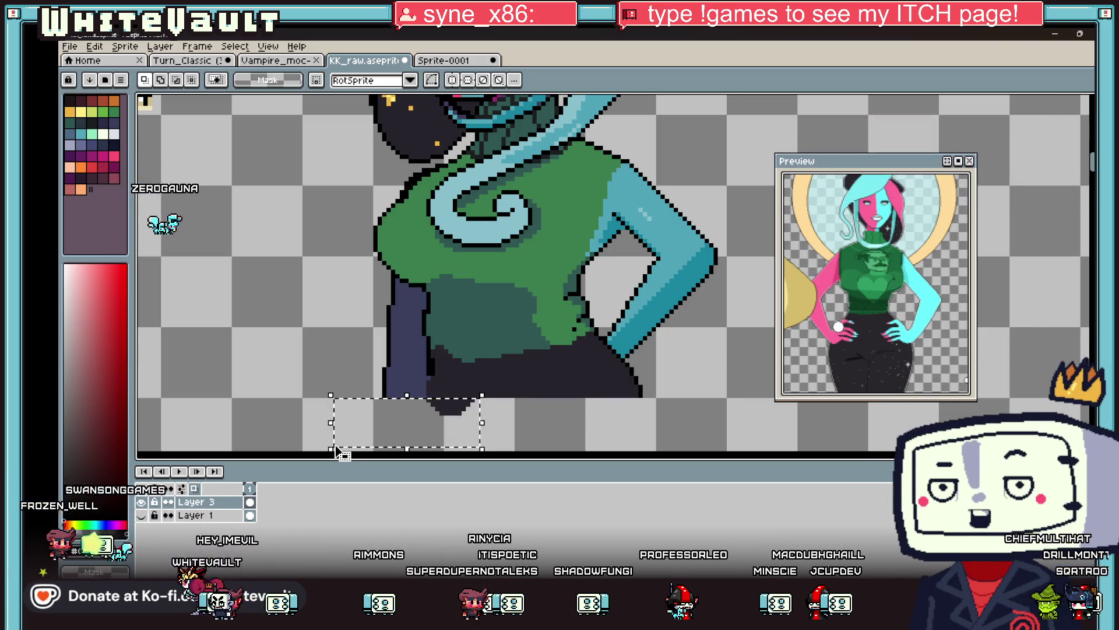
key("Delete")
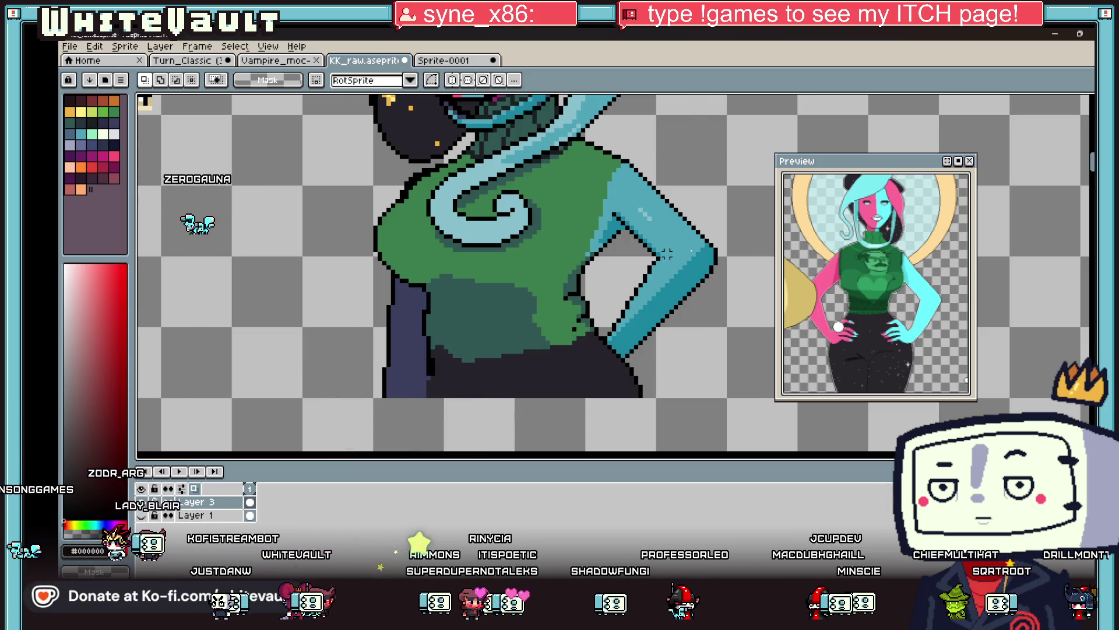
scroll(667, 254, "down", 3)
scroll(602, 221, "up", 3)
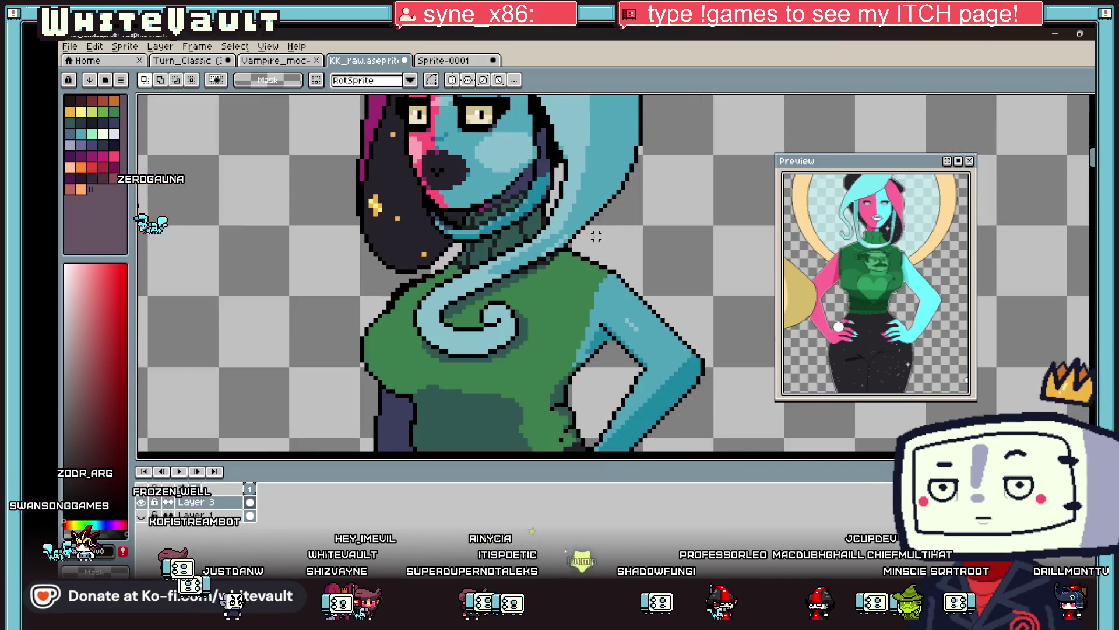
Draw a light-green diagonal highlight across the sweater's shoulder.
key("i")
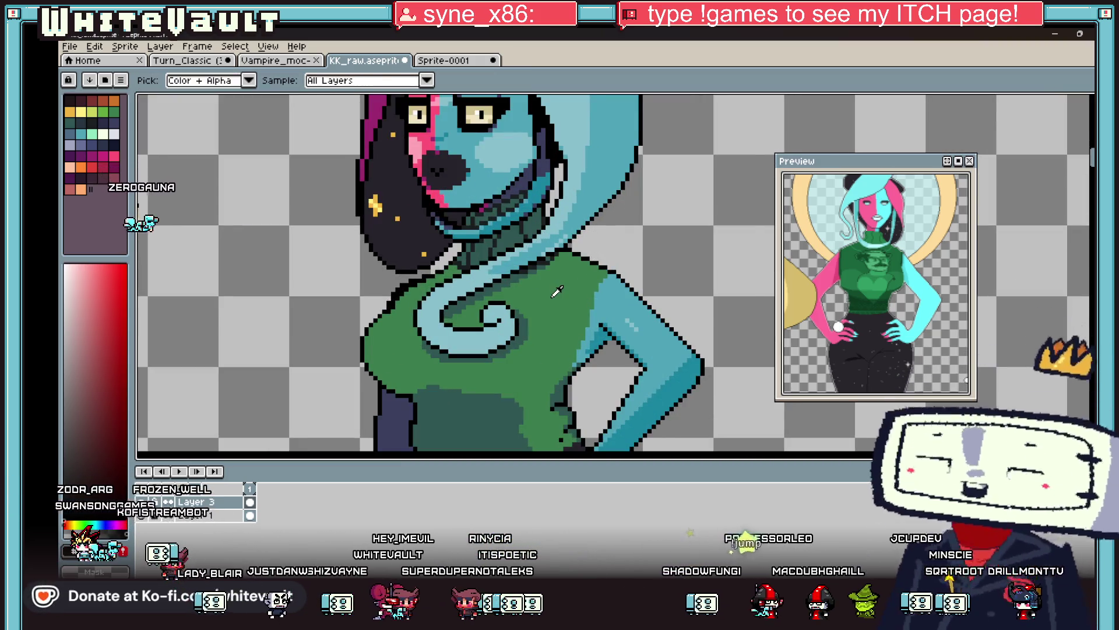
scroll(554, 295, "up", 1)
left_click(554, 295)
key("b")
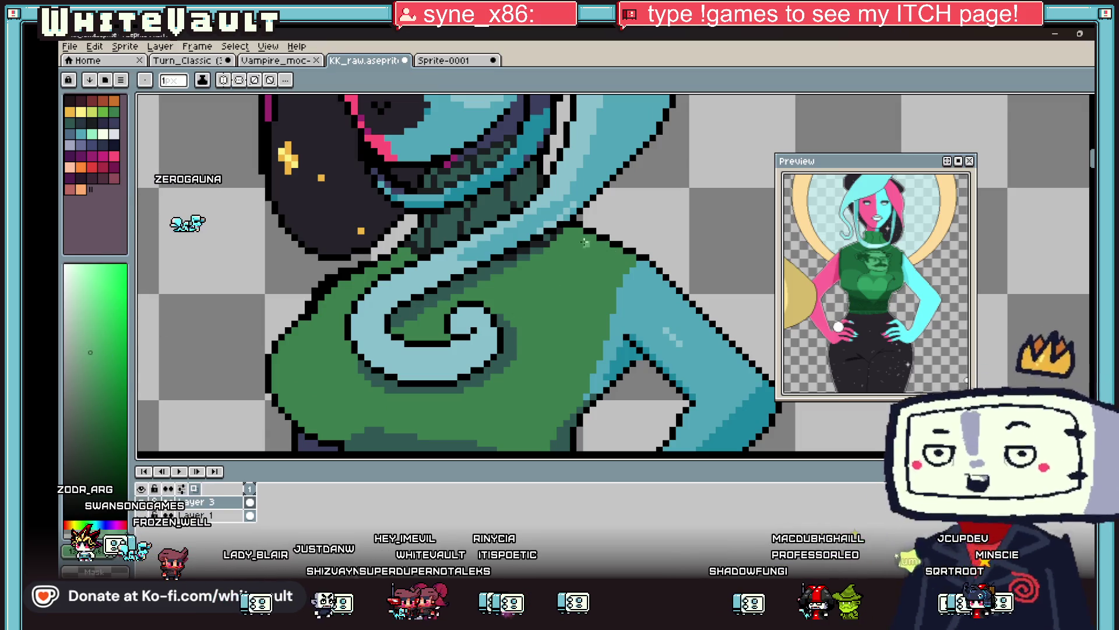
scroll(524, 285, "up", 2)
left_click_drag(591, 229, 524, 285)
left_click(524, 296)
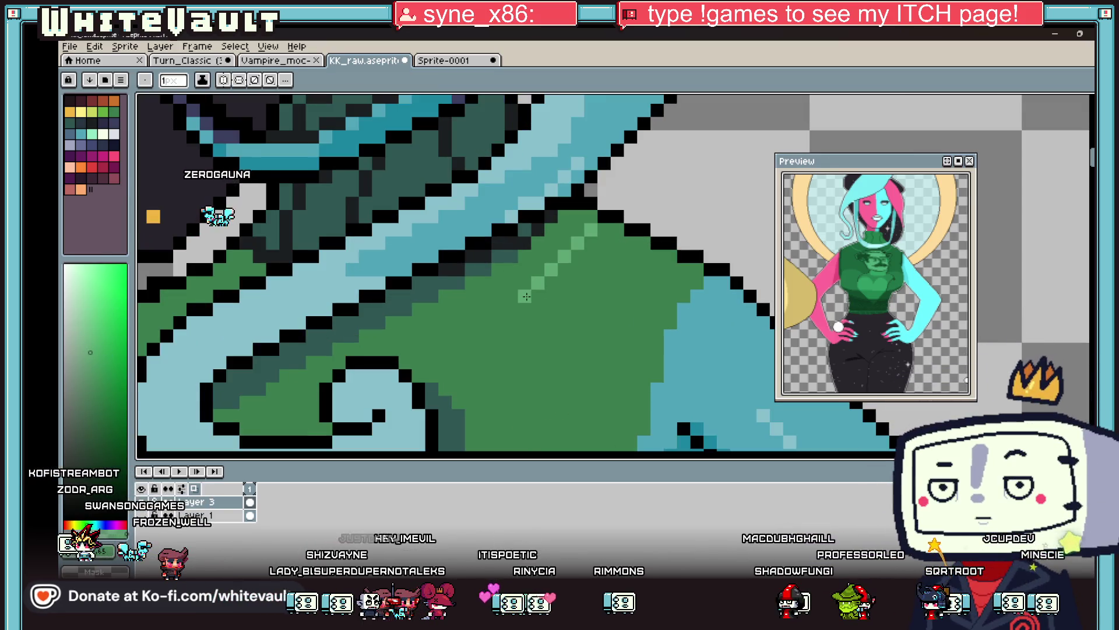
left_click(498, 349)
mouse_move(513, 306)
left_mouse_down()
mouse_move(461, 334)
mouse_move(346, 345)
left_mouse_up()
scroll(332, 345, "down", 2)
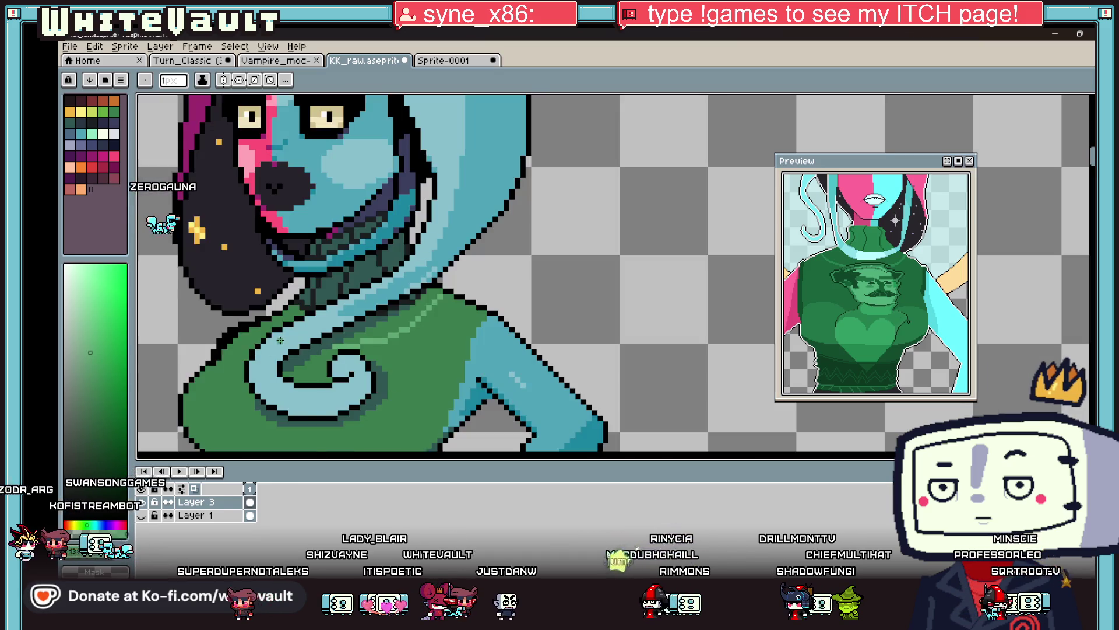
scroll(277, 298, "up", 3)
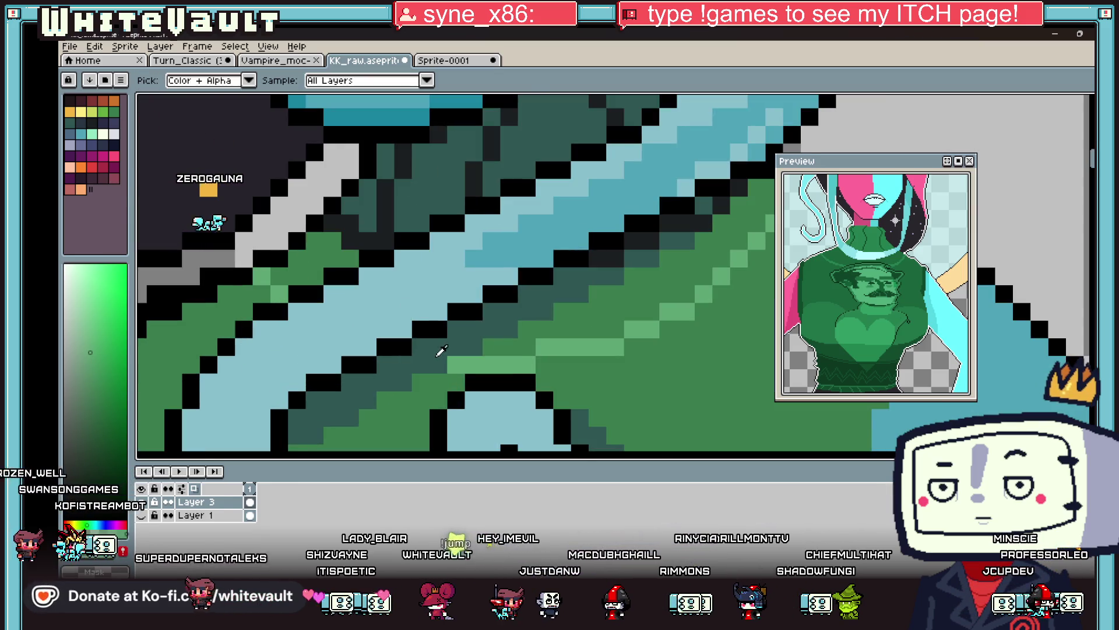
Sample the dark teal and green colours, undoing a stray green pixel placed by mistake.
left_click(411, 376, "alt")
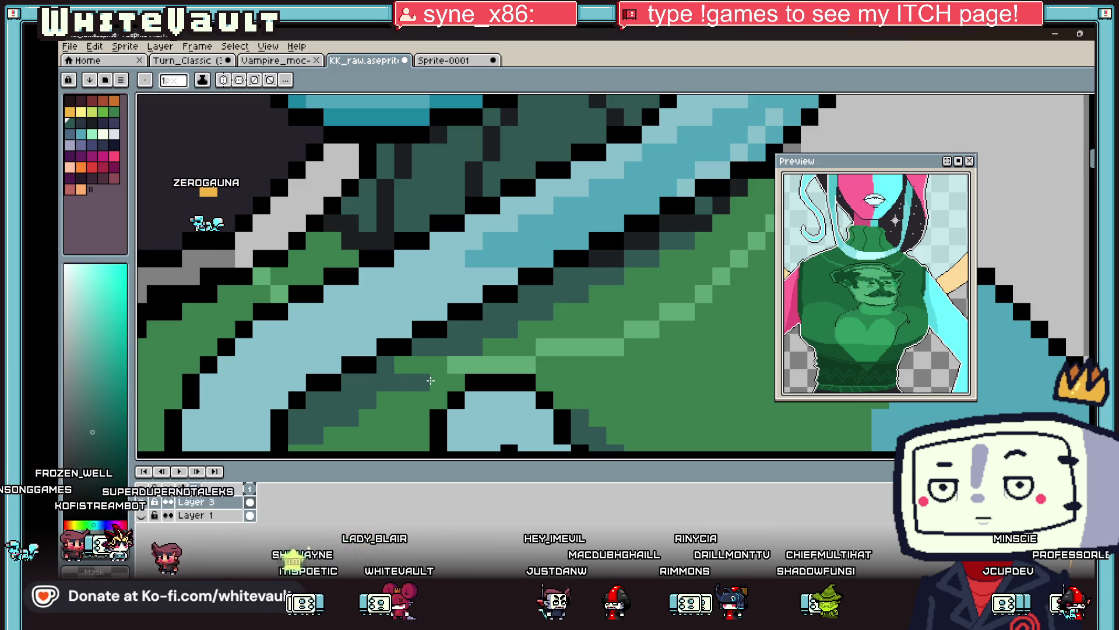
scroll(500, 328, "down", 5)
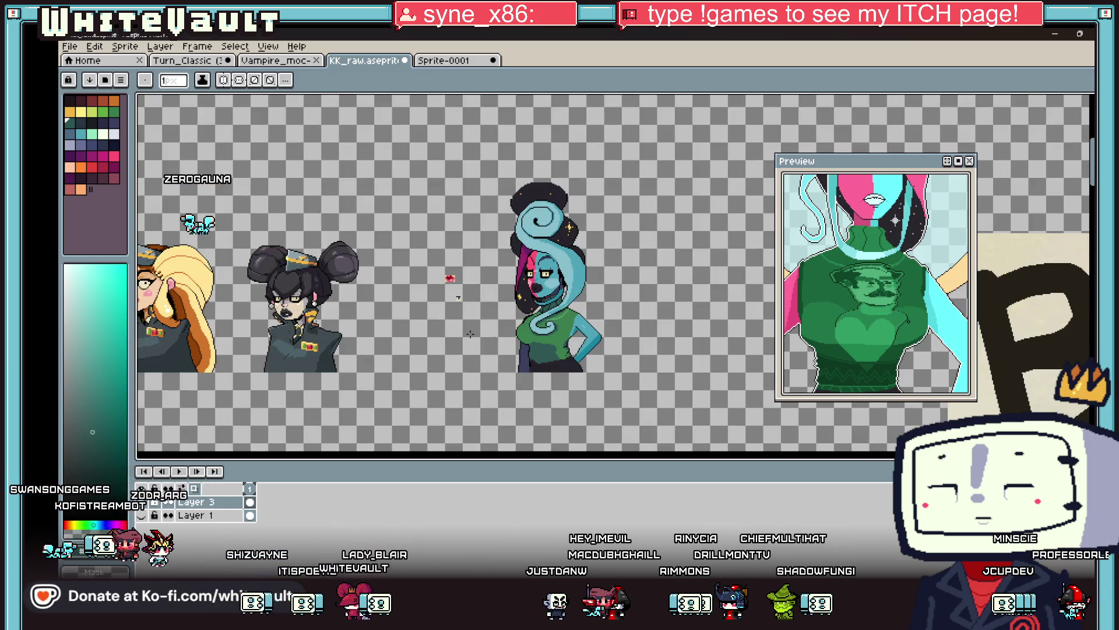
scroll(568, 325, "up", 5)
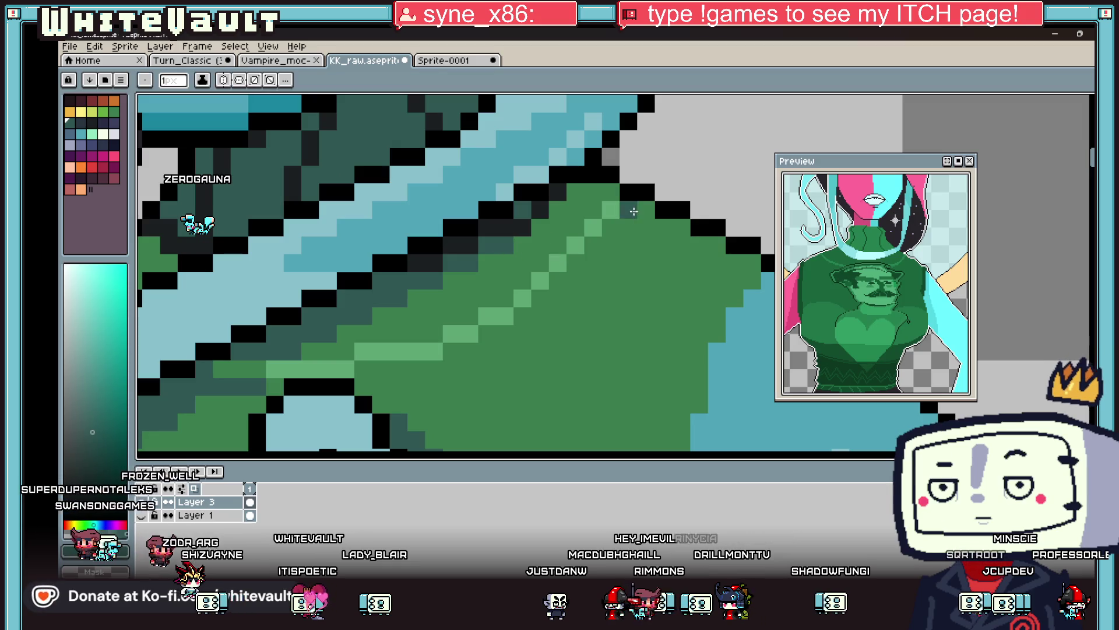
left_click(618, 209, "alt")
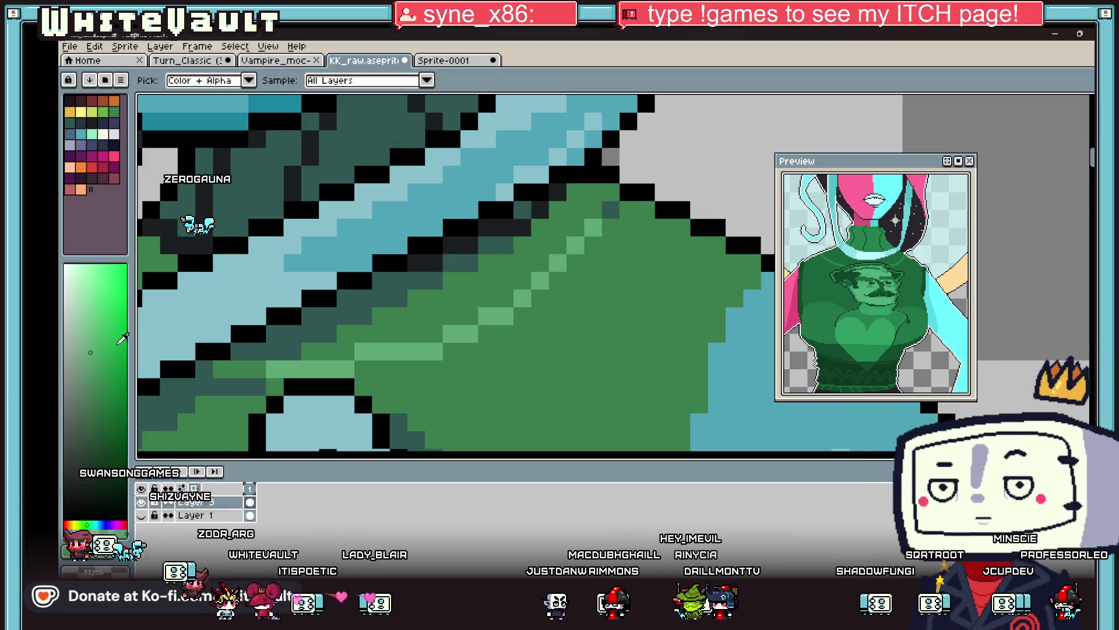
left_click(239, 316)
key("ctrl+z")
left_click(611, 206, "alt")
scroll(618, 221, "down", 5)
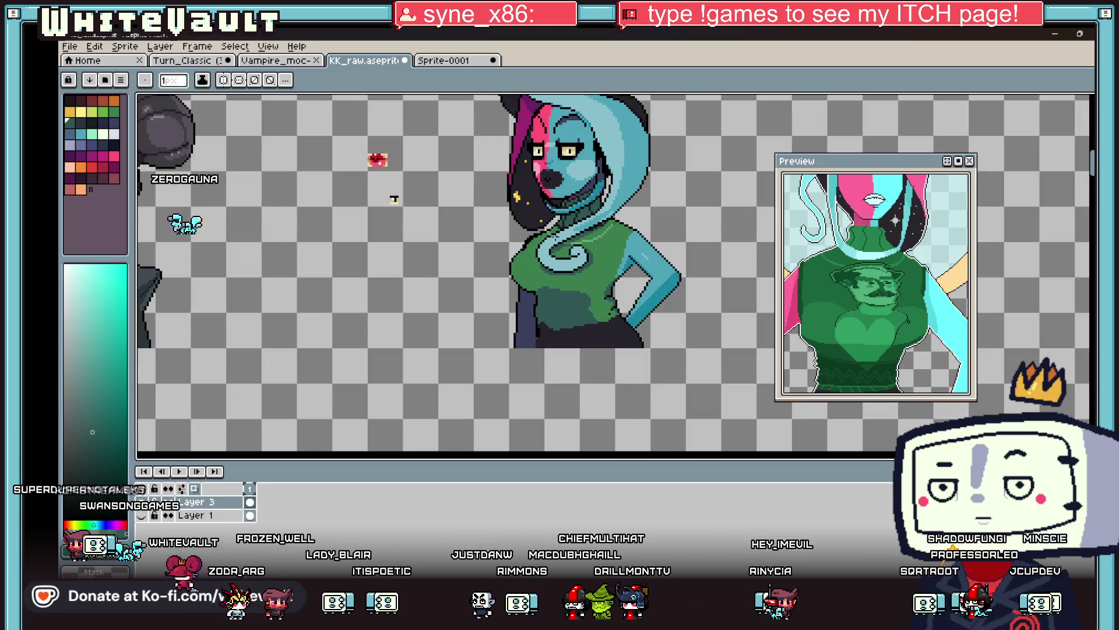
Pick dark teal shading colours and sample the teal near the armpit.
scroll(867, 307, "up", 2)
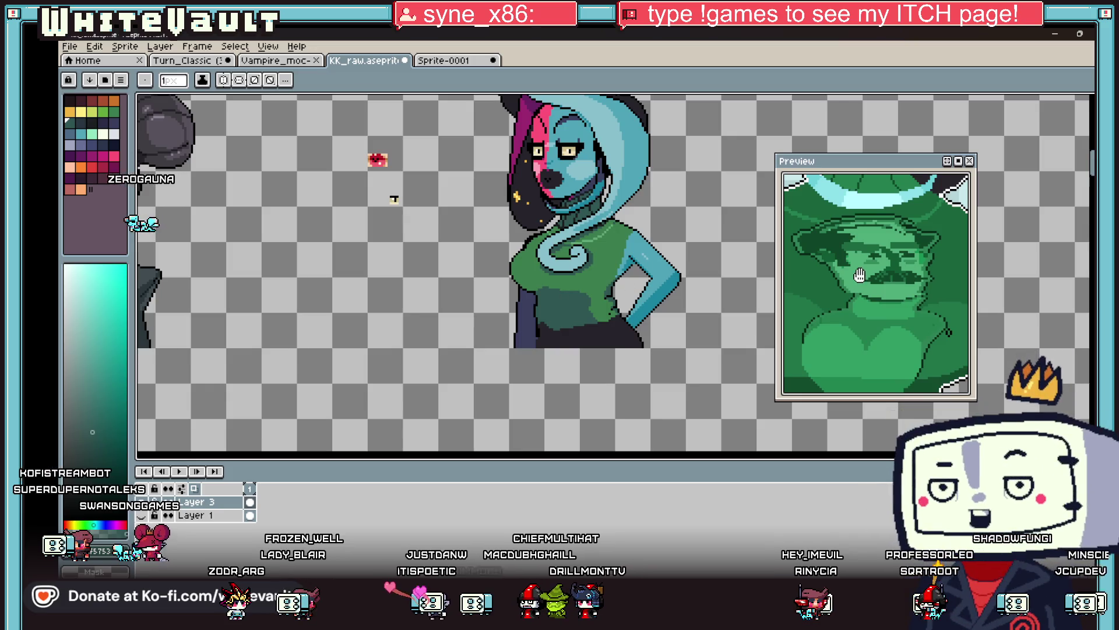
scroll(591, 271, "up", 2)
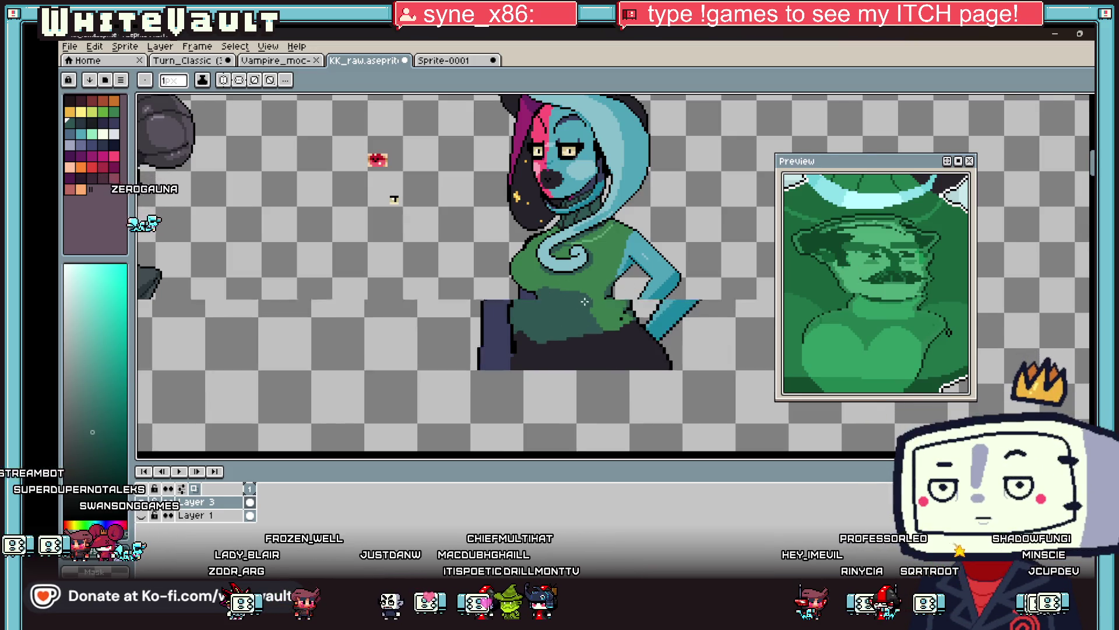
left_click(80, 123)
scroll(504, 277, "up", 3)
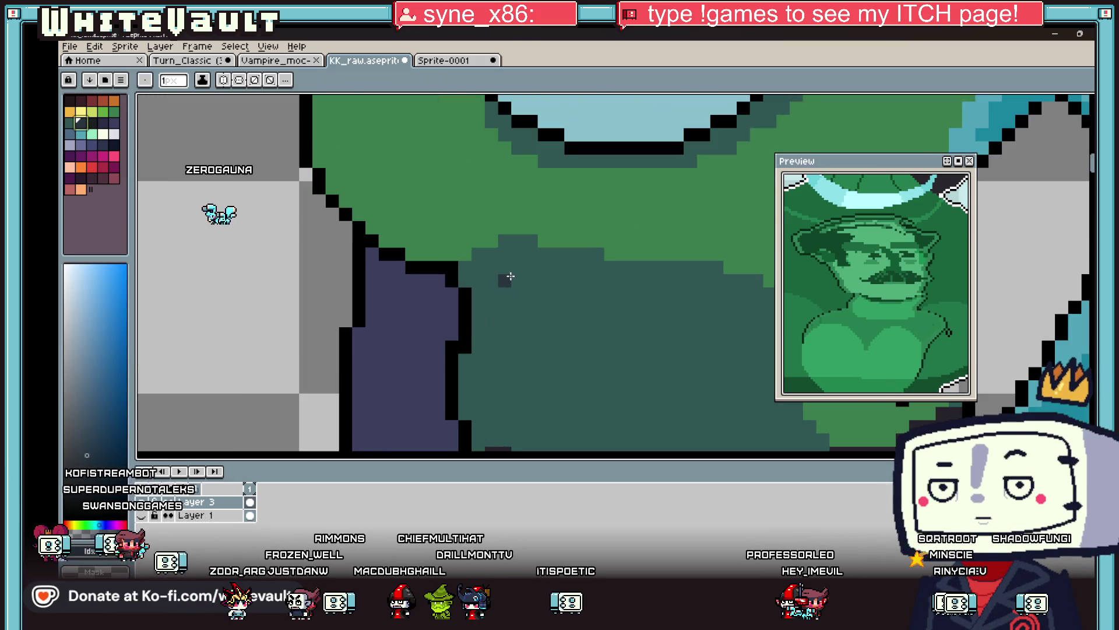
scroll(510, 276, "down", 3)
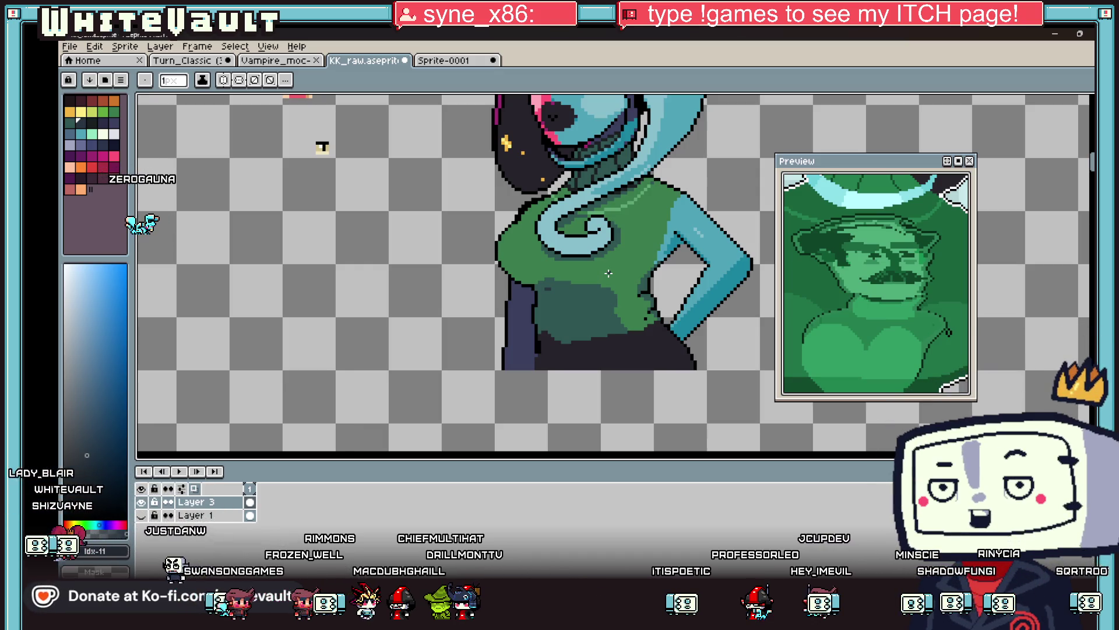
scroll(647, 266, "up", 3)
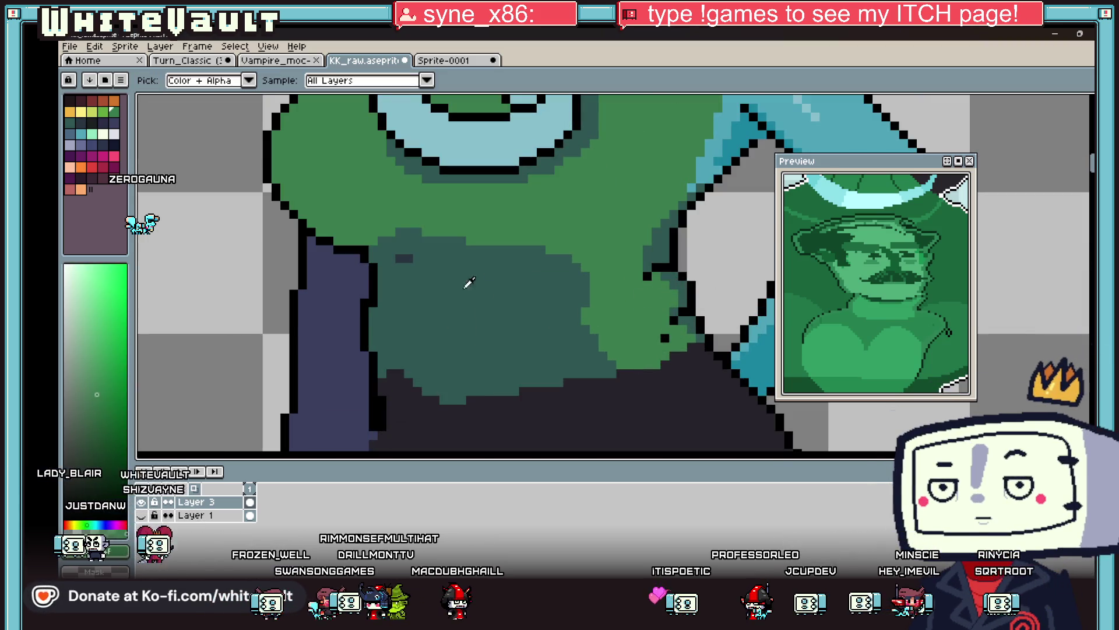
left_click(404, 253, "alt")
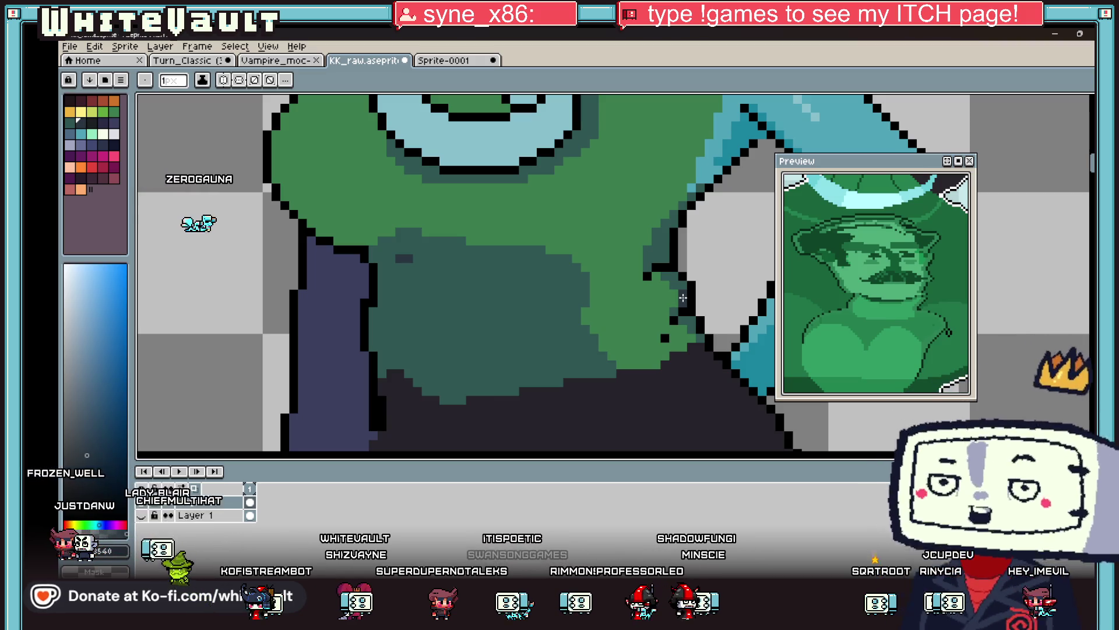
scroll(682, 297, "down", 5)
scroll(702, 261, "up", 2)
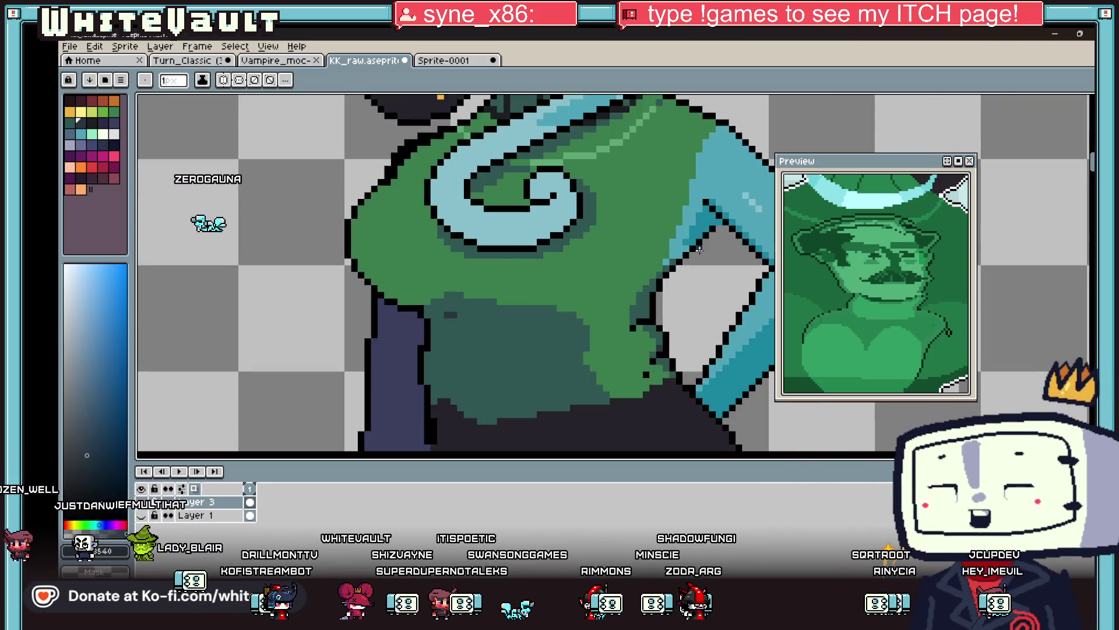
key("i")
left_click(683, 252, "alt")
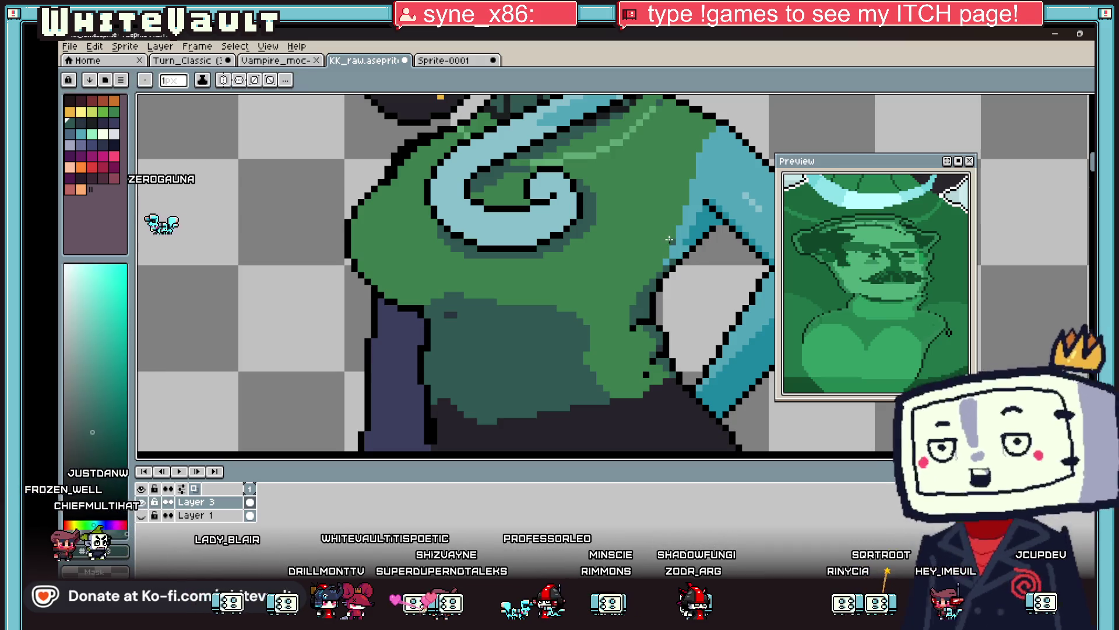
scroll(670, 236, "up", 2)
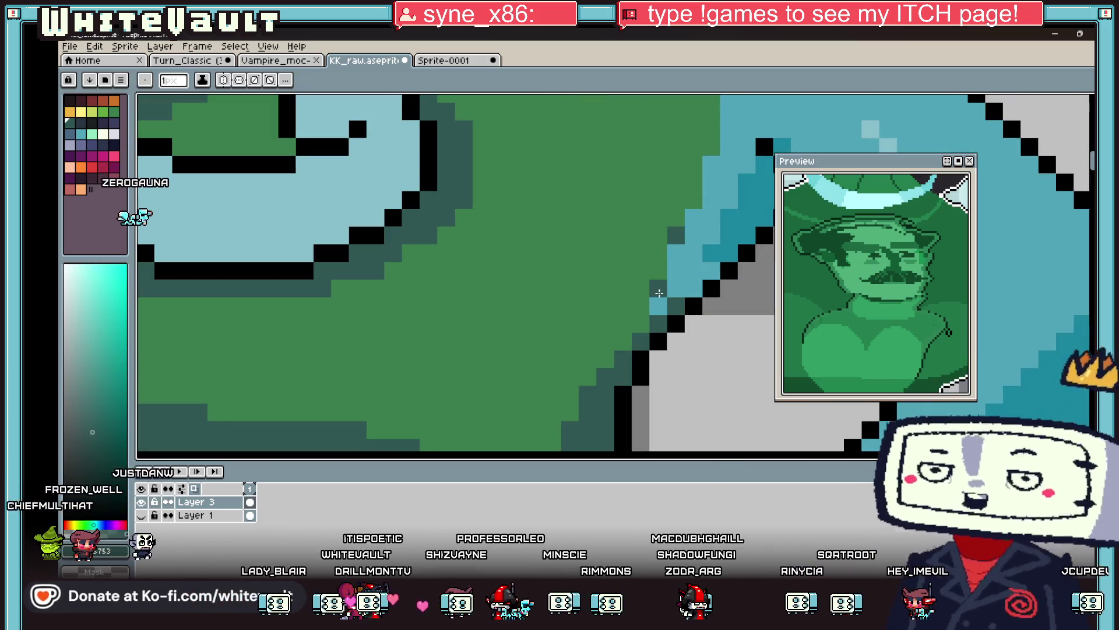
Draw a dark fold line across the lower sweater in its dark shadow colour.
key("i")
scroll(570, 320, "down", 5)
scroll(542, 316, "up", 3)
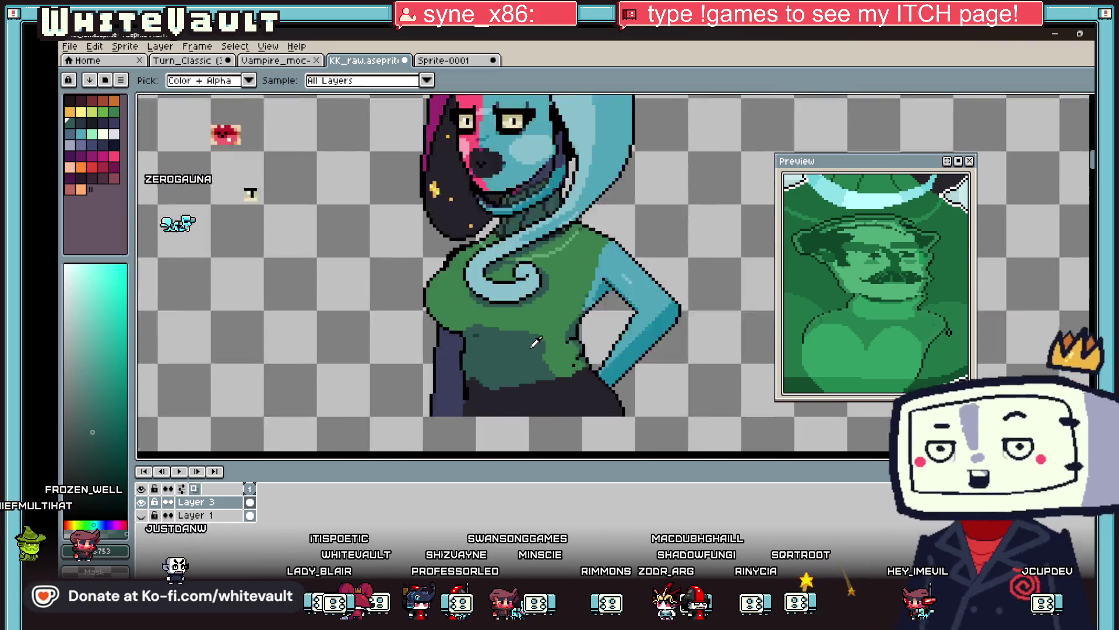
left_click(459, 315, "alt")
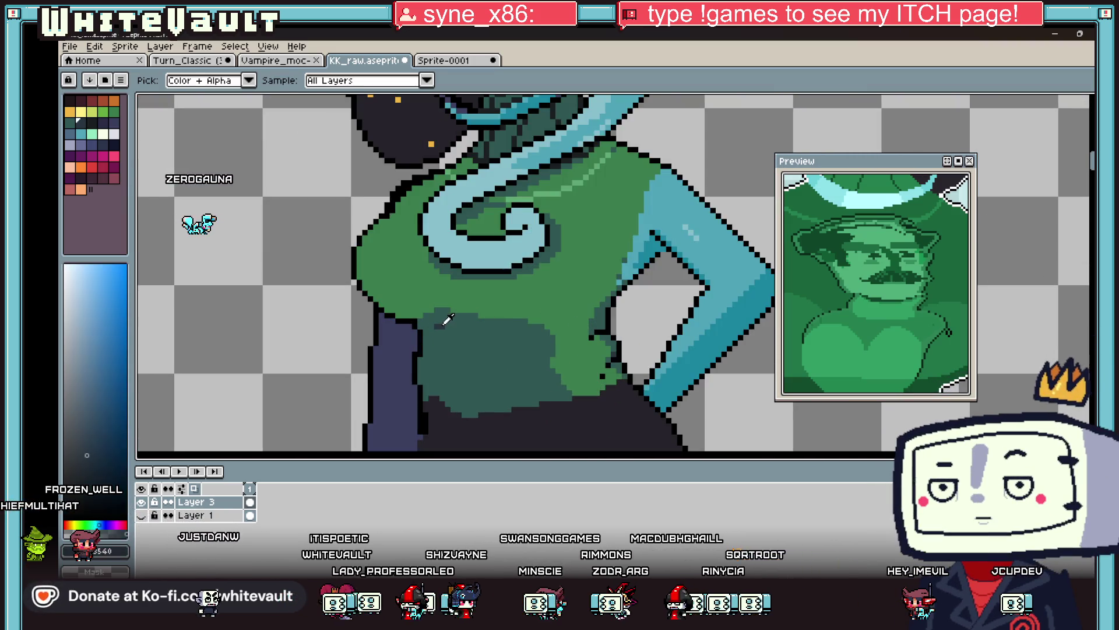
scroll(844, 312, "down", 2)
mouse_move(844, 313)
left_mouse_down()
mouse_move(865, 287)
mouse_move(861, 254)
left_mouse_up()
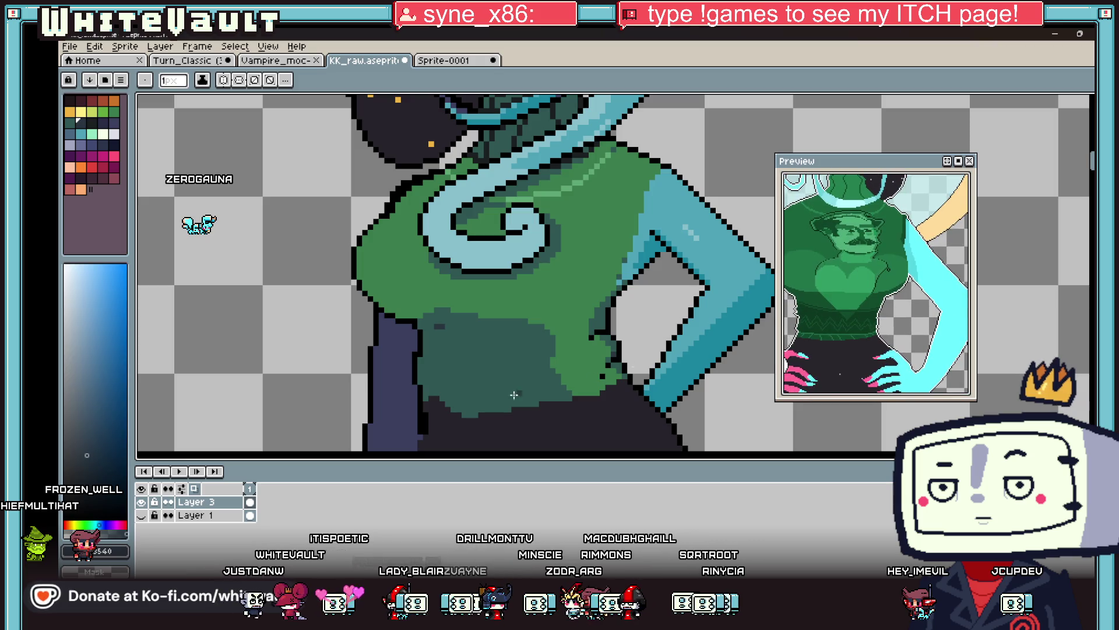
scroll(432, 375, "up", 2)
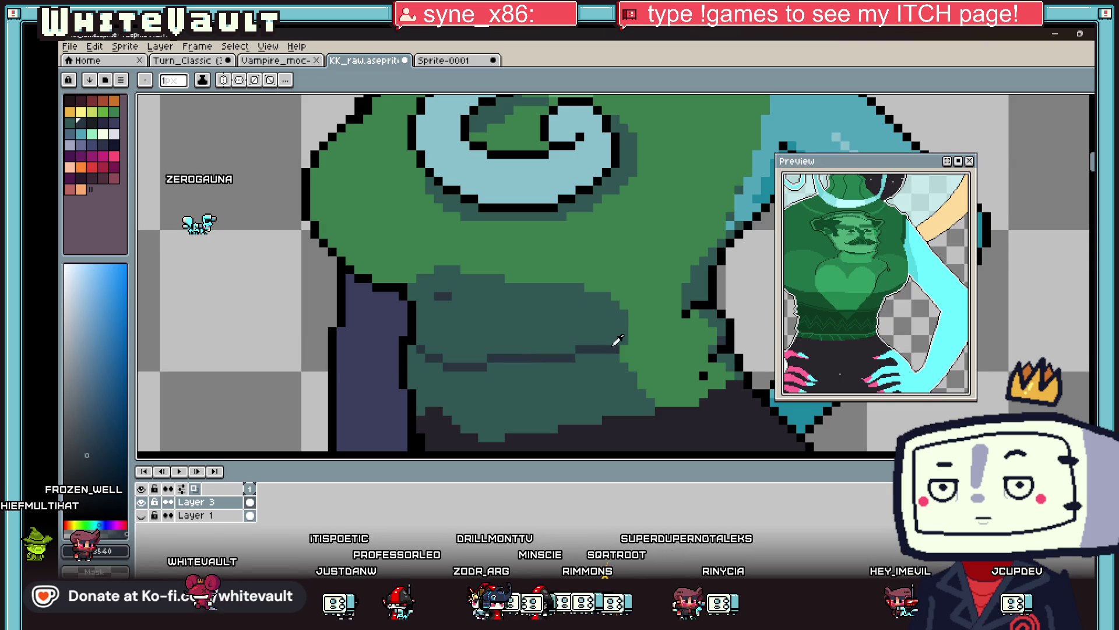
left_click(614, 344, "alt")
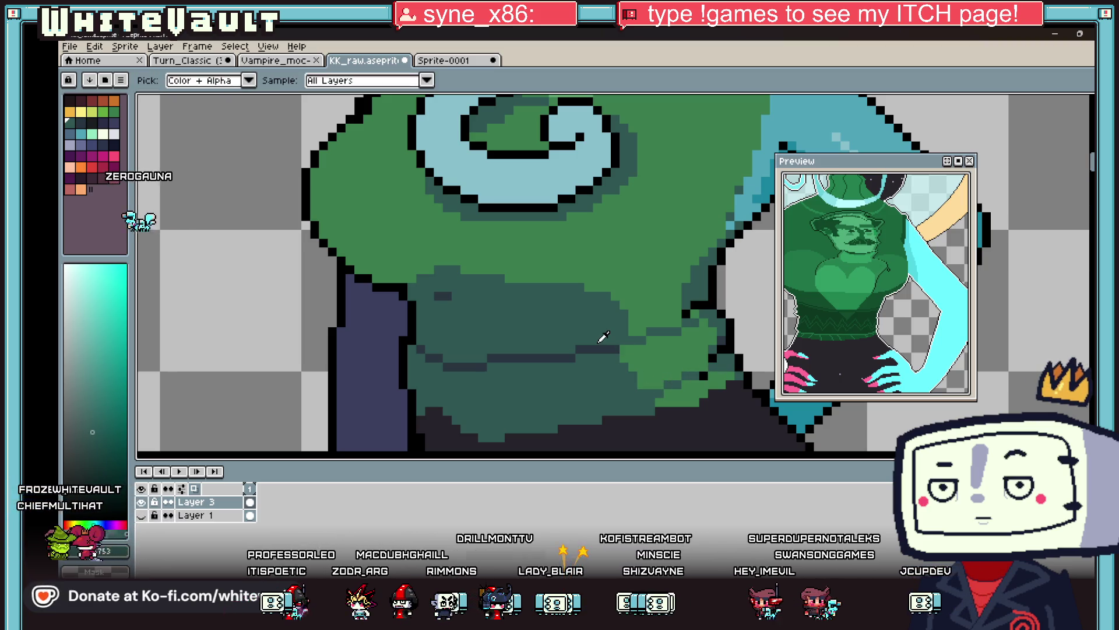
left_click(645, 402, "alt")
left_click_drag(654, 394, 559, 402)
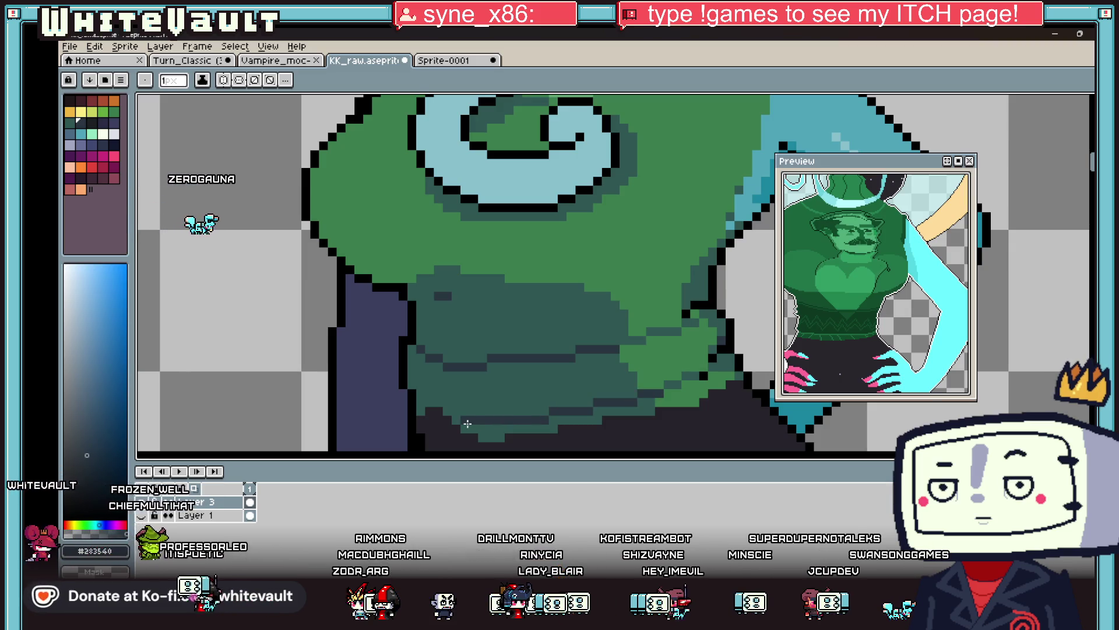
Sample the fold colours and paint a lighter green highlight across the sweater.
left_click(451, 412, "alt")
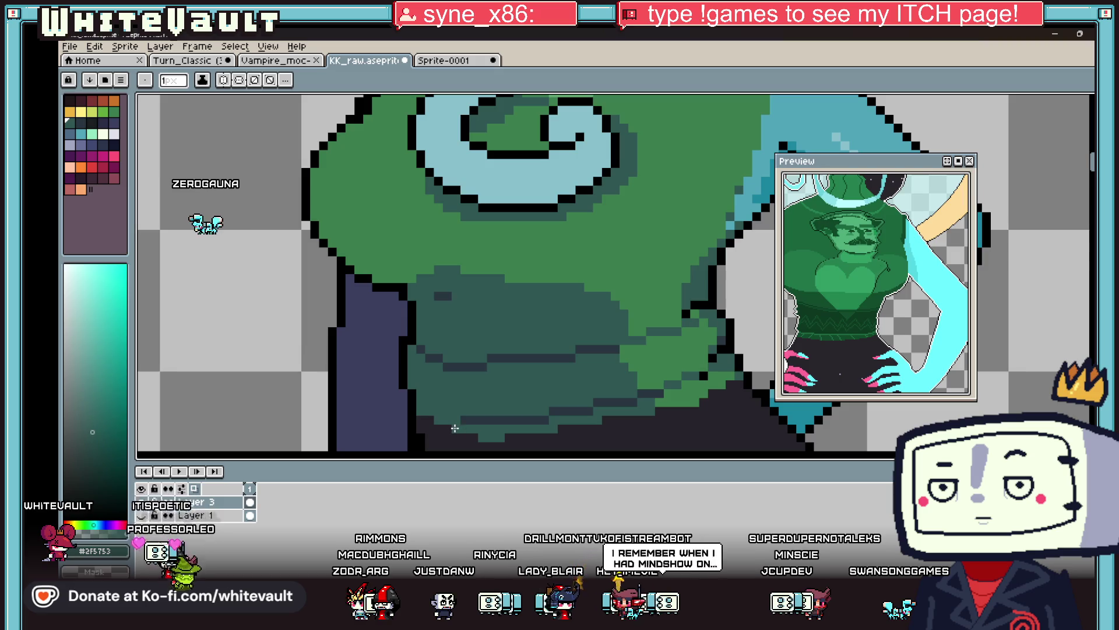
left_click(452, 432, "alt")
left_click(451, 418, "alt")
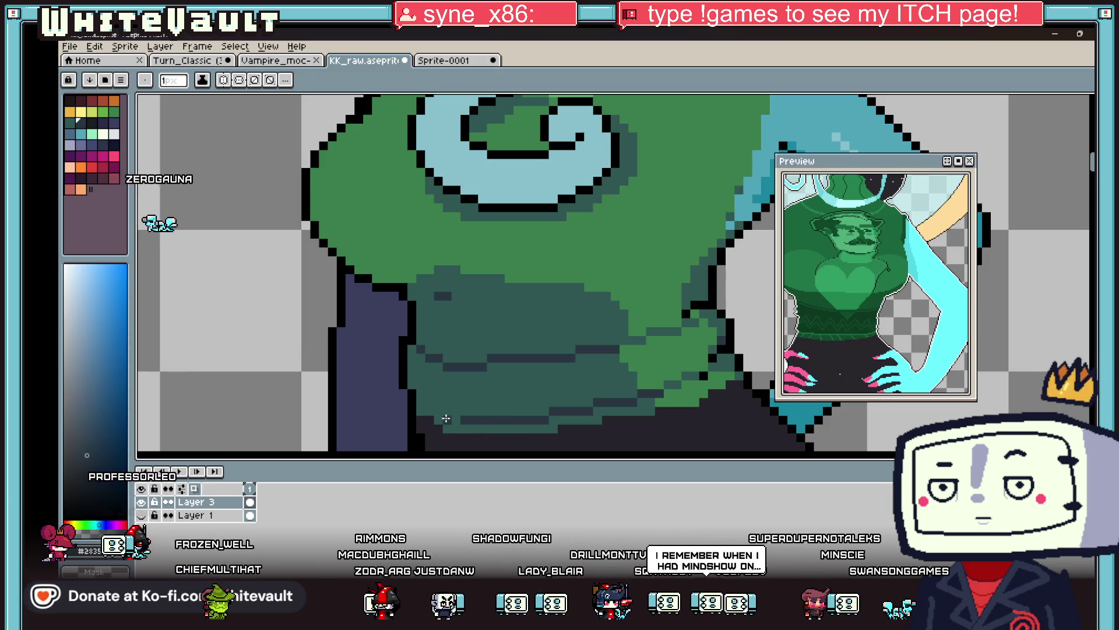
left_click(448, 412, "alt")
left_click(460, 424, "alt")
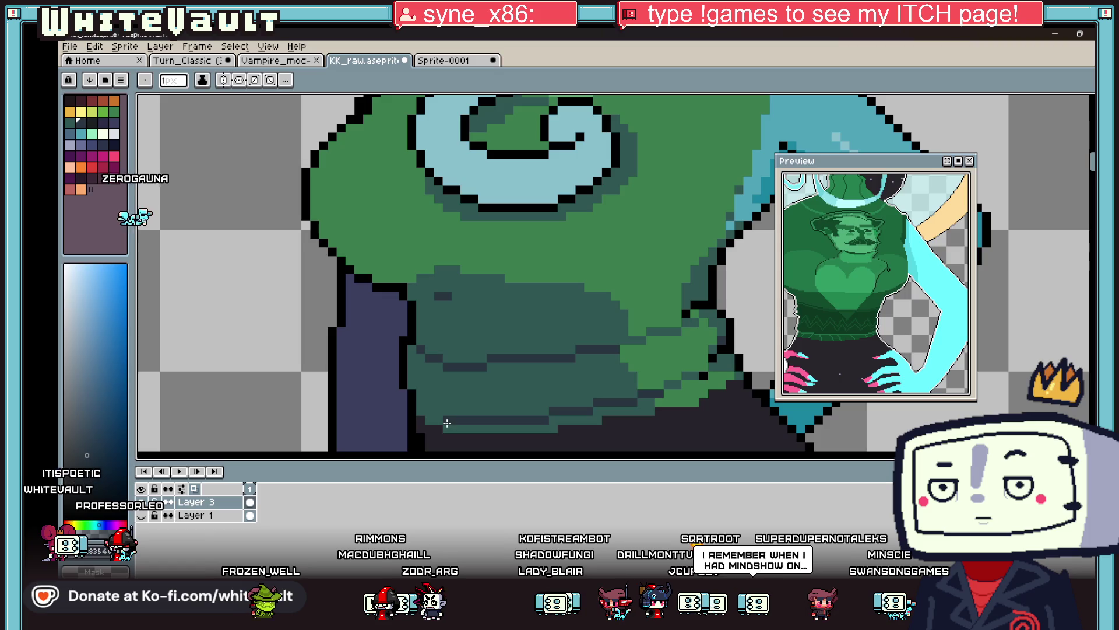
scroll(473, 364, "down", 3)
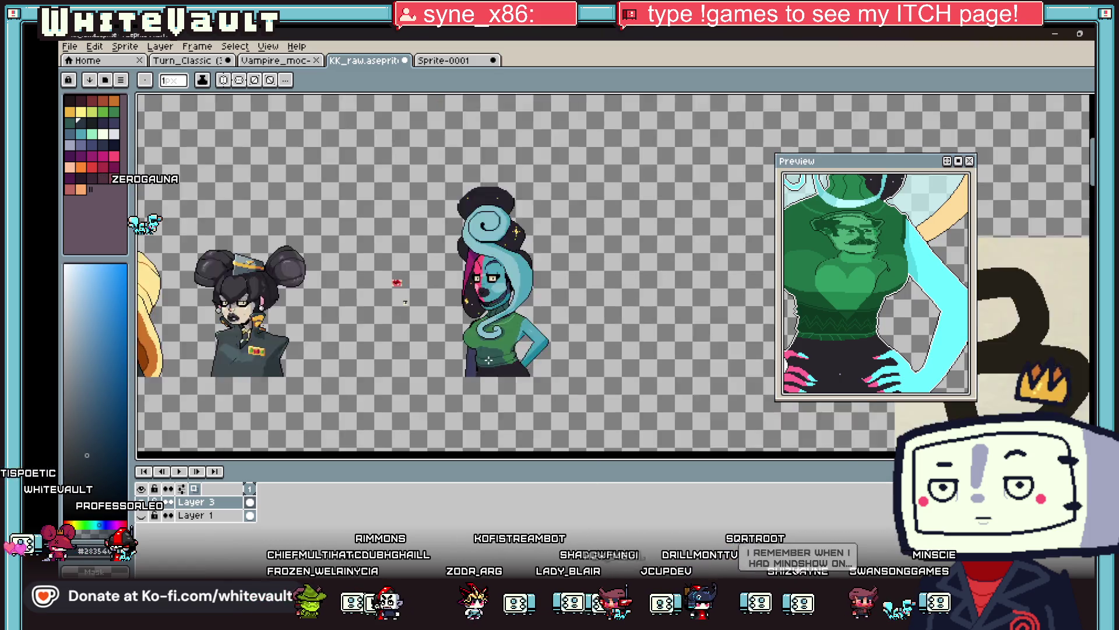
scroll(481, 355, "up", 1)
scroll(607, 315, "up", 1)
left_click(587, 338, "alt")
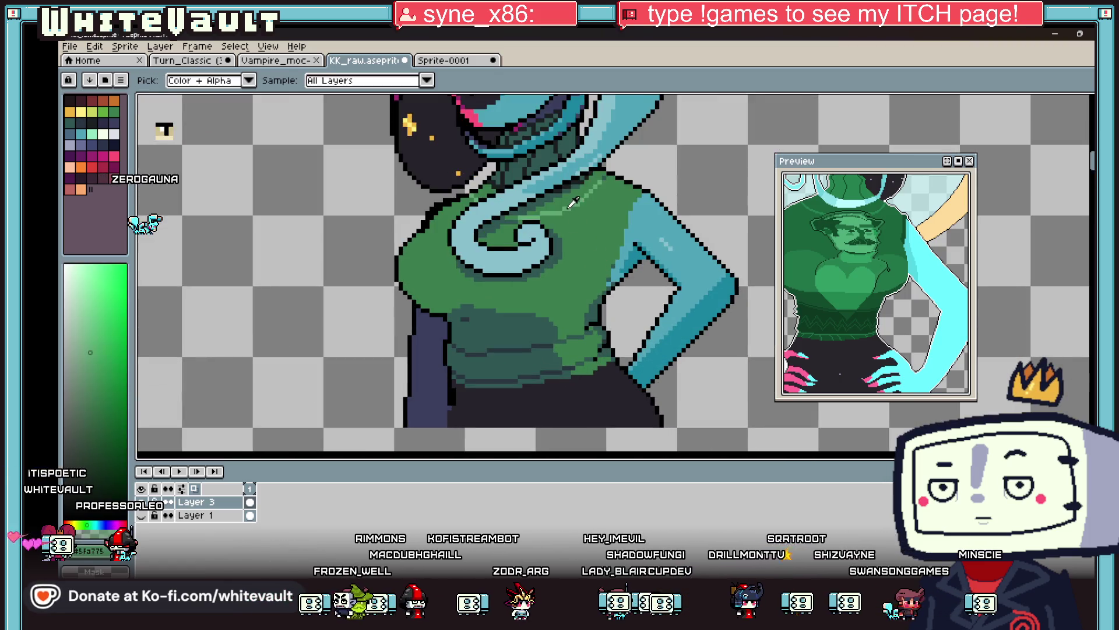
scroll(588, 338, "up", 2)
left_click_drag(577, 349, 535, 350)
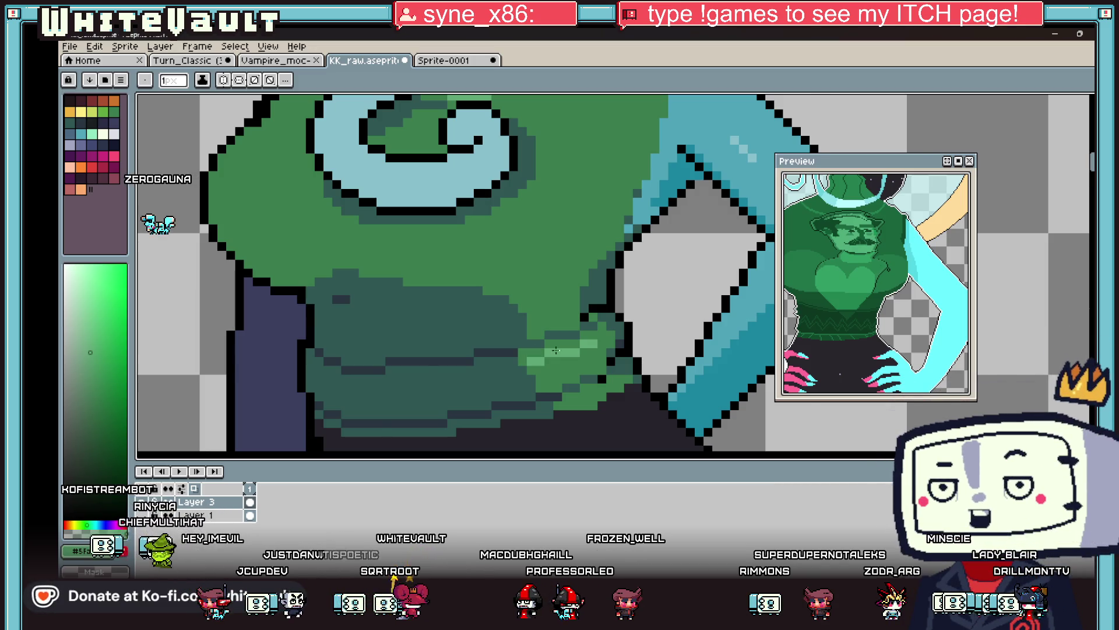
Add light-green pixels and a longer highlight stroke along the belly fold.
scroll(555, 350, "down", 4)
scroll(565, 325, "up", 4)
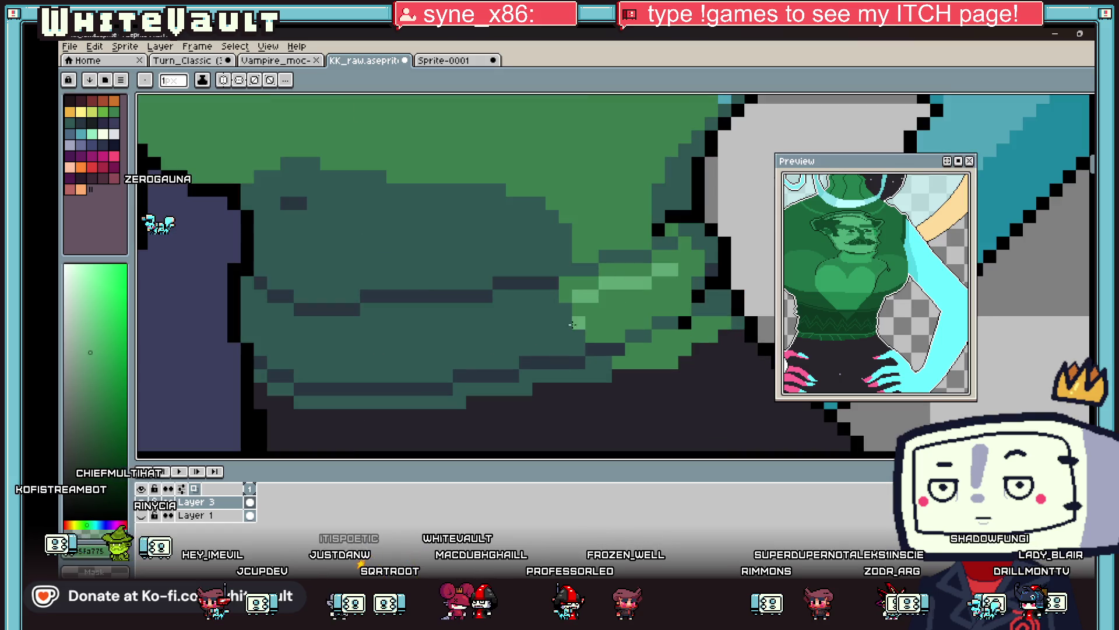
key("b")
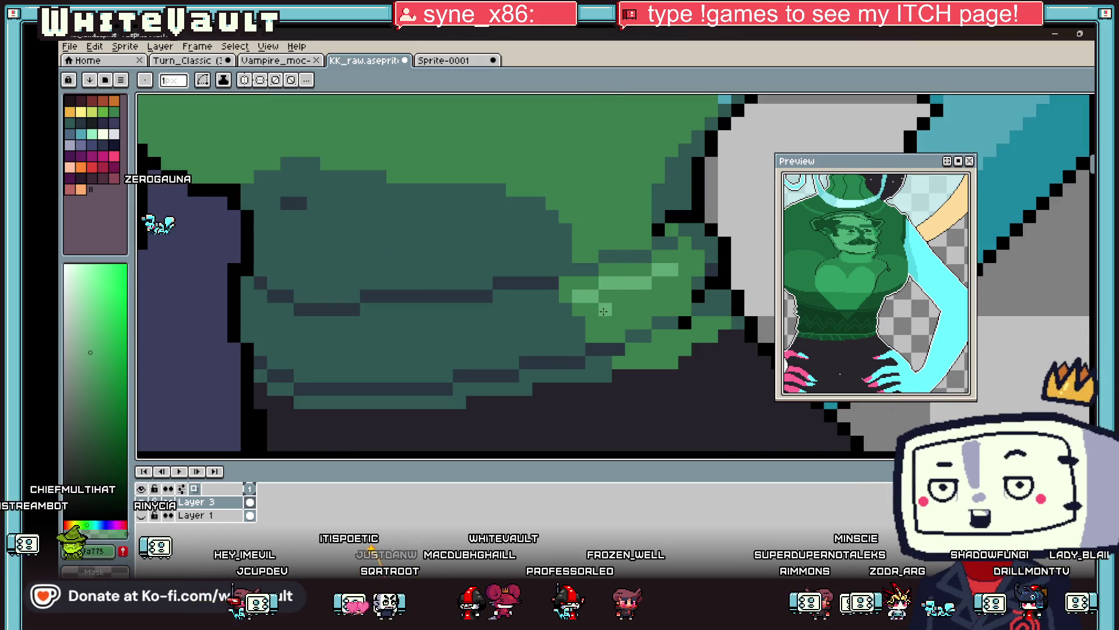
key("e")
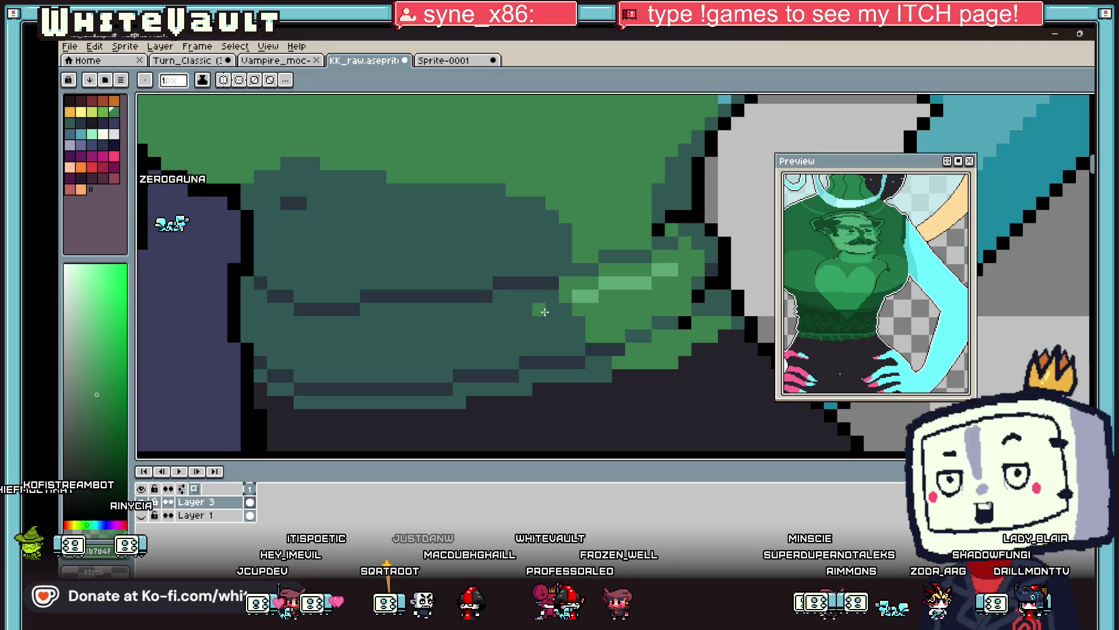
left_click(527, 321)
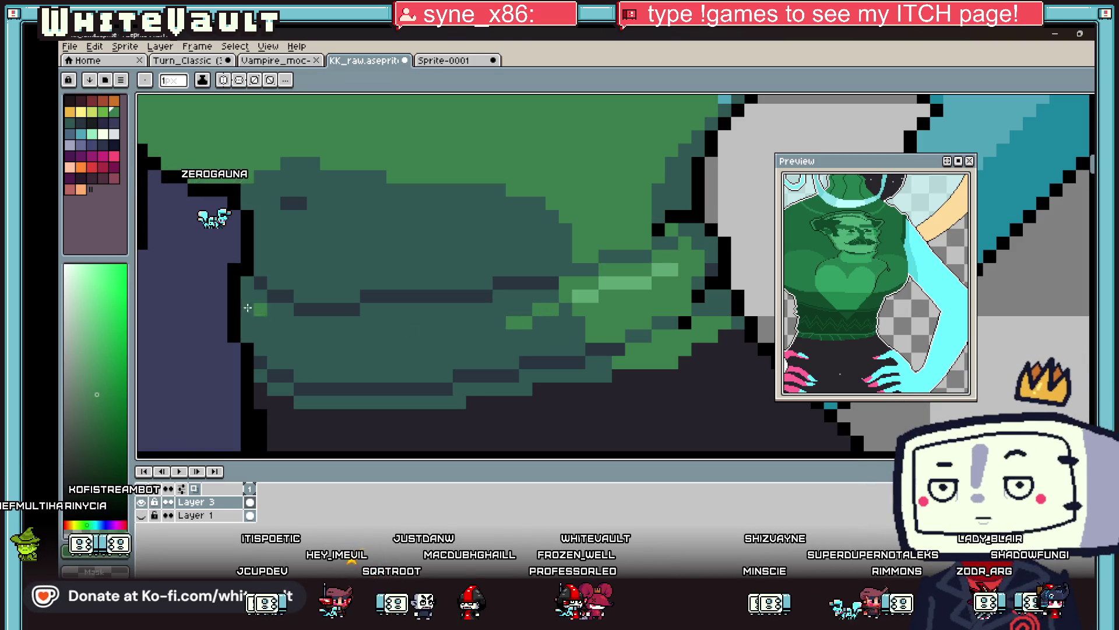
mouse_move(249, 309)
left_mouse_down()
mouse_move(344, 350)
mouse_move(501, 326)
left_mouse_up()
scroll(502, 325, "down", 4)
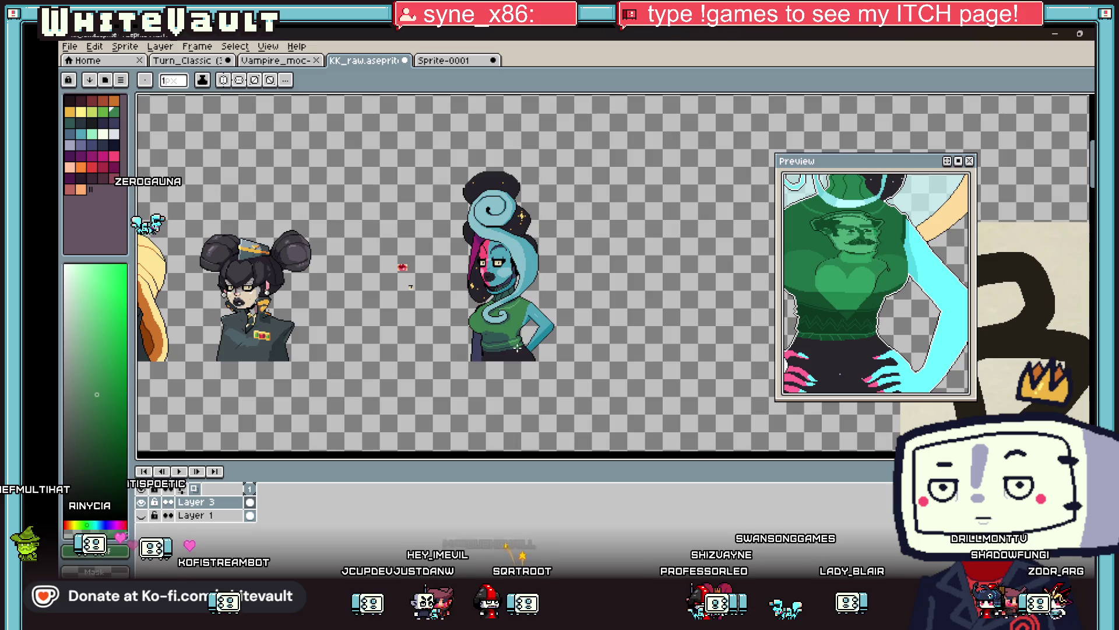
Sample the teal and dark teal-green sweater shades to shade the sweater around the spiral.
scroll(502, 348, "up", 2)
key("v")
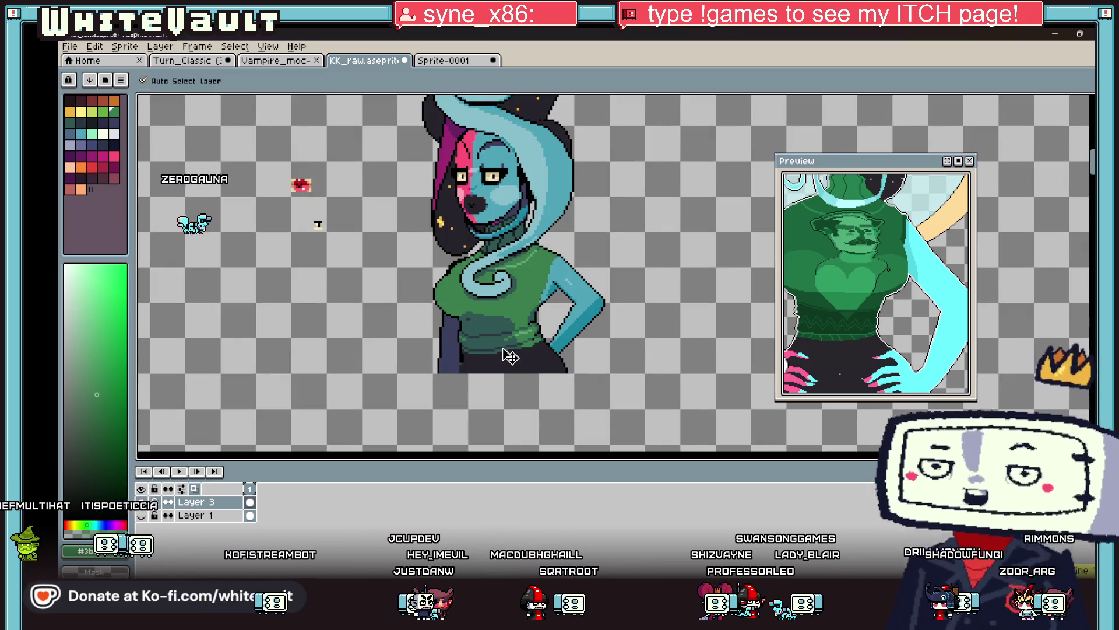
key("b")
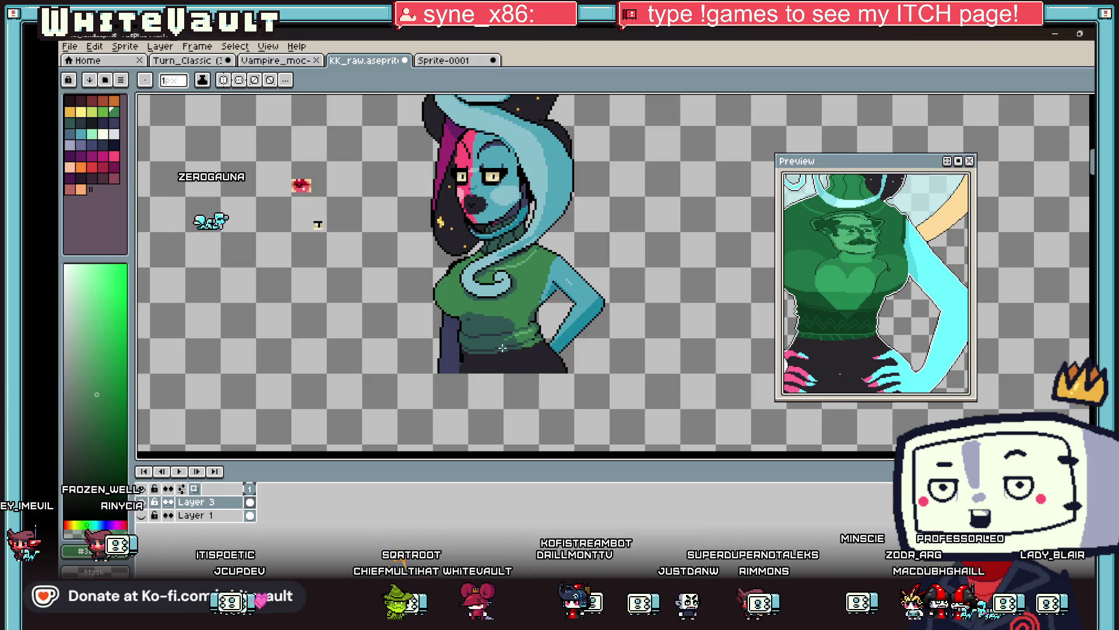
scroll(502, 348, "up", 3)
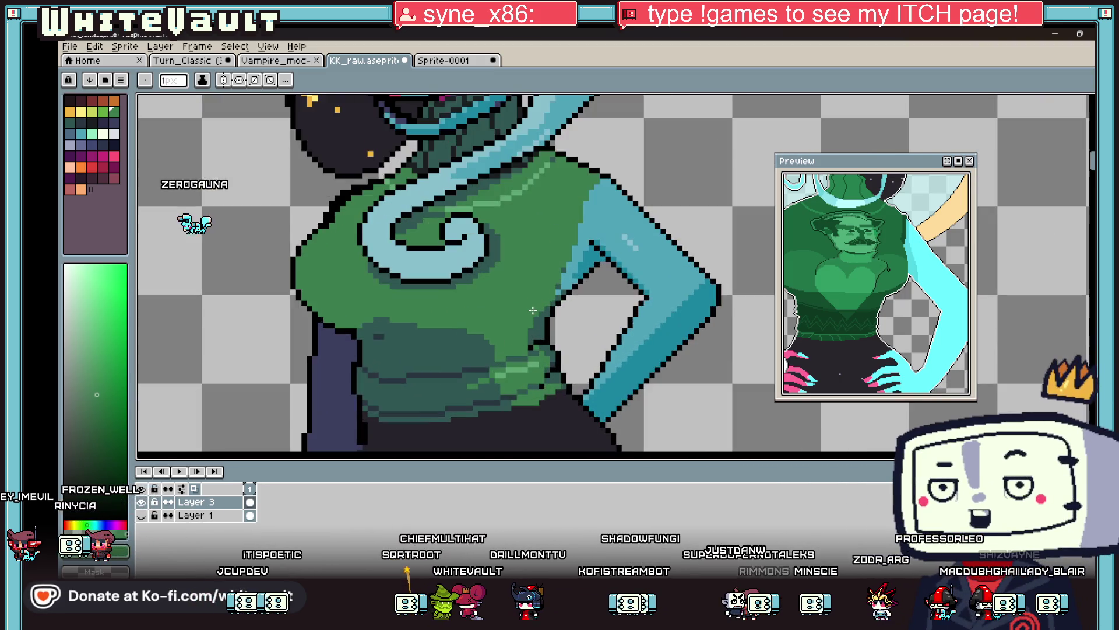
scroll(482, 325, "up", 2)
scroll(489, 279, "down", 3)
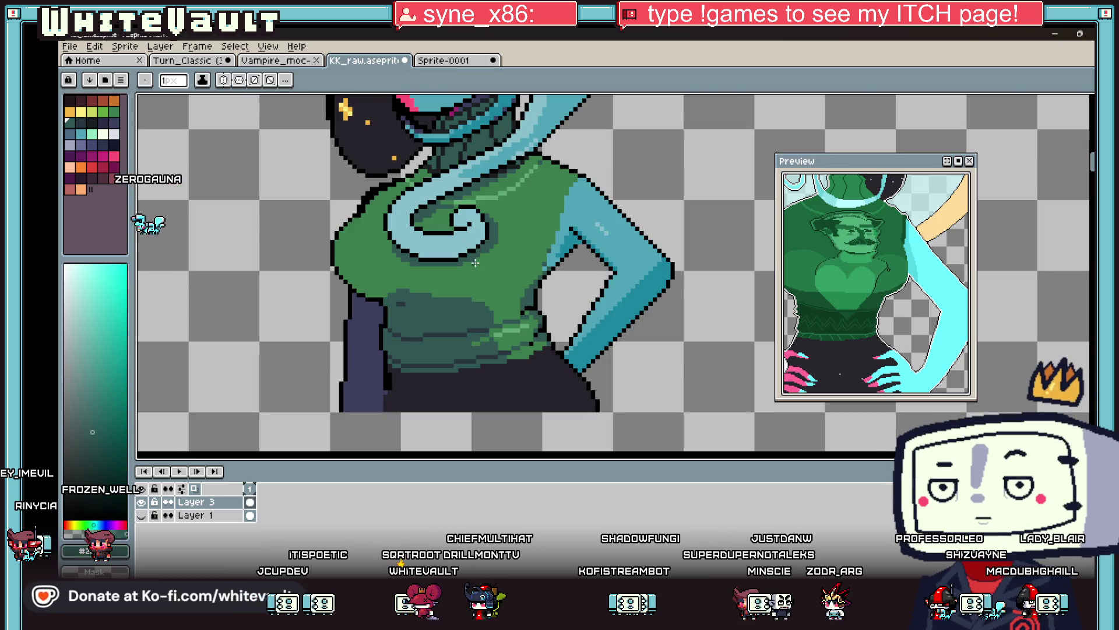
left_click(418, 280, "alt")
scroll(427, 265, "up", 3)
scroll(535, 253, "down", 2)
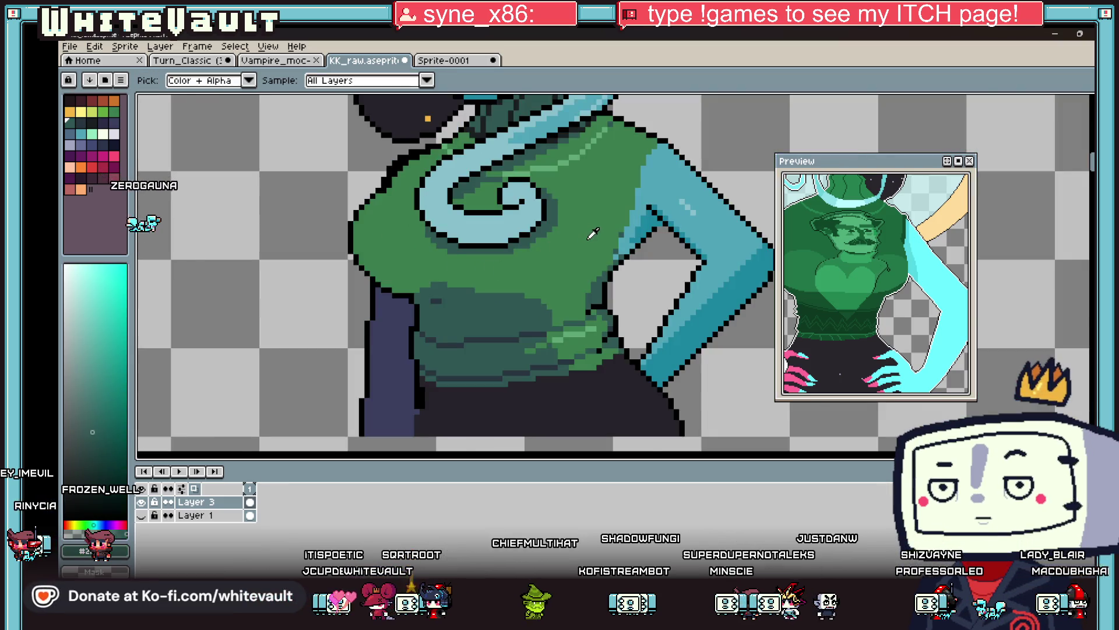
scroll(593, 234, "down", 3)
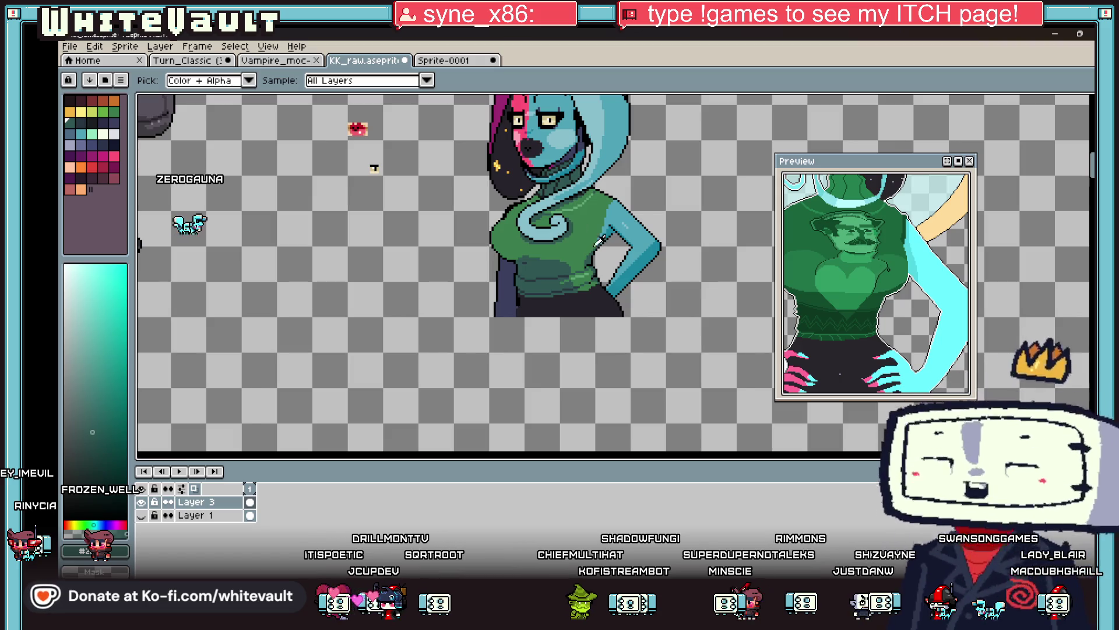
scroll(547, 249, "up", 4)
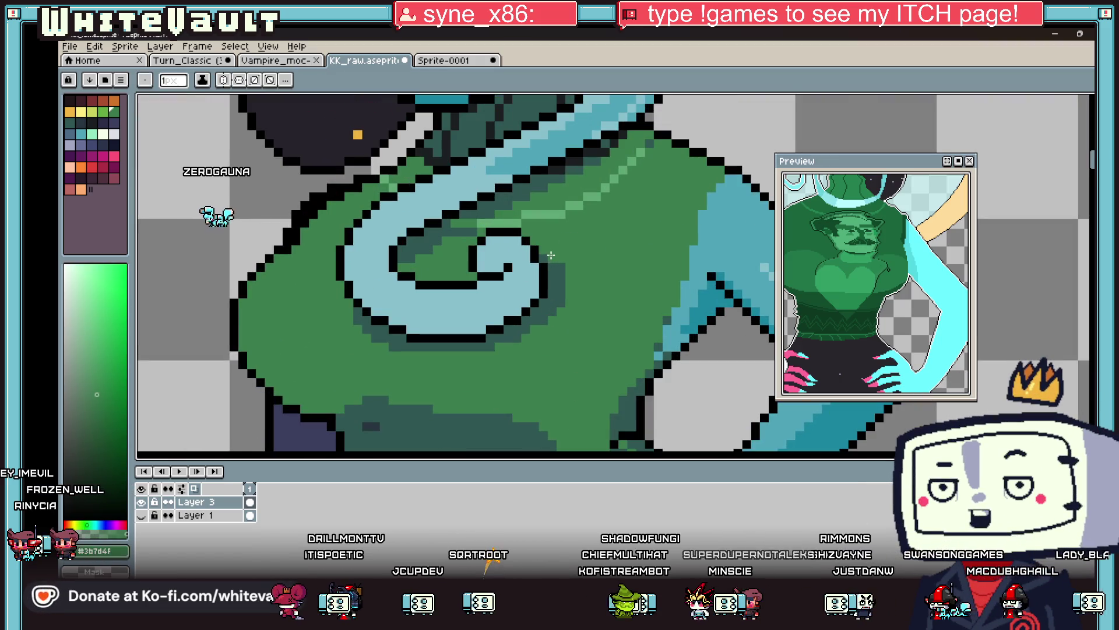
left_click(541, 326, "alt")
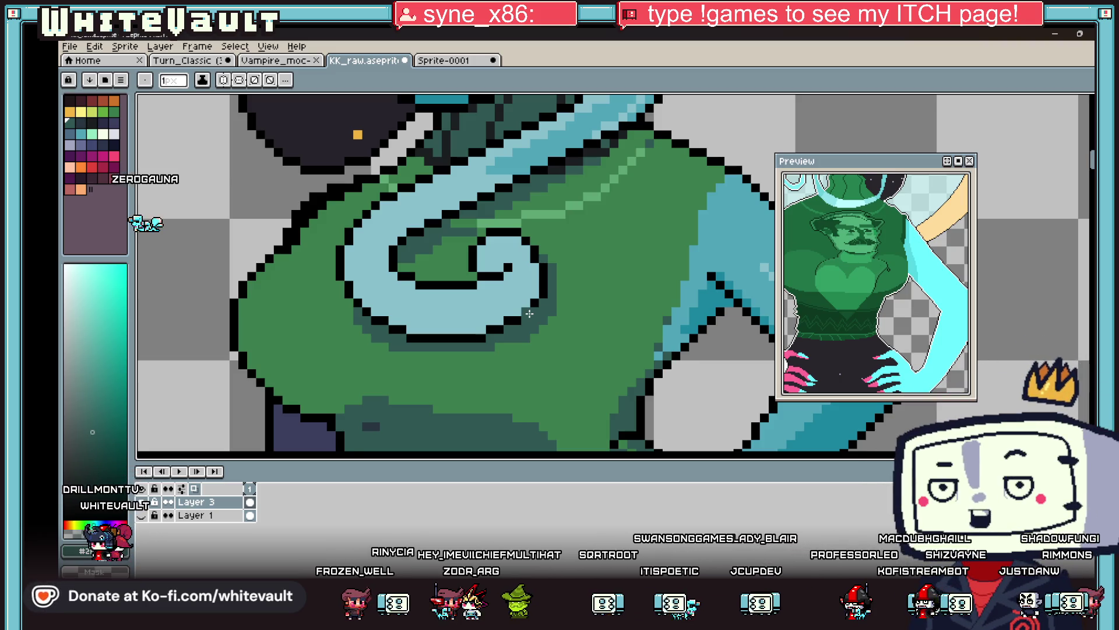
scroll(529, 314, "down", 5)
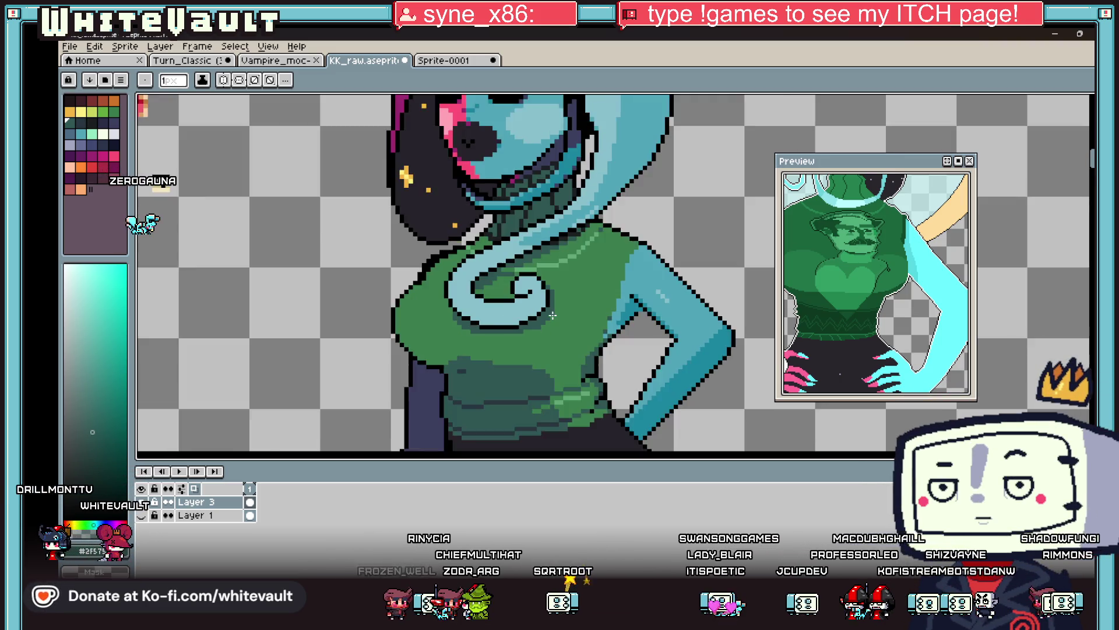
Zoom in and out to review the finished pink-and-teal bust, keeping the pencil active.
scroll(521, 311, "up", 2)
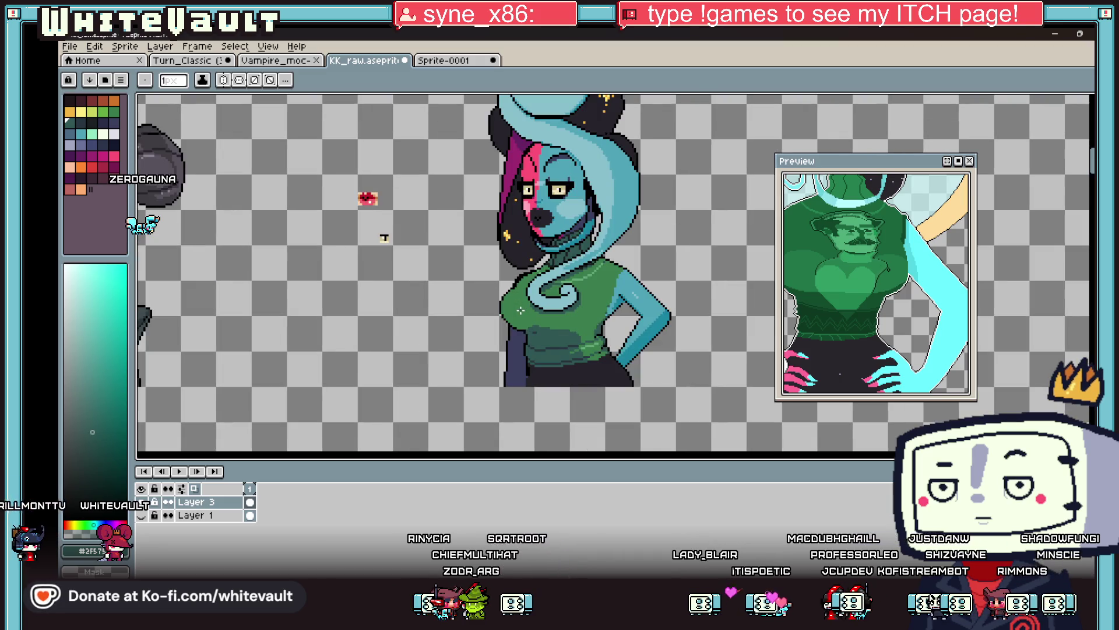
scroll(521, 311, "up", 1)
key("alt")
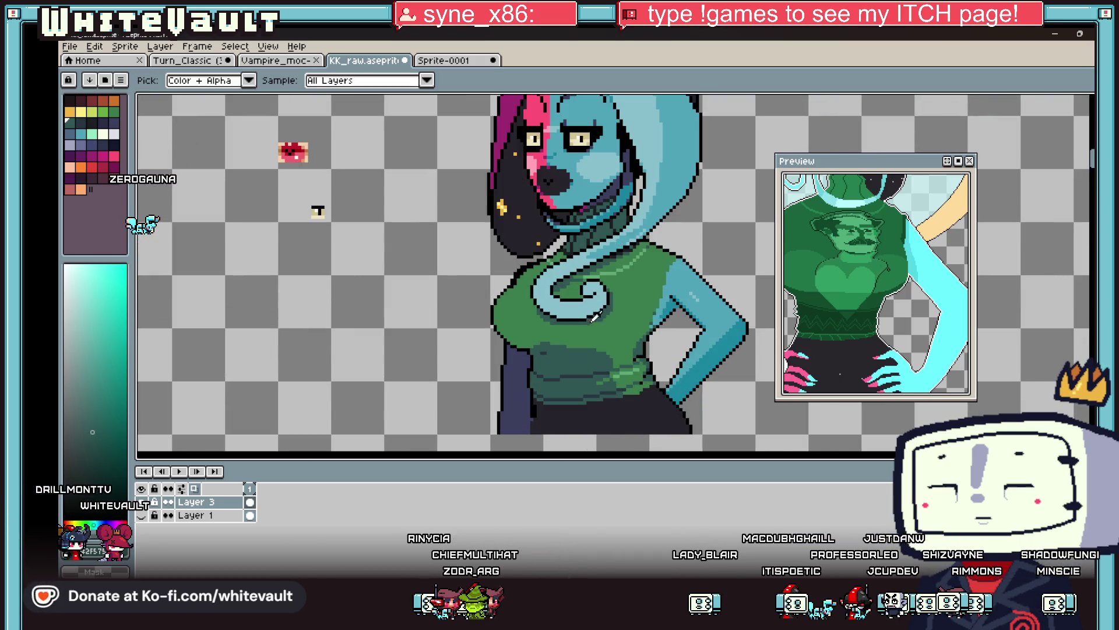
scroll(625, 325, "down", 4)
scroll(626, 325, "up", 2)
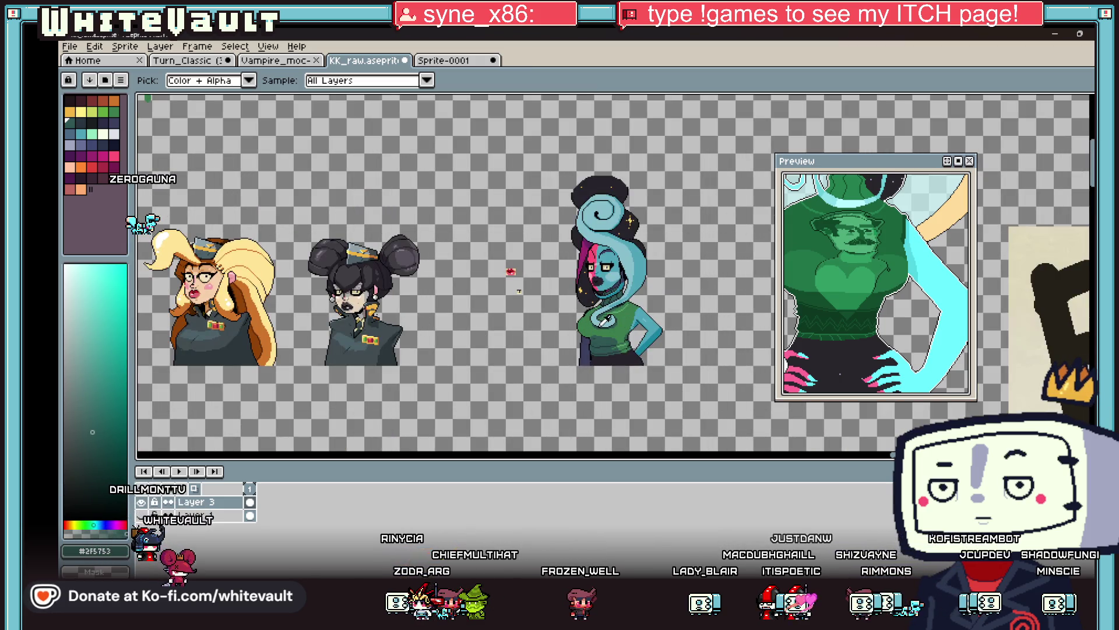
scroll(880, 265, "down", 3)
scroll(880, 265, "up", 3)
scroll(658, 267, "down", 2)
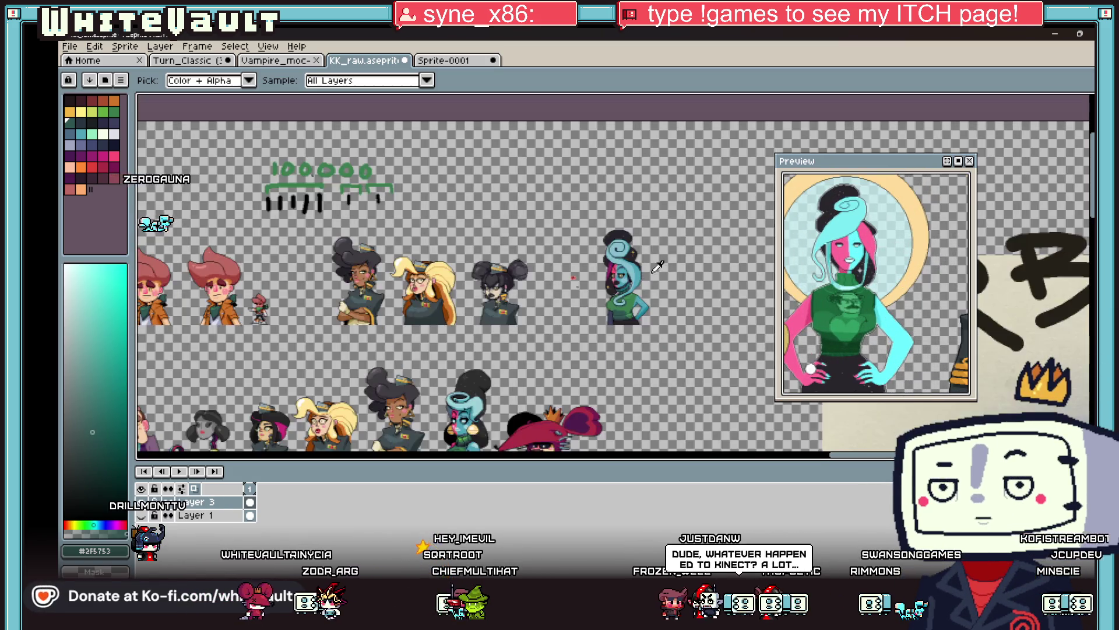
scroll(657, 267, "up", 2)
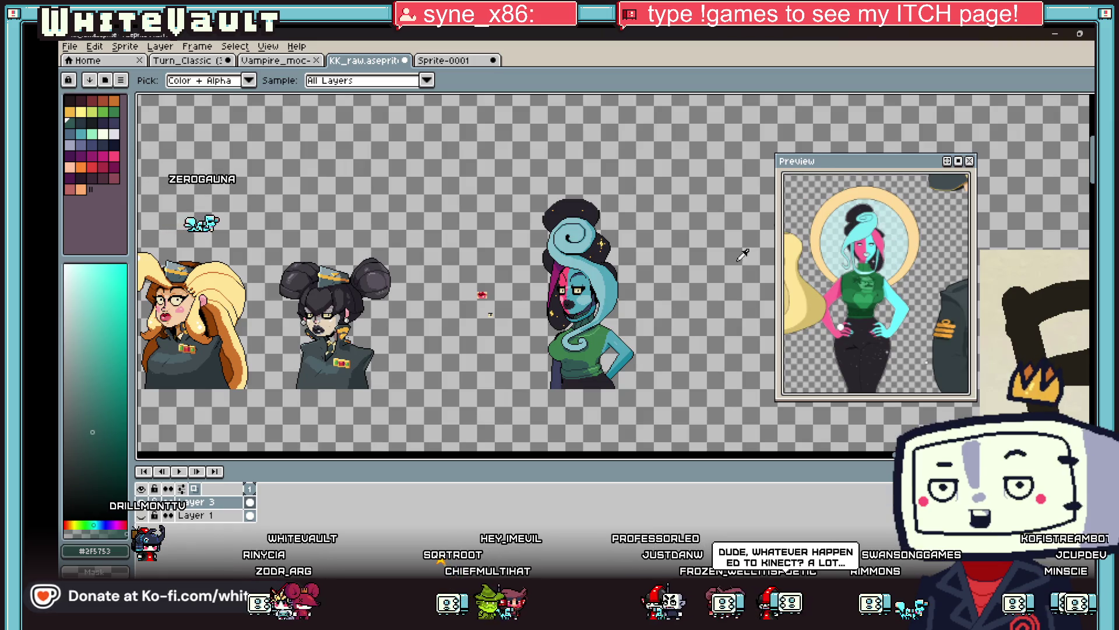
scroll(889, 307, "down", 3)
scroll(889, 307, "up", 2)
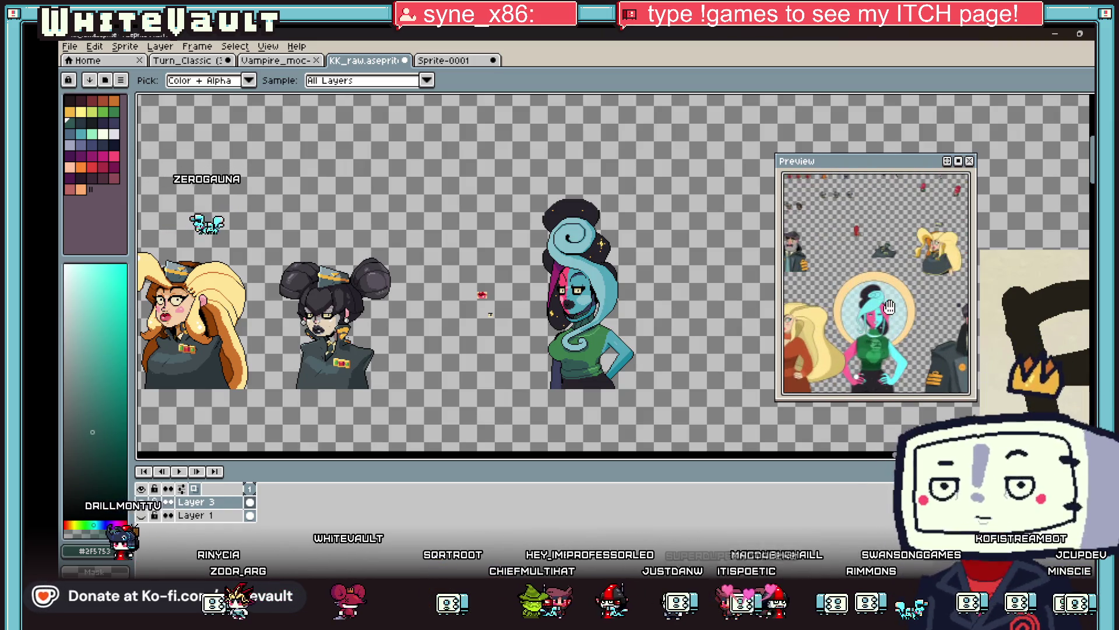
scroll(571, 311, "up", 2)
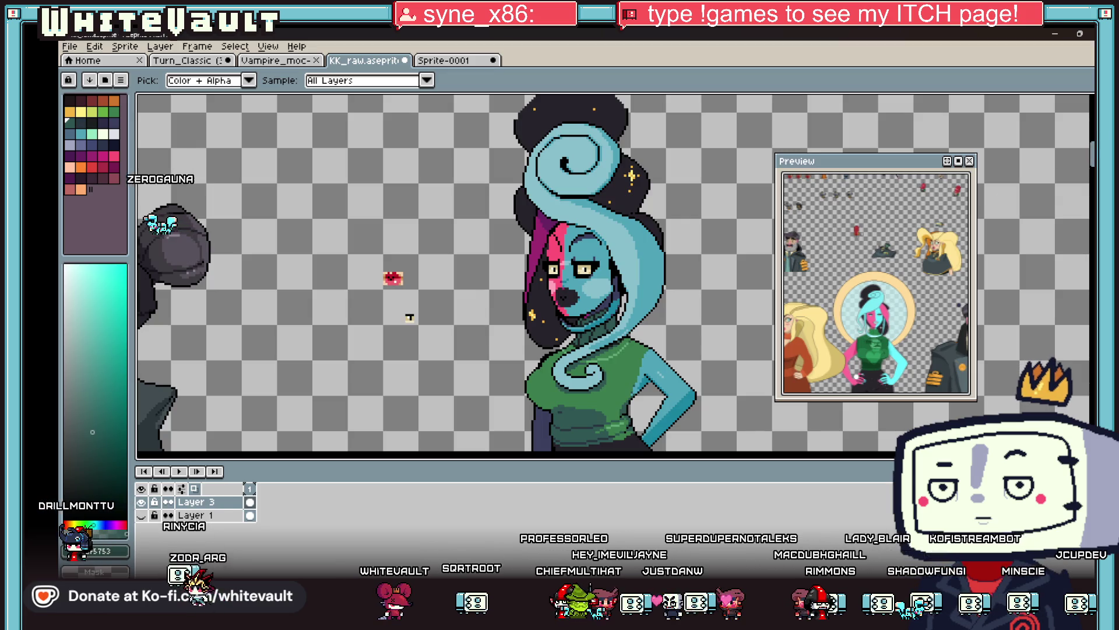
key("b")
scroll(716, 278, "down", 2)
scroll(715, 278, "down", 2)
scroll(719, 284, "up", 3)
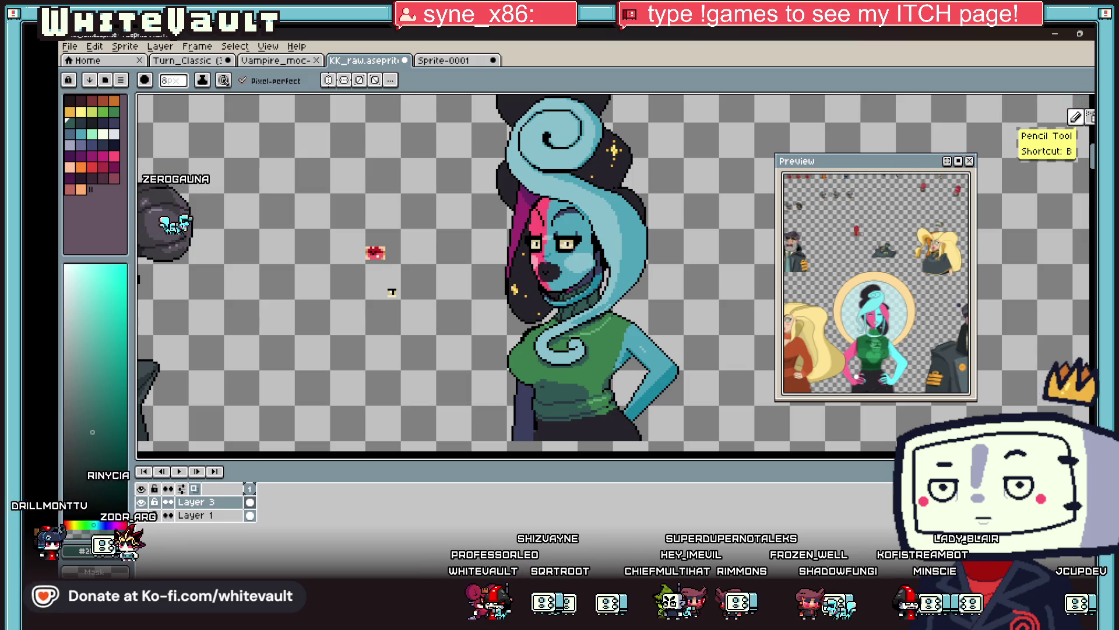
Select the character with the rectangular marquee and drag a copy to the right.
key("m")
scroll(576, 196, "down", 2)
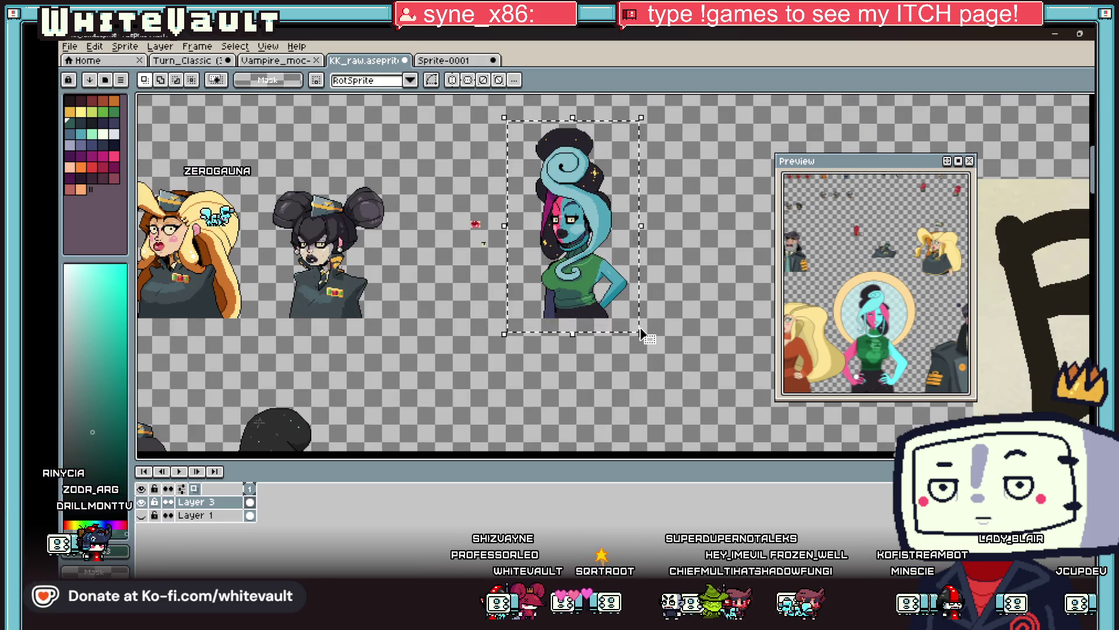
mouse_move(647, 326)
left_mouse_down()
mouse_move(742, 300)
mouse_move(732, 303)
left_mouse_up()
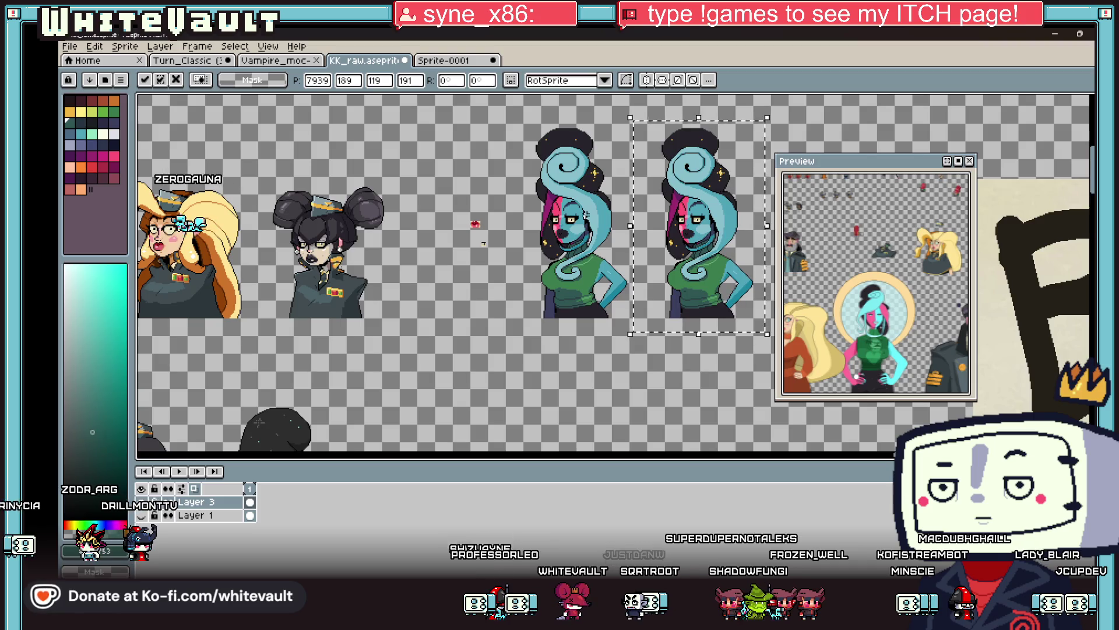
scroll(546, 221, "up", 3)
scroll(547, 221, "up", 2)
scroll(810, 338, "down", 2)
scroll(810, 338, "up", 3)
scroll(810, 338, "down", 3)
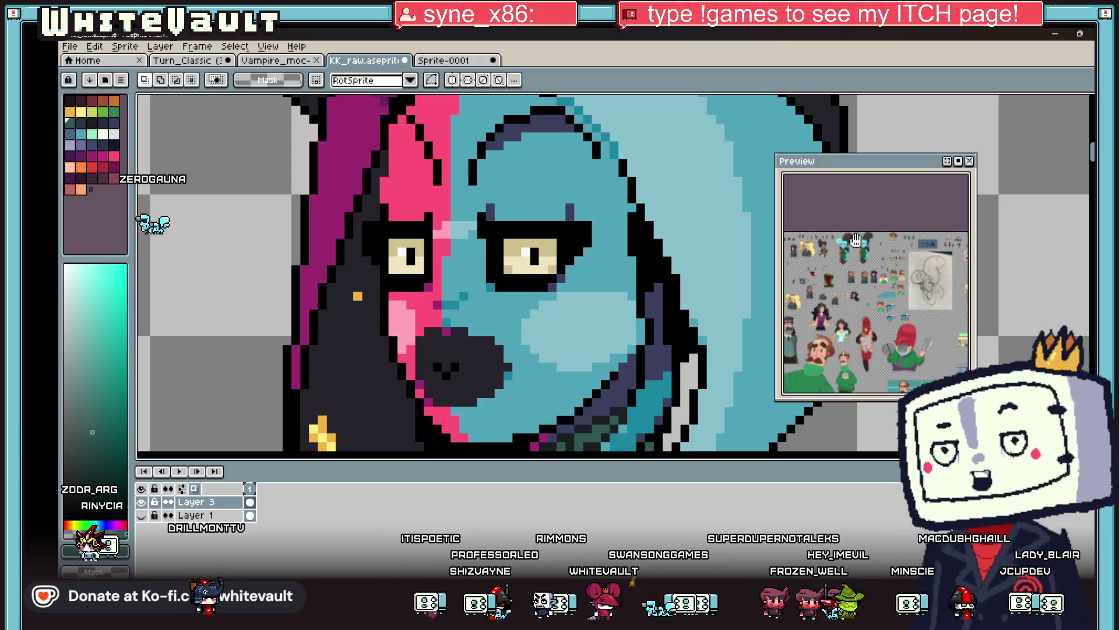
Repaint the black brow pixel blocks above the right eye in teal skin colour.
scroll(891, 246, "up", 5)
scroll(890, 246, "up", 3)
scroll(547, 244, "up", 2)
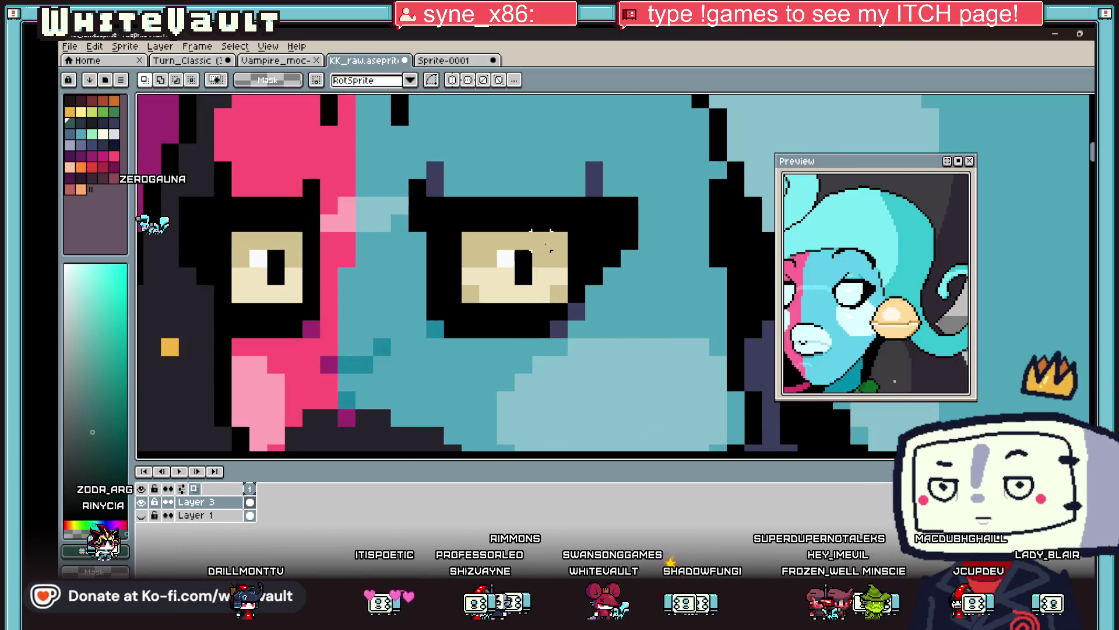
key("b")
left_click(523, 240, "alt")
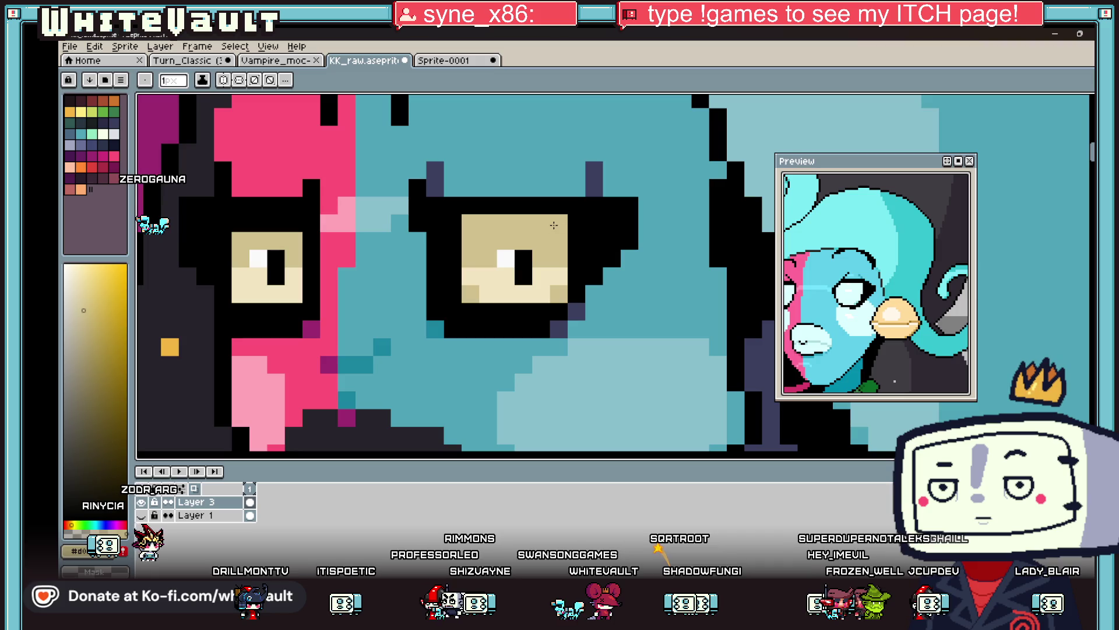
left_click(595, 292, "alt")
left_click_drag(595, 262, 596, 212)
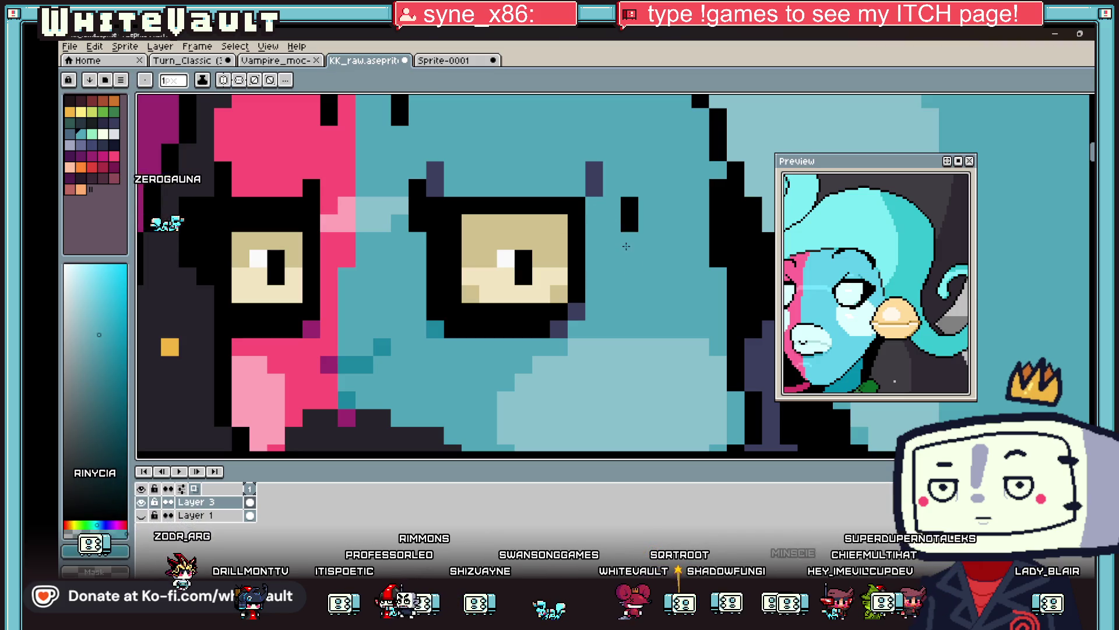
left_click_drag(626, 246, 628, 201)
Turn stray black outline pixels teal and draw a curved black stroke from brow to eye.
left_click(532, 201, "alt")
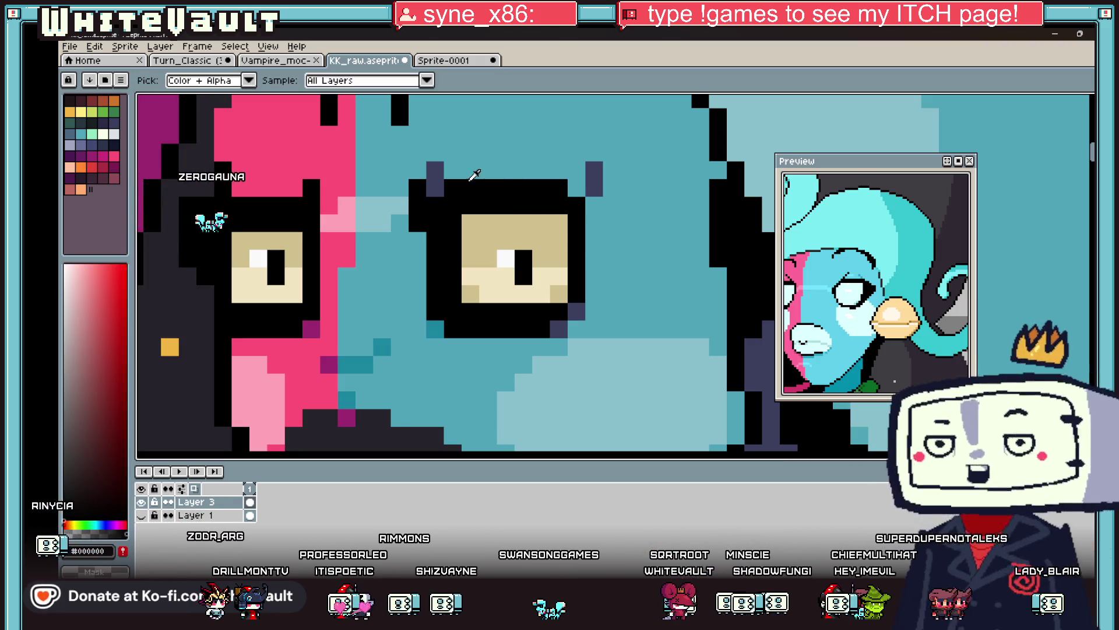
left_click(457, 155, "alt")
left_click_drag(417, 225, 417, 186)
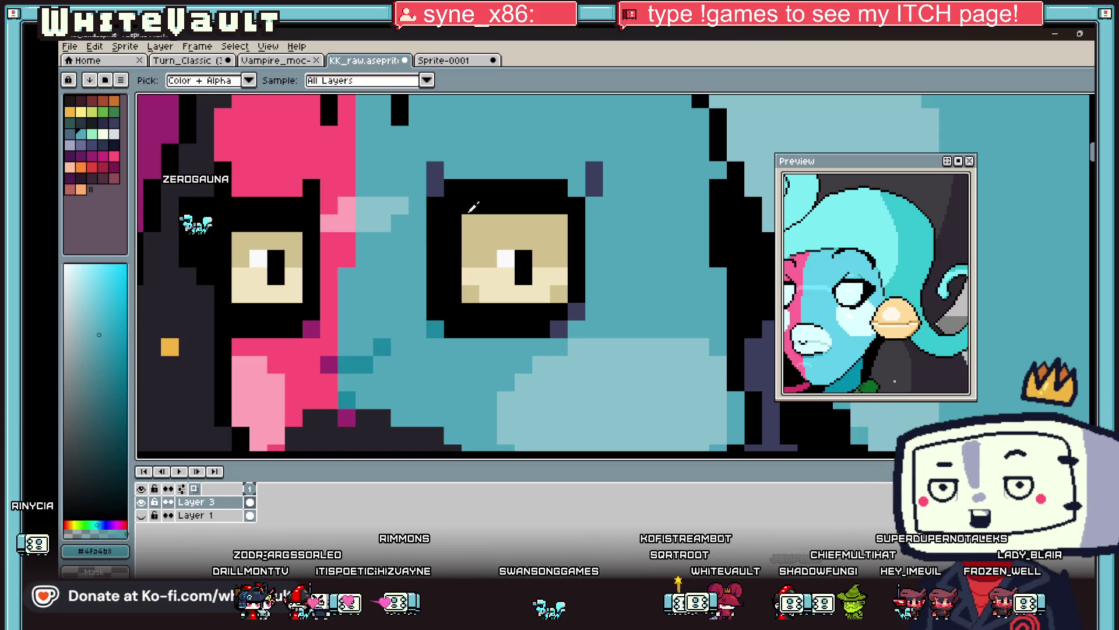
left_click(579, 183, "alt")
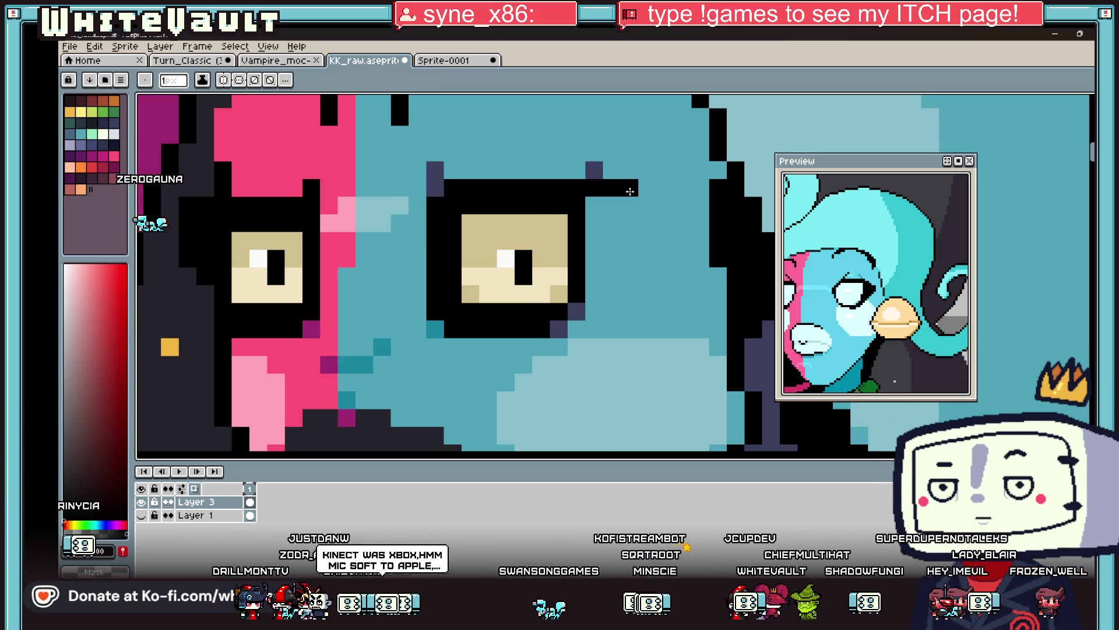
mouse_move(652, 203)
left_mouse_down()
mouse_move(633, 239)
mouse_move(595, 263)
left_mouse_up()
Add a single black pixel above the right eye.
left_click(612, 224, "alt")
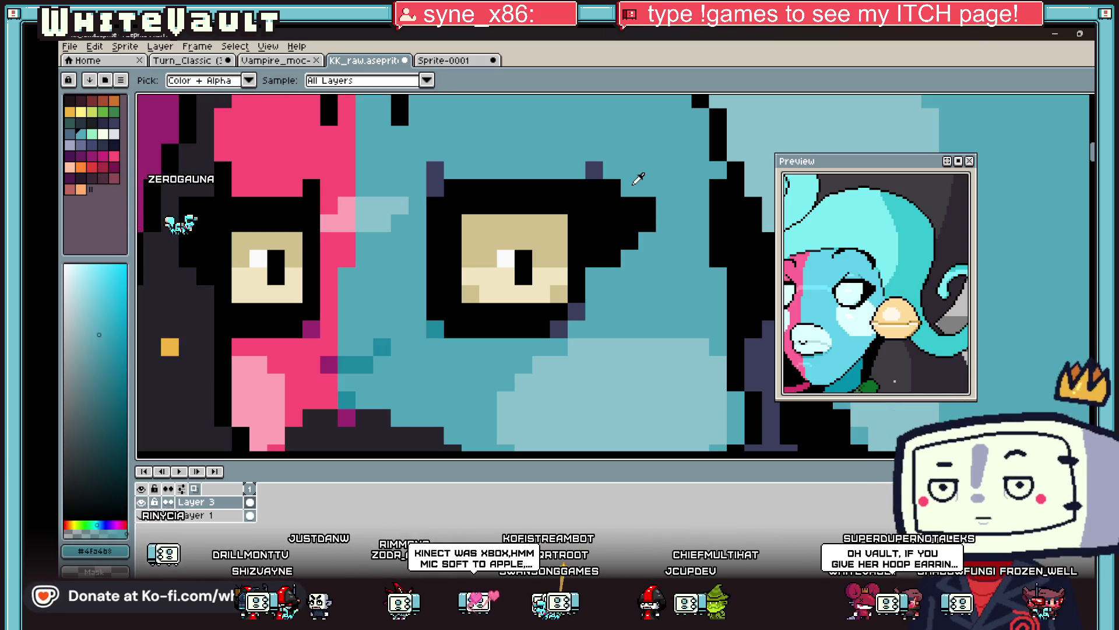
scroll(632, 180, "down", 2)
left_click(547, 182, "alt")
scroll(540, 173, "up", 2)
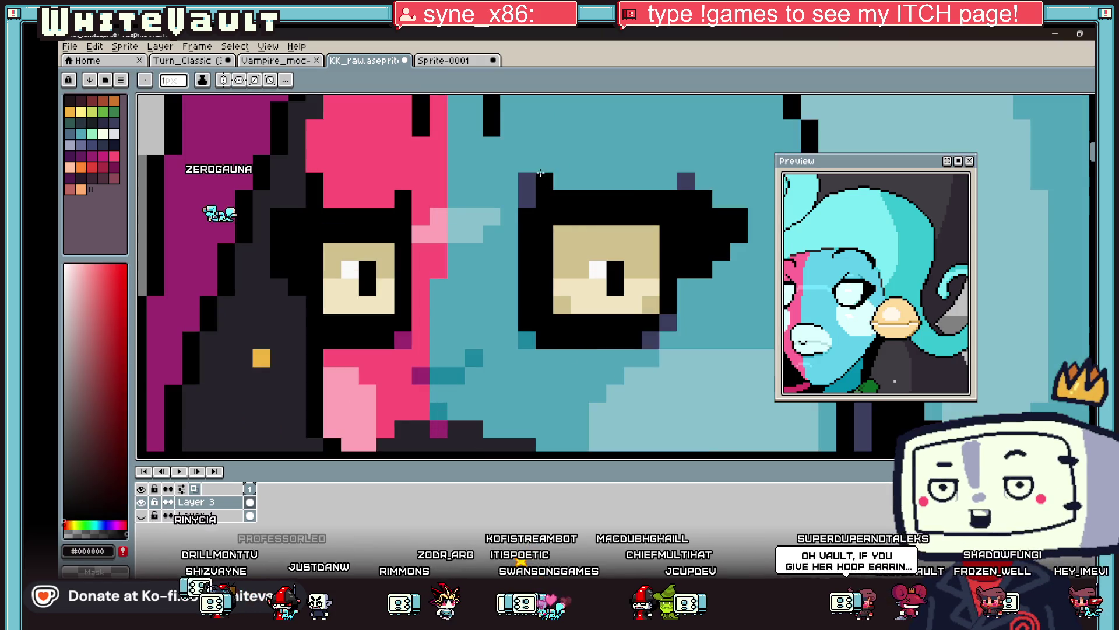
left_click(562, 145)
Sample navy and light teal shades to soften the eye outline's outer corner.
left_click(521, 181, "alt")
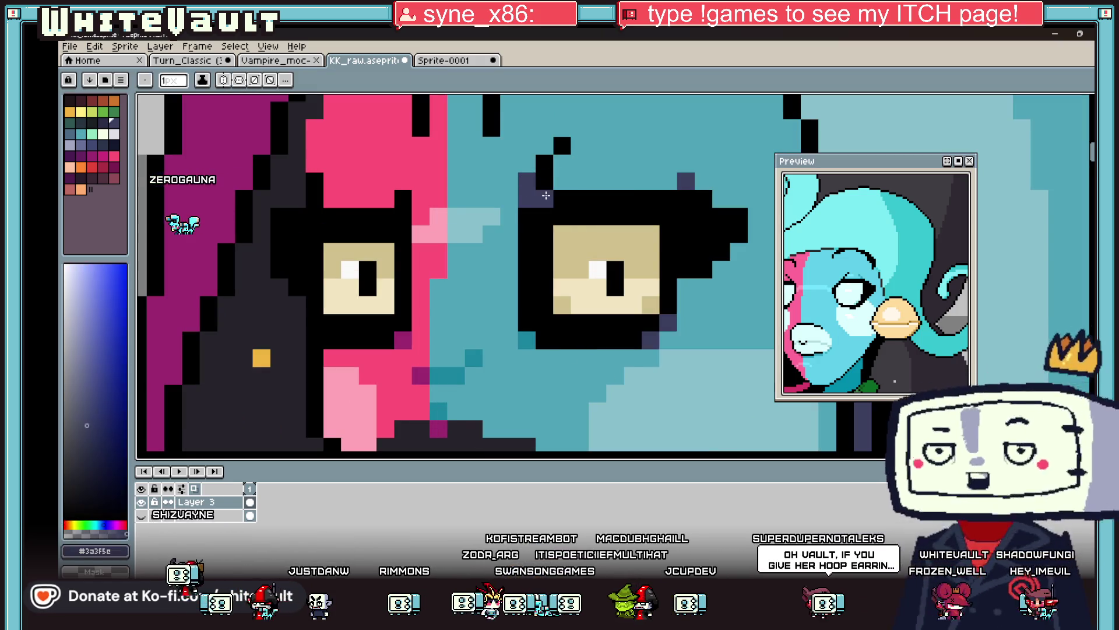
scroll(654, 183, "down", 4)
left_click(654, 182, "alt")
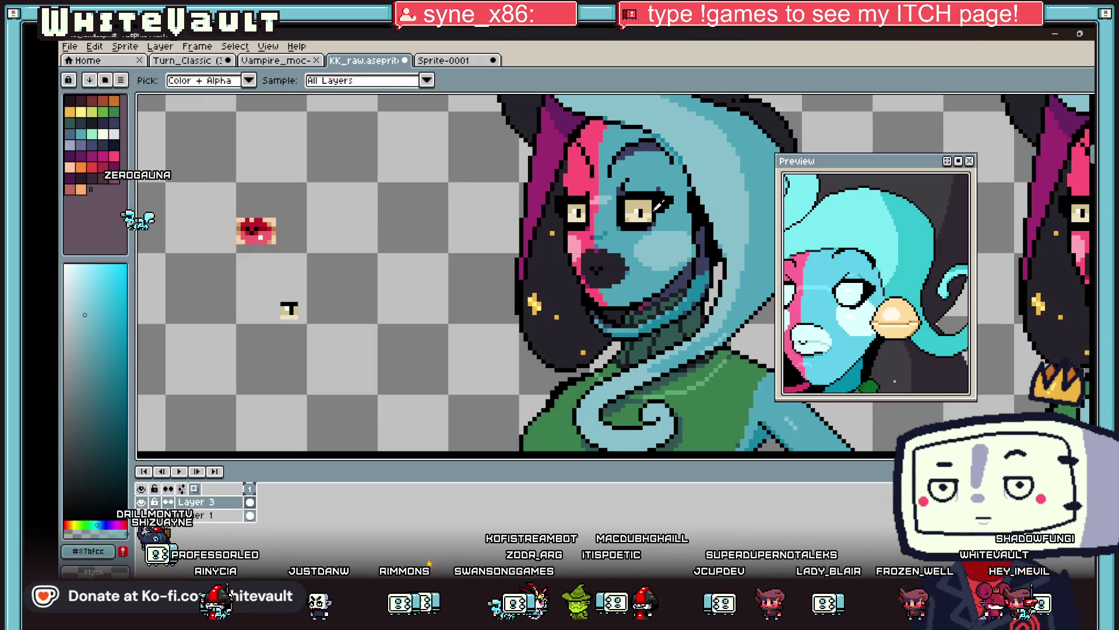
scroll(625, 184, "up", 4)
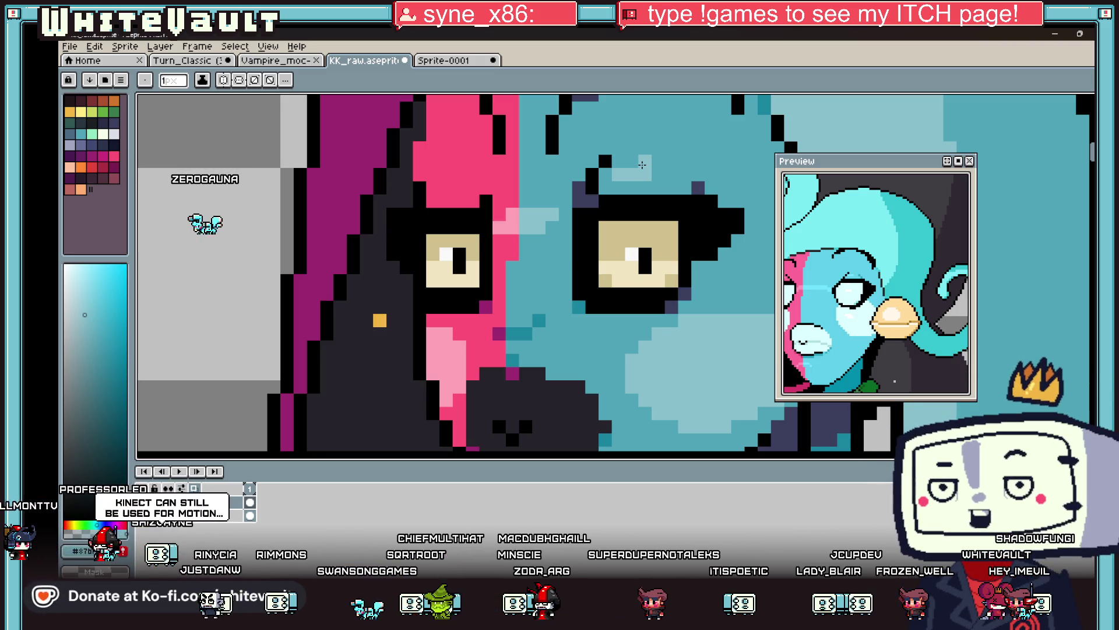
key("alt")
scroll(656, 172, "down", 3)
scroll(657, 187, "up", 4)
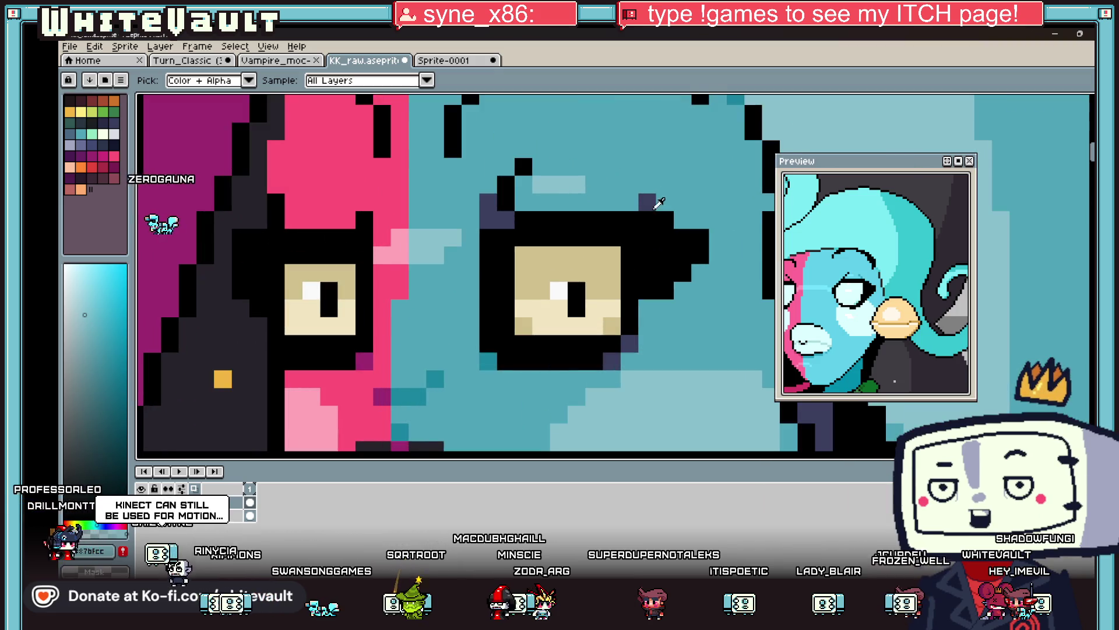
left_click(656, 194)
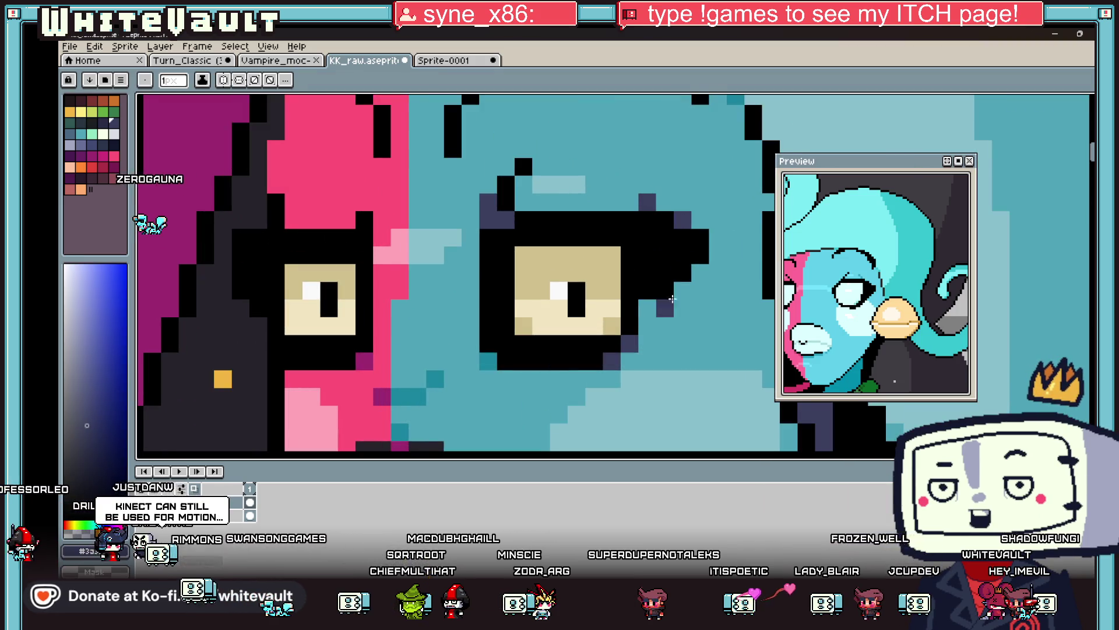
key("alt")
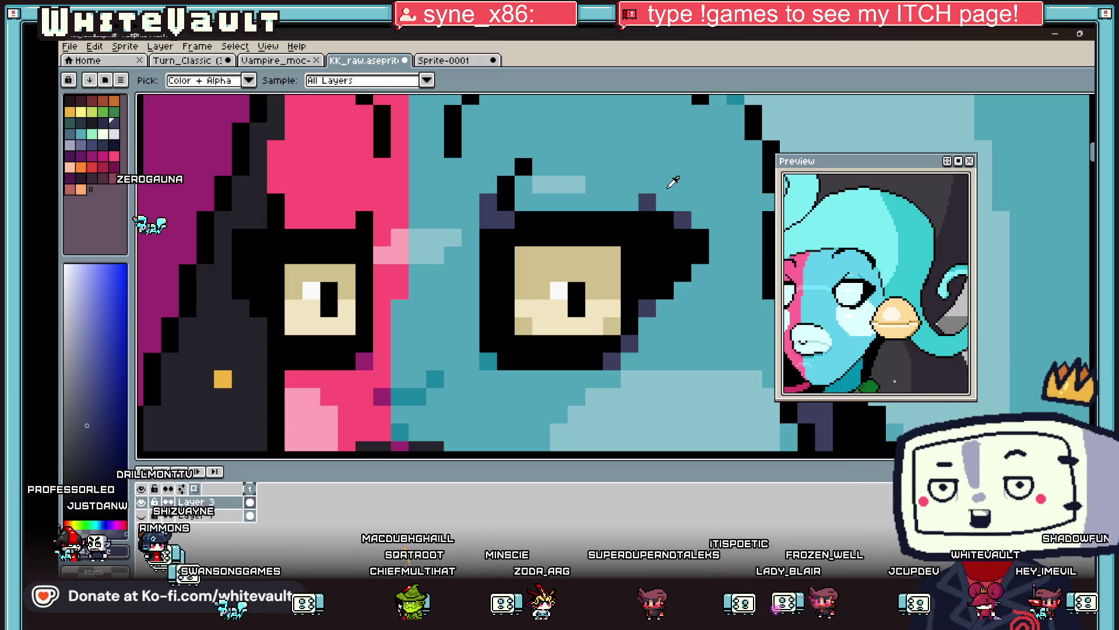